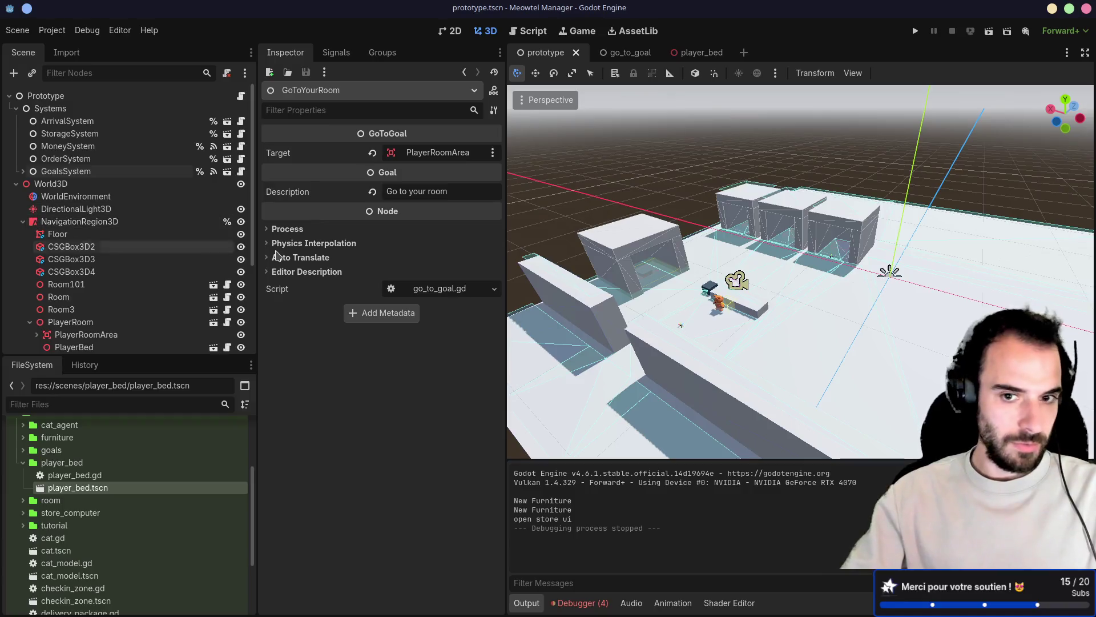
scroll(859, 191, "up", 3)
scroll(859, 192, "up", 5)
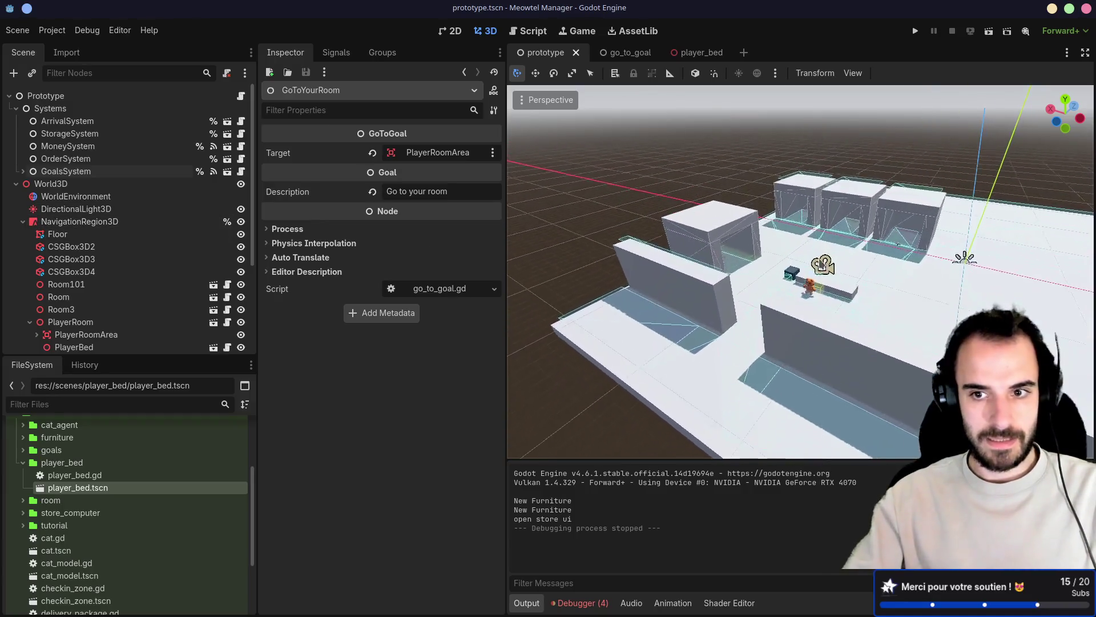
Collapse PlayerRoom, NavigationRegion3D and World3D so the UI layer shows in the Scene dock
left_click_drag(722, 238, 827, 237)
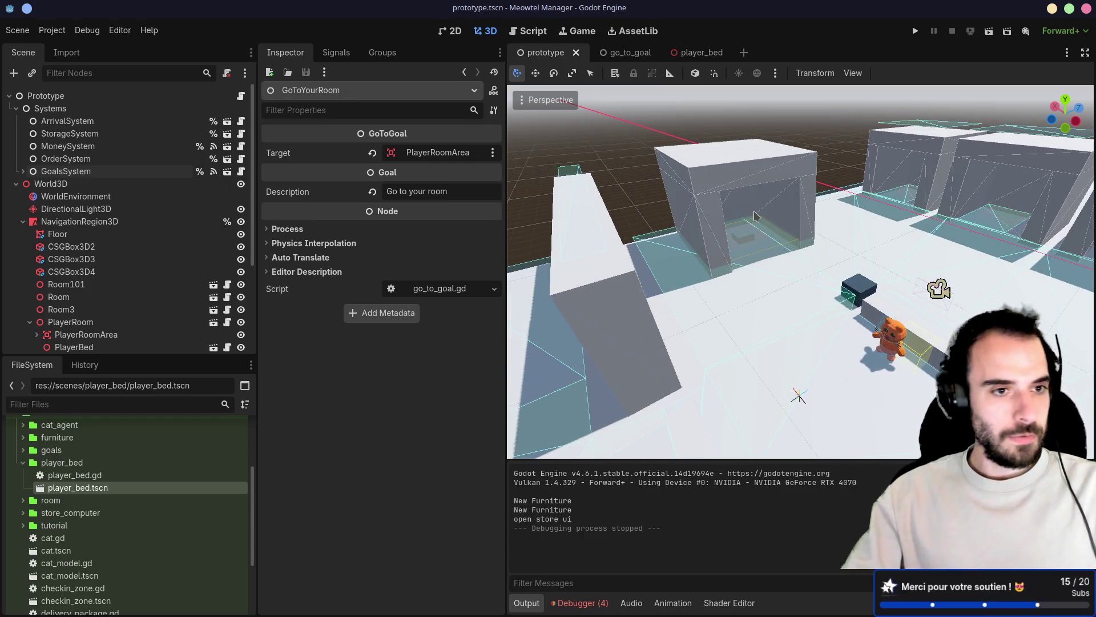
left_click(29, 323)
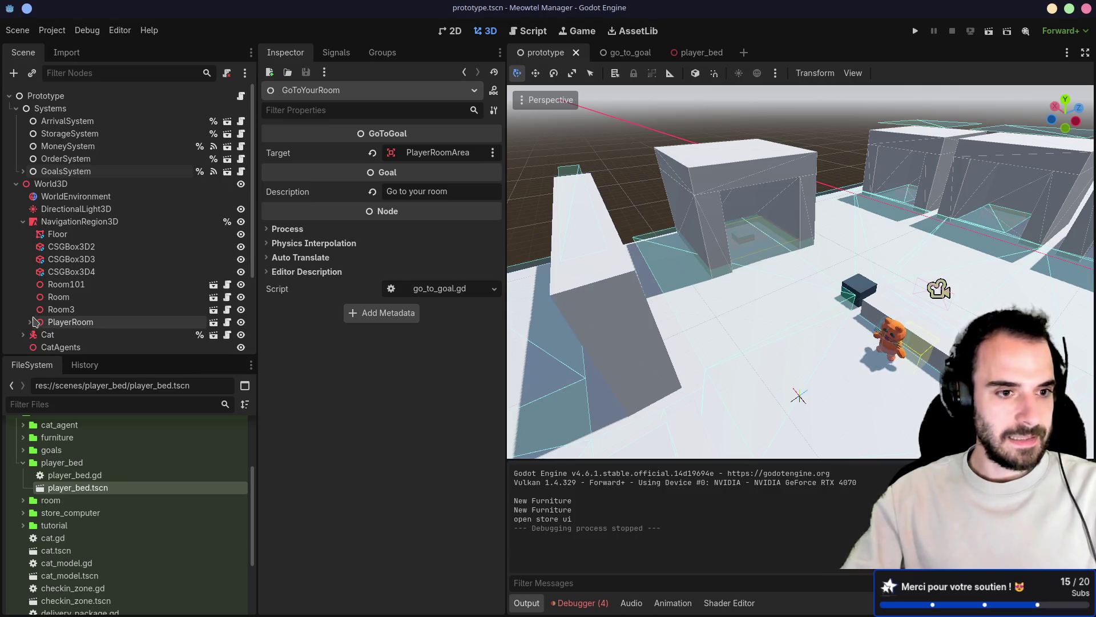
left_click(22, 222)
left_click(15, 183)
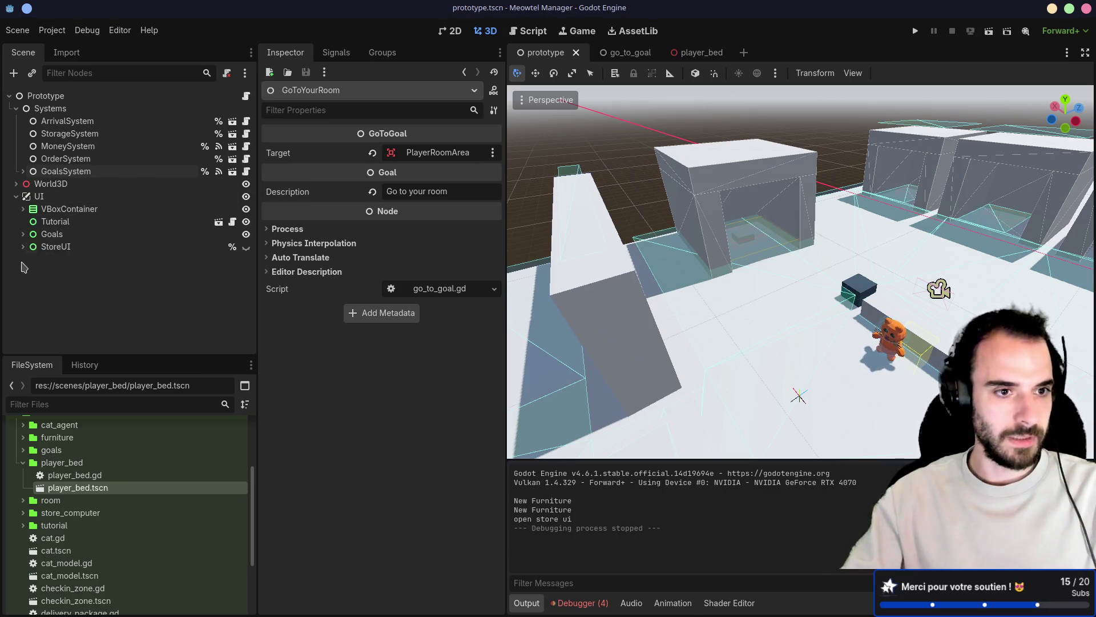
Select the UI canvas layer and bring up the new-node picker for it
left_click(40, 197)
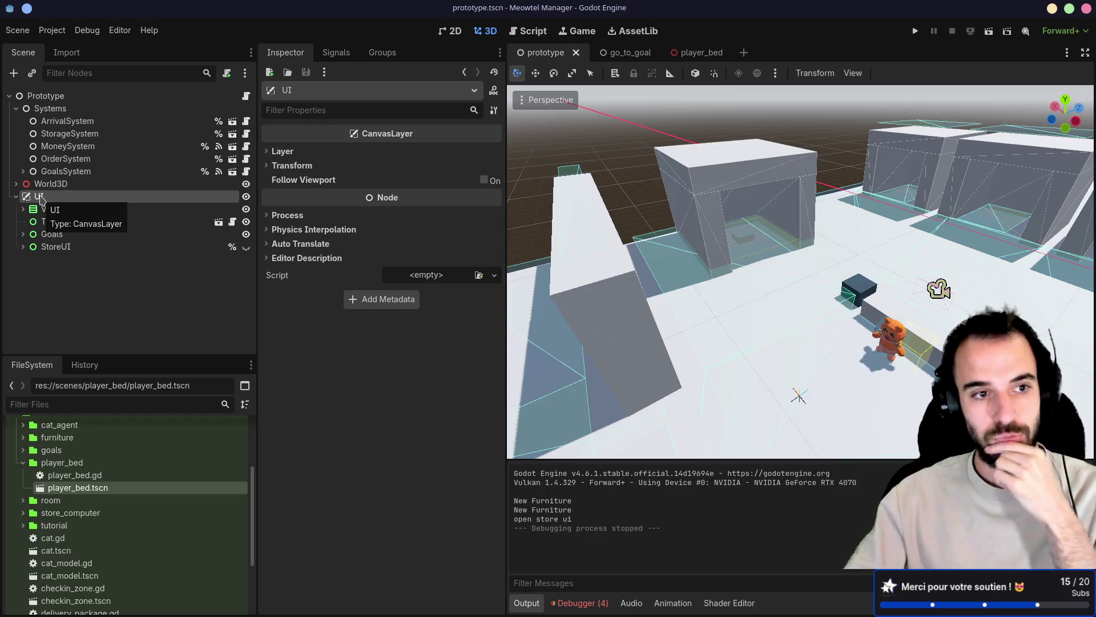
key("ctrl+a")
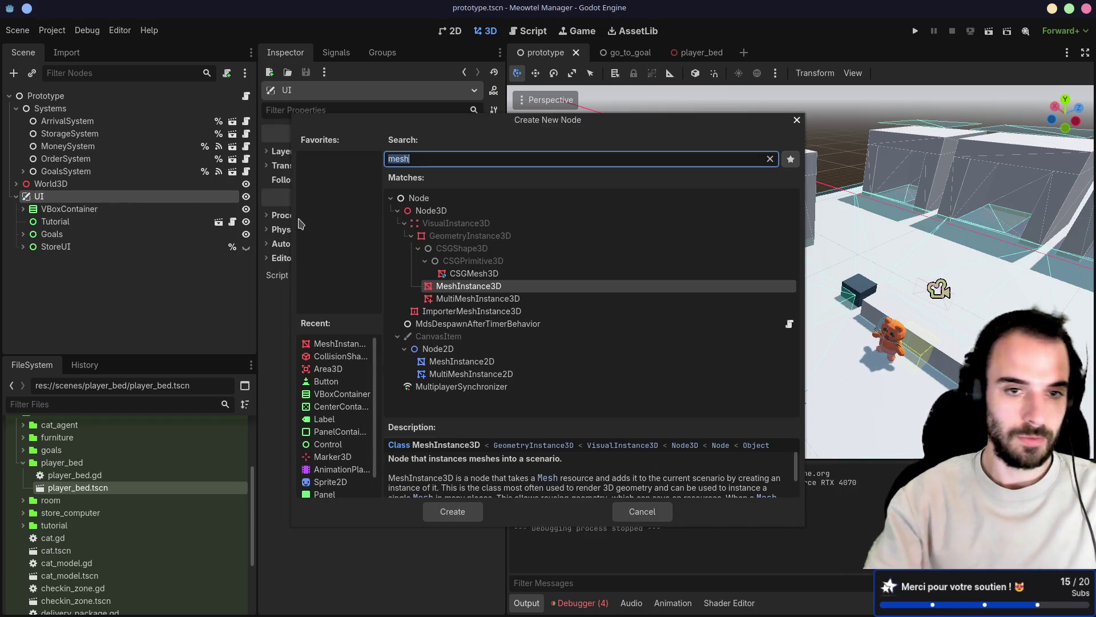
type("mo")
Create a Control node as a child of the UI layer
key("BackSpace")
key("BackSpace")
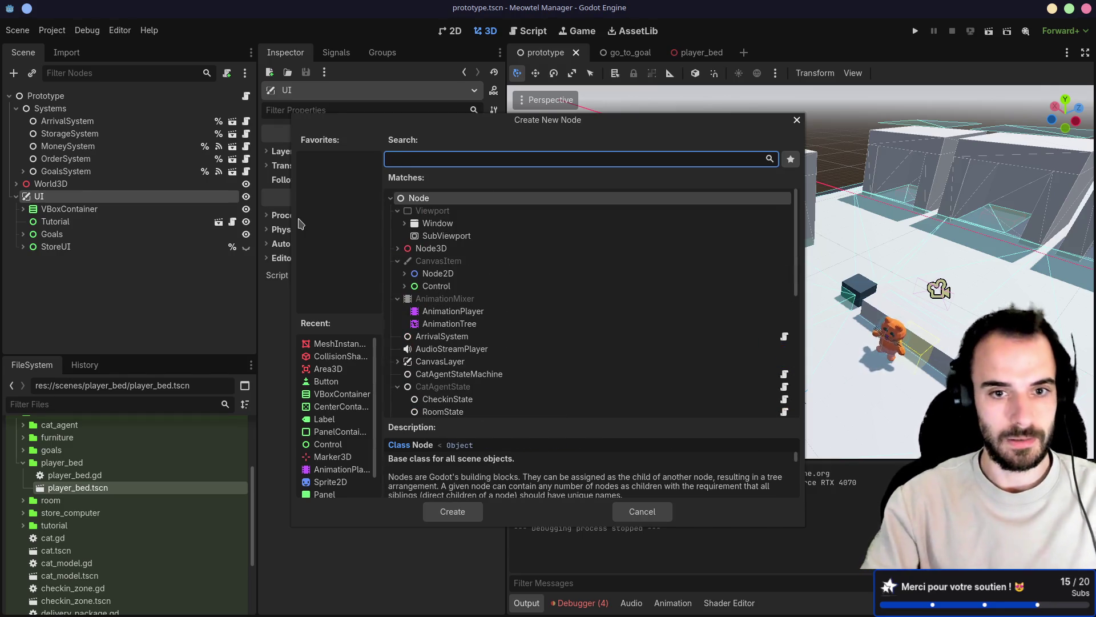
key("Down")
key("Down")
key("Down")
key("Down")
key("Down")
key("Down")
key("Down")
key("Return")
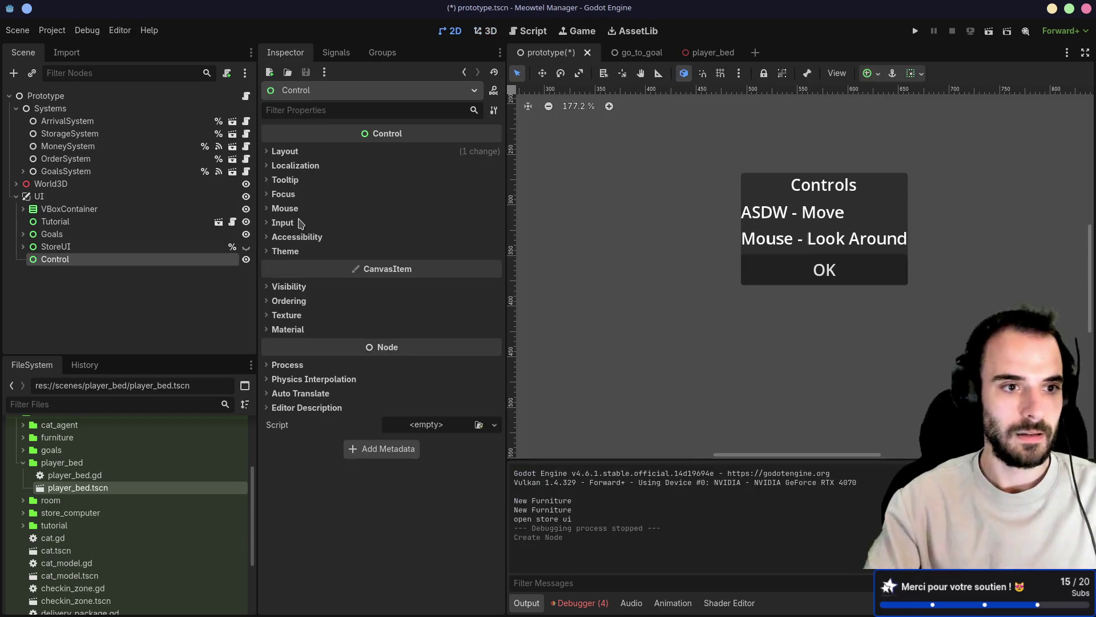
scroll(674, 306, "down", 2)
scroll(675, 305, "down", 2)
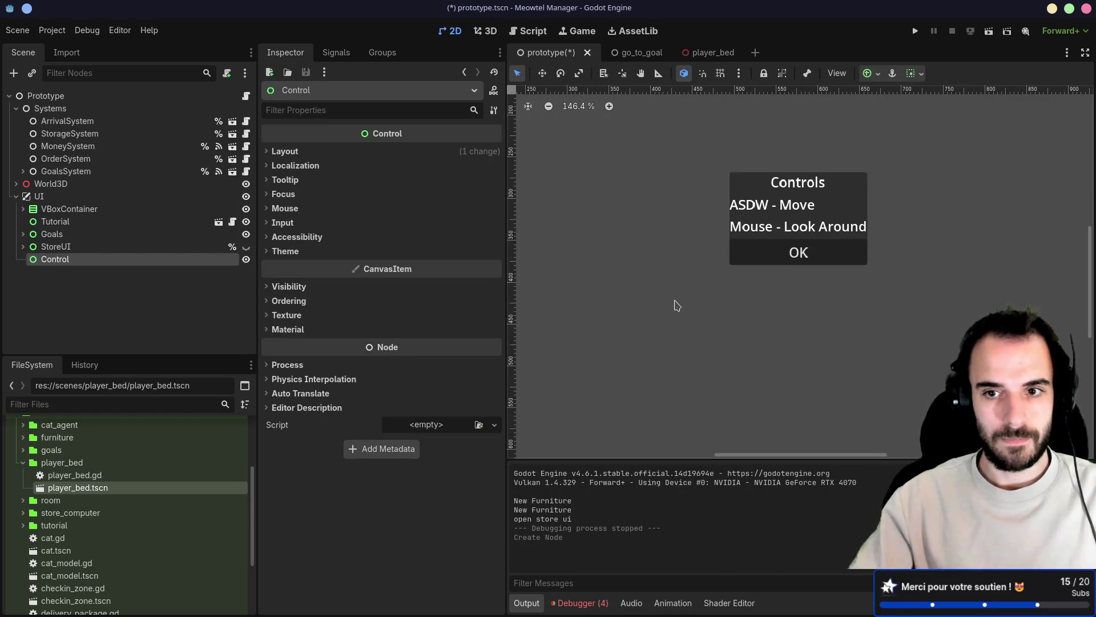
scroll(674, 305, "down", 2)
scroll(674, 305, "down", 2)
scroll(674, 305, "down", 5)
scroll(676, 303, "down", 4)
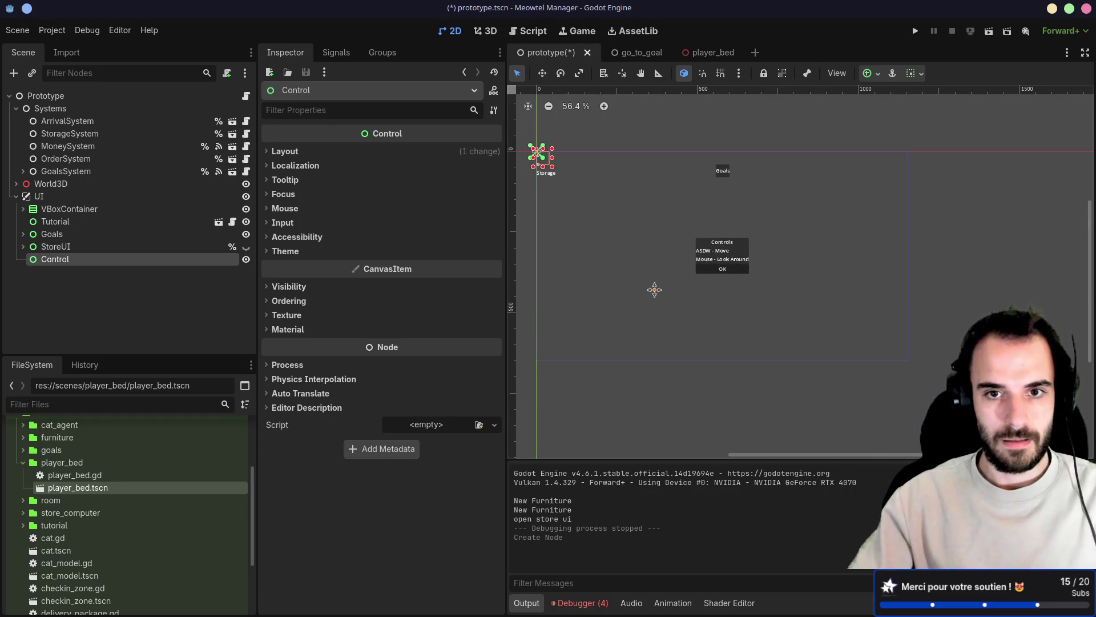
Apply the Full Rect anchor preset so the Control fills the whole screen
left_click(916, 75)
left_click(868, 74)
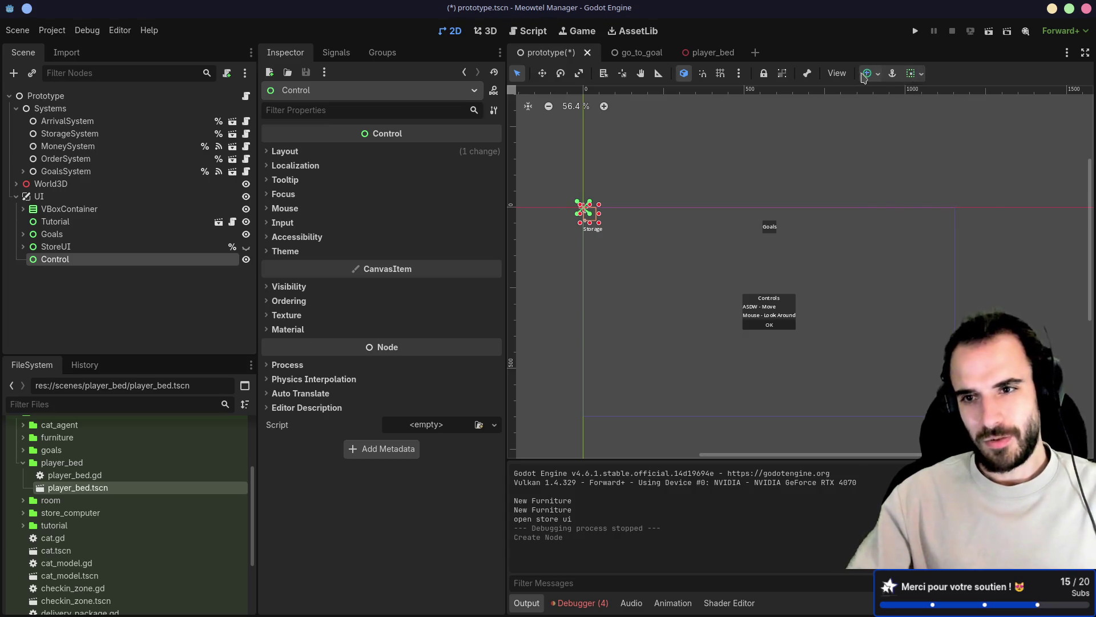
left_click(937, 177)
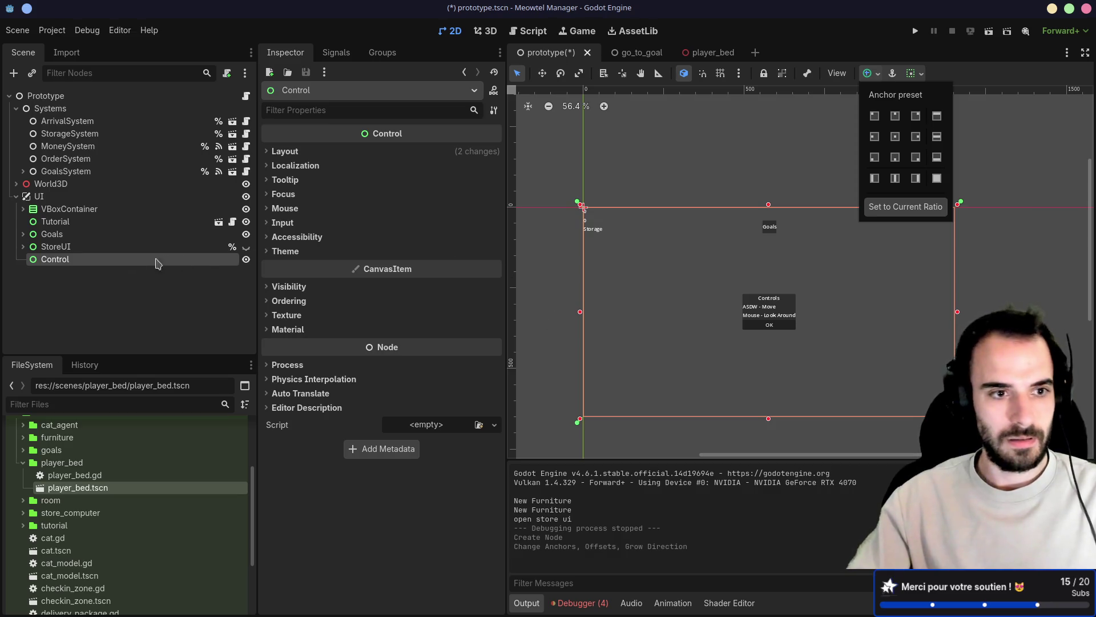
left_click(91, 262)
key("ctrl+a")
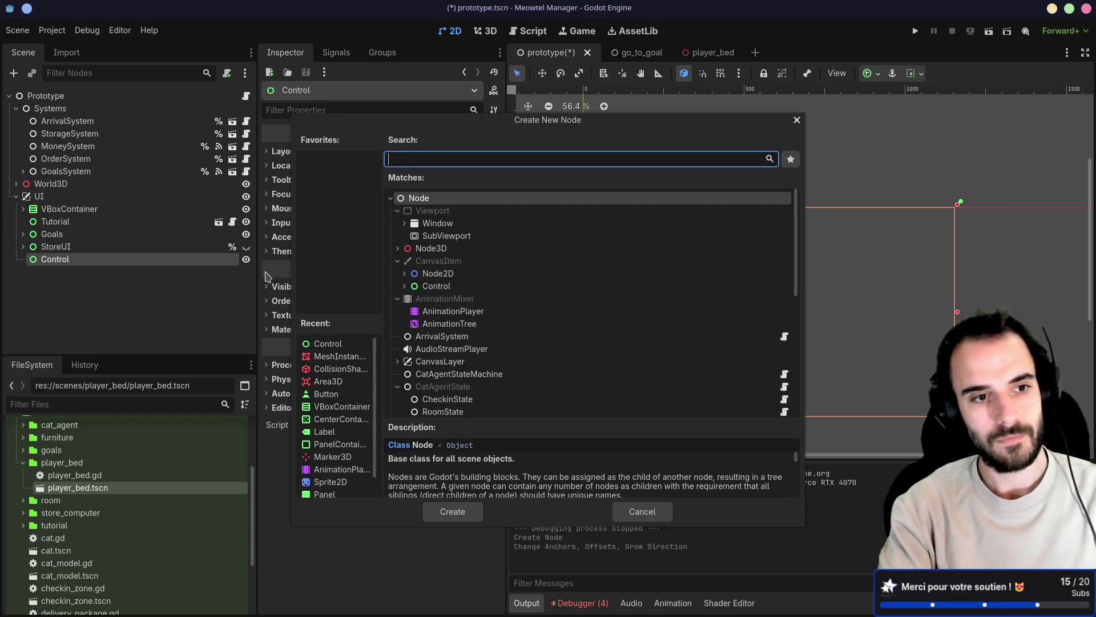
type("ce")
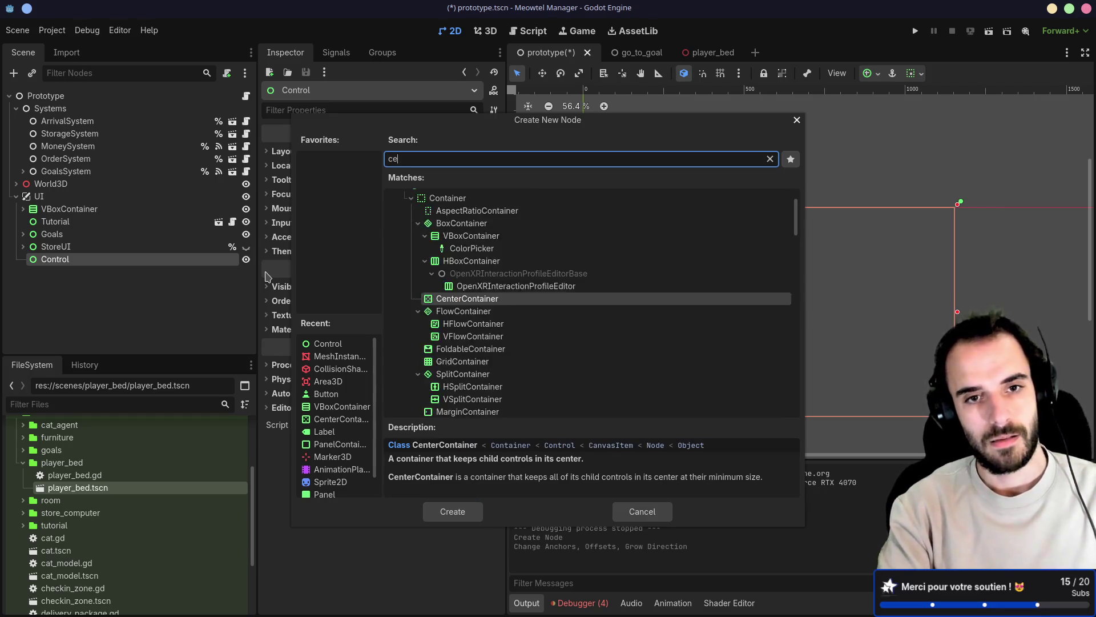
type("nter")
Add a CenterContainer under the full-screen Control, then dismiss a reopened node picker
key("Return")
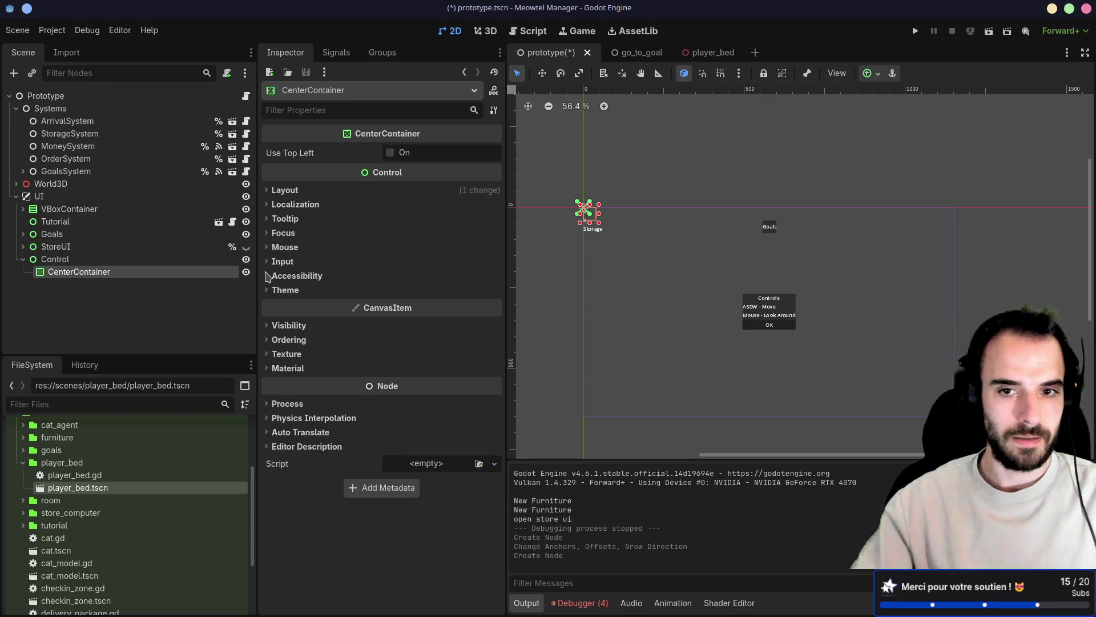
left_click(80, 260)
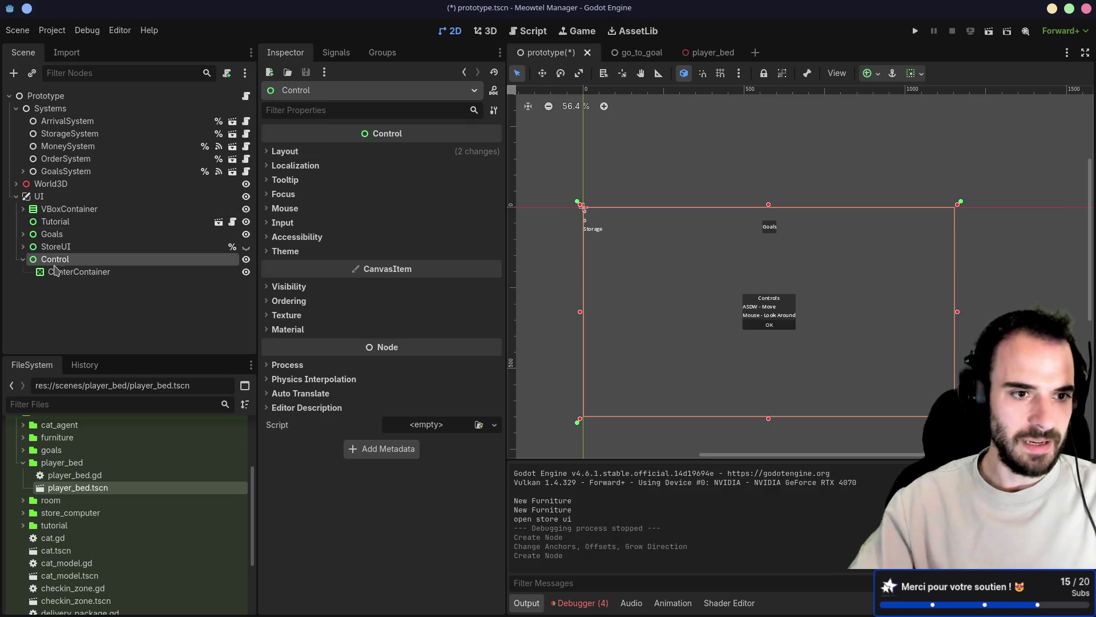
key("ctrl+a")
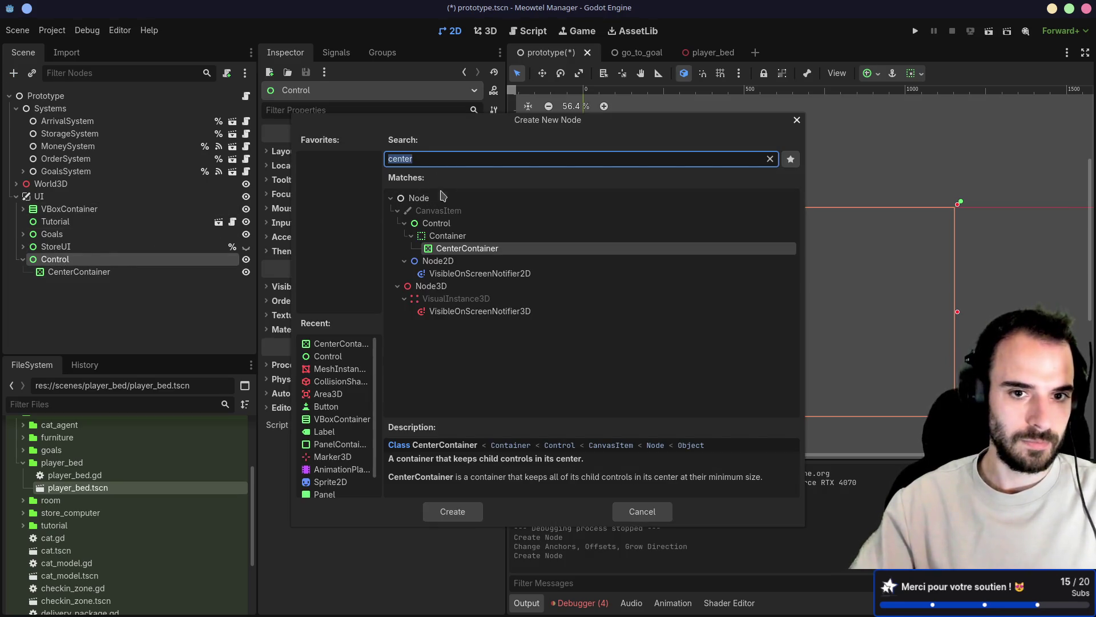
key("Escape")
Change the Control node's type to CenterContainer
right_click(91, 259)
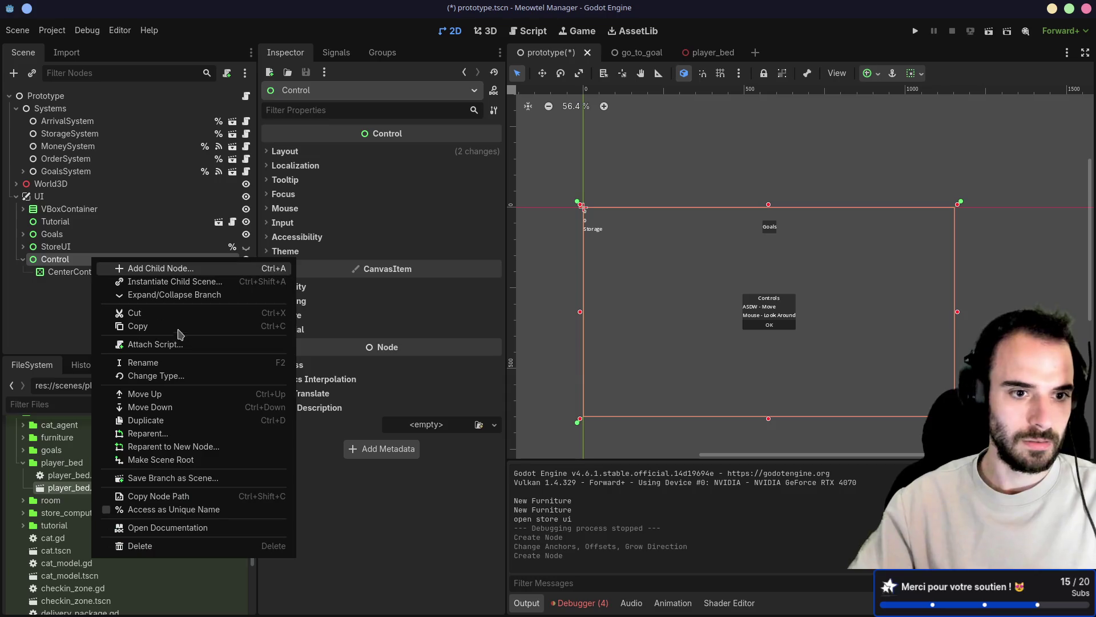
left_click(175, 377)
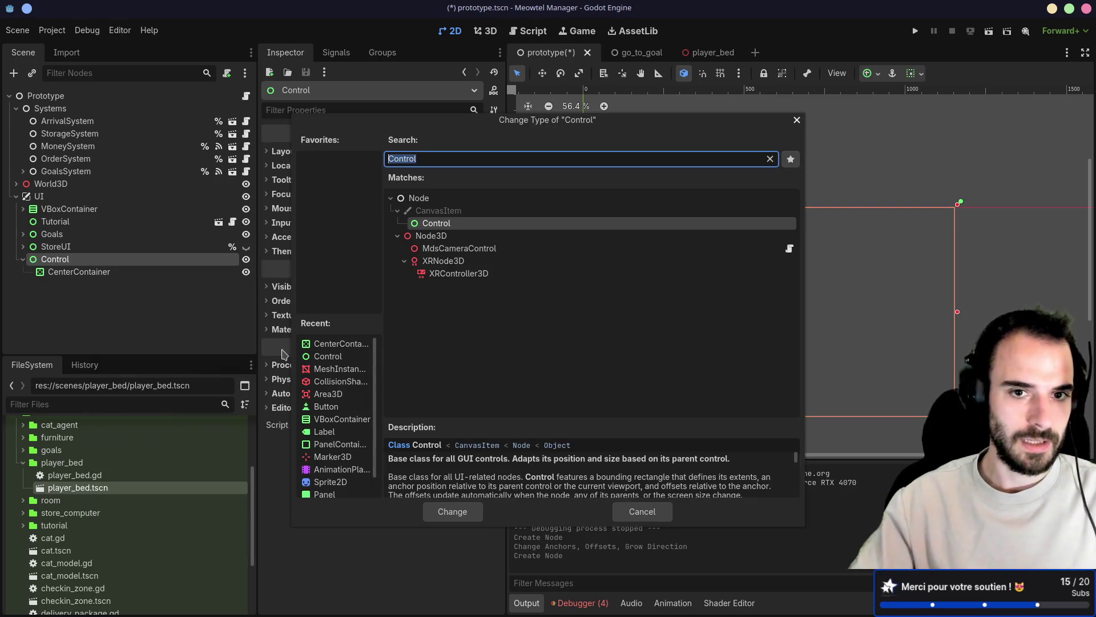
type("ce")
key("Return")
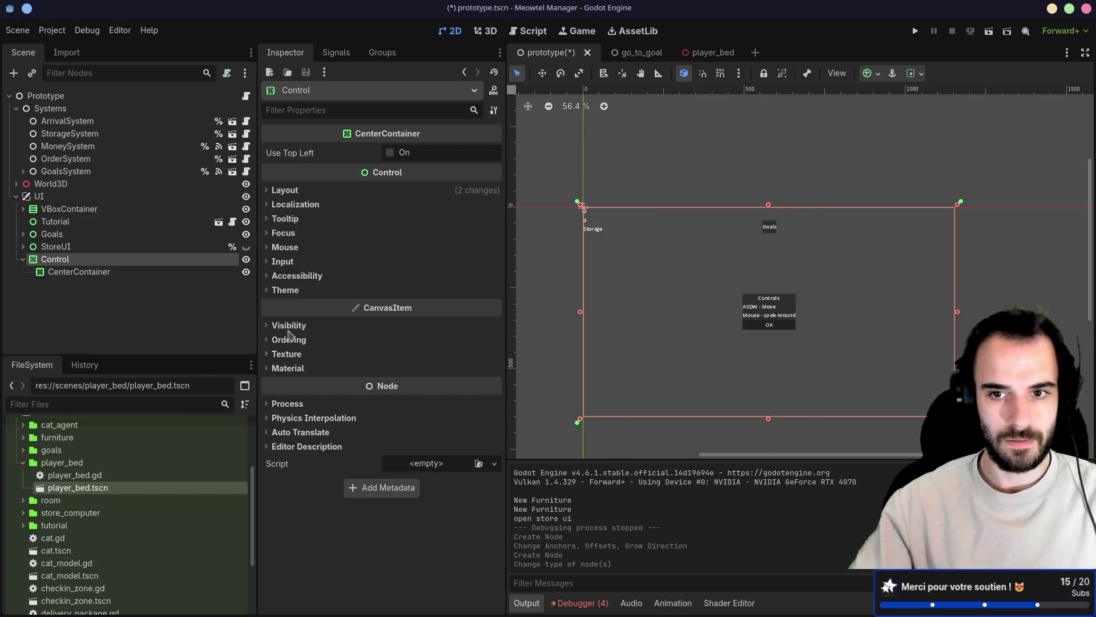
Change the inner CenterContainer's type to PanelContainer
left_click(66, 272)
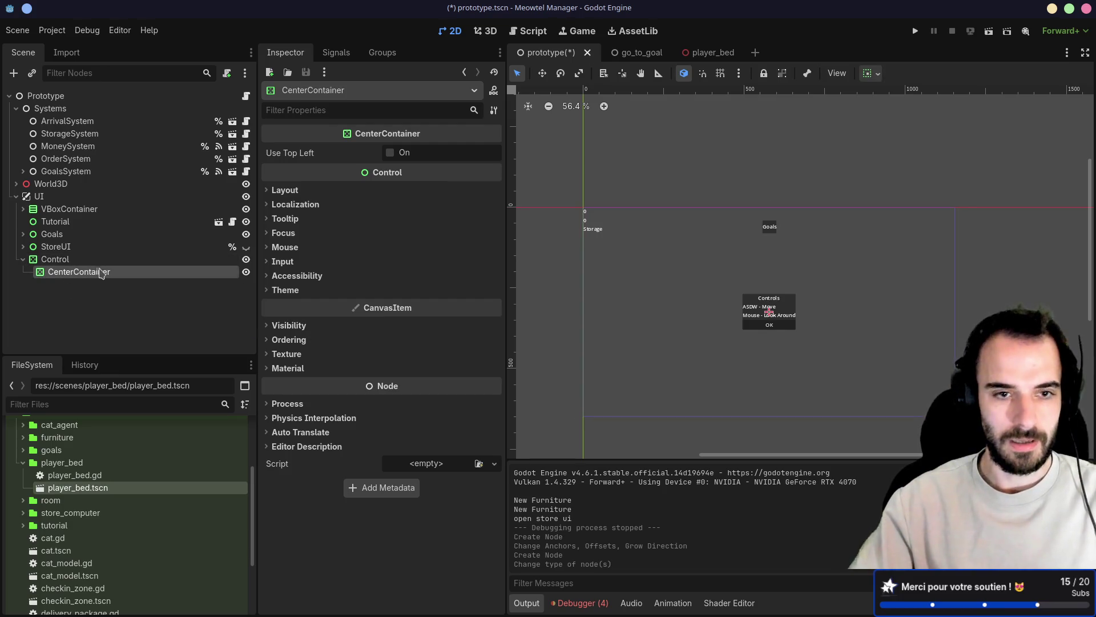
left_click(55, 258)
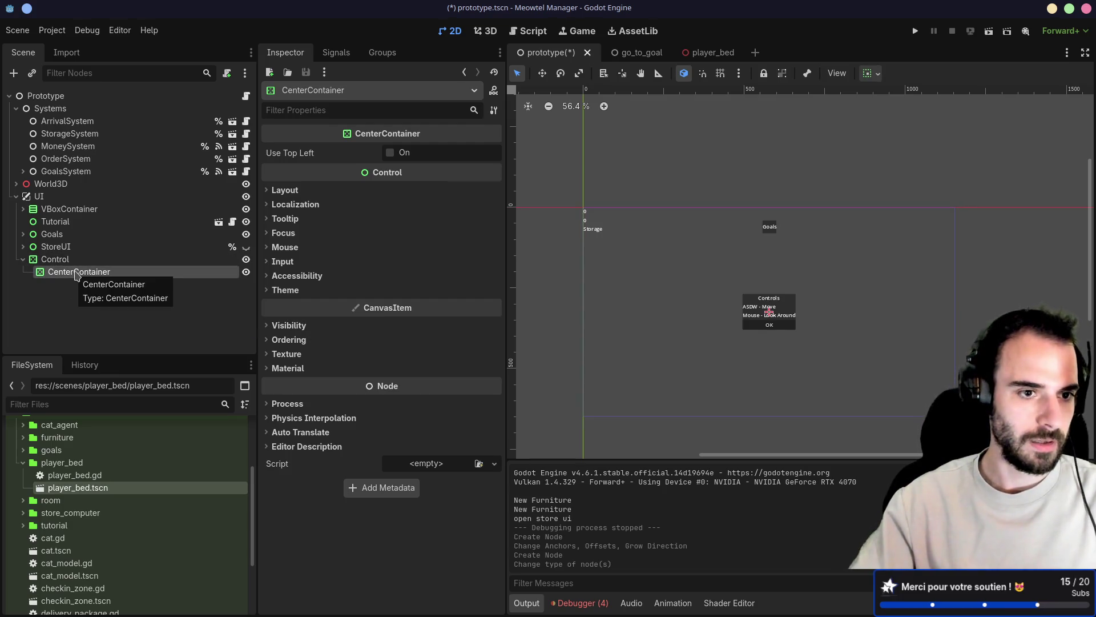
right_click(76, 274)
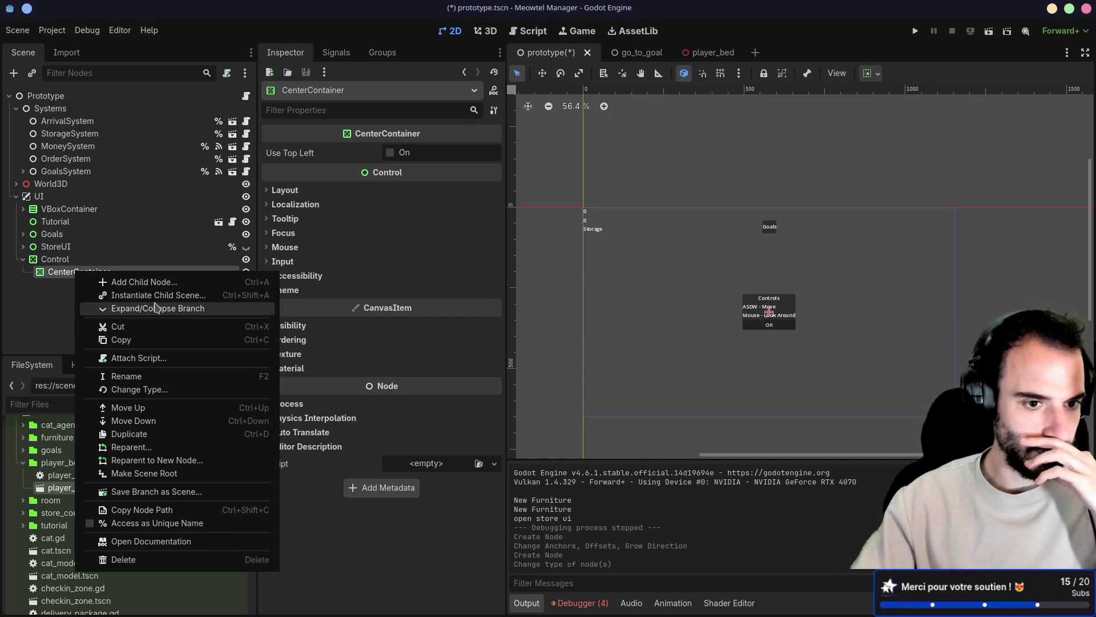
left_click(139, 389)
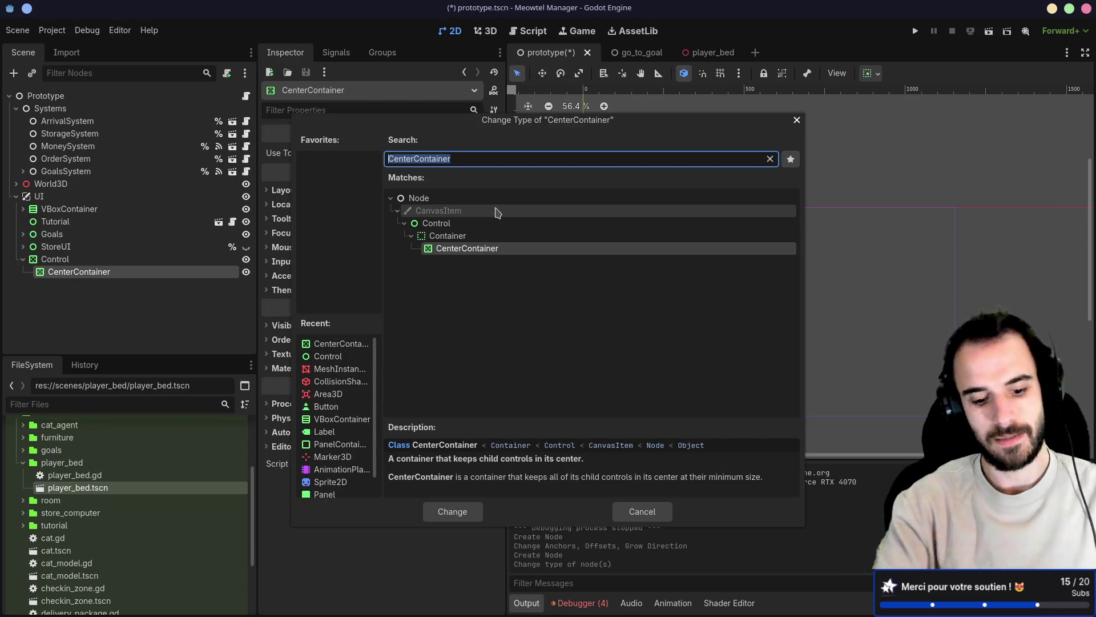
type("pan")
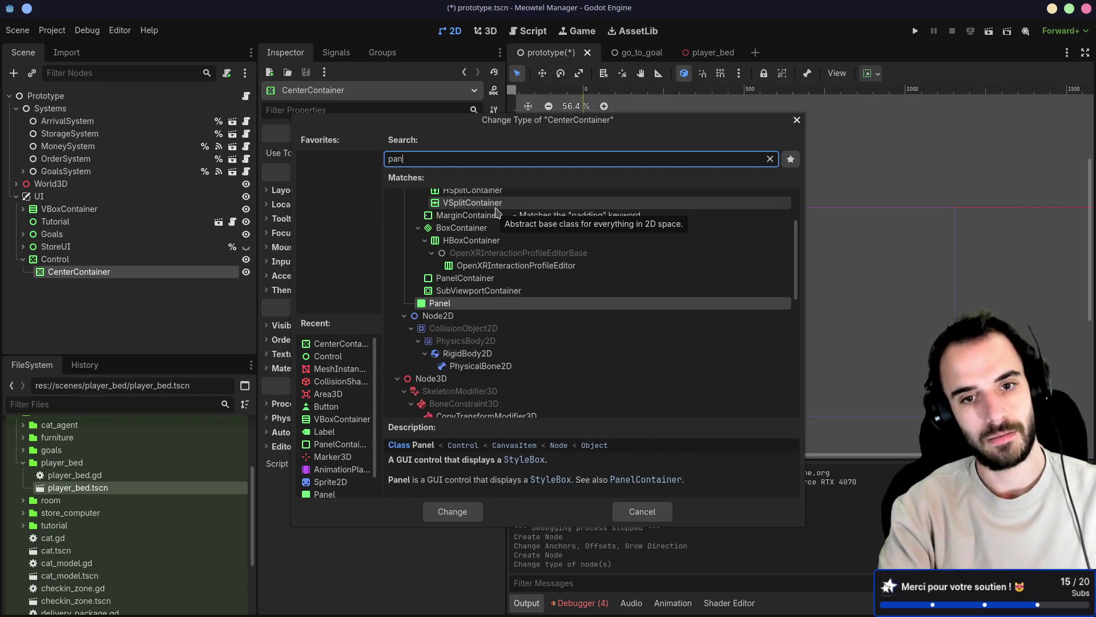
type("el")
key("Down")
key("Down")
key("Return")
Save the prototype scene and start adding a child under the container
key("ctrl+s")
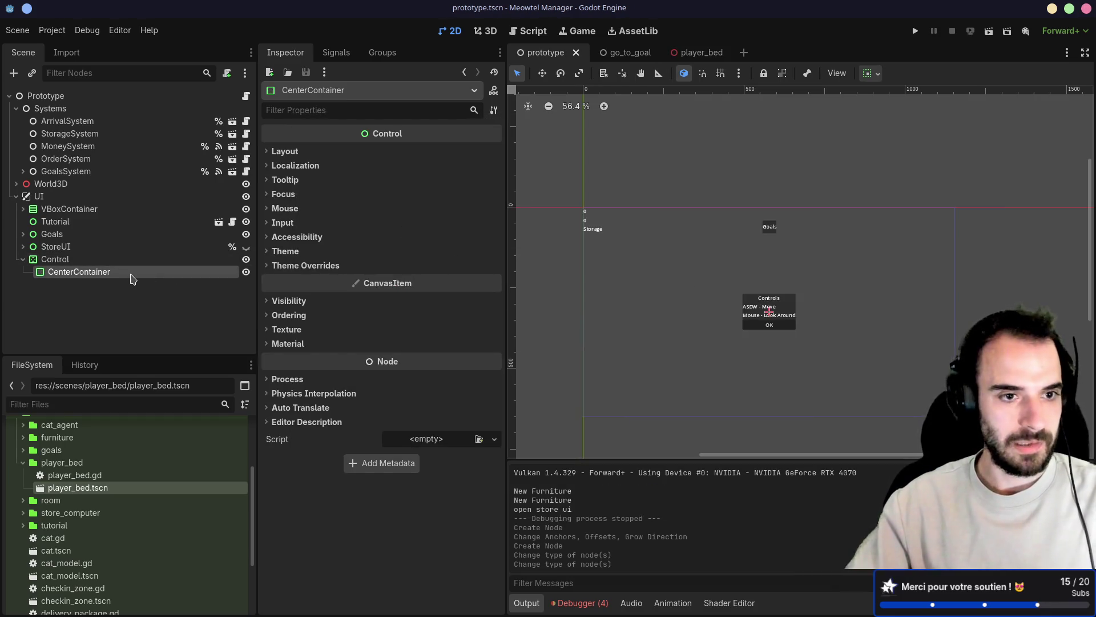
key("ctrl+a")
type("label")
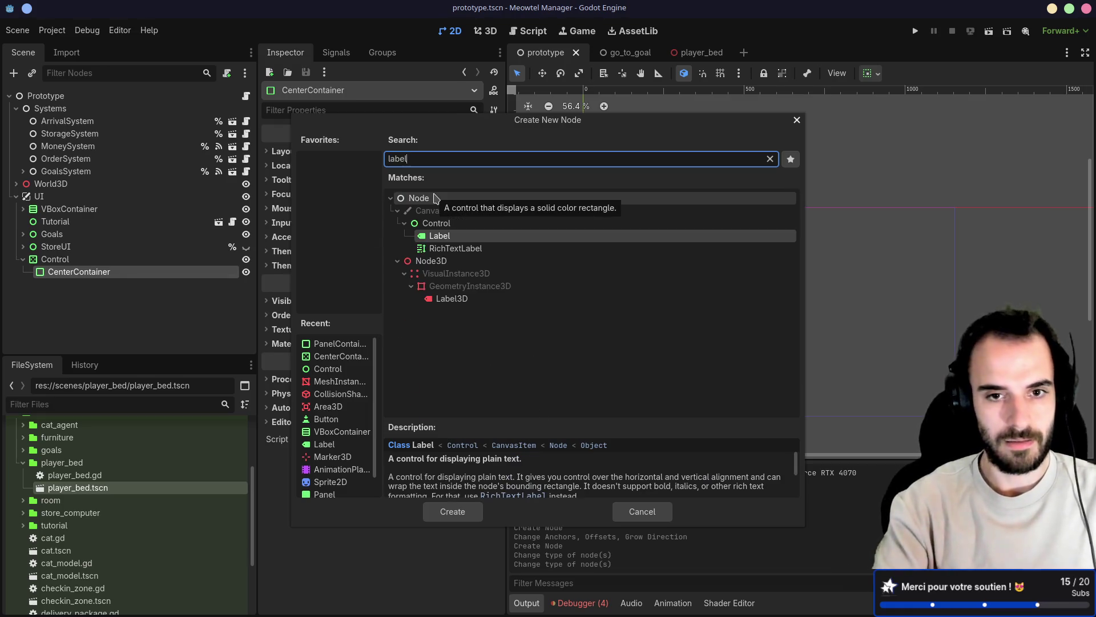
Create a Label inside the container and enter its 'End of day !' text
key("Return")
left_click(361, 200)
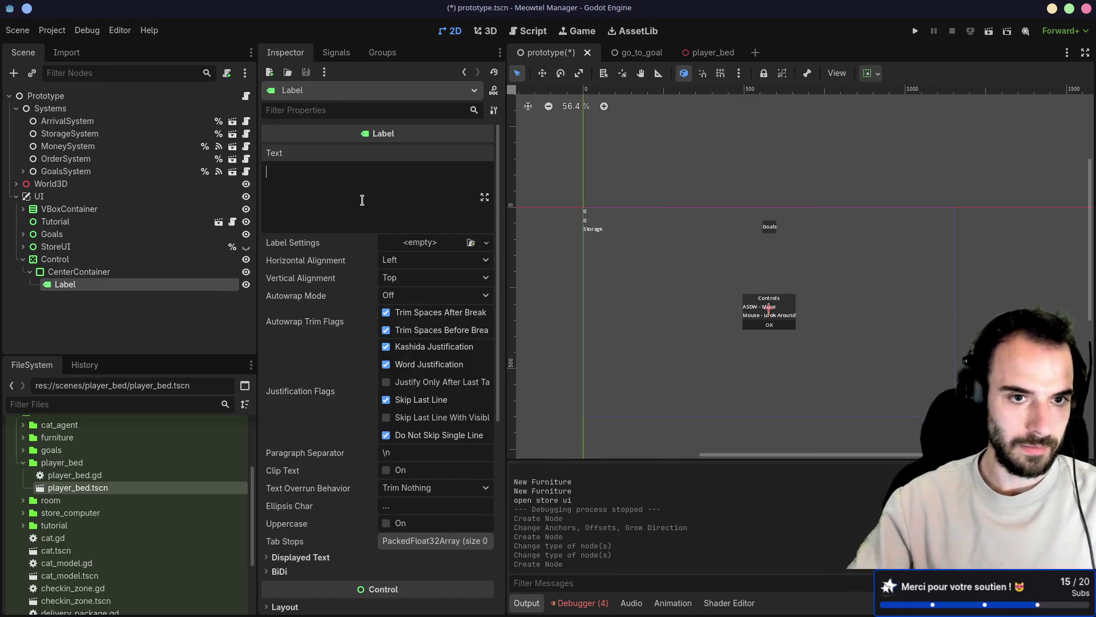
type("End of day !")
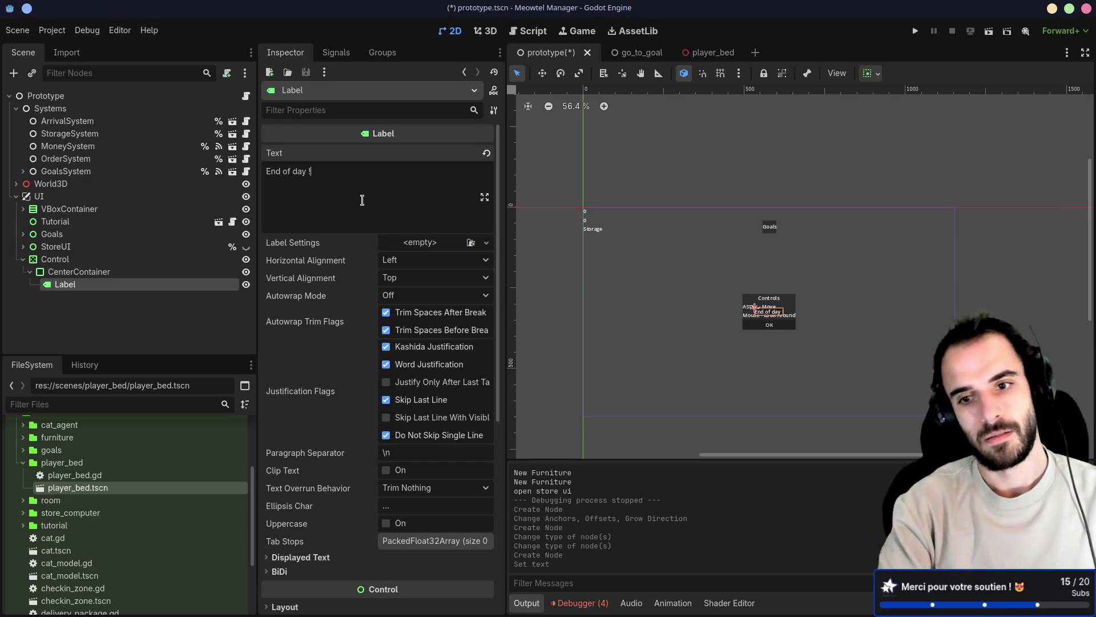
scroll(328, 443, "down", 5)
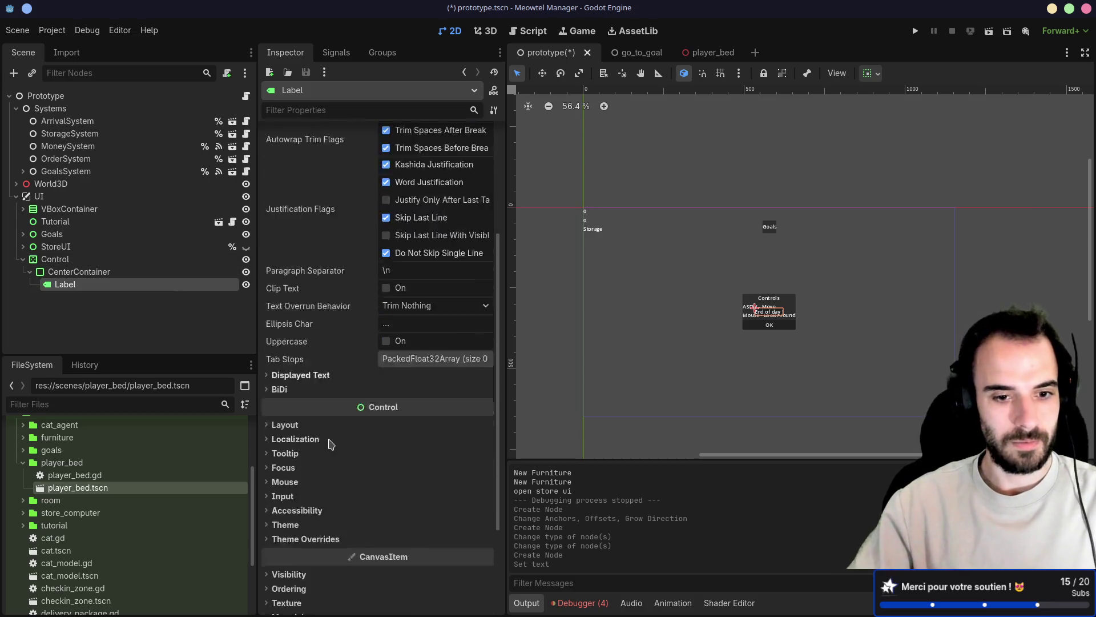
scroll(329, 443, "down", 3)
Override the label's theme font size to 32 px
left_click(272, 418)
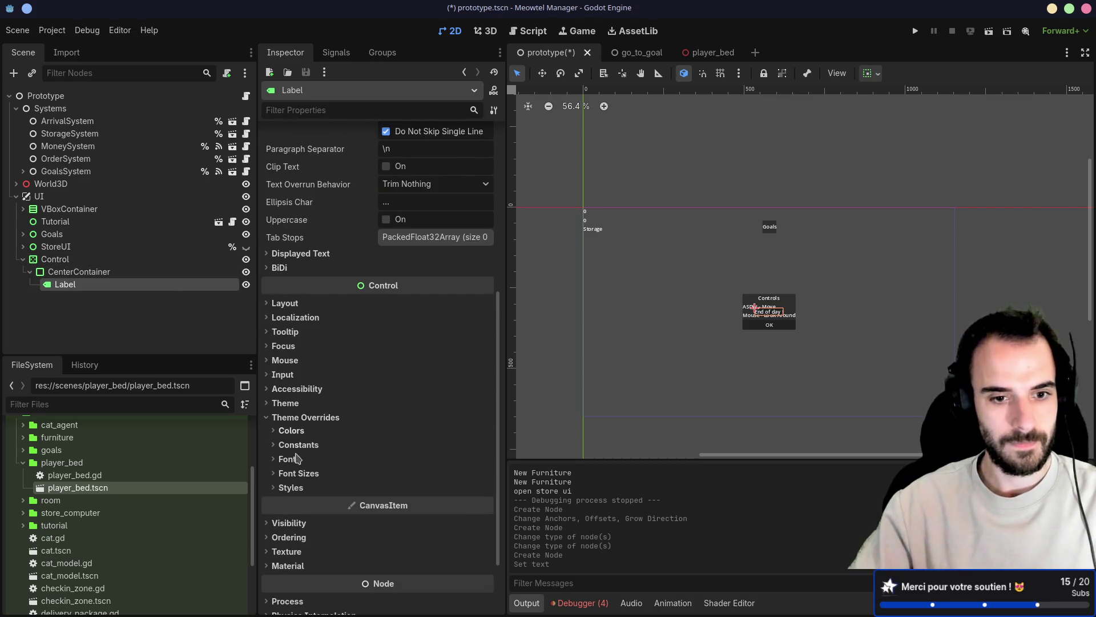
left_click(274, 476)
left_click(286, 488)
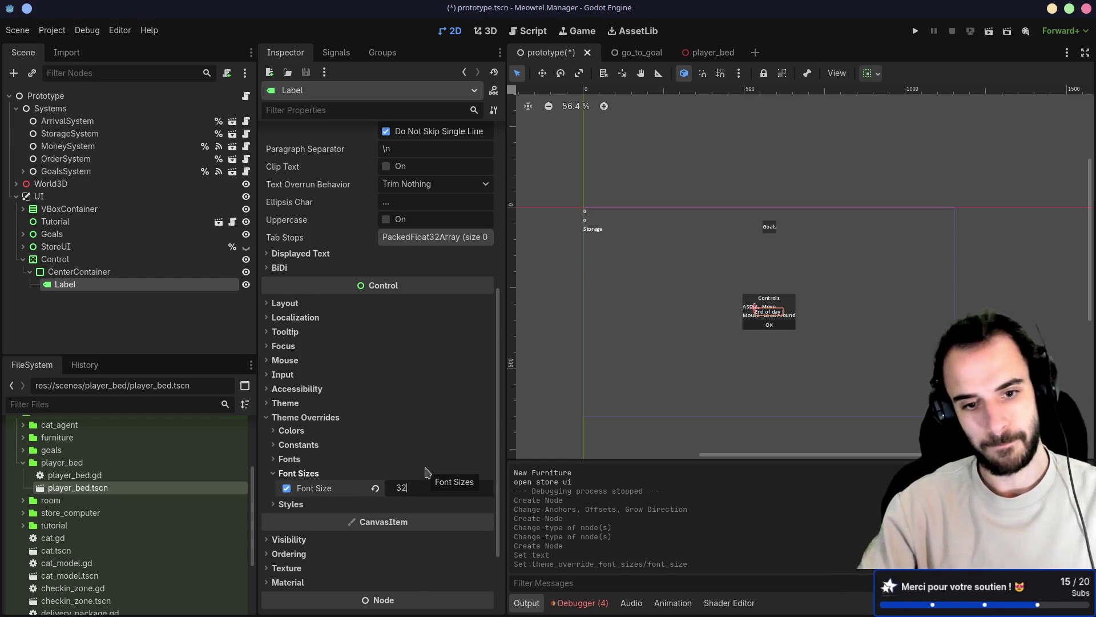
key("Return")
Select CenterContainer as parent and bring up the add-node dialog
left_click(103, 272)
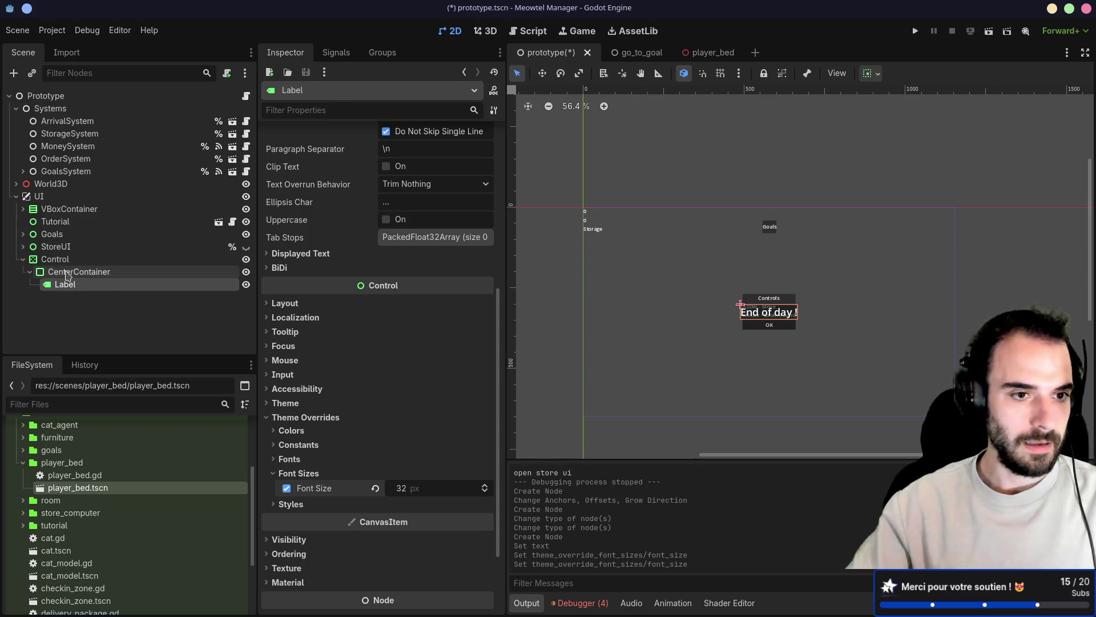
key("ctrl+a")
type("button")
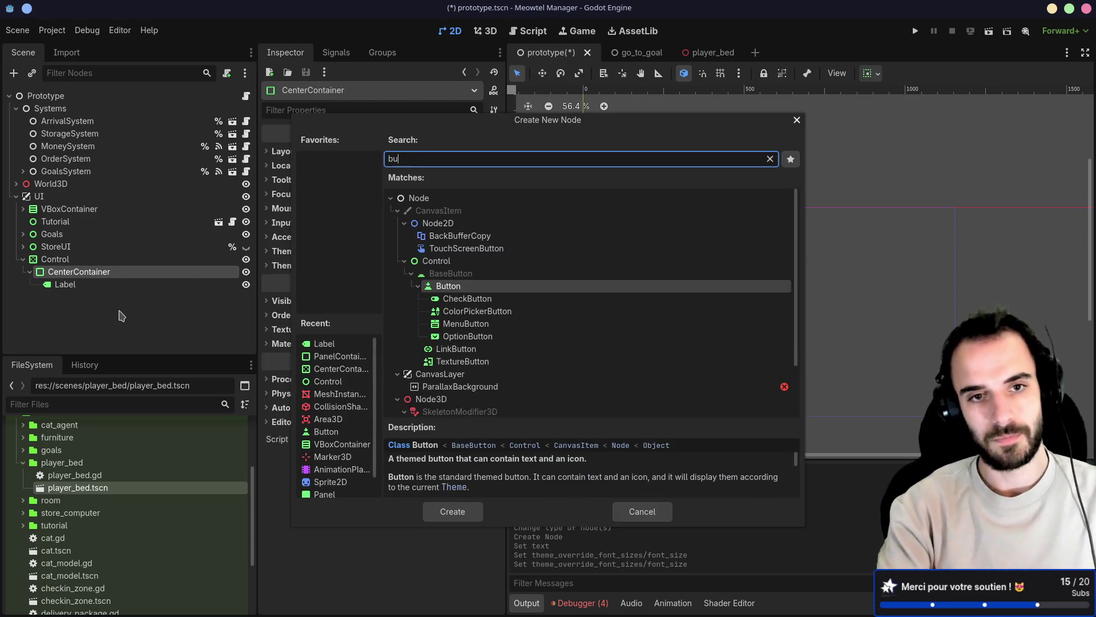
Add a Button and a VBoxContainer under the CenterContainer
key("Return")
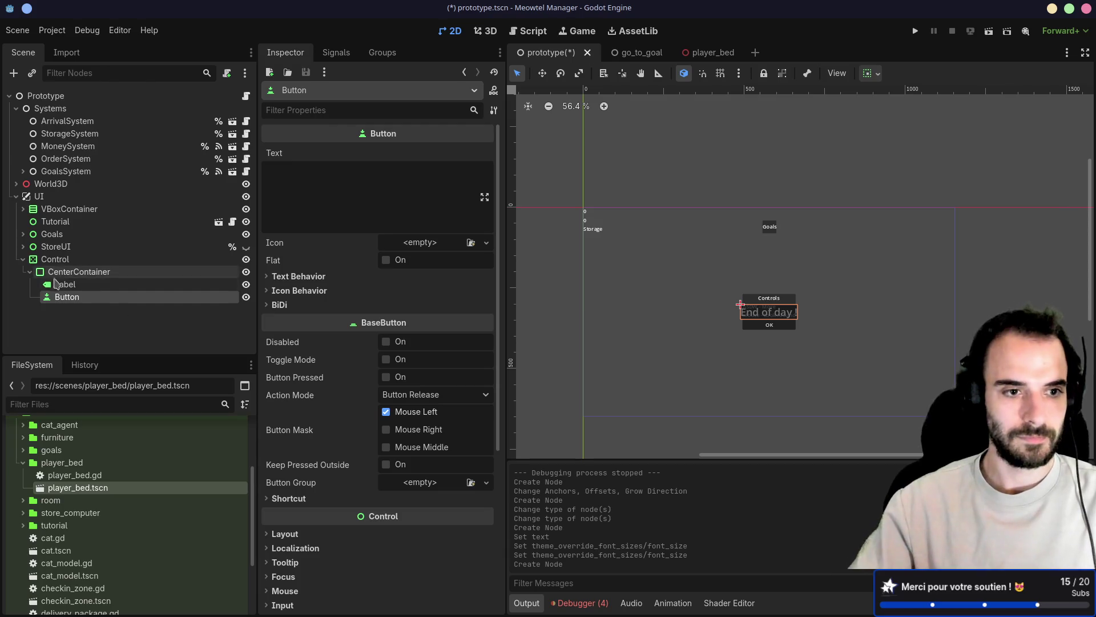
double_click(68, 298)
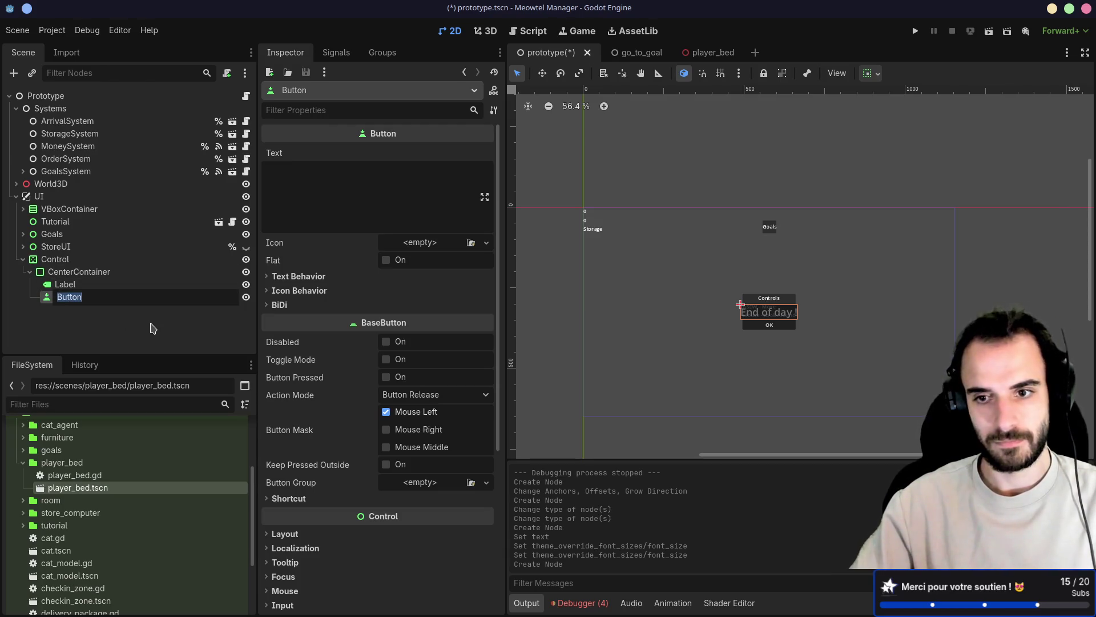
left_click(77, 272)
key("ctrl+a")
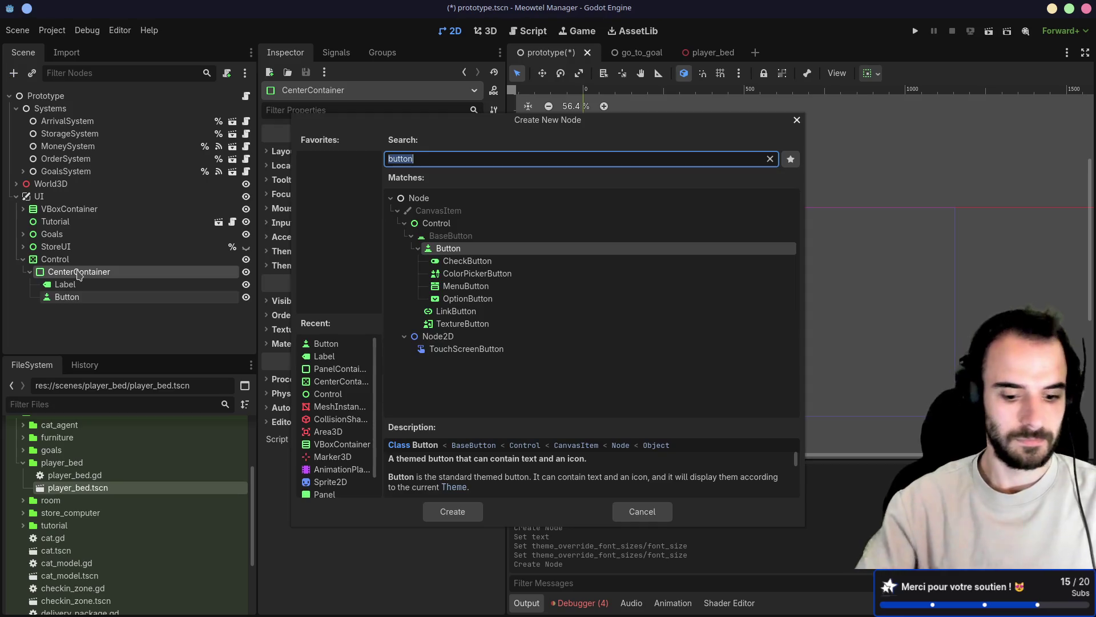
type("vbox")
key("Return")
Move Label and Button into the VBoxContainer, set the button text 'Start the next day', and save
left_click(65, 283)
left_click_drag(67, 296, 69, 309)
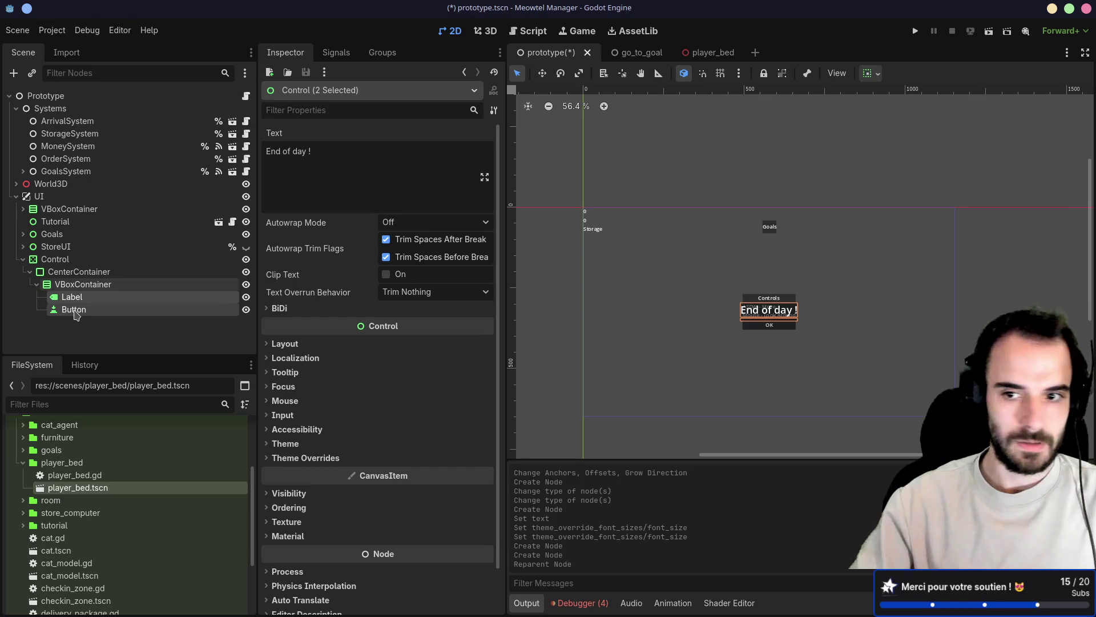
left_click(73, 310)
left_click(375, 193)
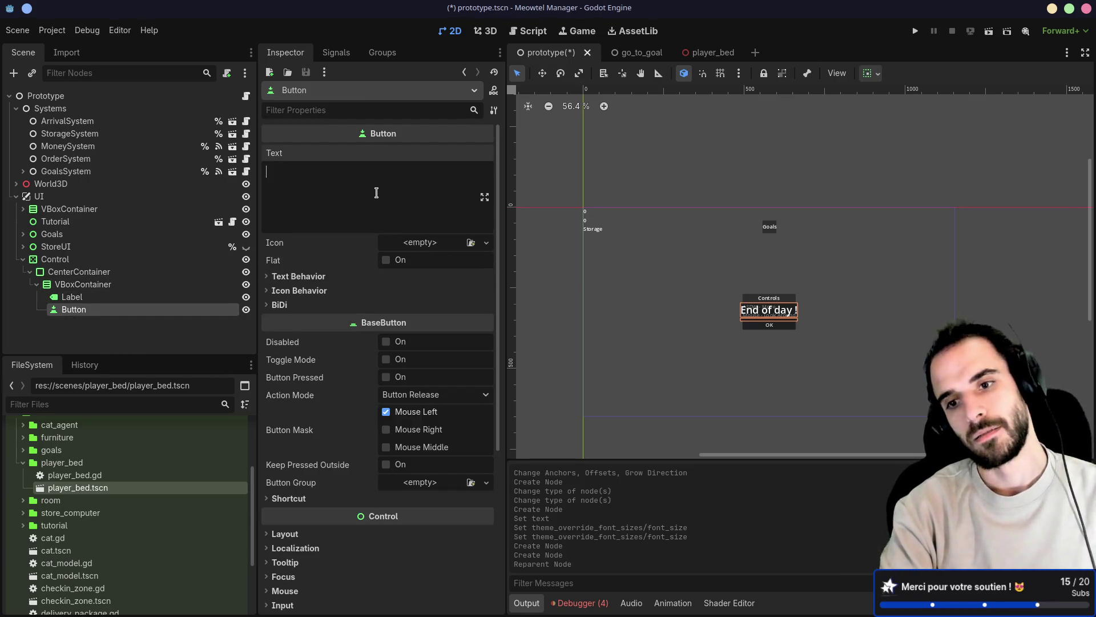
type("S")
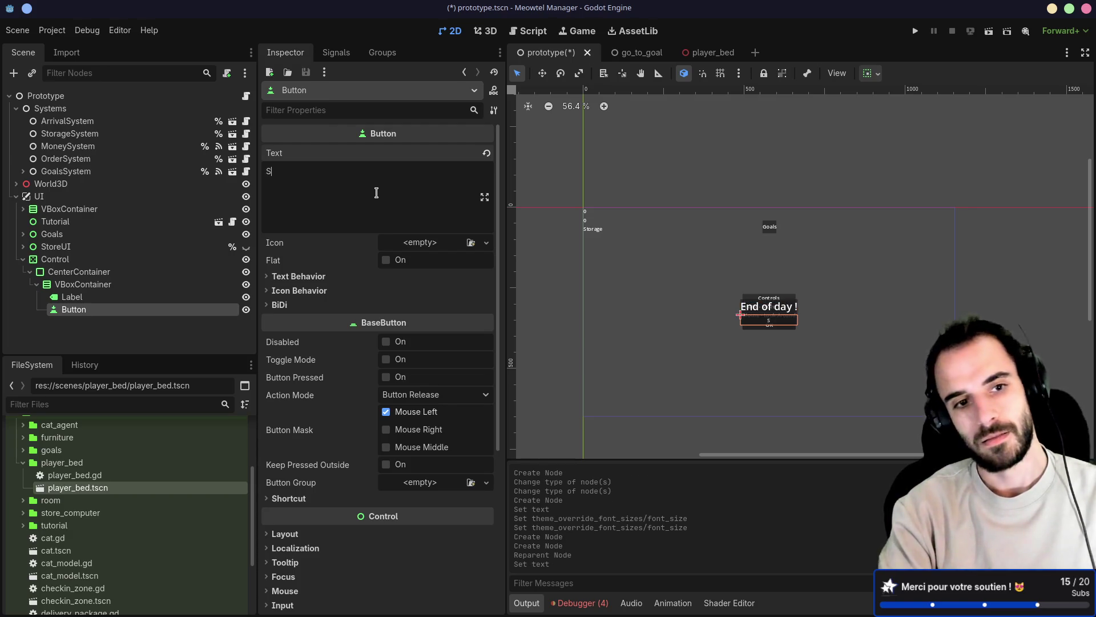
type("tart the next day")
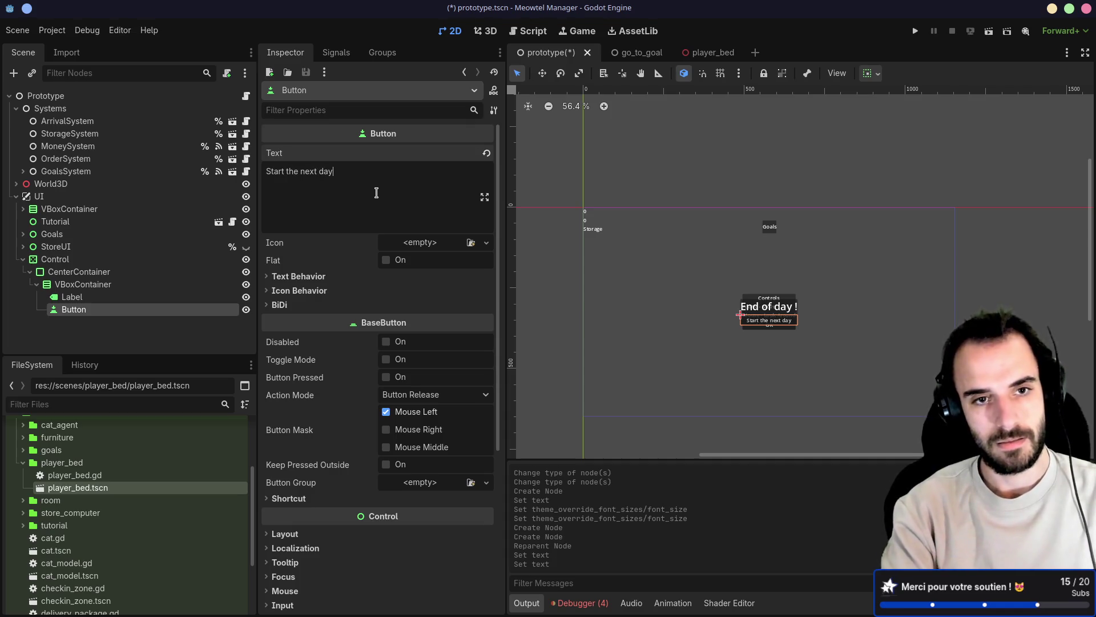
key("ctrl+s")
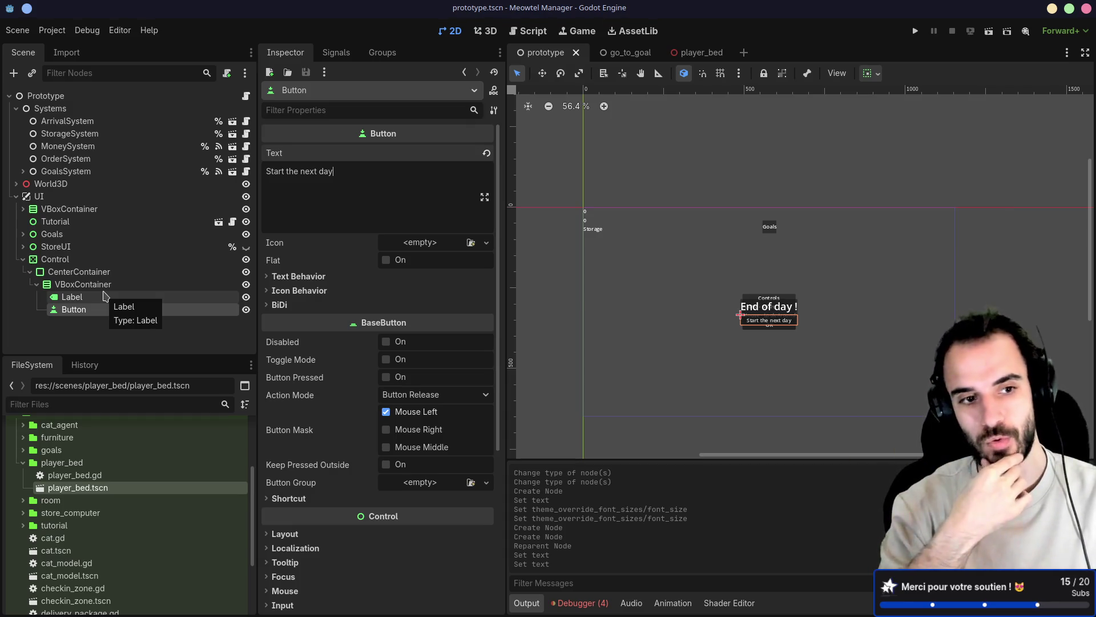
Toggle the Store panel's visibility to check it, then rename the button StartNextDayButton
left_click(246, 247)
left_click(246, 247)
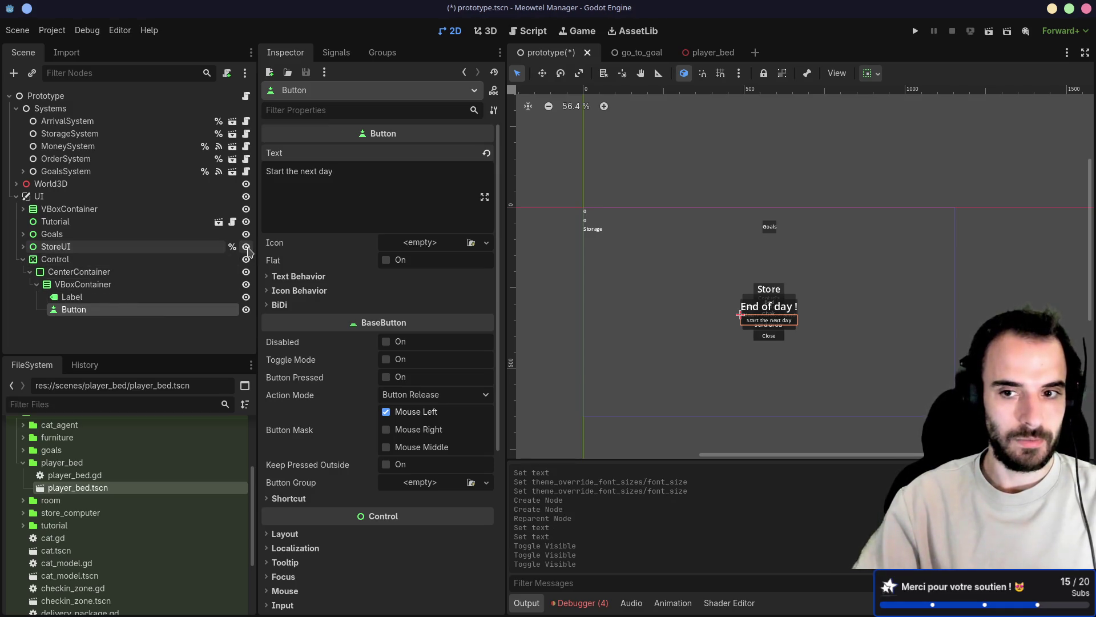
left_click(246, 246)
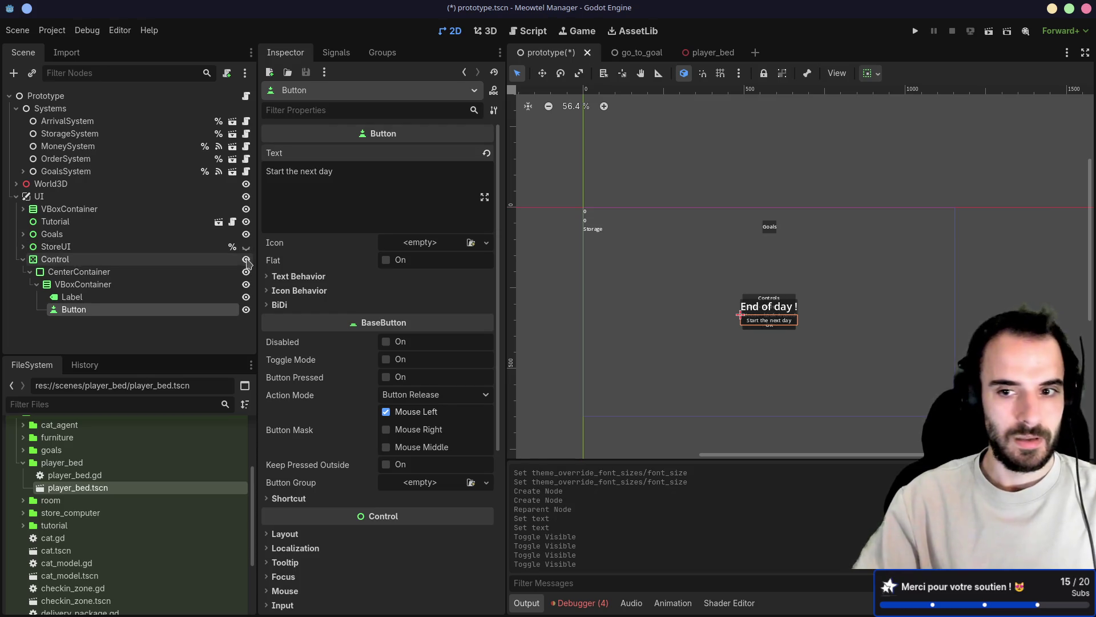
double_click(103, 309)
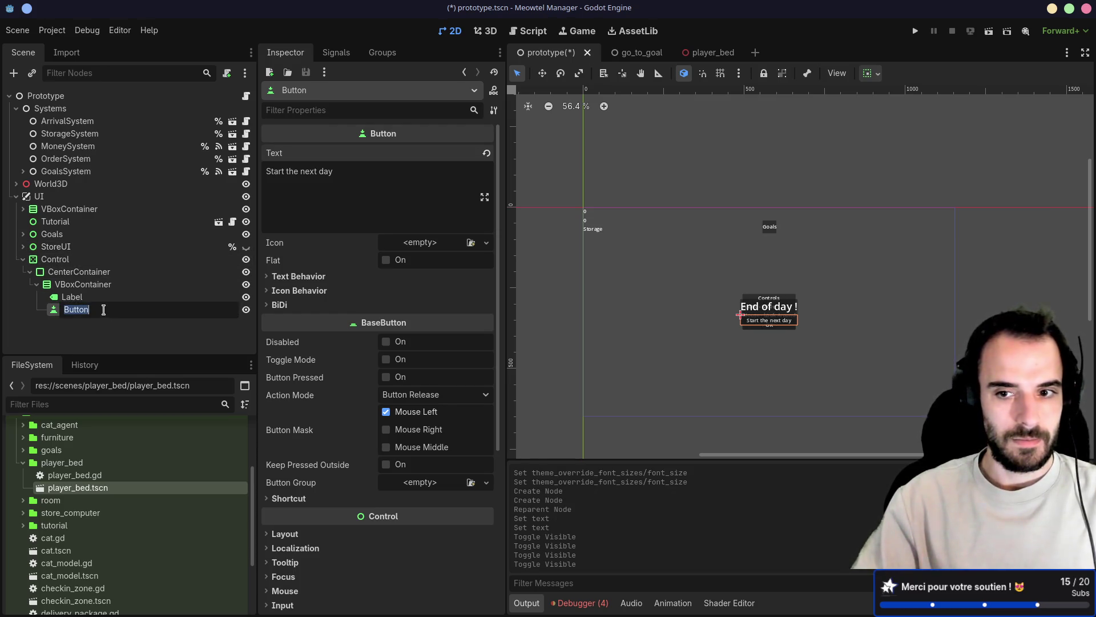
type("StartNext")
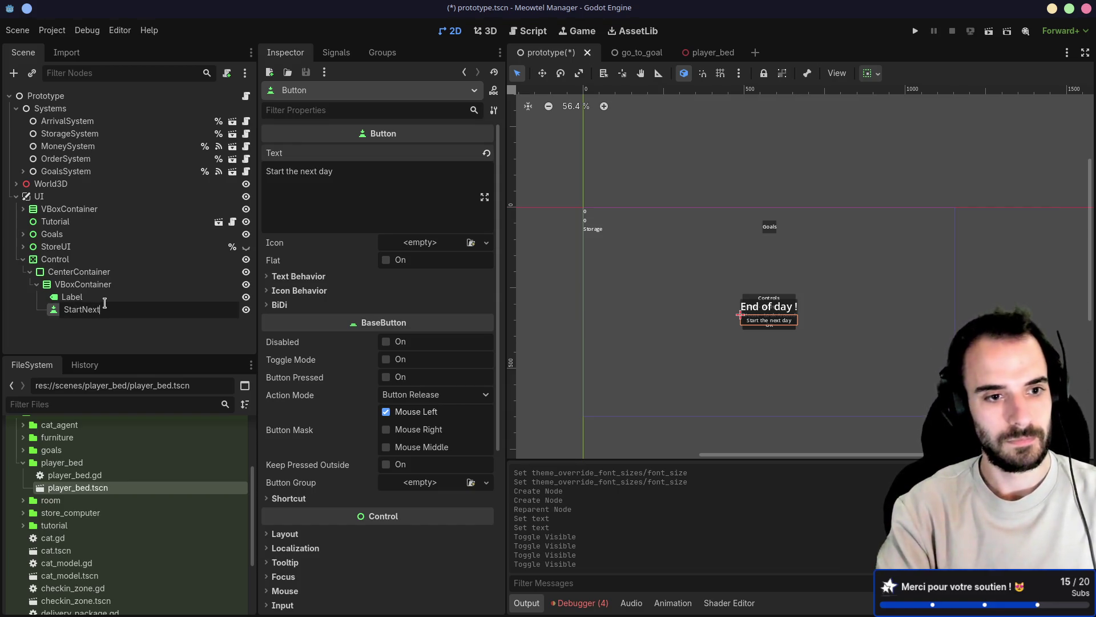
type("DayButton")
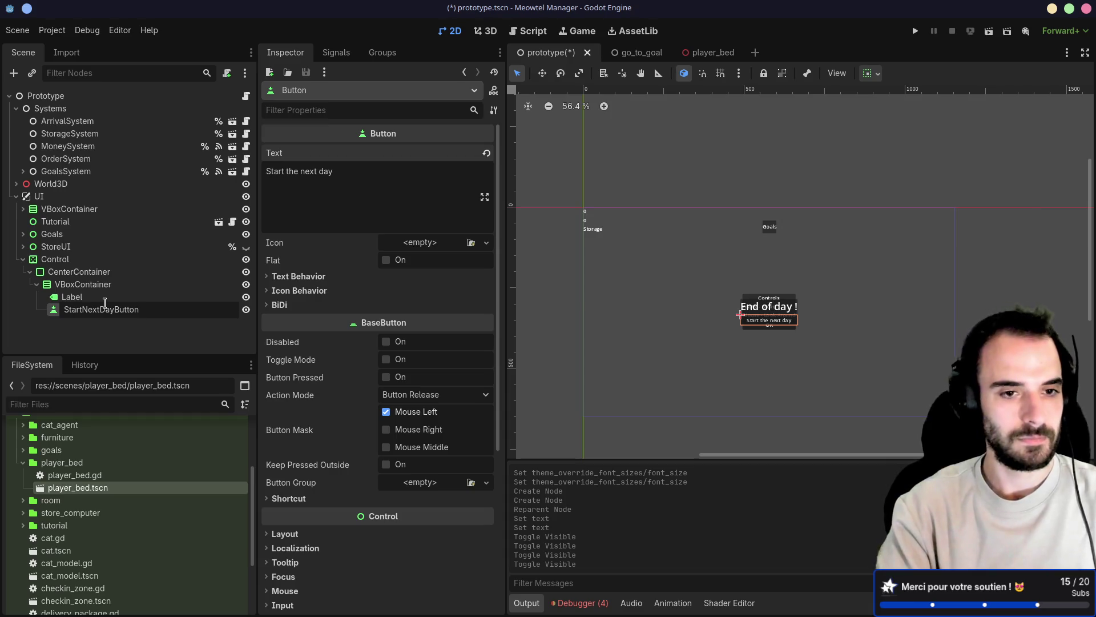
key("Return")
Rename the Control to EndOfDayUI, make it accessible as a unique name, and save
right_click(126, 259)
double_click(51, 260)
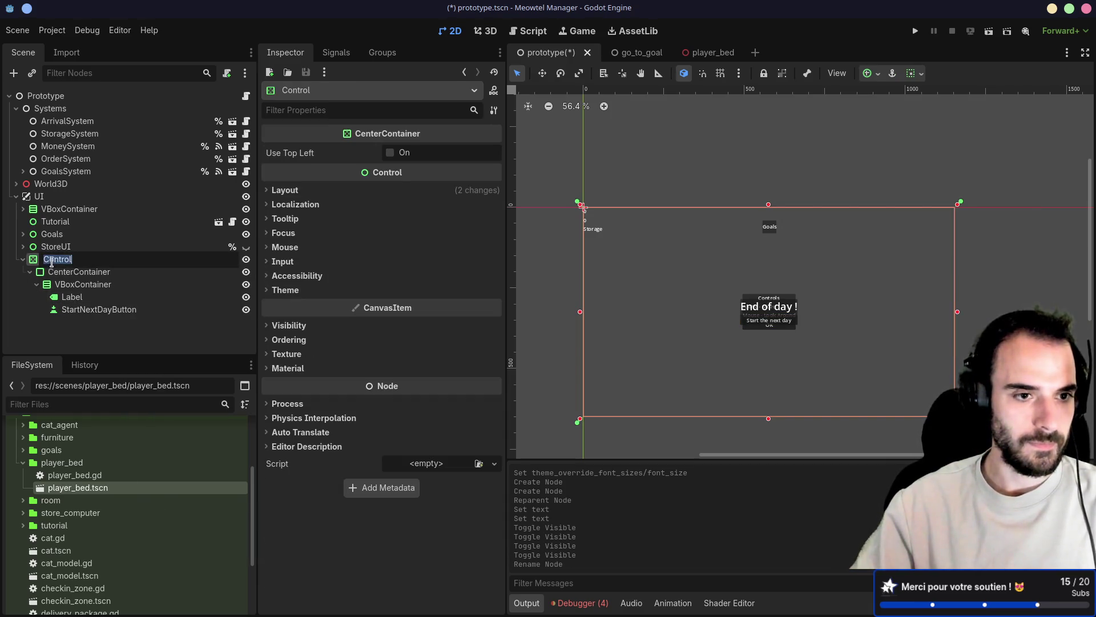
type("End")
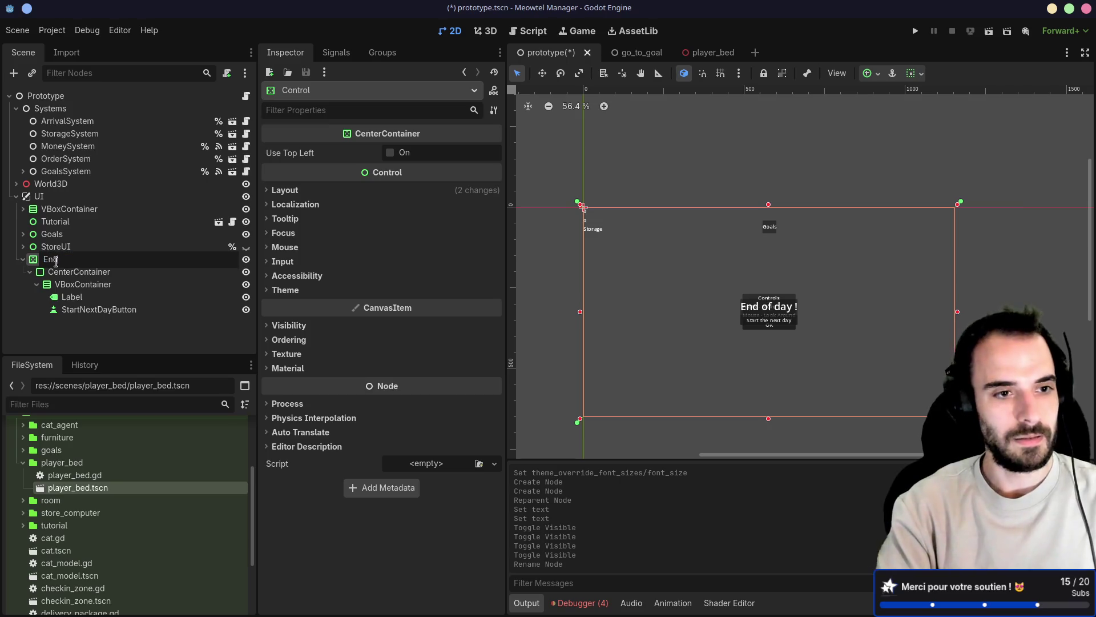
type("OfDayUI")
key("Return")
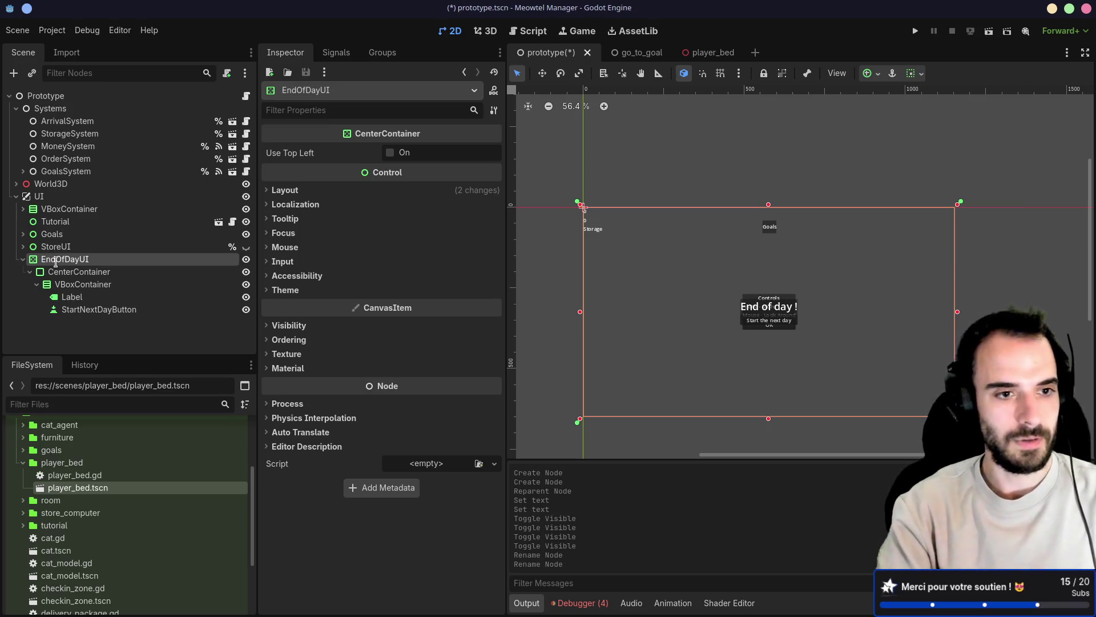
right_click(84, 258)
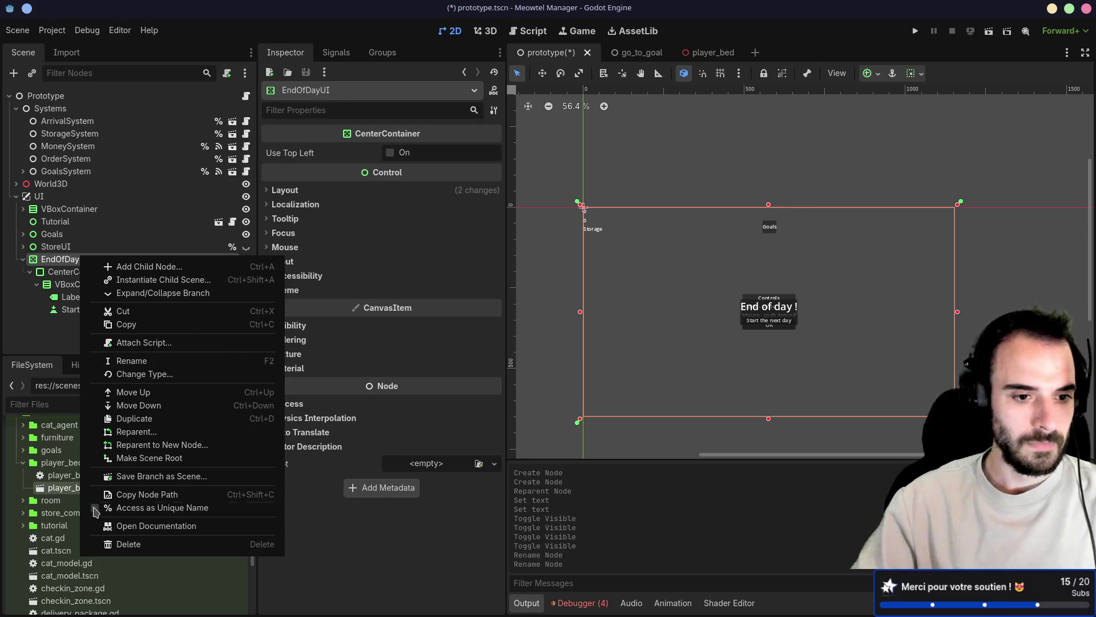
left_click(98, 510)
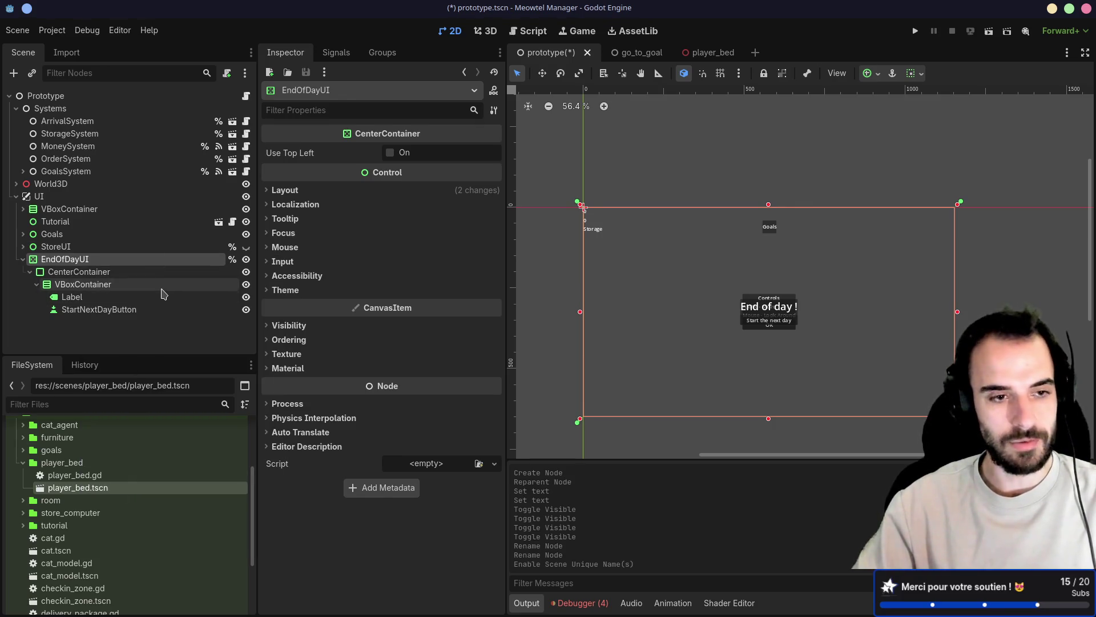
key("ctrl+s")
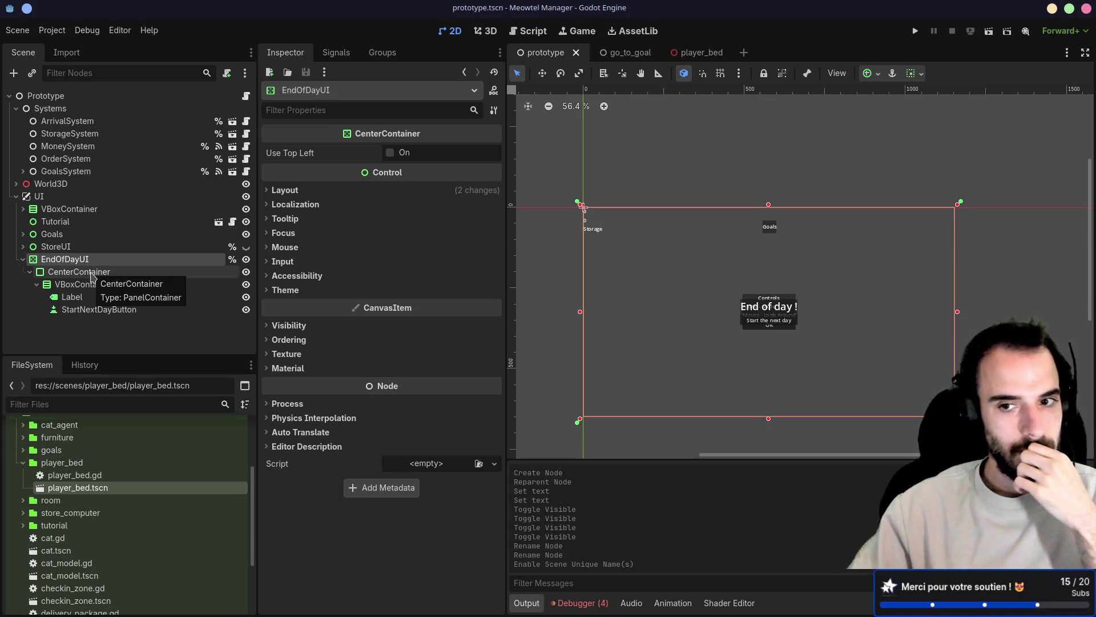
Hide the EndOfDayUI panel and select StartNextDayButton
left_click(247, 259)
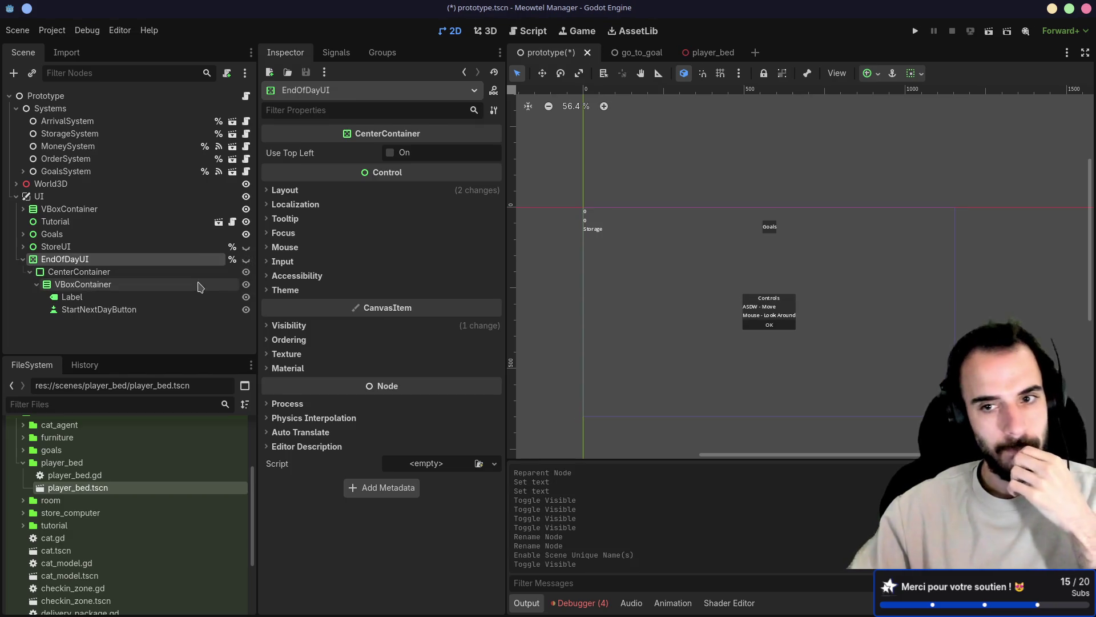
left_click(136, 310)
right_click(136, 310)
key("Escape")
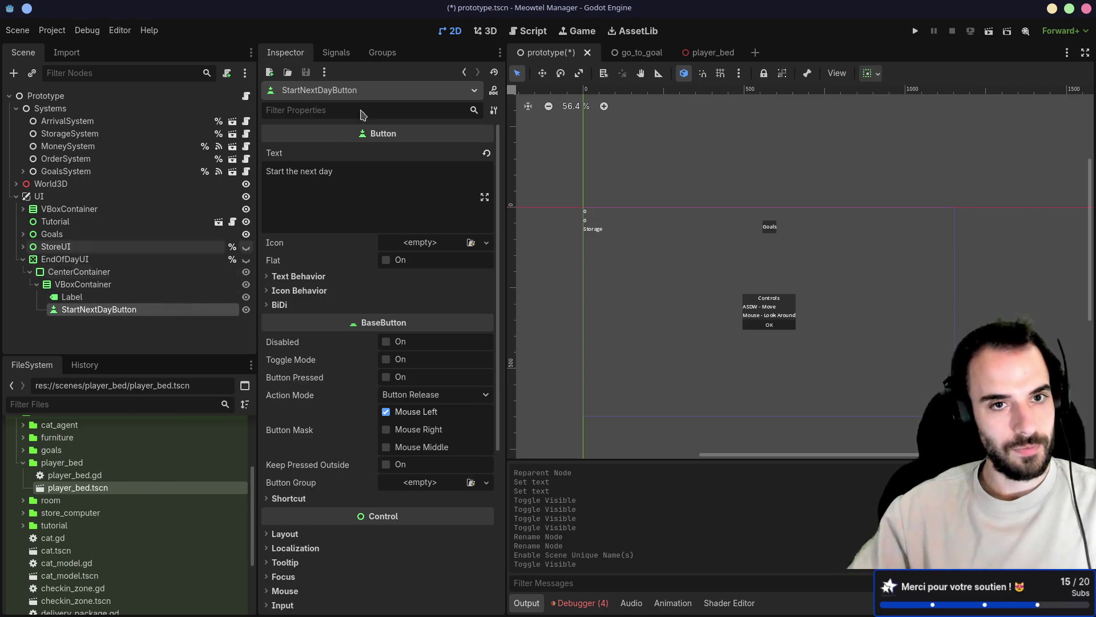
Connect StartNextDayButton's button_down signal to a new handler method
left_click(336, 52)
double_click(317, 109)
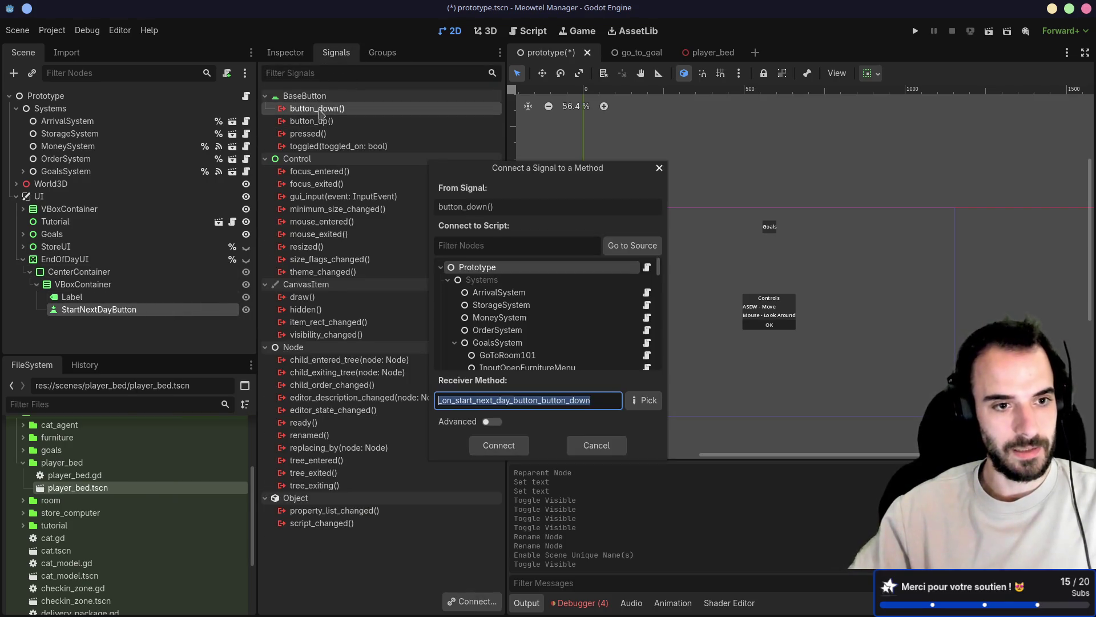
left_click(498, 445)
scroll(694, 361, "down", 1)
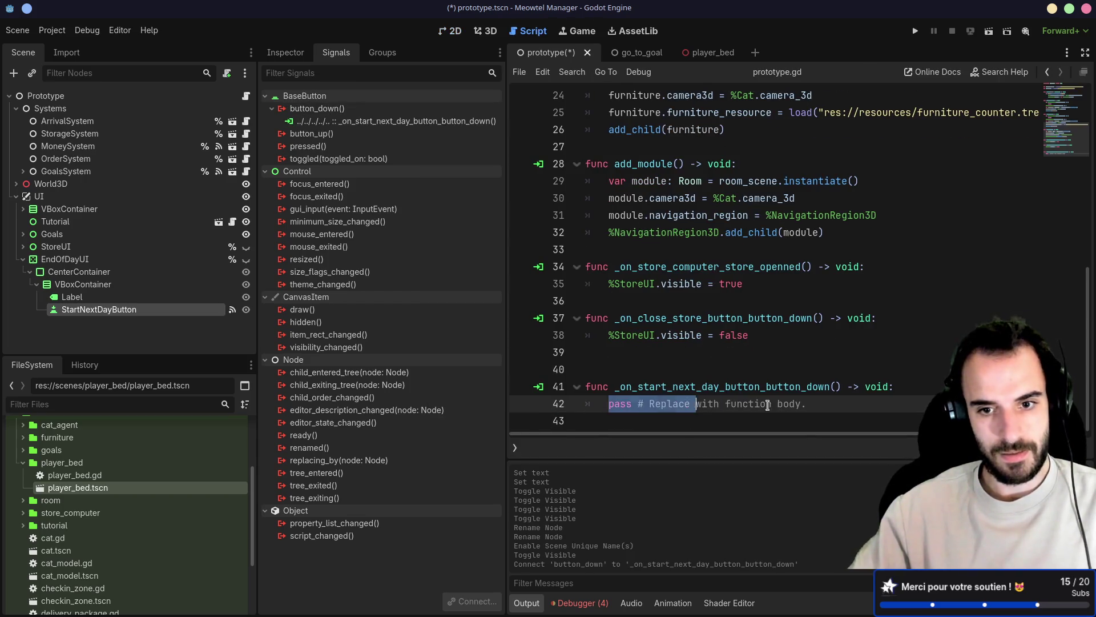
Replace the handler's pass with %EndOfDayUI.visible = false and save
left_click_drag(596, 409, 823, 396)
type("%End")
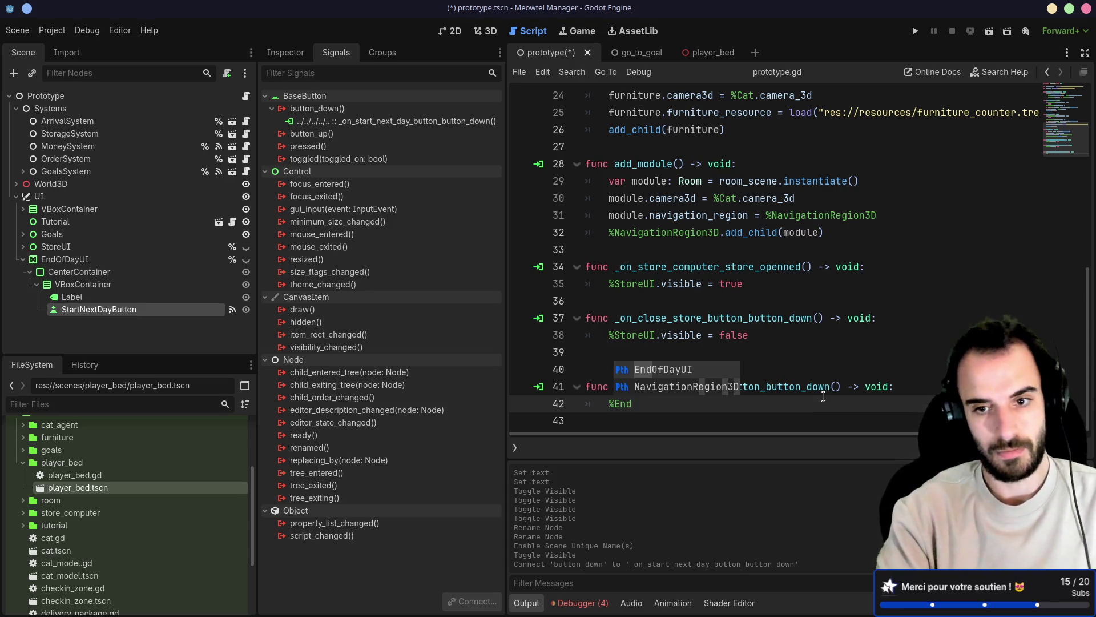
key("Return")
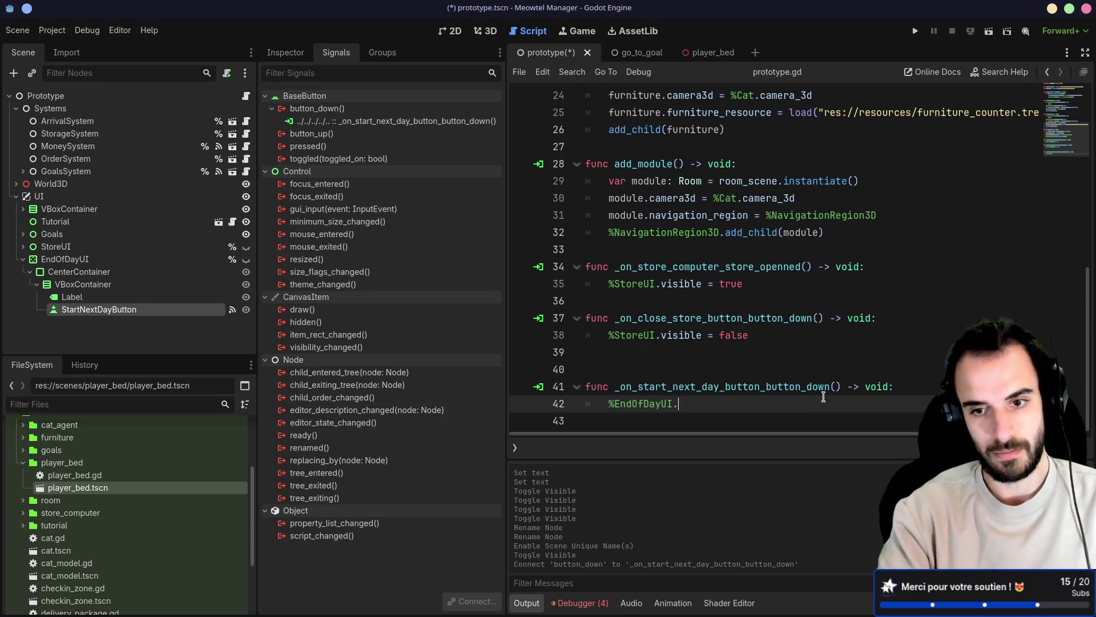
type(".vi")
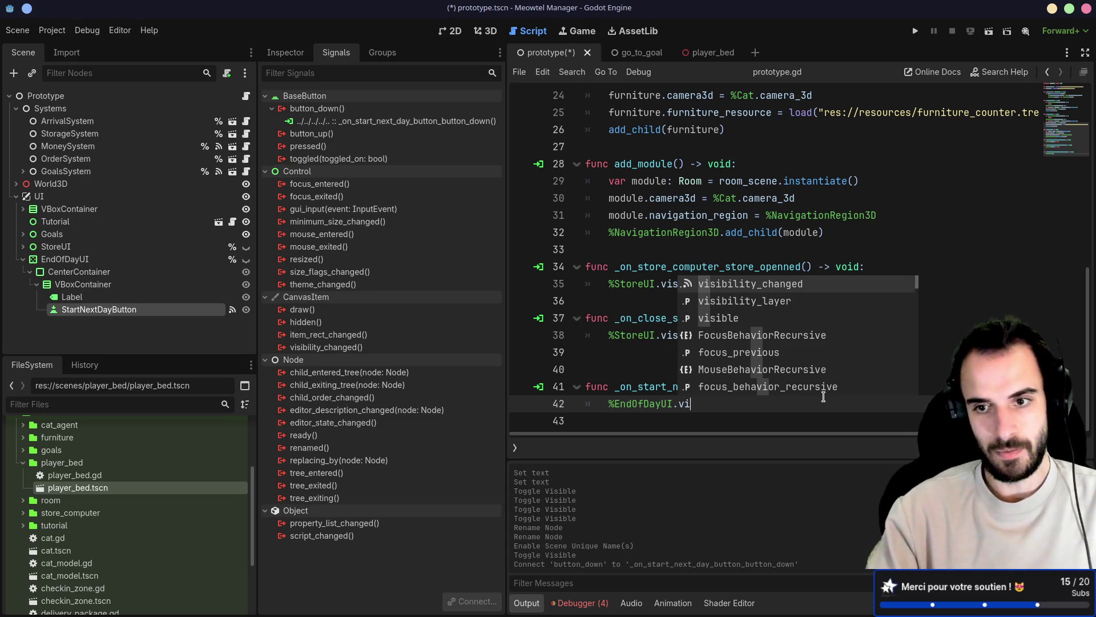
key("Down")
key("Down")
key("Return")
type("\\")
type("false")
key("ctrl+s")
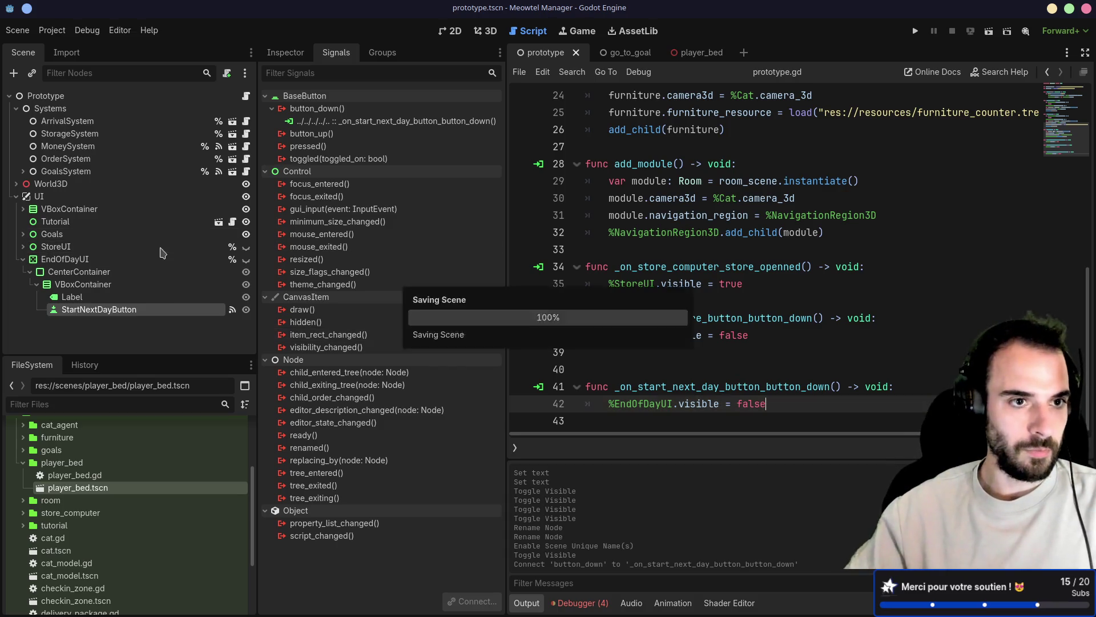
Expand World3D, NavigationRegion3D and PlayerRoom to select the PlayerBed node
left_click(285, 52)
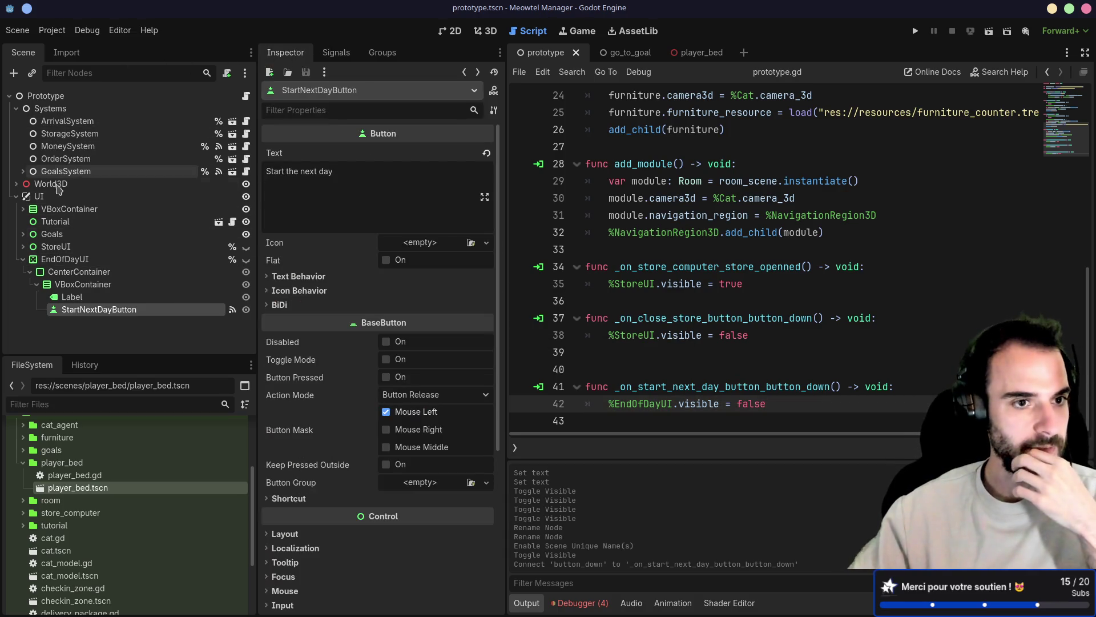
left_click(16, 183)
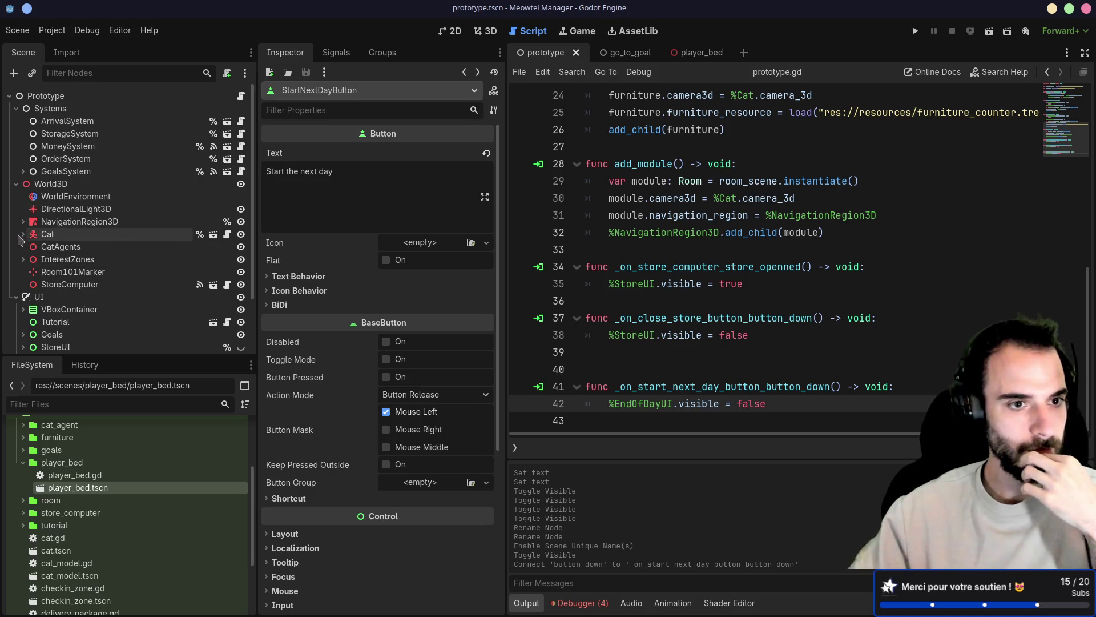
left_click(23, 221)
scroll(69, 222, "down", 3)
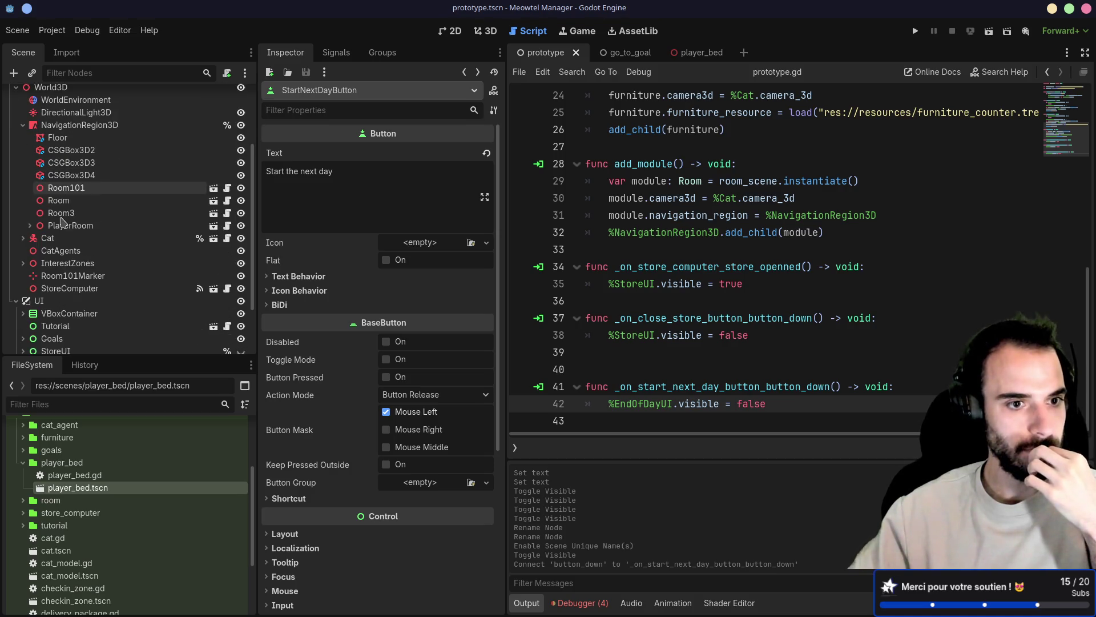
left_click(29, 226)
left_click(128, 250)
Connect PlayerBed's sleep signal to a new handler method
left_click(337, 53)
left_click(302, 108)
left_click(473, 600)
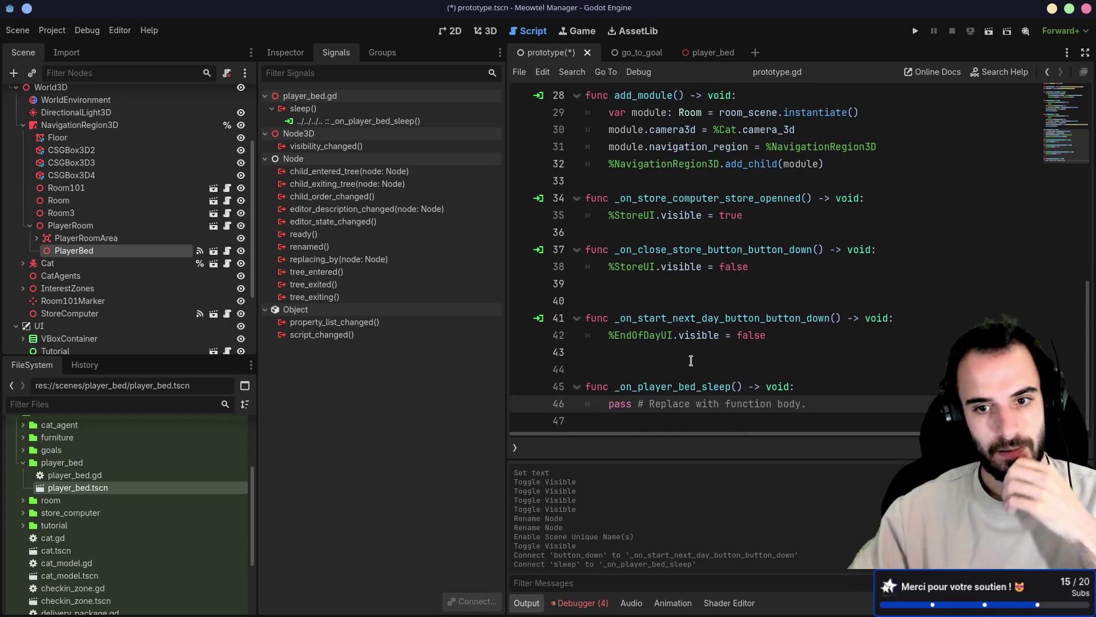
Move the _on_player_bed_sleep handler above the next-day handler and tidy the spacing
left_click_drag(809, 401, 580, 369)
key("ctrl+x")
left_click(639, 300)
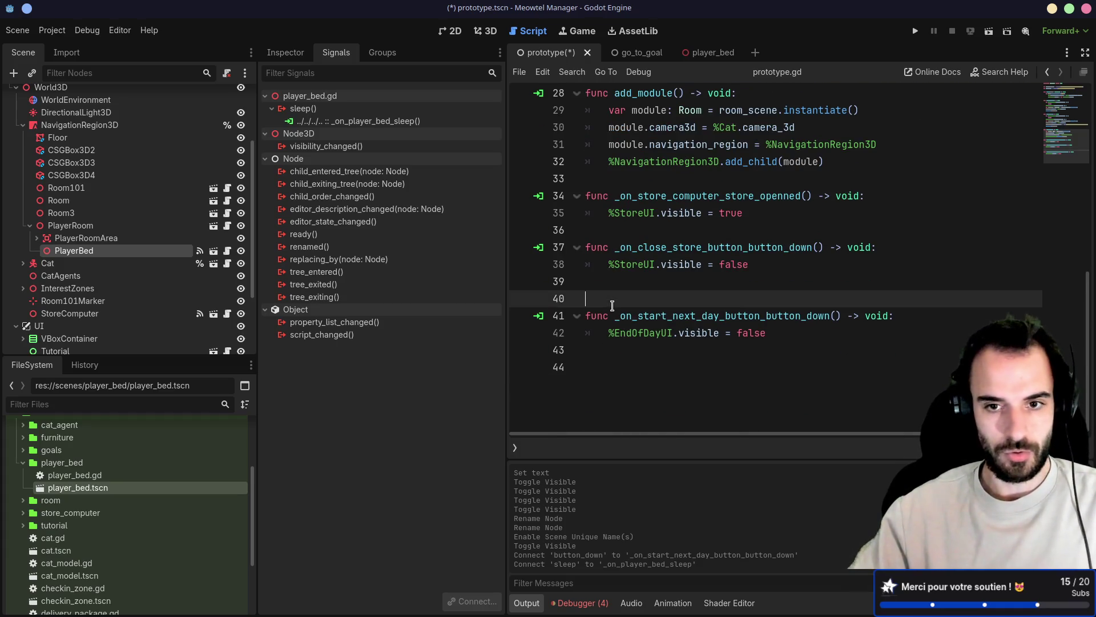
key("ctrl+v")
left_click(604, 299)
key("Return")
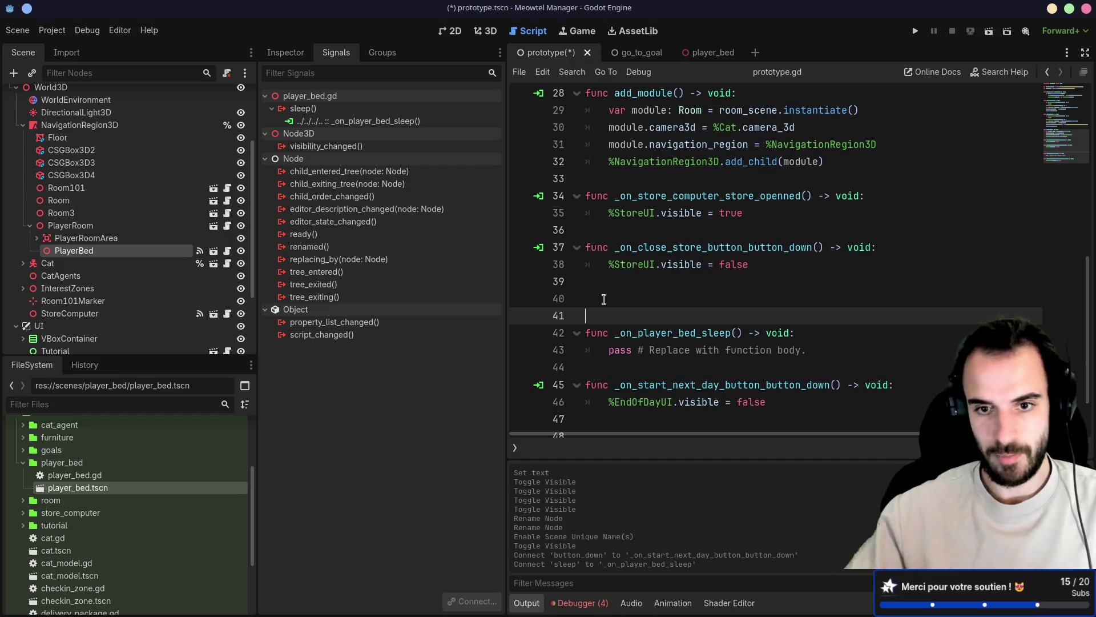
key("BackSpace")
key("BackSpace")
Make the sleep handler set %EndOfDayUI.visible = true and save the script
mouse_move(771, 369)
left_mouse_down()
mouse_move(587, 369)
mouse_move(548, 299)
mouse_move(608, 316)
left_mouse_up()
key("ctrl+c")
key("ctrl+v")
key("ctrl+z")
key("ctrl+v")
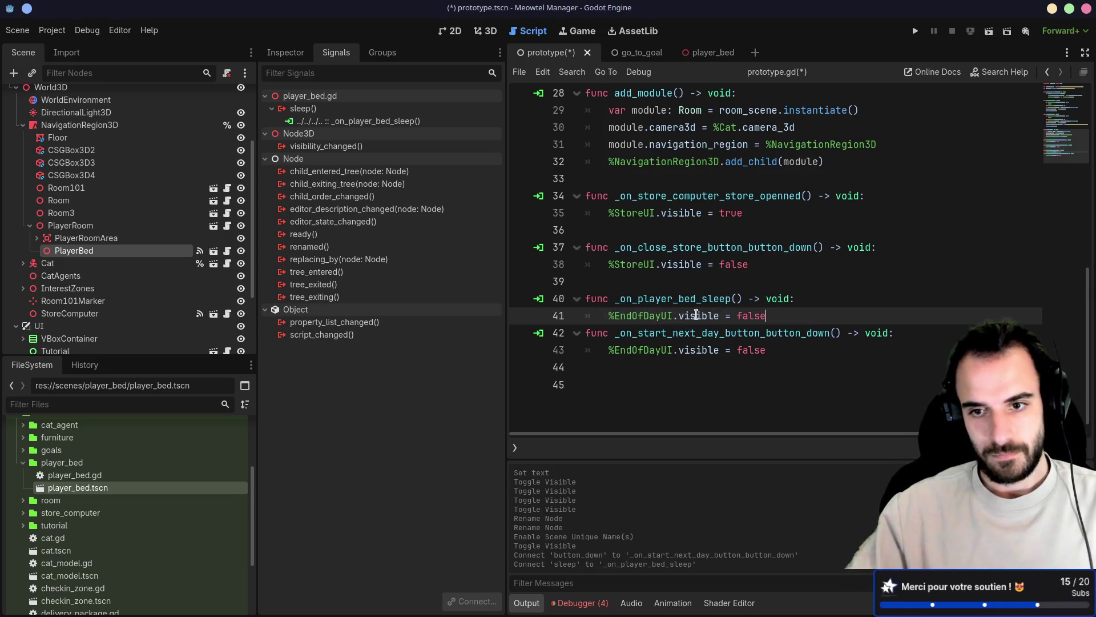
type("ture")
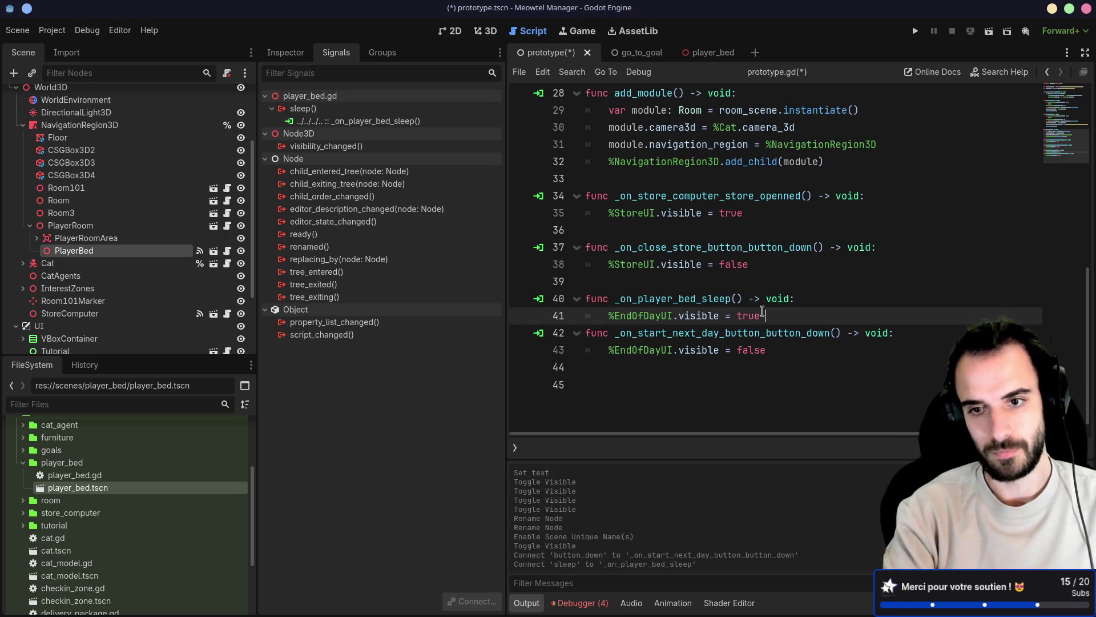
key("Return")
key("ctrl+s")
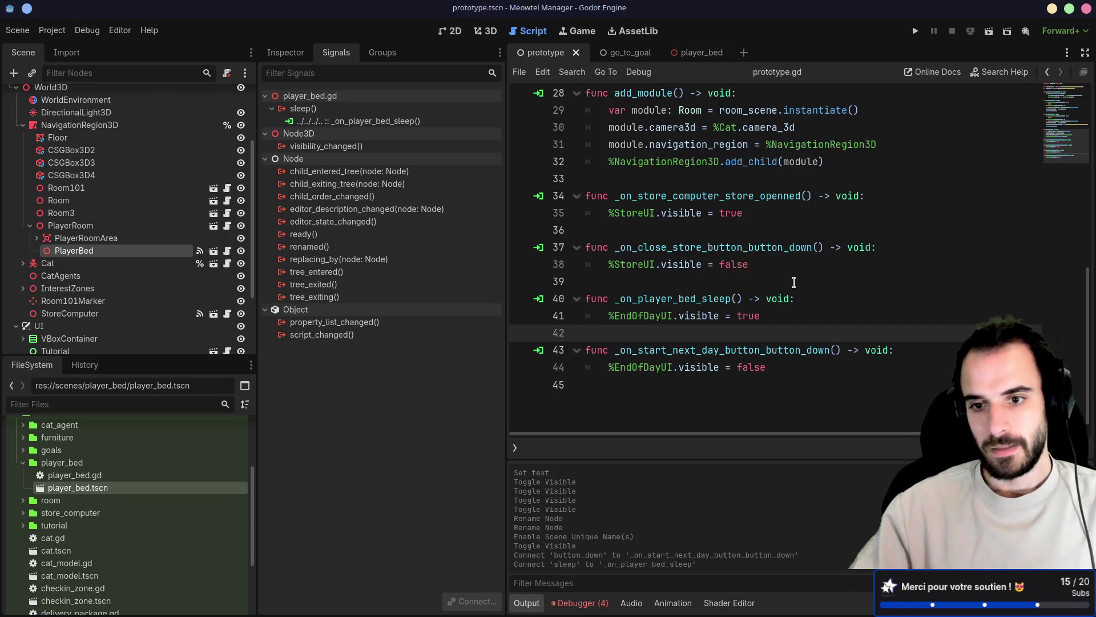
left_click(792, 282)
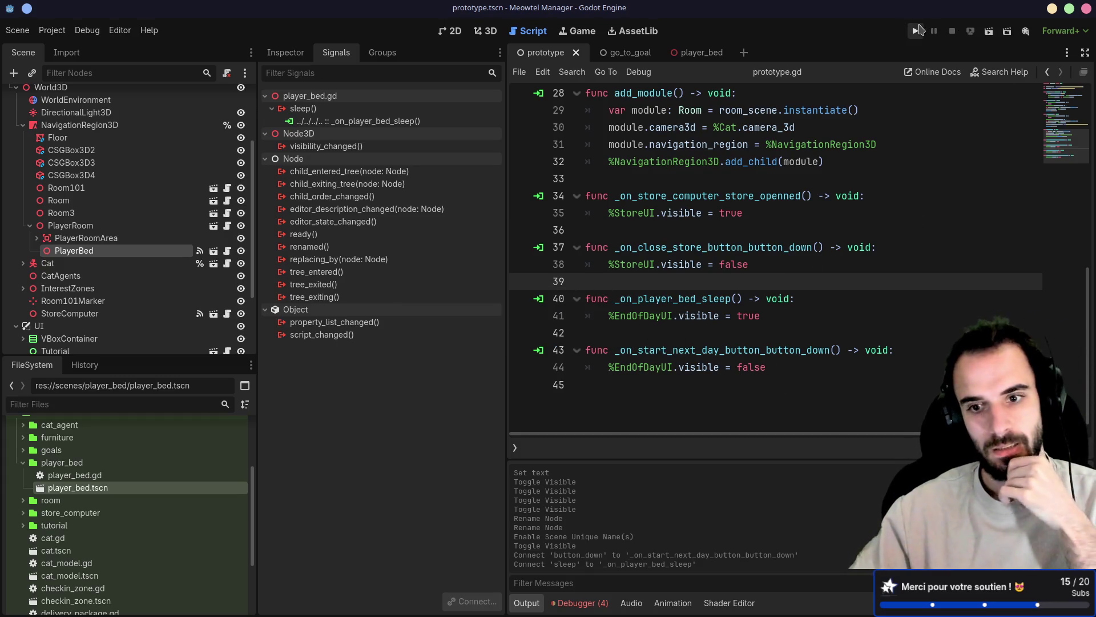
left_click(918, 30)
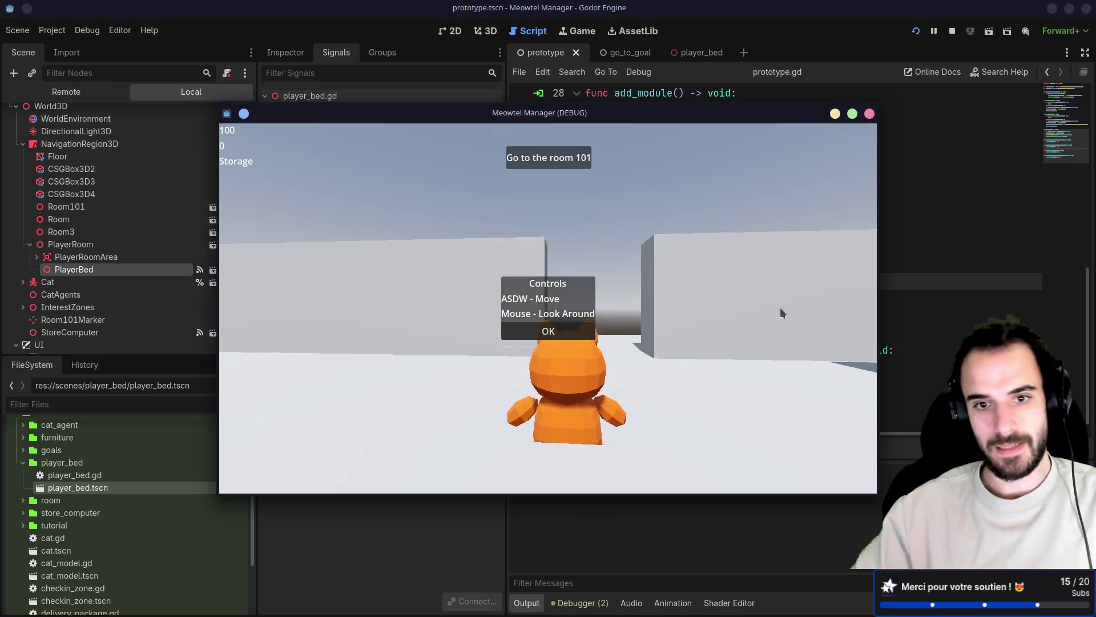
left_click(549, 331)
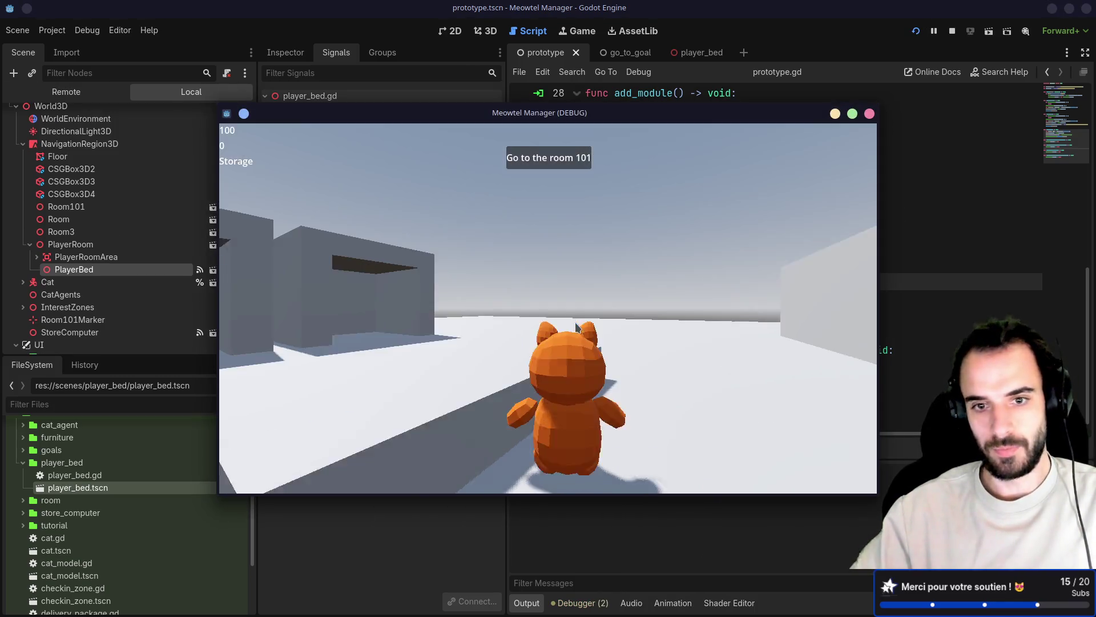
left_click_drag(580, 354, 535, 380)
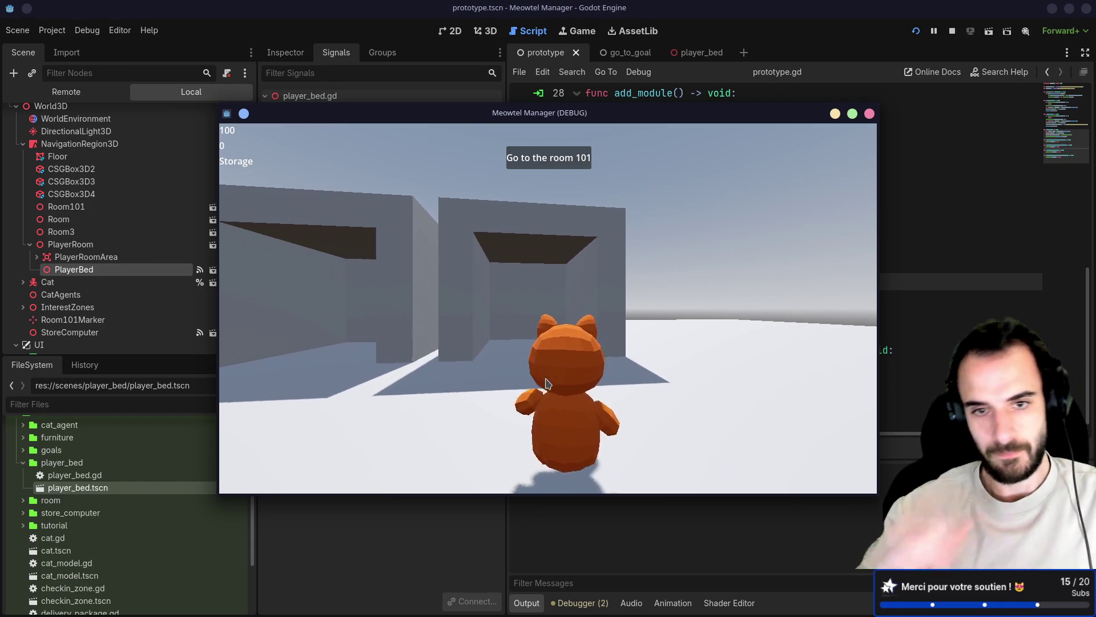
key("w")
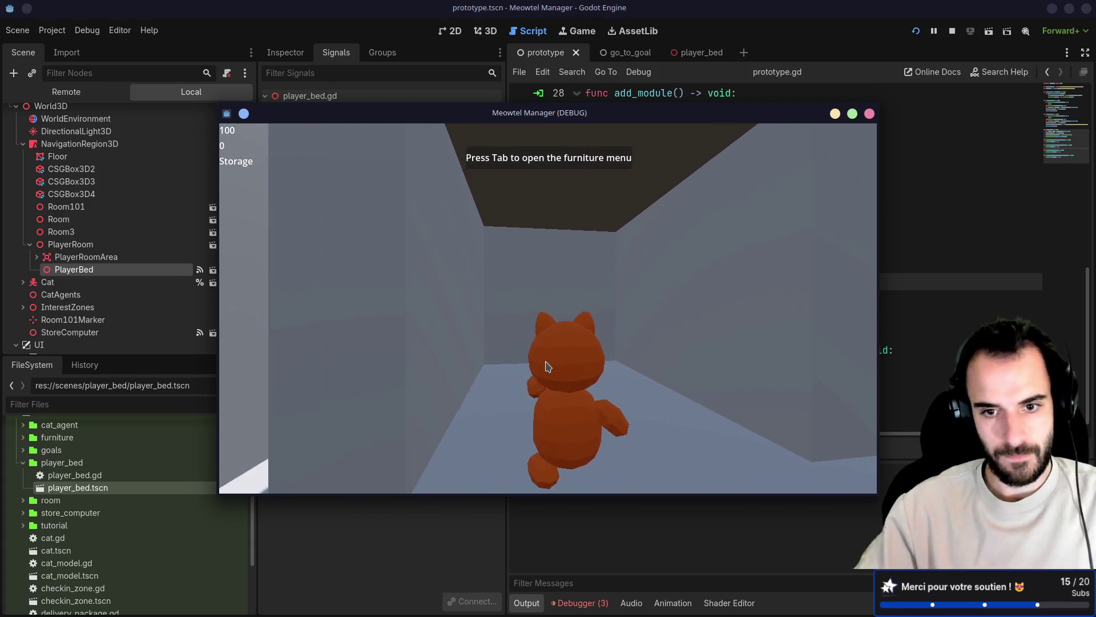
key("Tab")
left_click(253, 201)
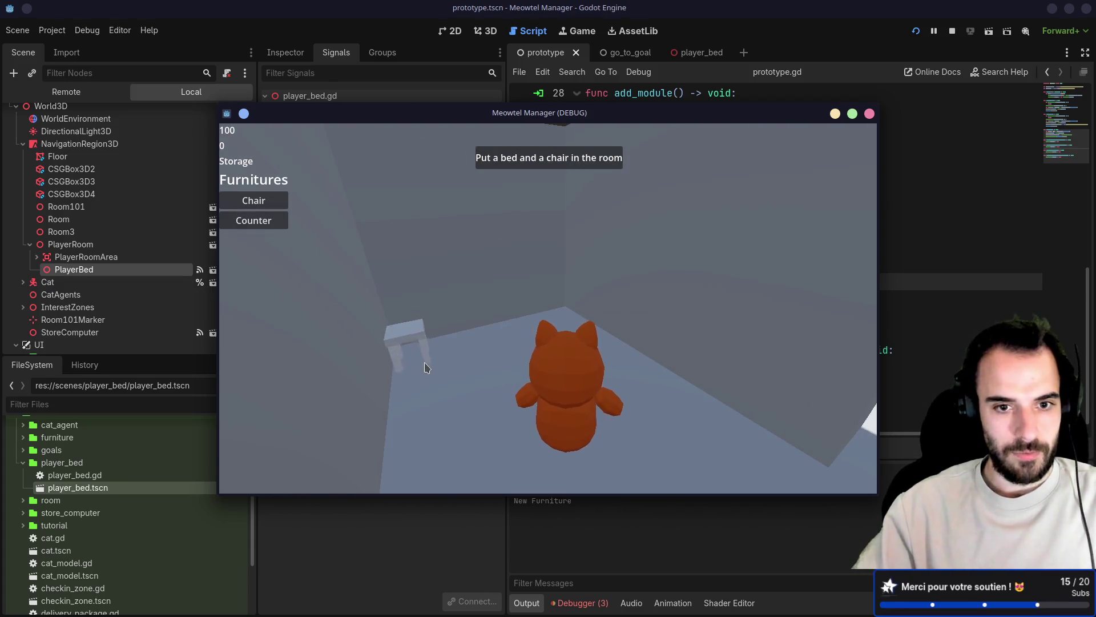
left_click(514, 343)
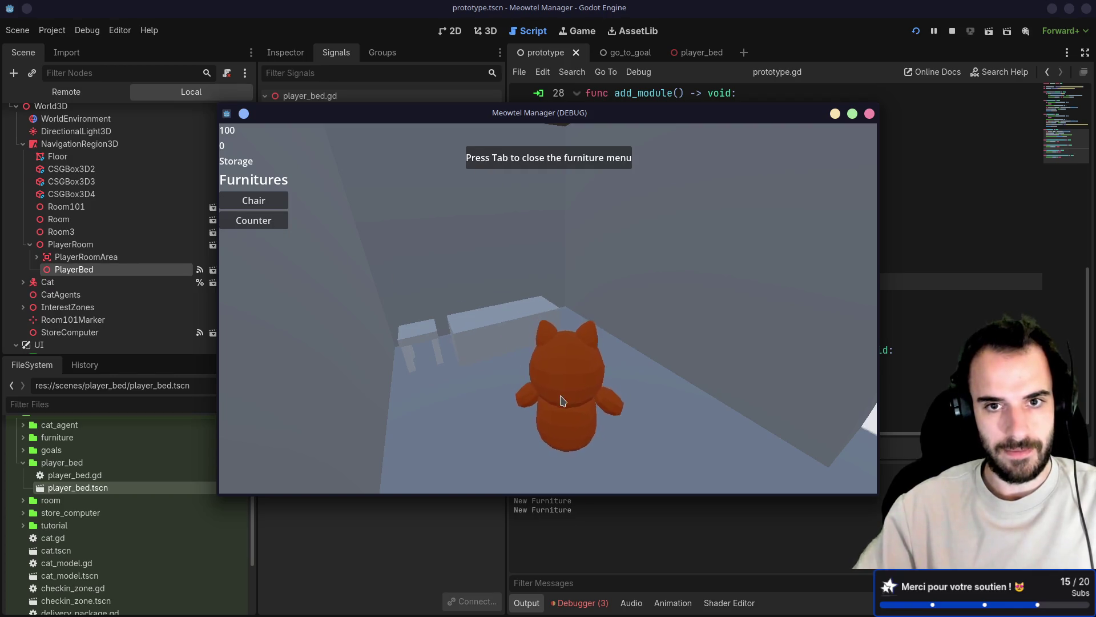
key("w")
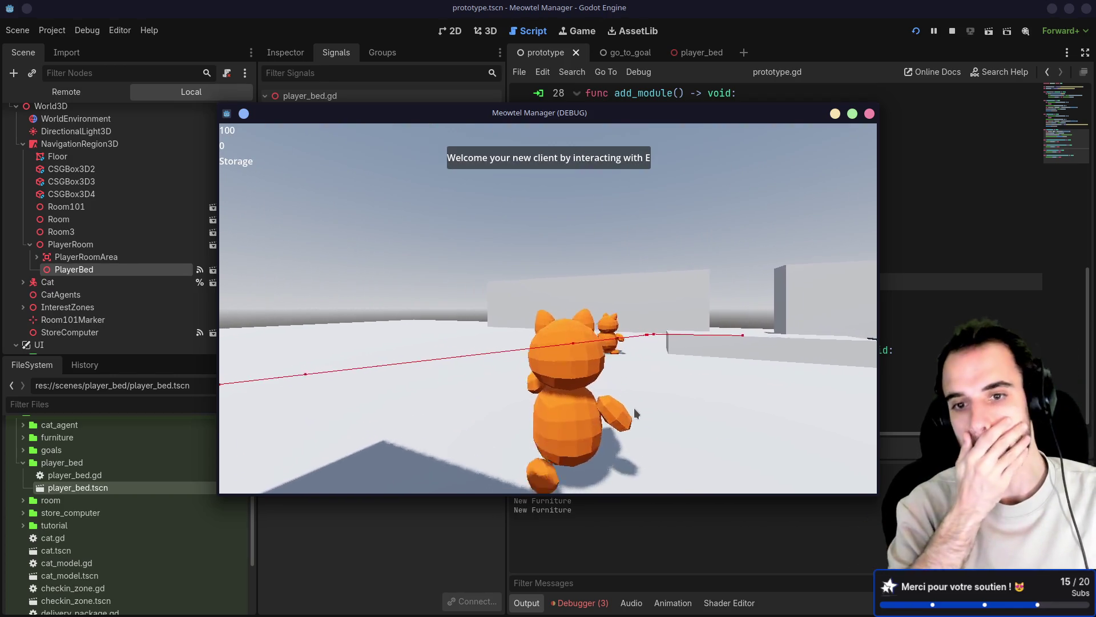
key("w")
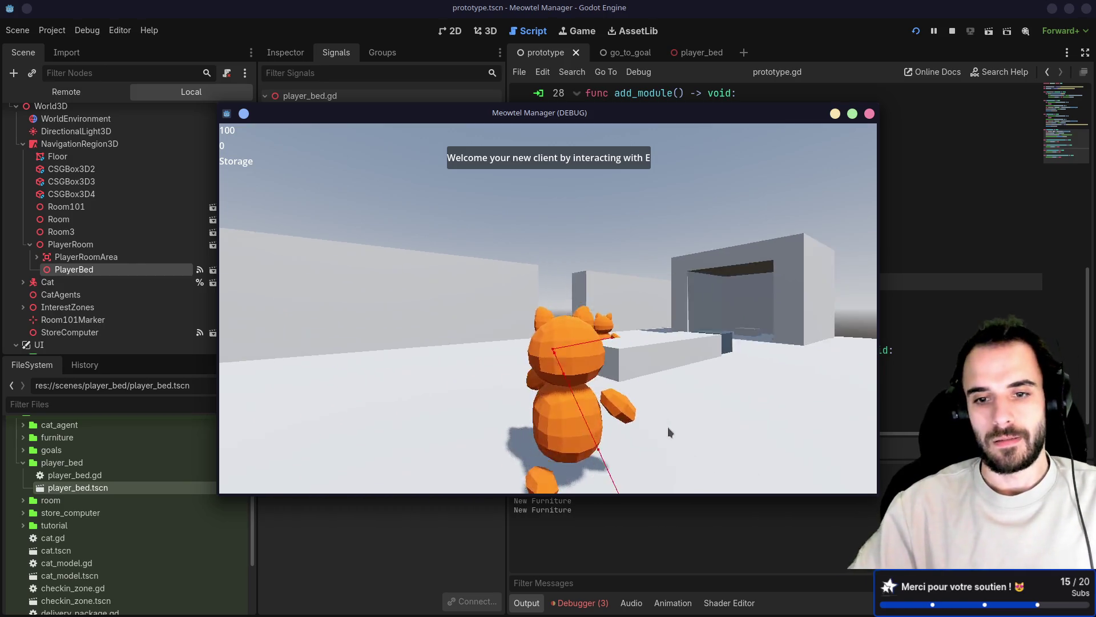
key("w")
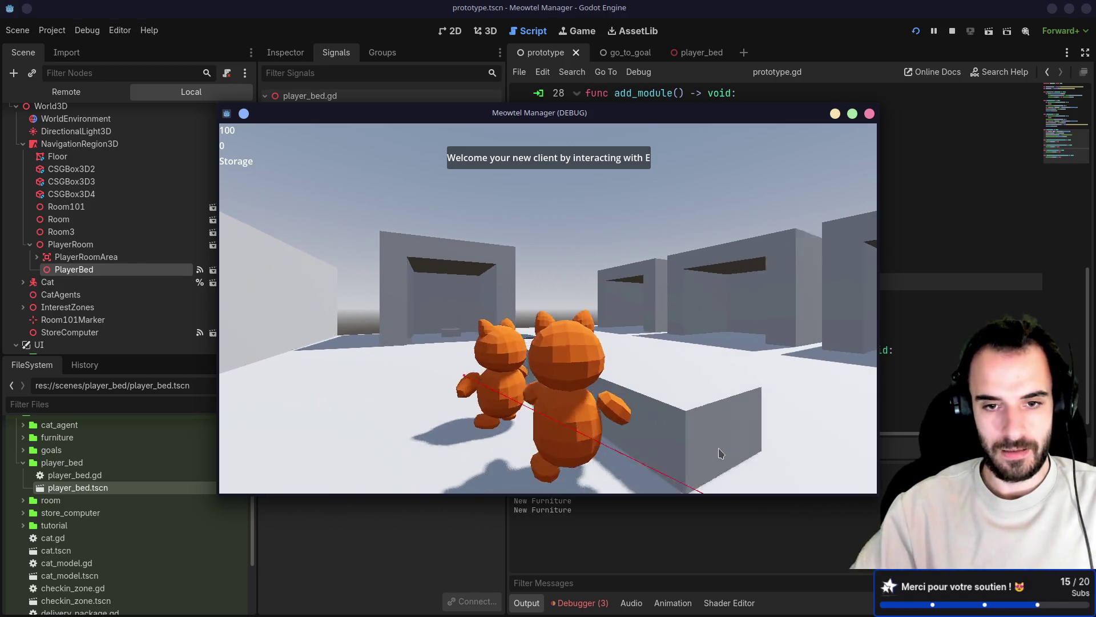
key("w")
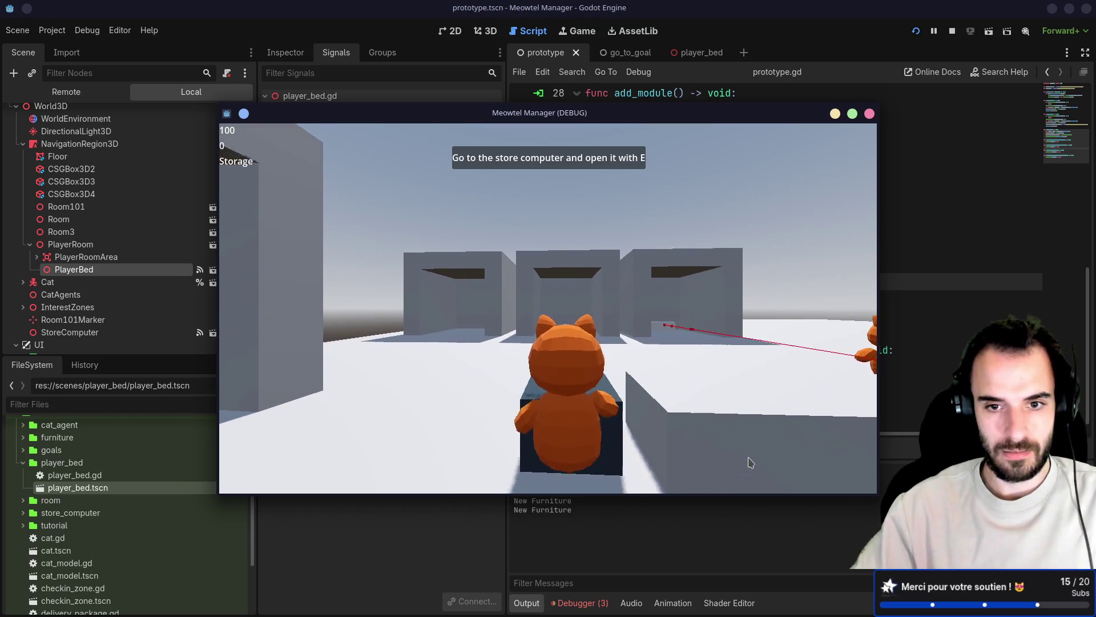
key("e")
left_click(548, 290)
left_click(548, 310)
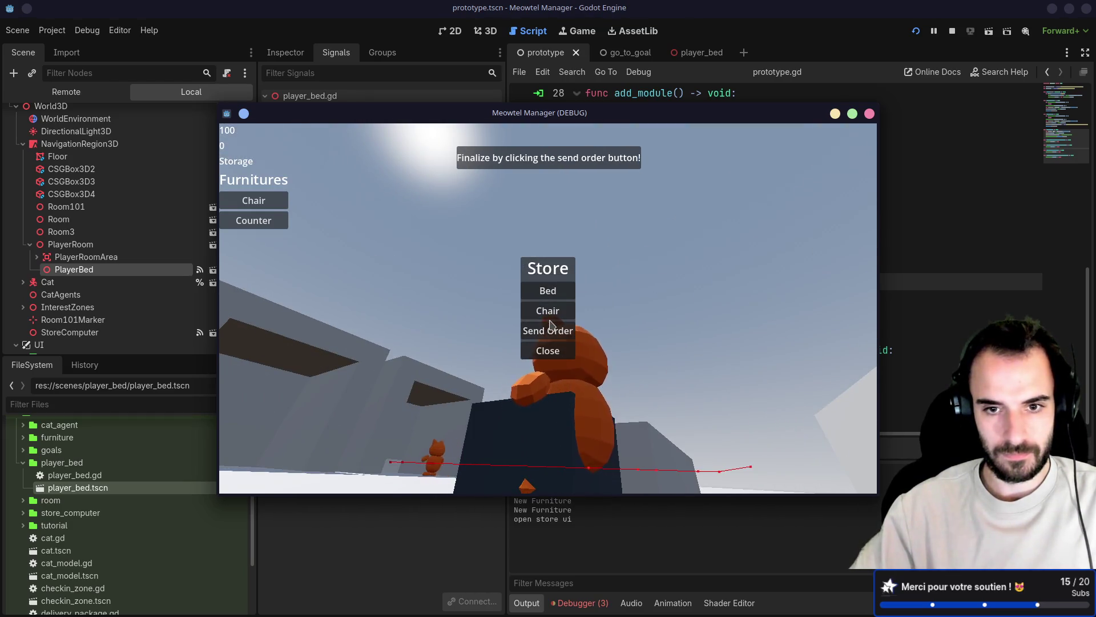
left_click(548, 330)
key("w")
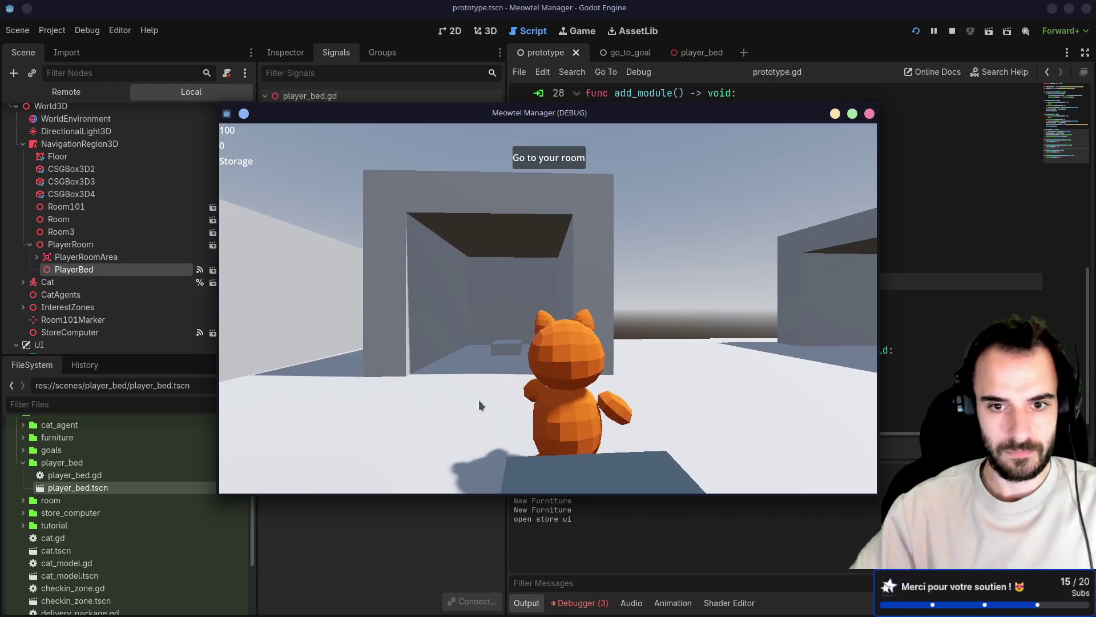
key("w")
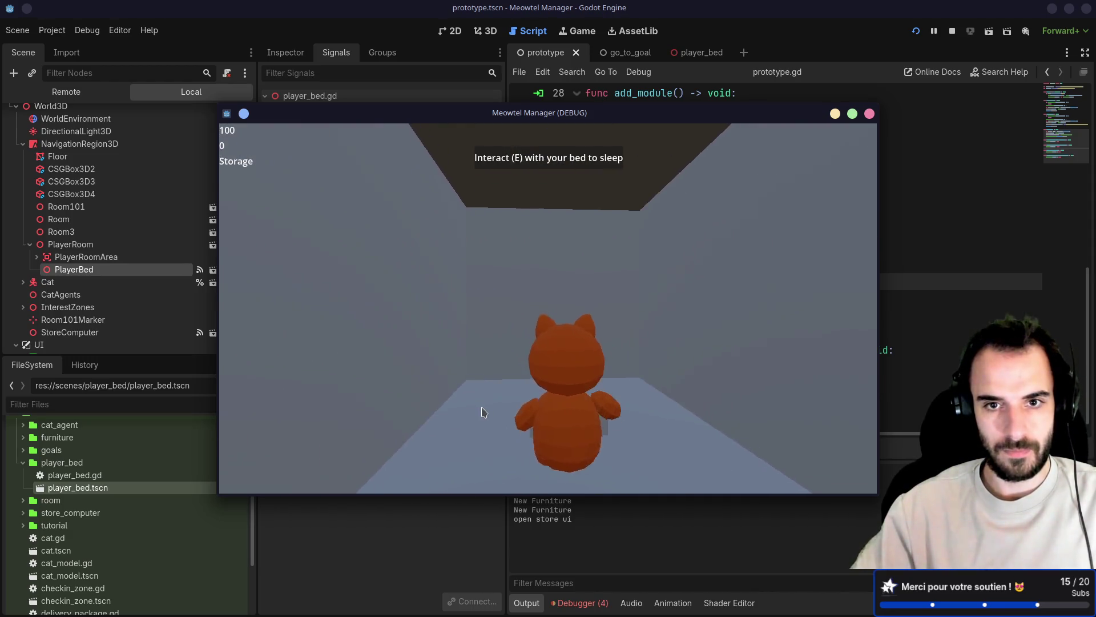
key("e")
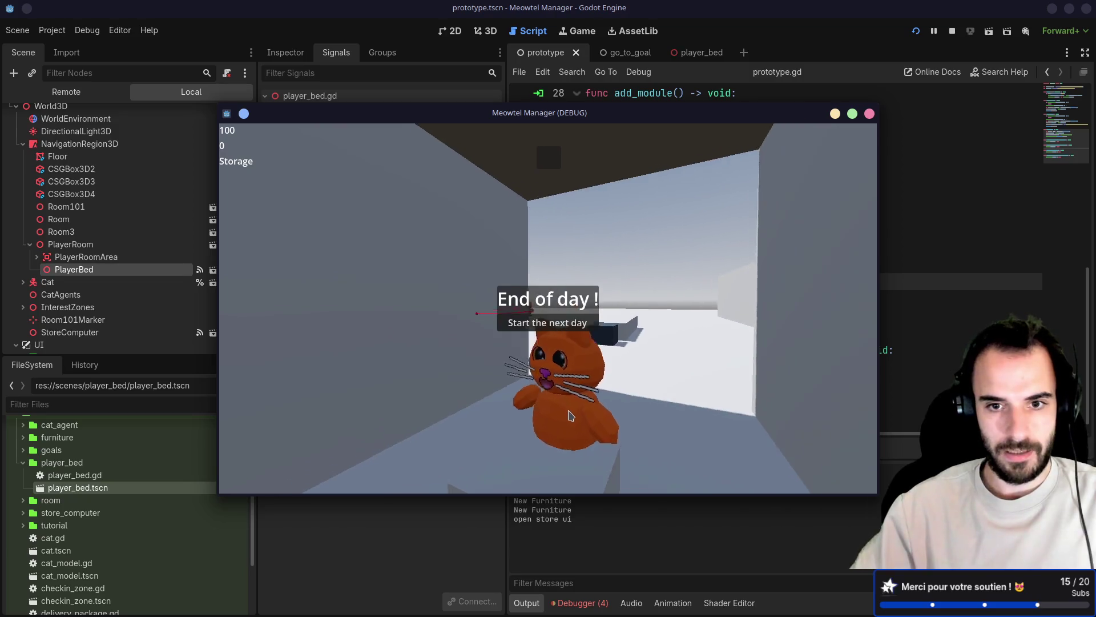
key("e")
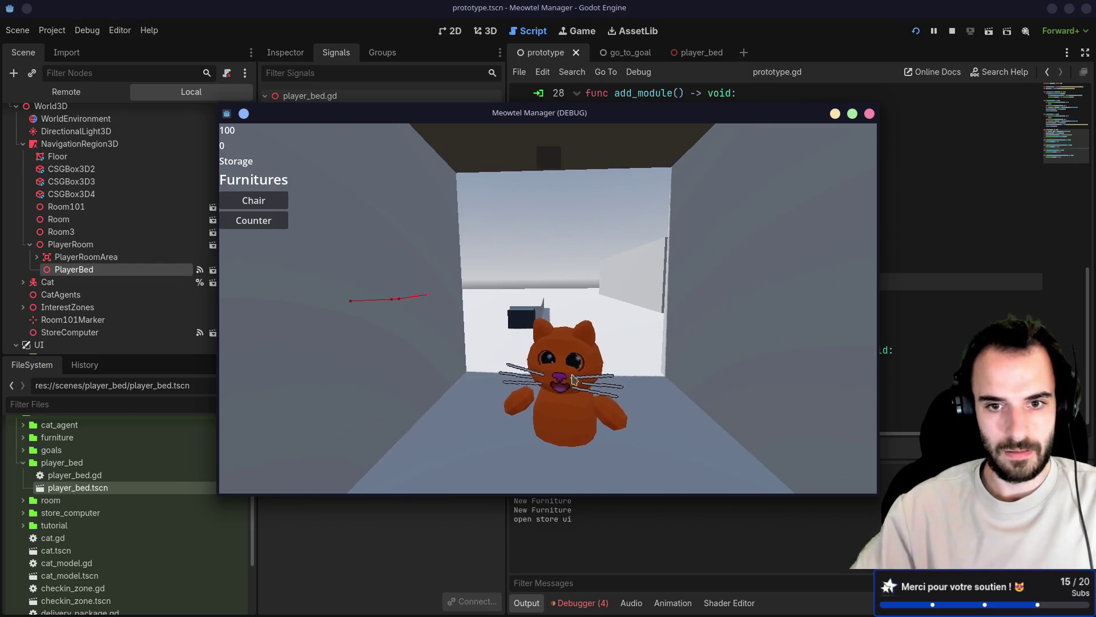
key("w")
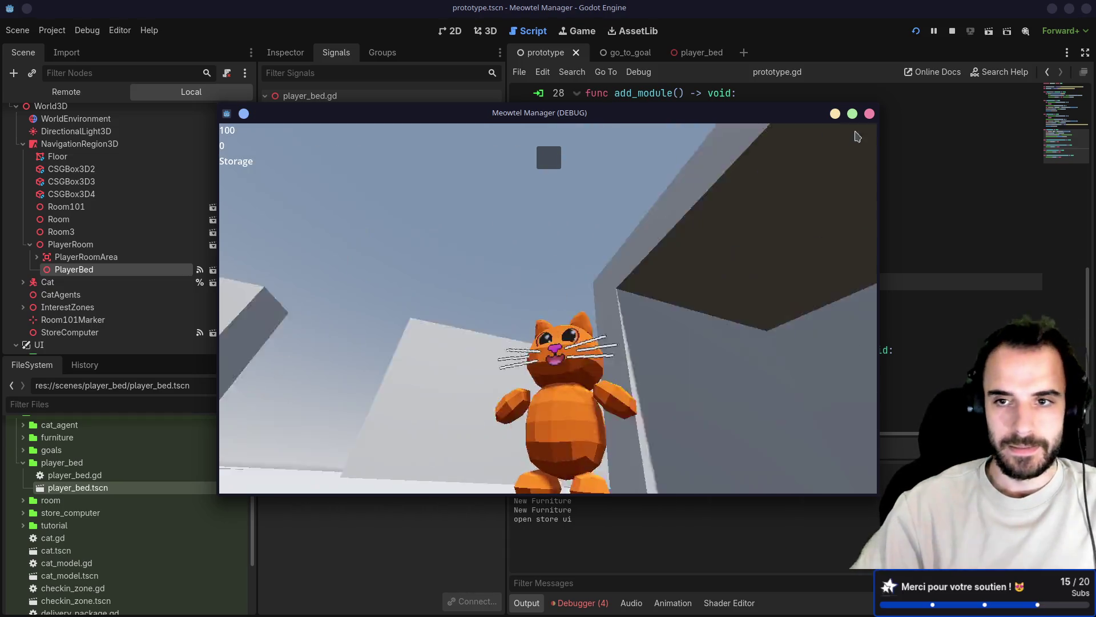
left_click(869, 114)
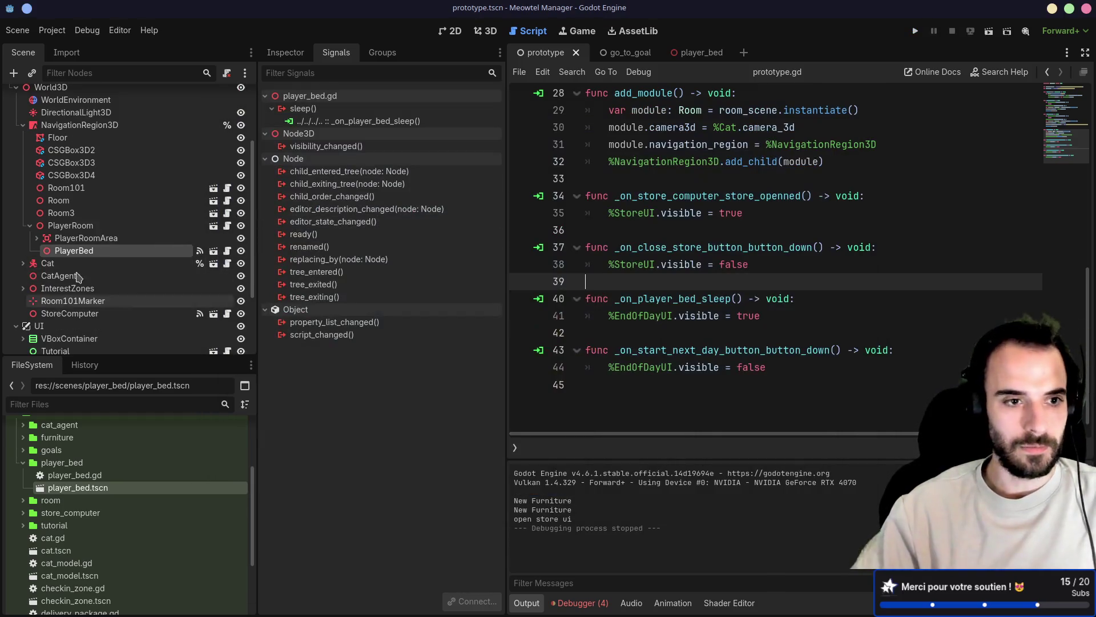
Collapse the room branches and select StartNextDayButton under EndOfDayUI
left_click(32, 225)
left_click(22, 125)
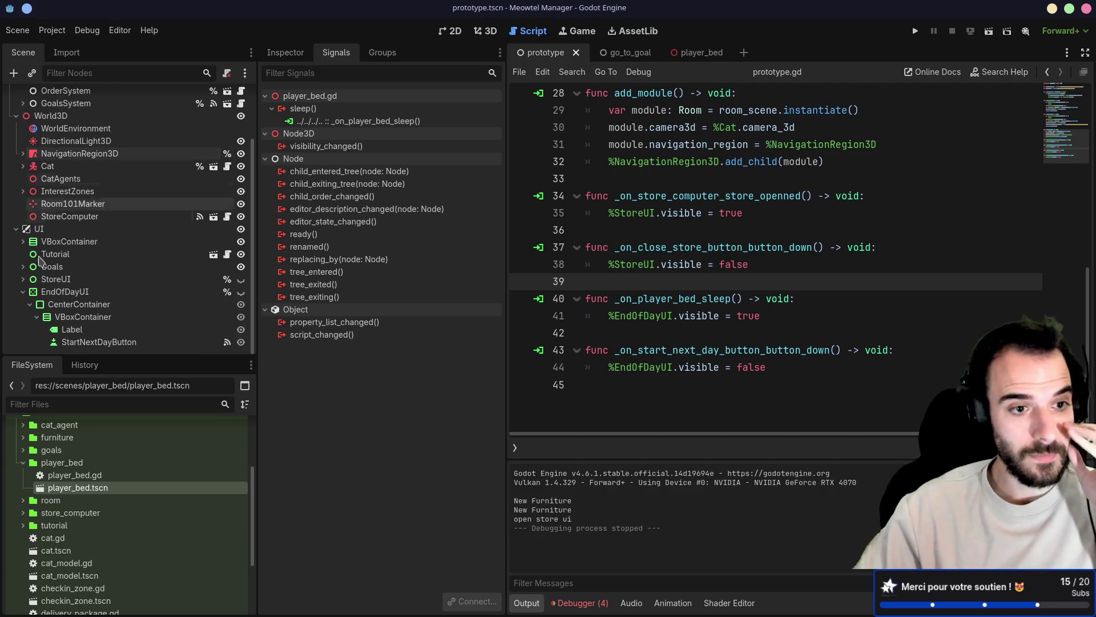
left_click(22, 292)
left_click(98, 341)
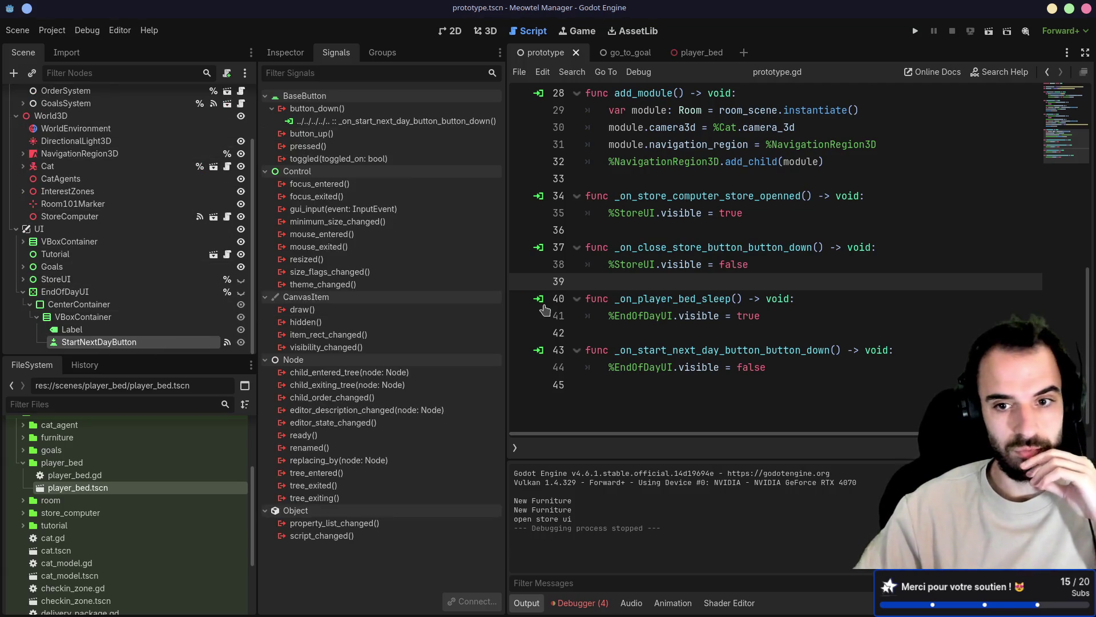
Insert a '# TODO: order' comment as the first line of the next-day button handler
double_click(649, 350)
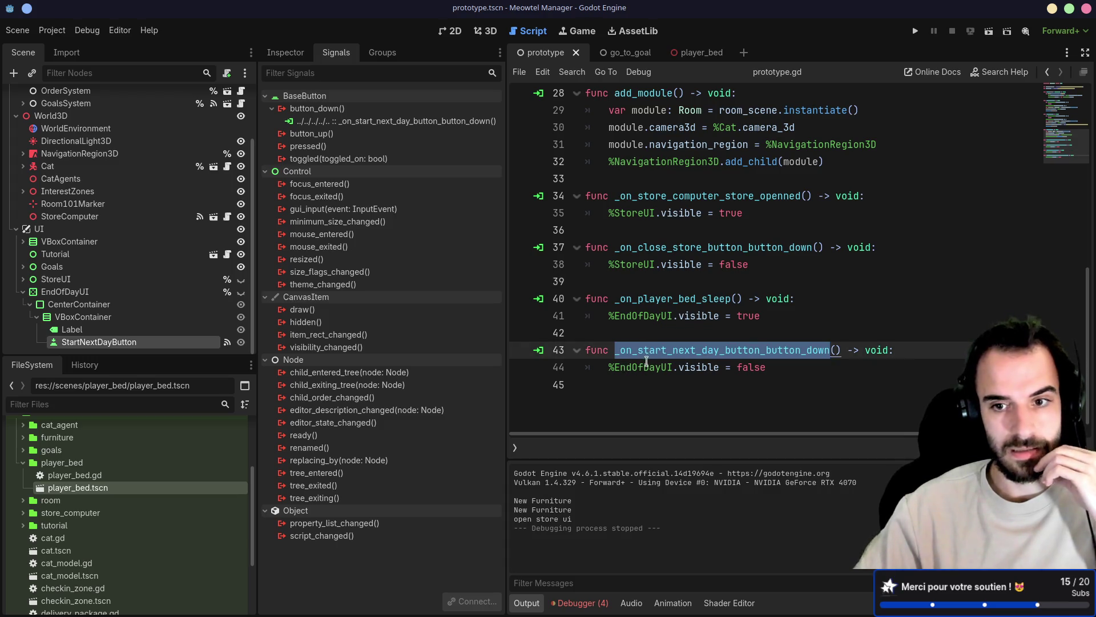
left_click(661, 351)
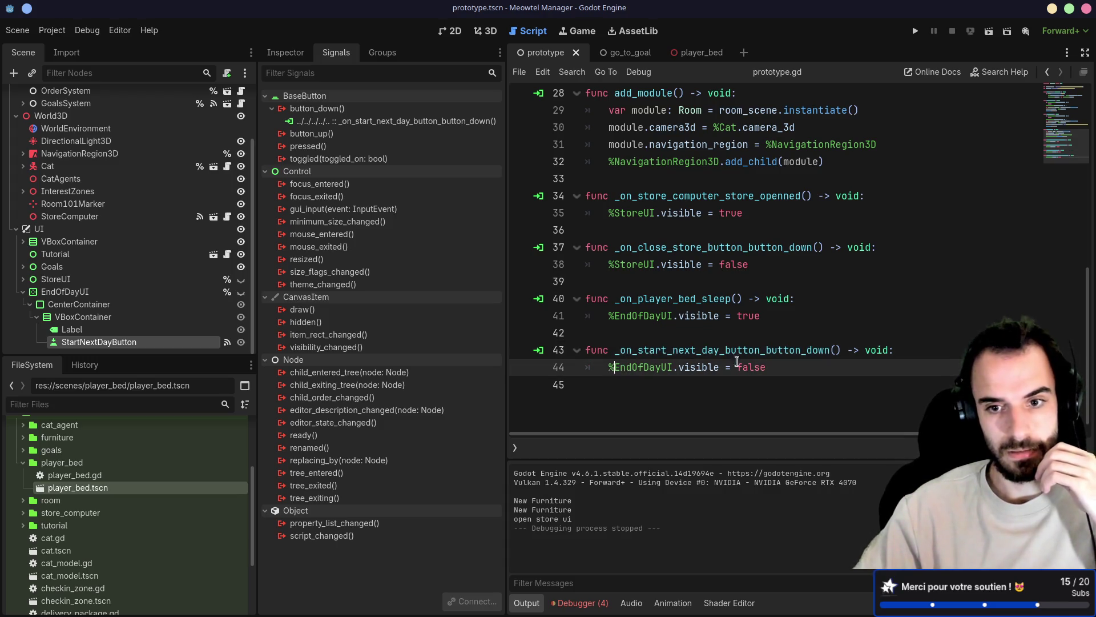
left_click(898, 349)
key("Return")
type("TODO: order")
left_click_drag(703, 350, 601, 366)
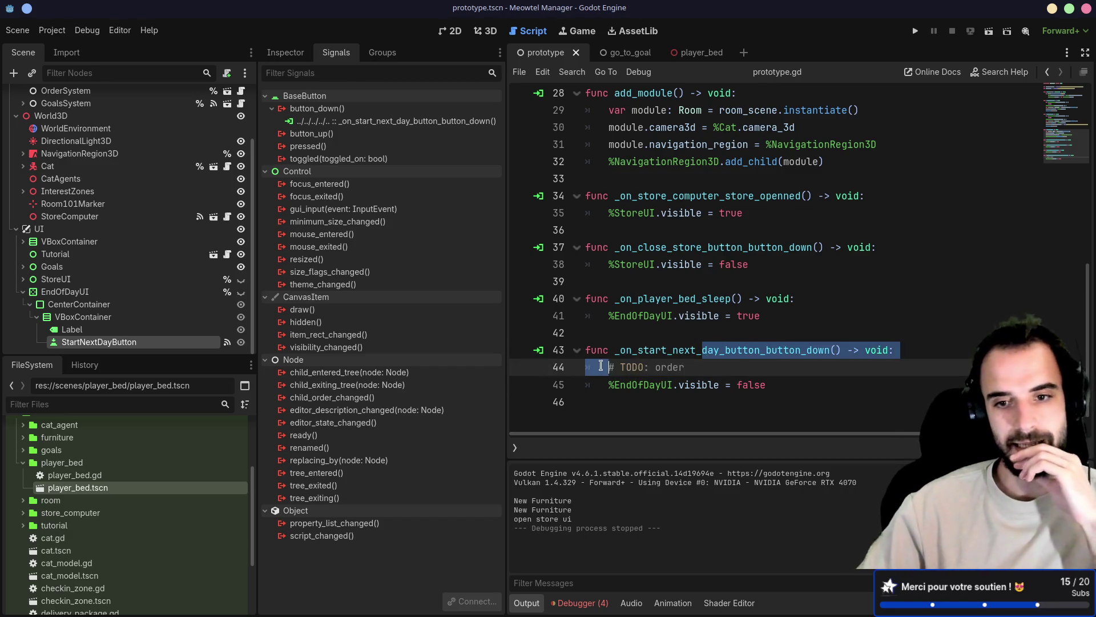
left_click_drag(715, 367, 566, 363)
scroll(669, 366, "up", 5)
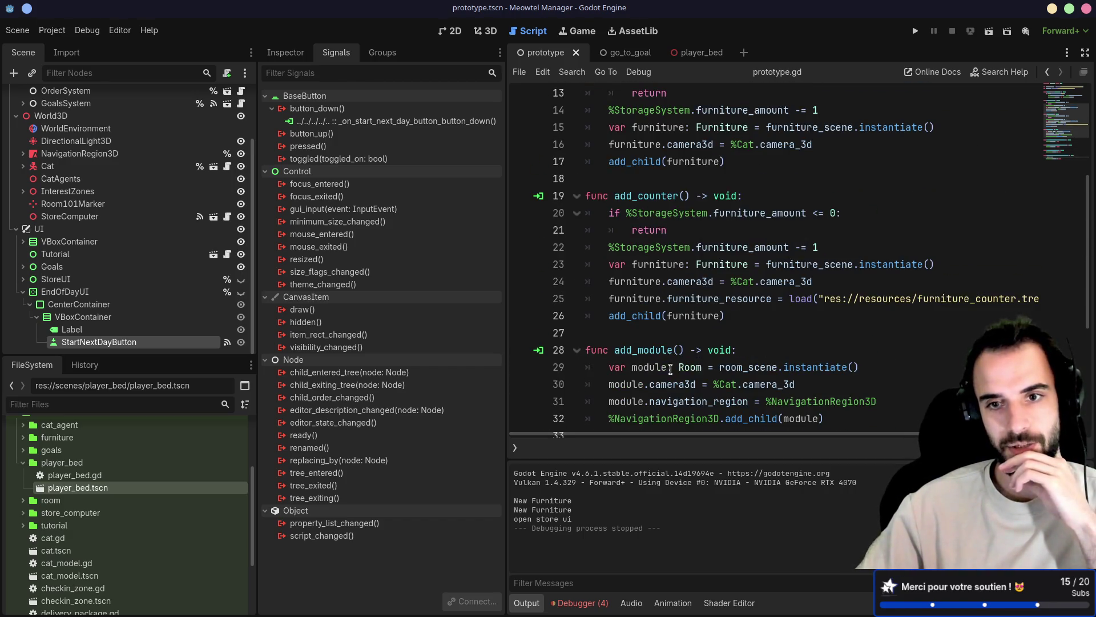
scroll(675, 364, "up", 3)
scroll(675, 363, "up", 1)
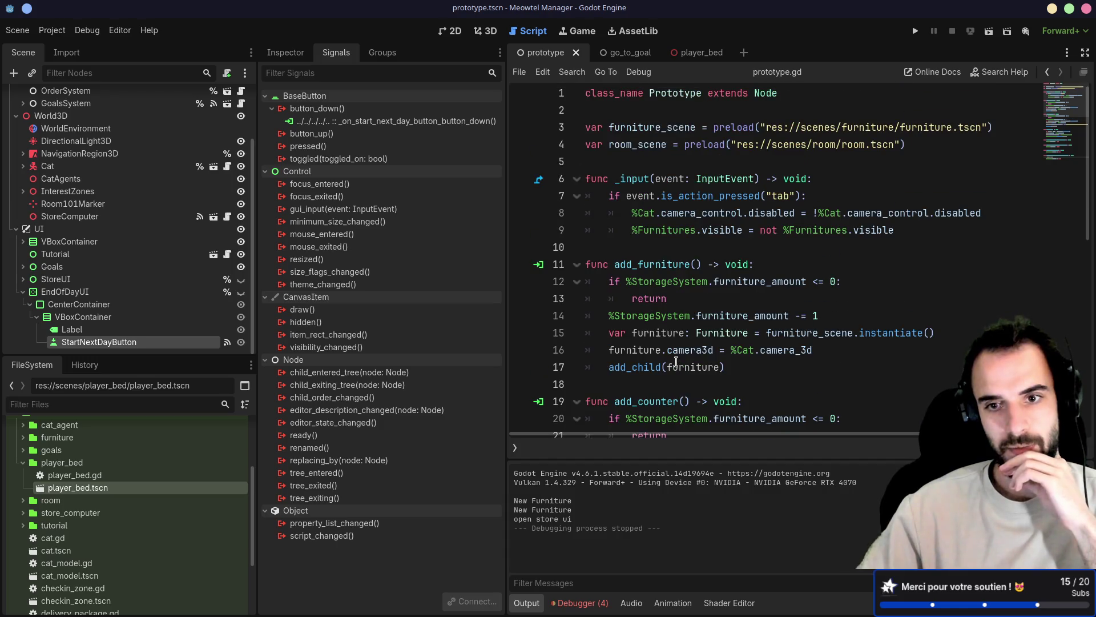
scroll(676, 363, "down", 2)
scroll(676, 363, "up", 2)
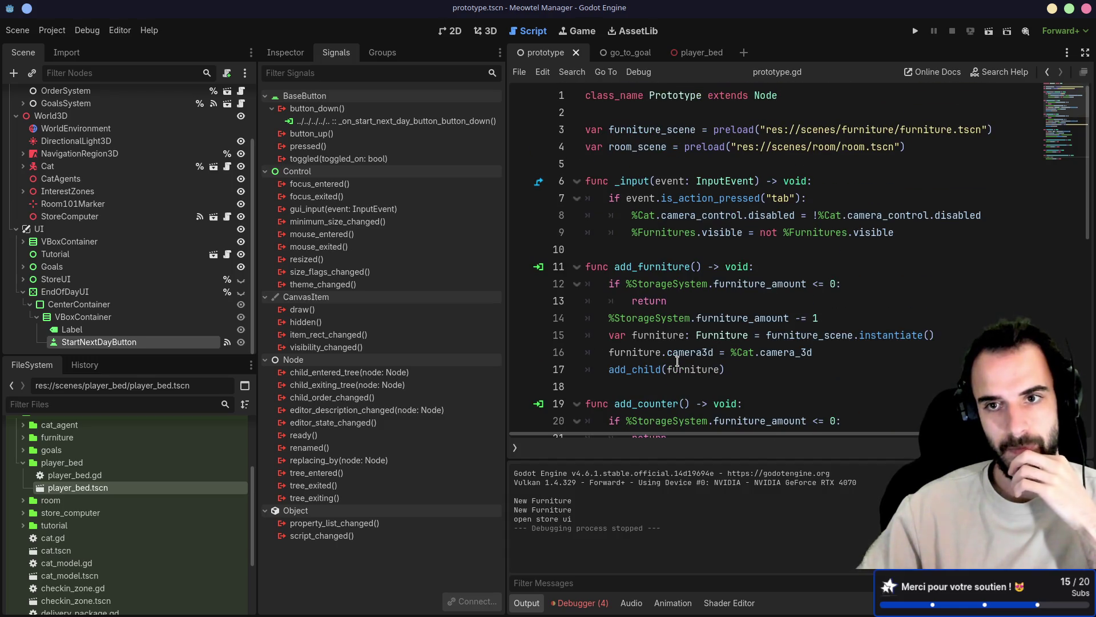
scroll(677, 363, "down", 1)
scroll(673, 364, "down", 4)
scroll(660, 367, "down", 3)
scroll(650, 369, "down", 1)
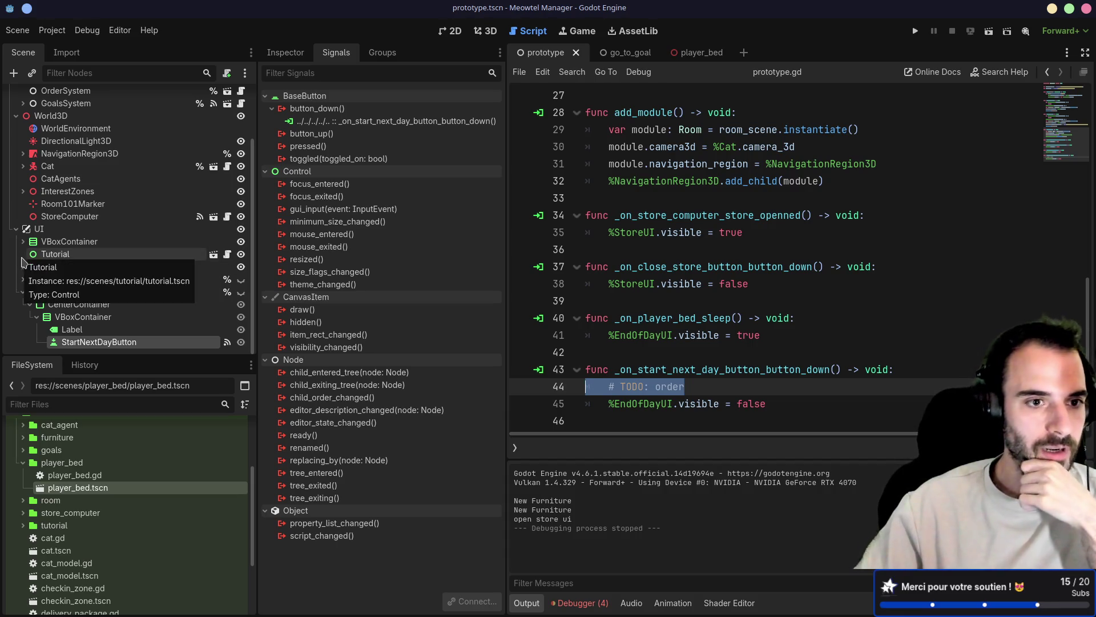
Explore the UI hierarchy in the Scene tree, expanding StoreUI, the UI VBoxContainer and Furnitures
left_click(23, 280)
scroll(24, 282, "down", 3)
scroll(24, 283, "down", 2)
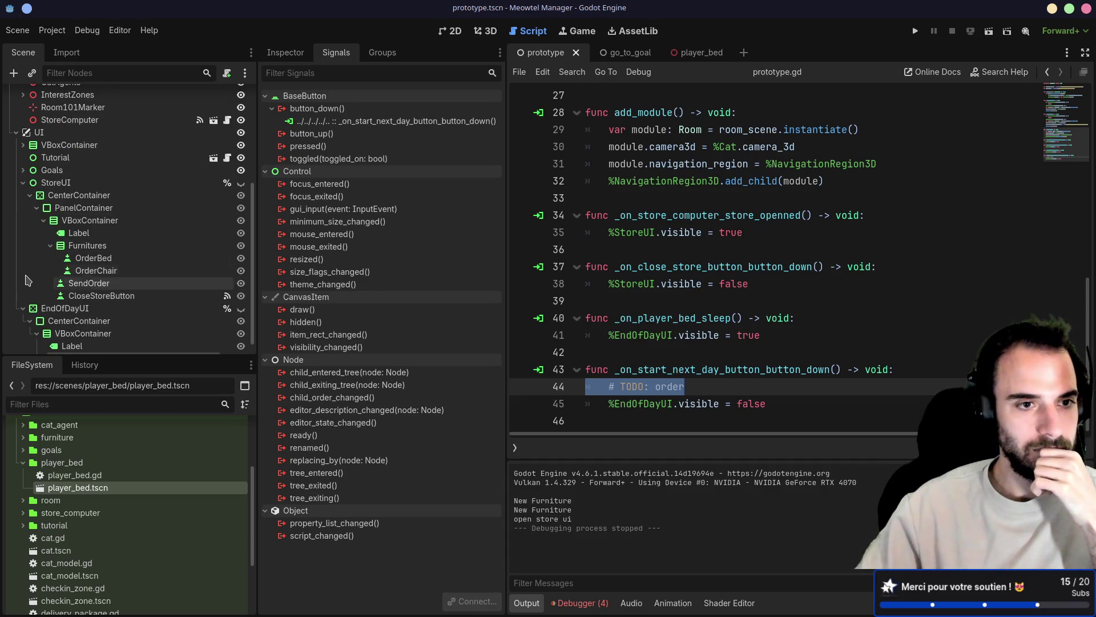
left_click(24, 183)
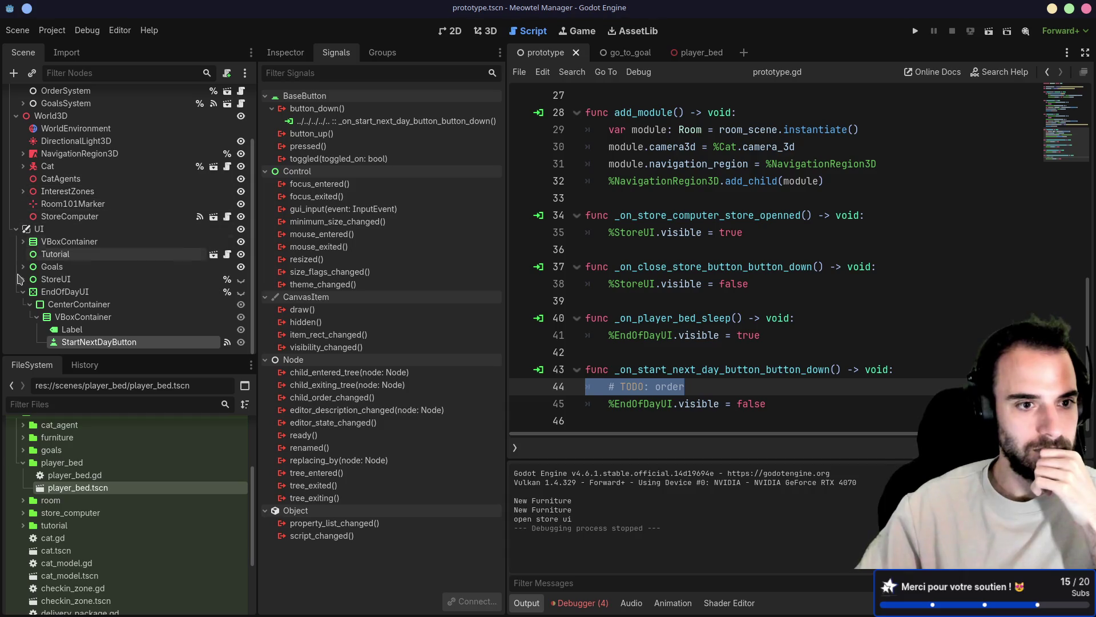
left_click(23, 292)
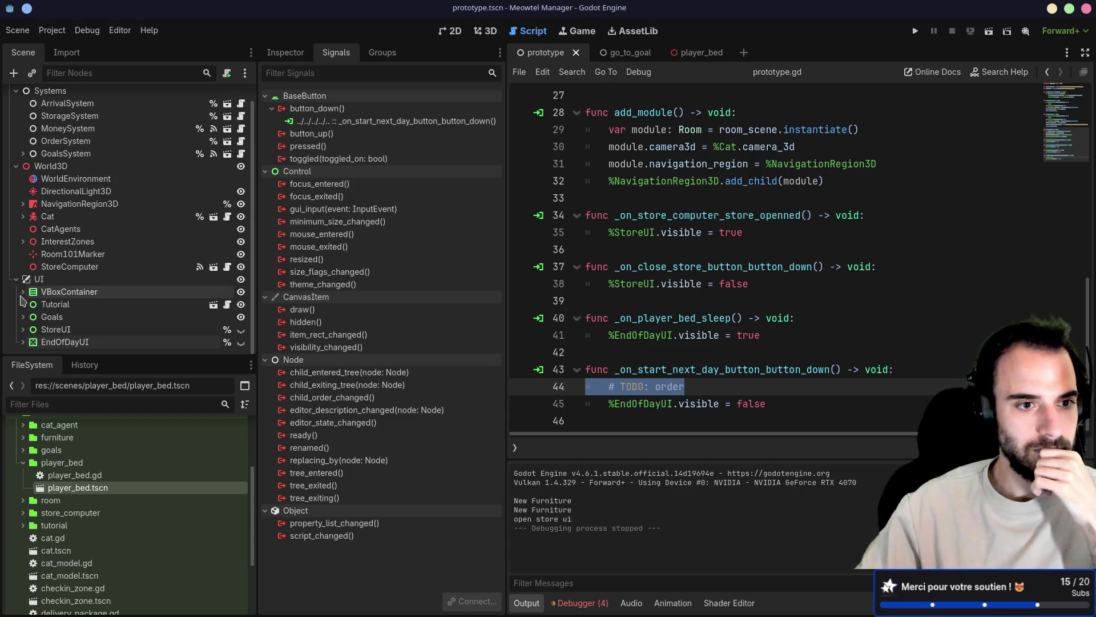
left_click(23, 292)
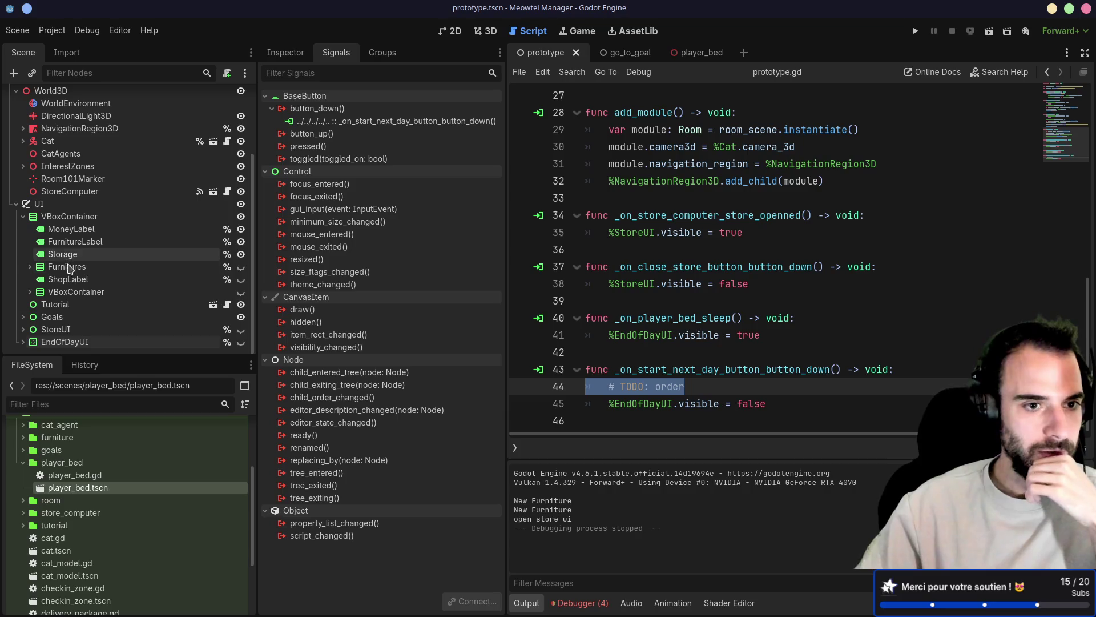
left_click(27, 266)
scroll(89, 275, "down", 1)
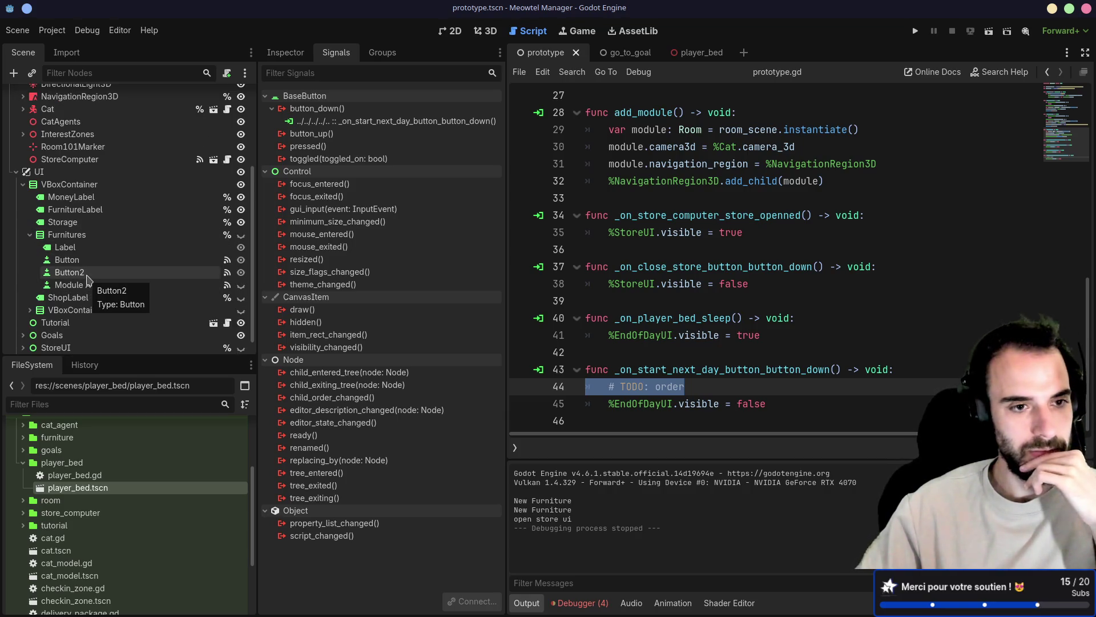
left_click(30, 233)
Select the ChairShop button and jump from its button_down signal to OrderSystem's order()
left_click(64, 279)
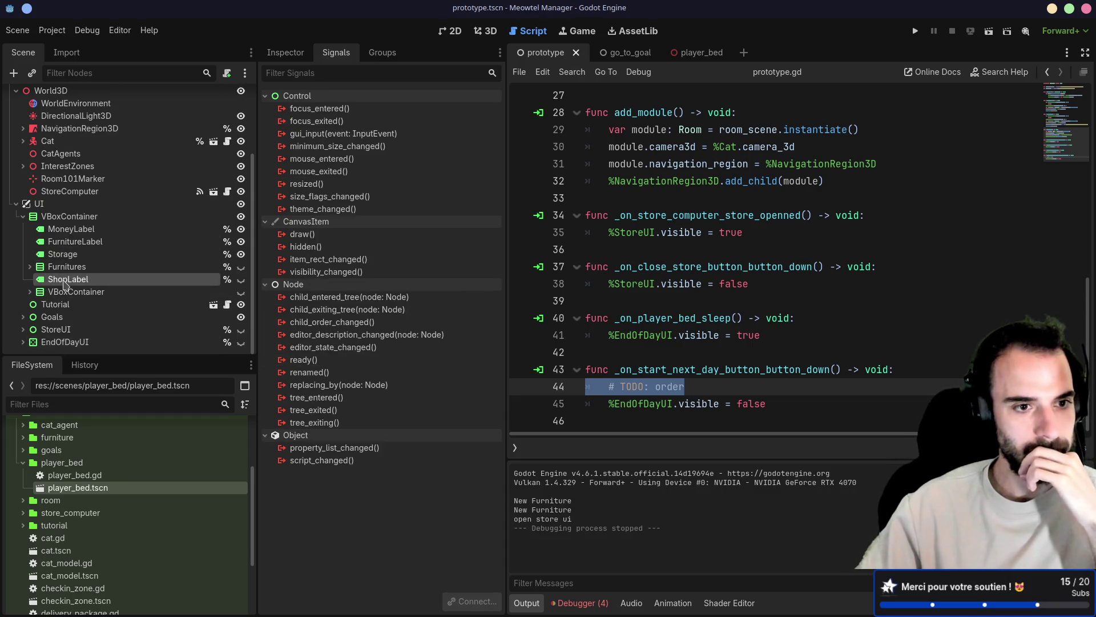
left_click(31, 291)
scroll(51, 286, "down", 1)
left_click(78, 293)
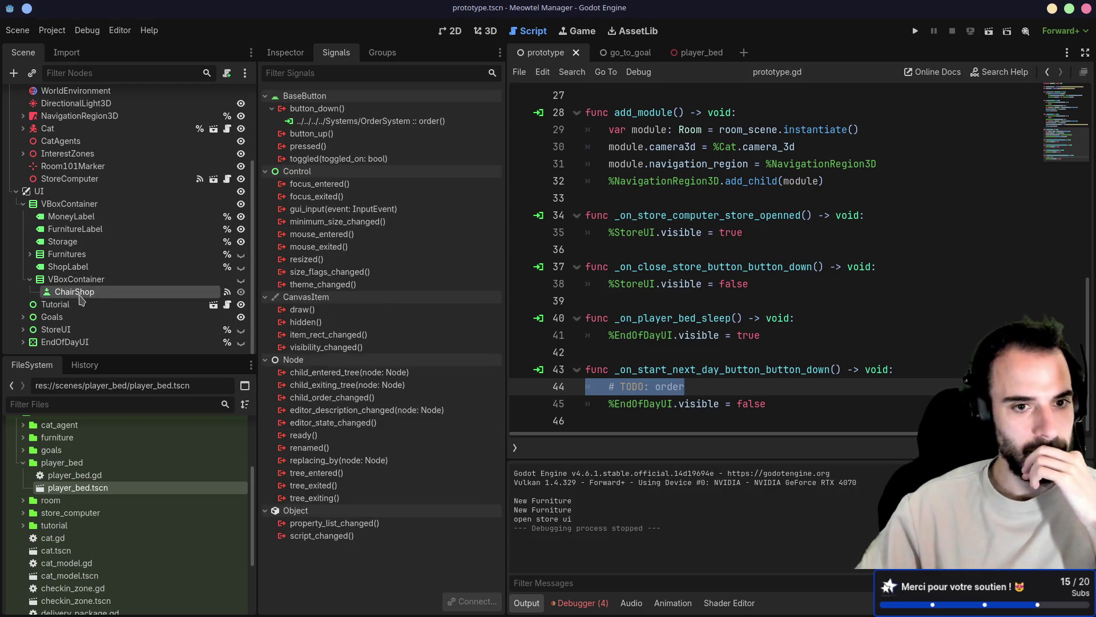
double_click(394, 121)
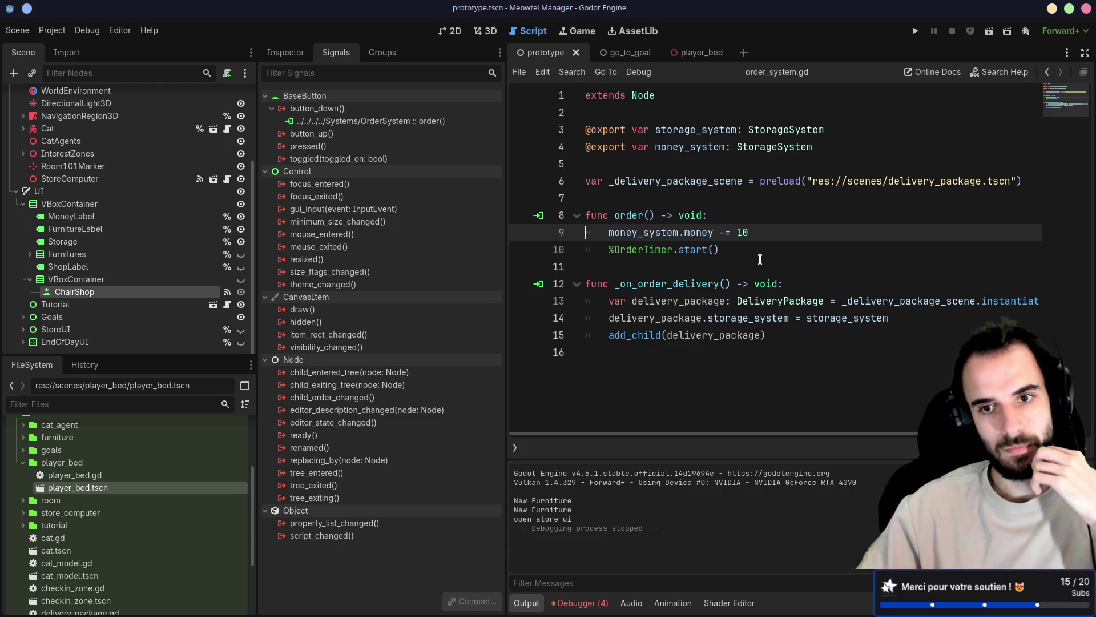
Review order_system.gd, highlighting the OrderTimer start and the whole _on_order_delivery function
left_click(610, 249)
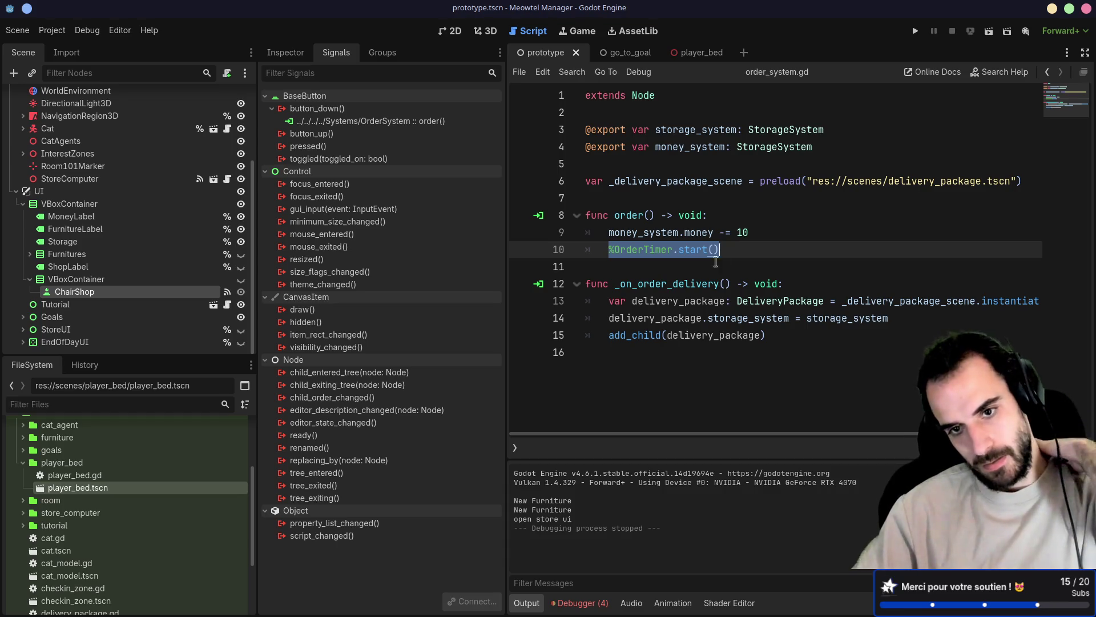
double_click(668, 283)
left_click_drag(634, 347, 585, 283)
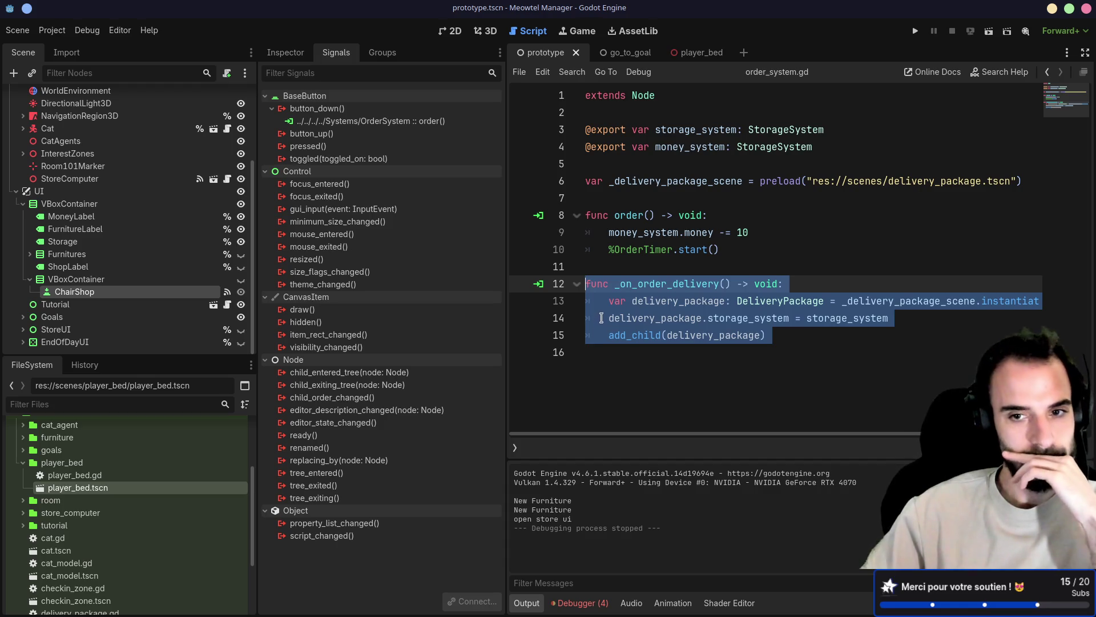
mouse_move(651, 318)
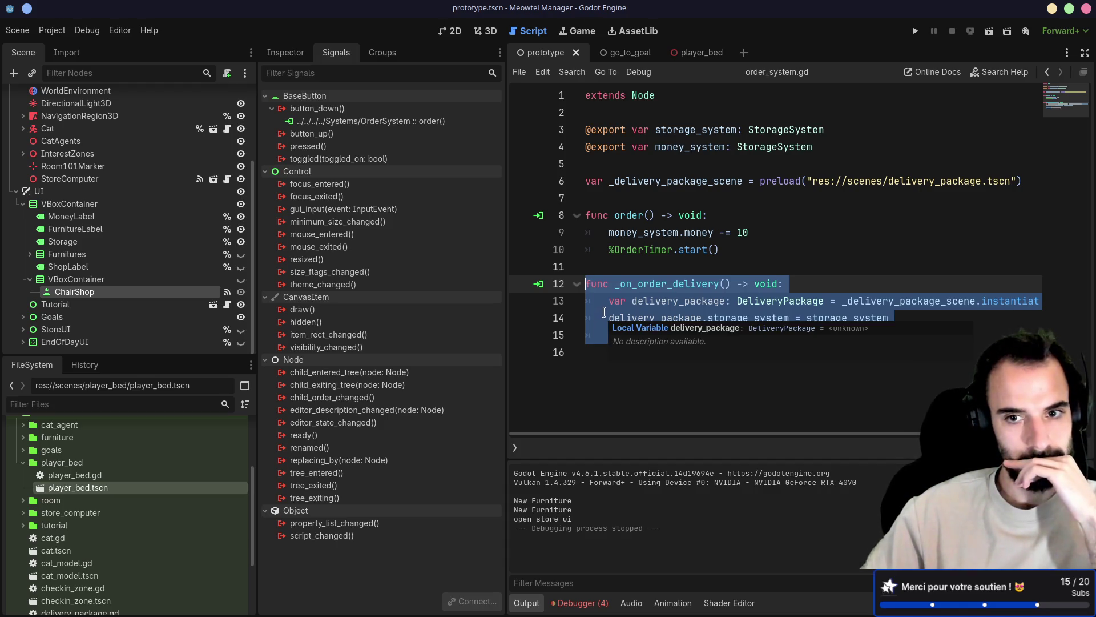
left_click(671, 249)
left_click_drag(649, 364, 585, 283)
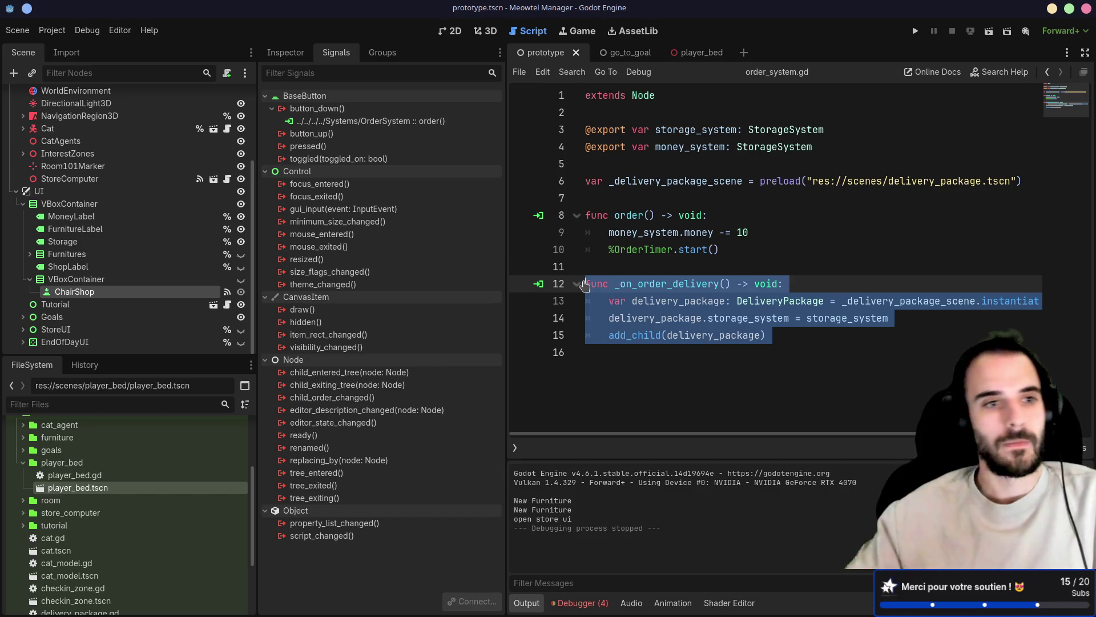
scroll(166, 188, "up", 2)
scroll(166, 188, "up", 2)
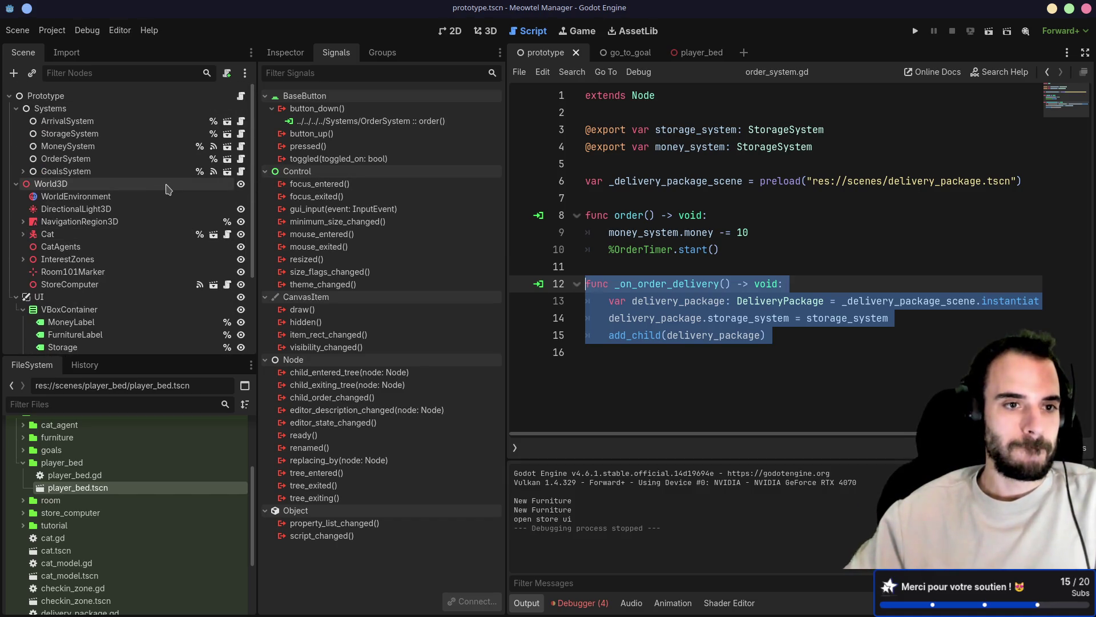
Try assigning the MoneySystem node to OrderSystem's Money System property, which rejects the wrong type
left_click(480, 33)
scroll(789, 243, "up", 3)
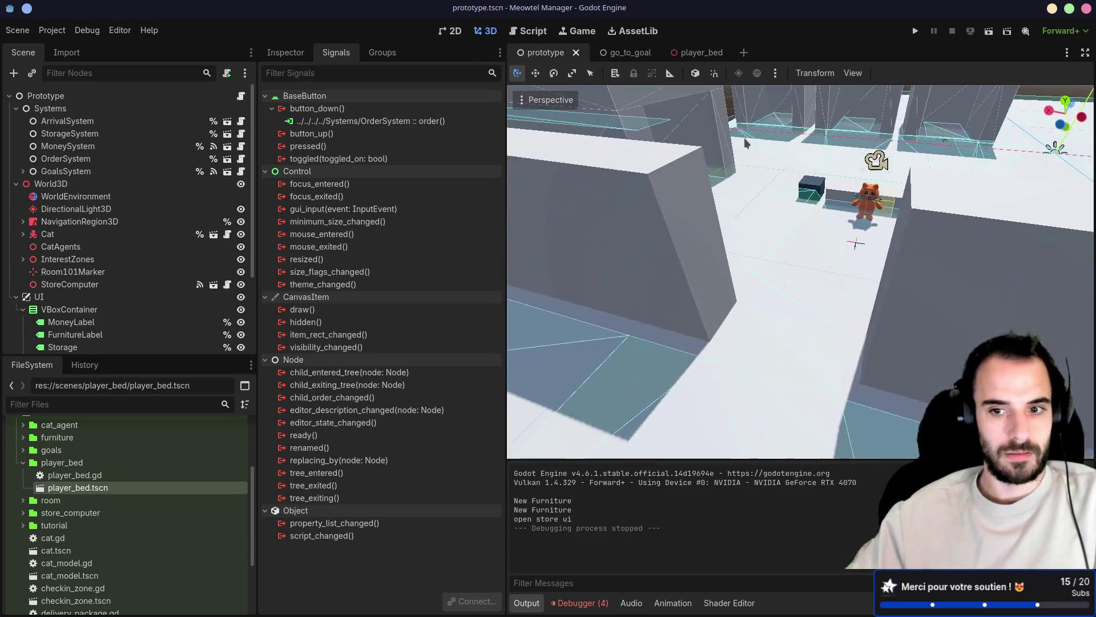
scroll(744, 139, "down", 3)
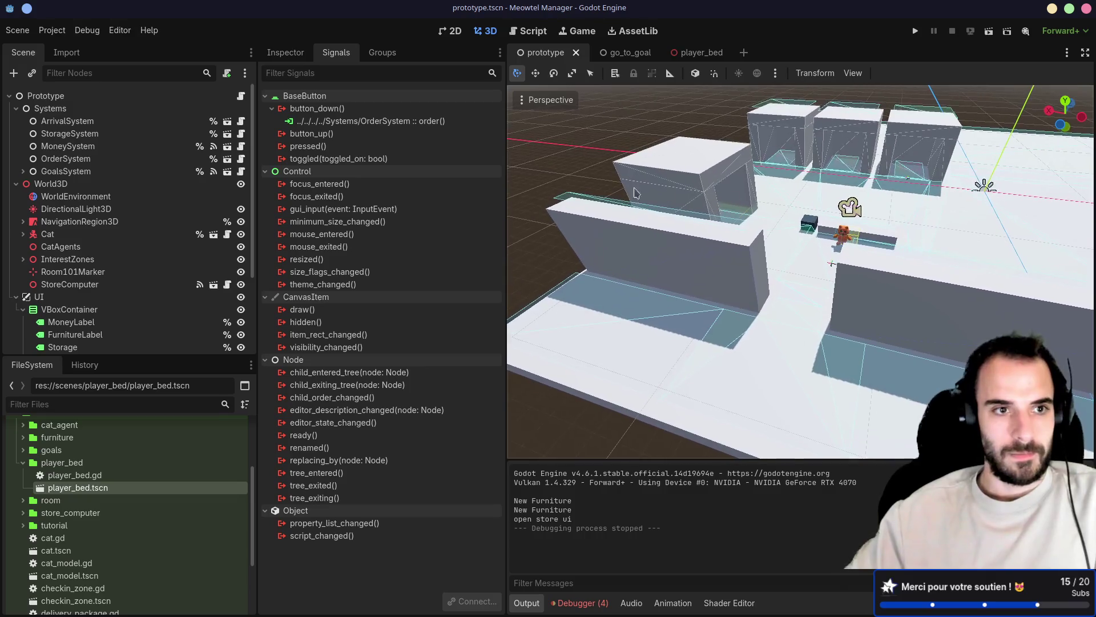
left_click(197, 160)
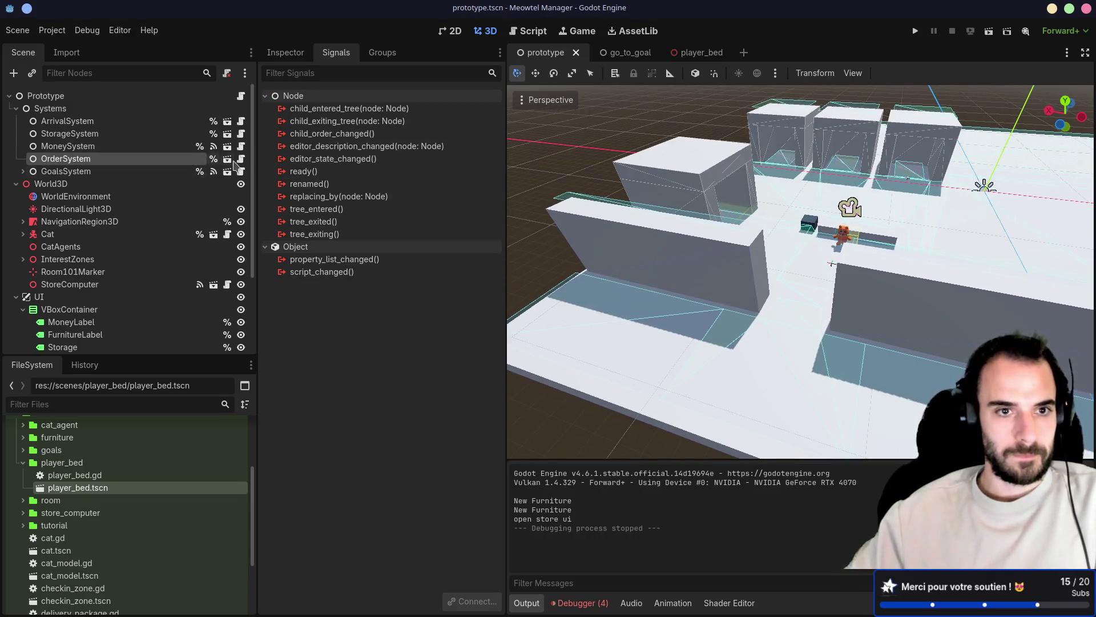
left_click(284, 54)
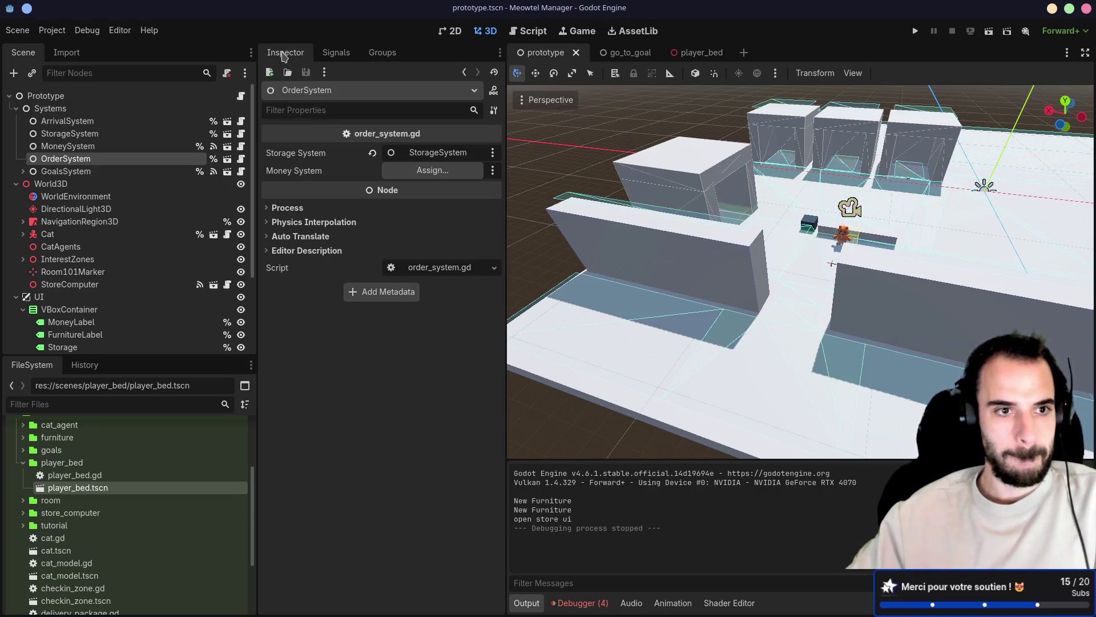
left_click_drag(137, 160, 152, 151)
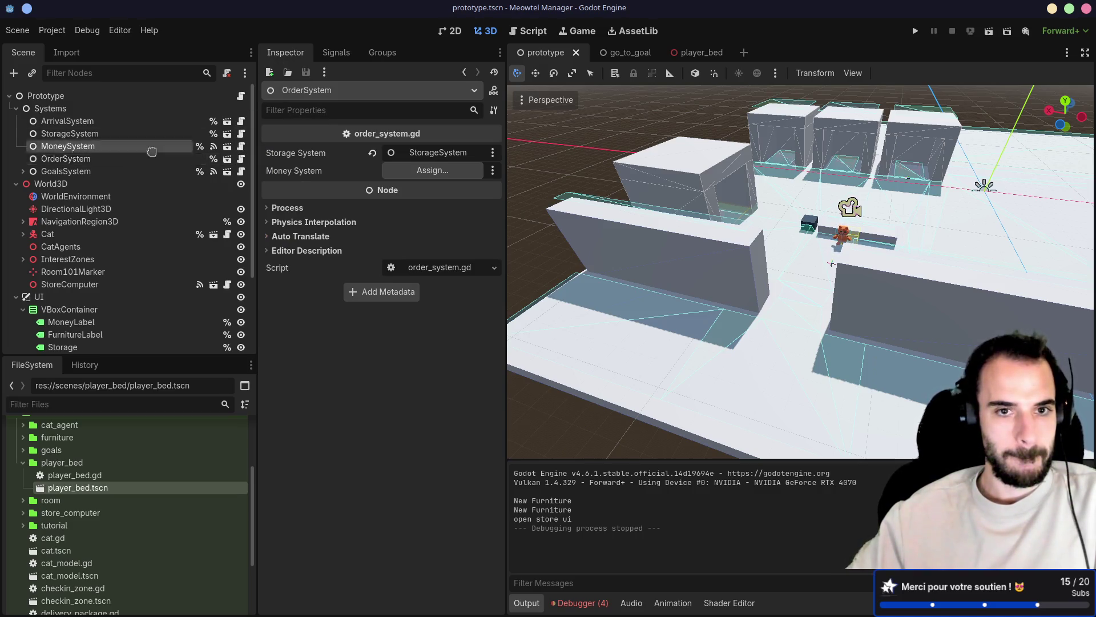
left_click_drag(285, 180, 396, 178)
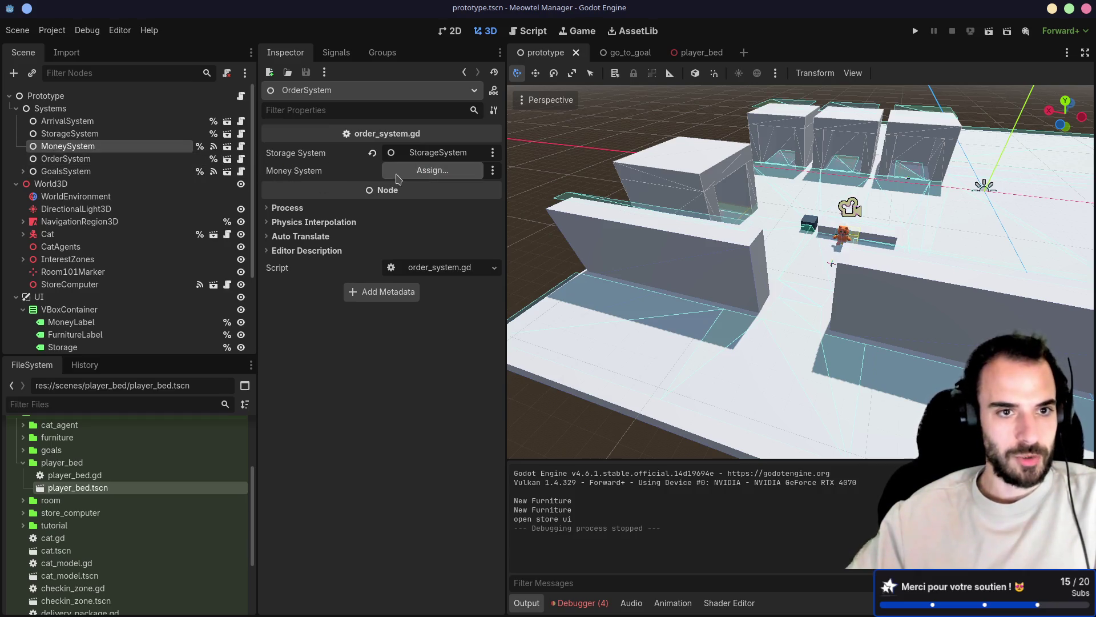
left_click(242, 147)
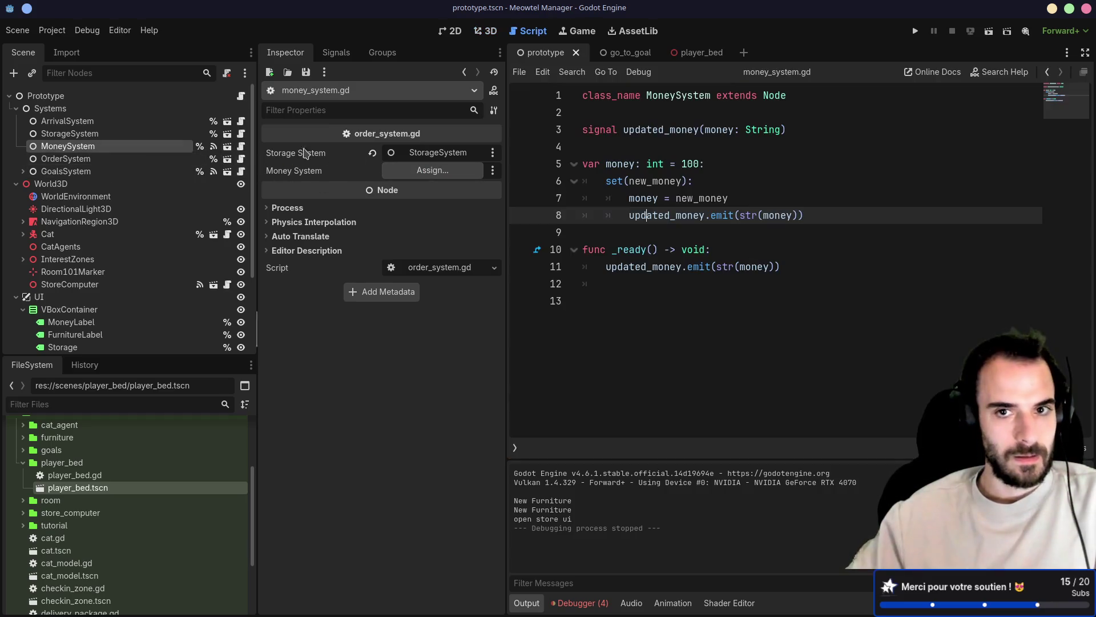
left_click(401, 174)
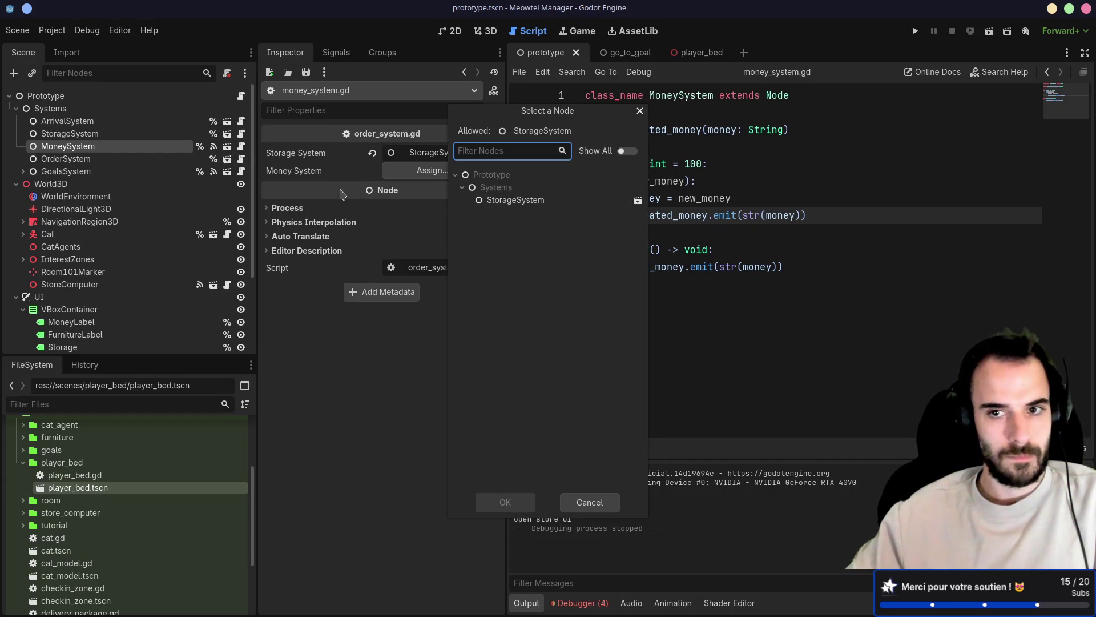
double_click(497, 202)
Retype the money_system export from StorageSystem to MoneySystem and save
left_click(240, 159)
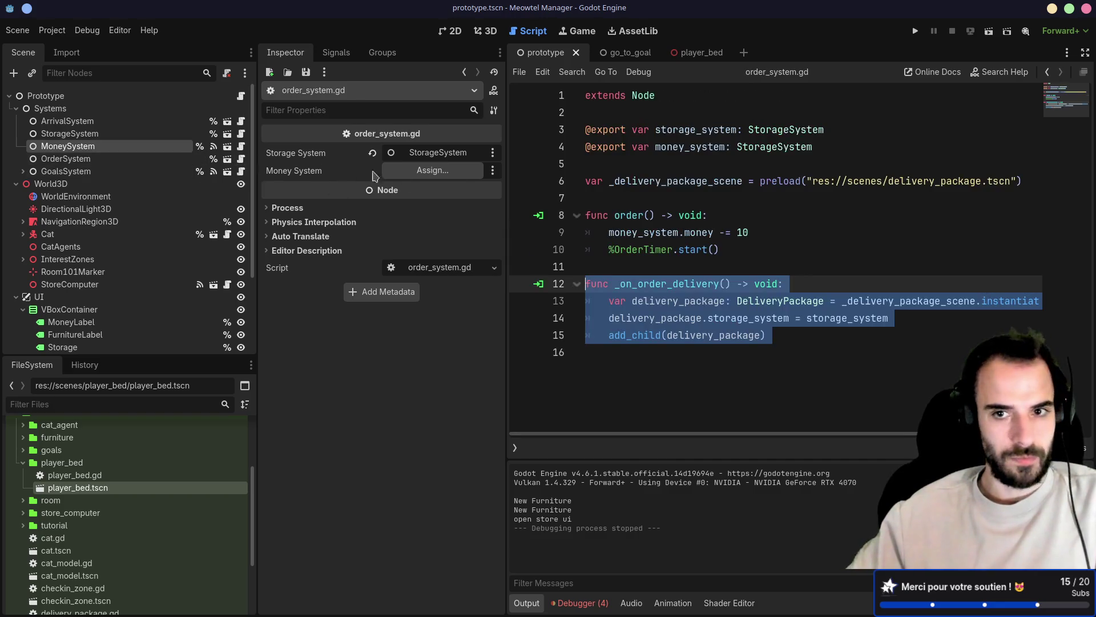
left_click(691, 147)
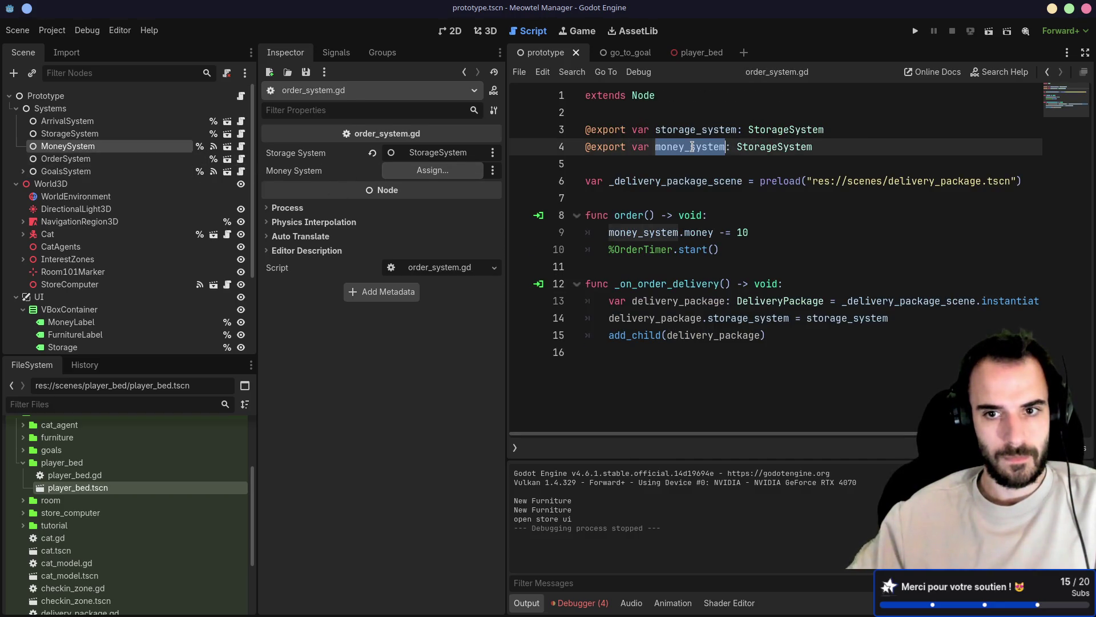
double_click(769, 147)
key("BackSpace")
type("Money")
key("Return")
key("ctrl+s")
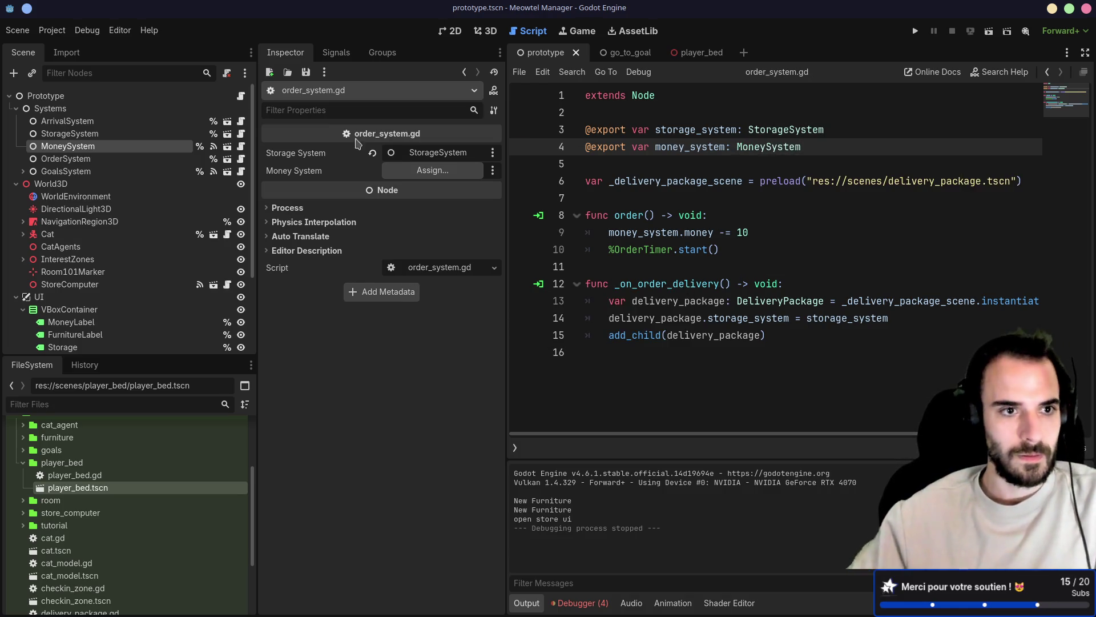
Assign the MoneySystem node to the Money System property and save the scene
left_click_drag(68, 146, 383, 175)
key("ctrl+s")
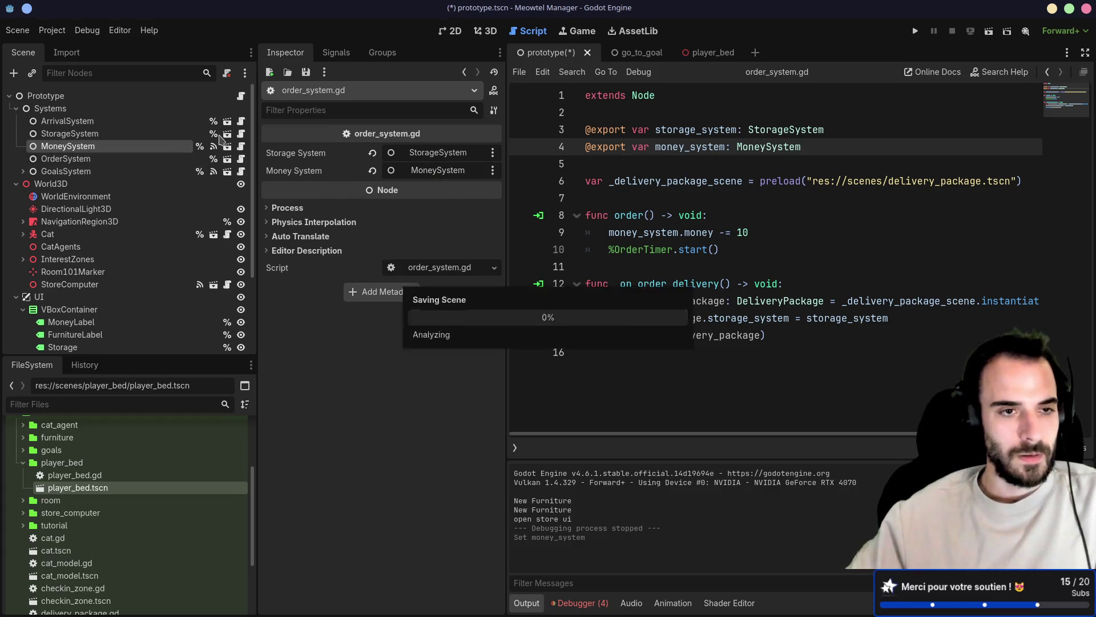
left_click_drag(608, 232, 788, 236)
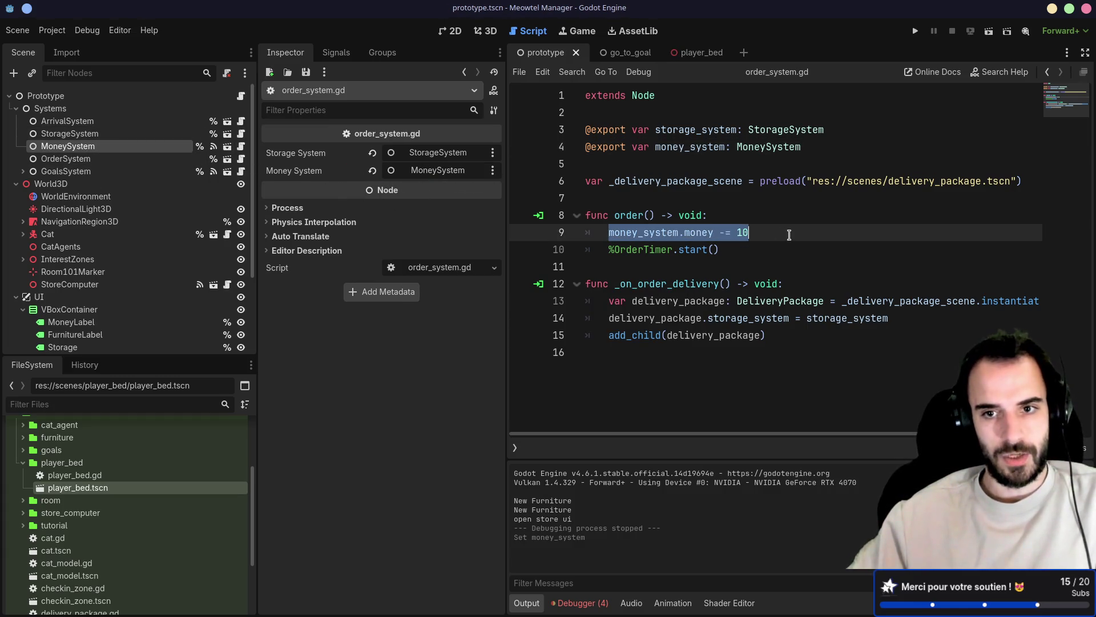
key("Down")
Write the header 'func reveice_package() -> void:' below the order function
left_click(765, 253, "shift")
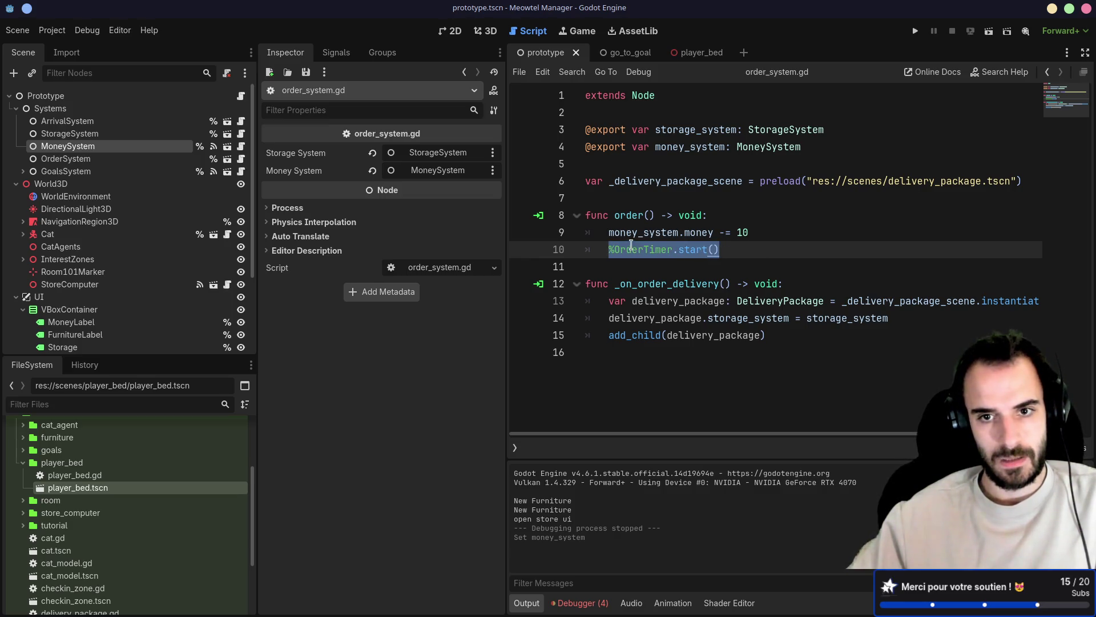
double_click(630, 215)
left_click(601, 266)
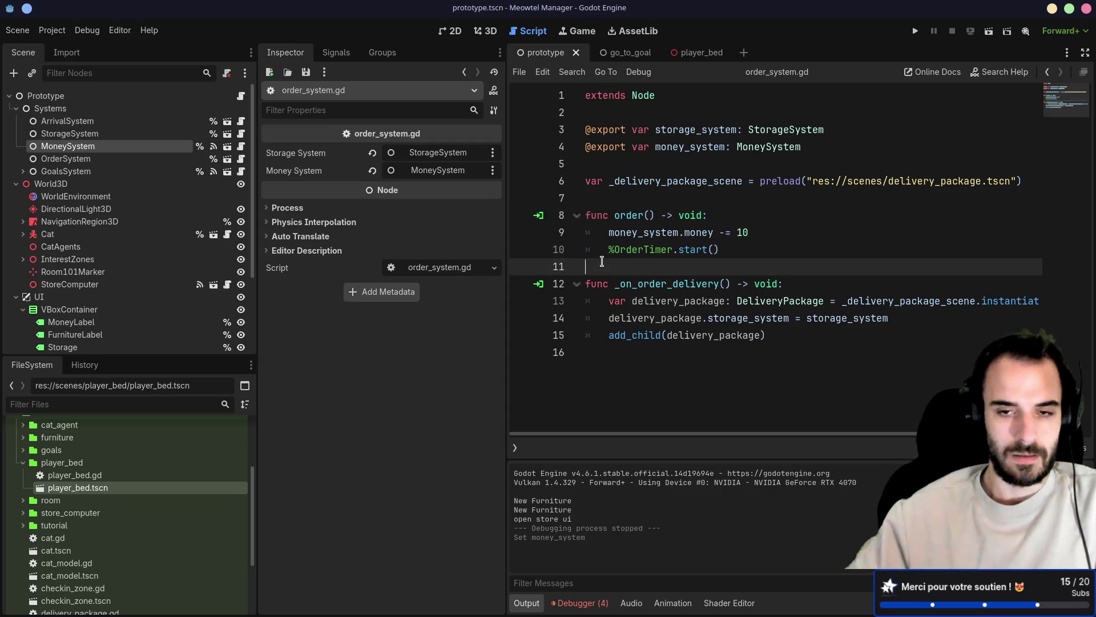
key("Return")
key("Return")
key("Up")
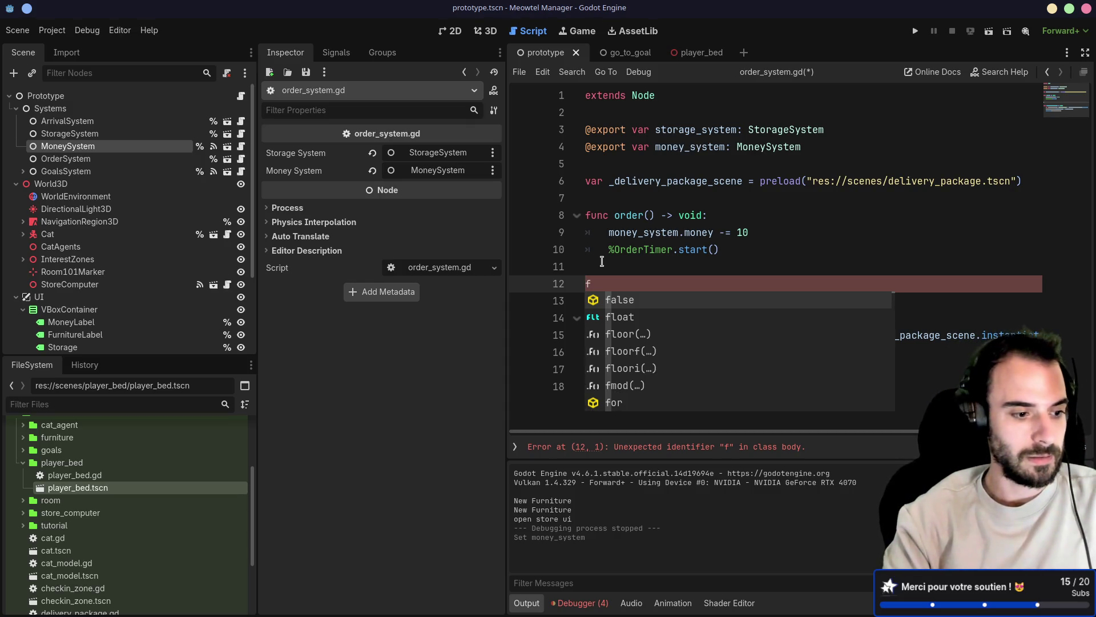
type("unc")
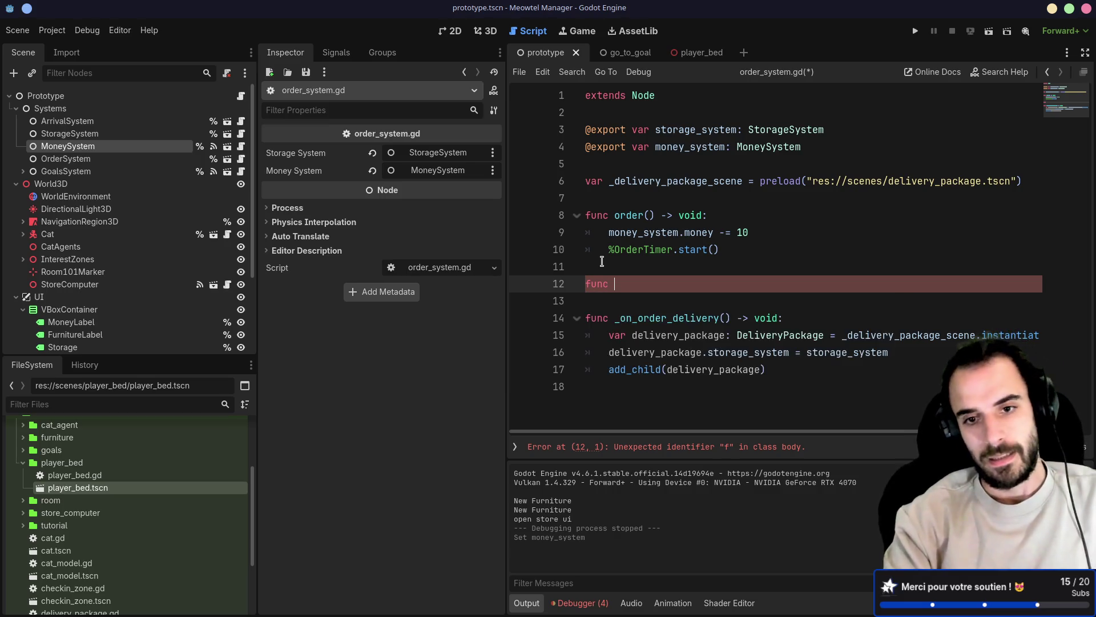
type(" reve")
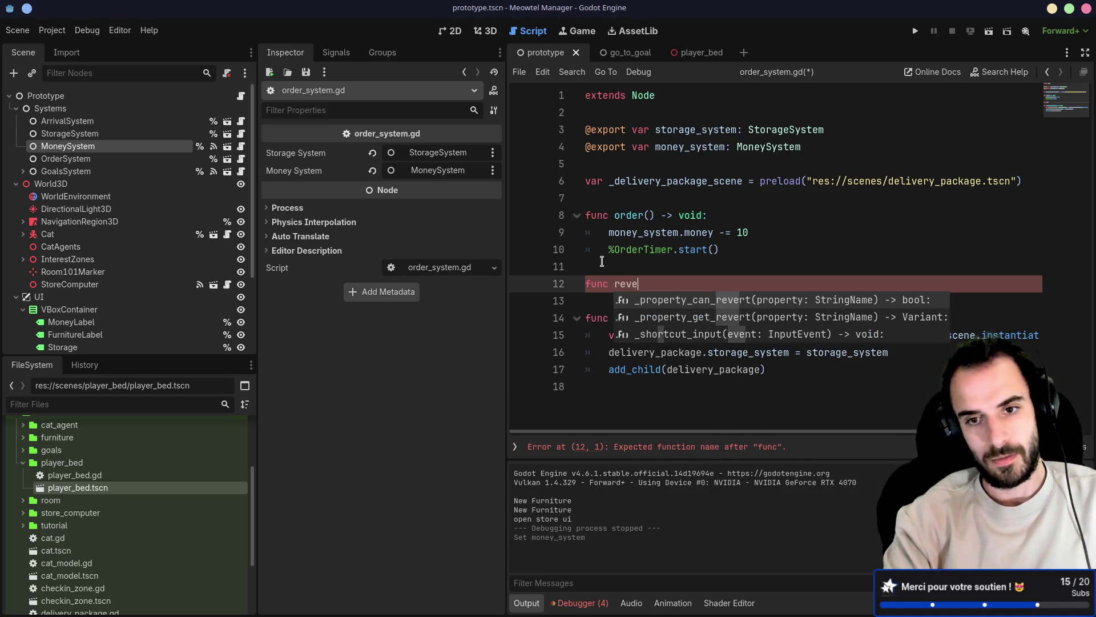
key("BackSpace")
type("eice_pac")
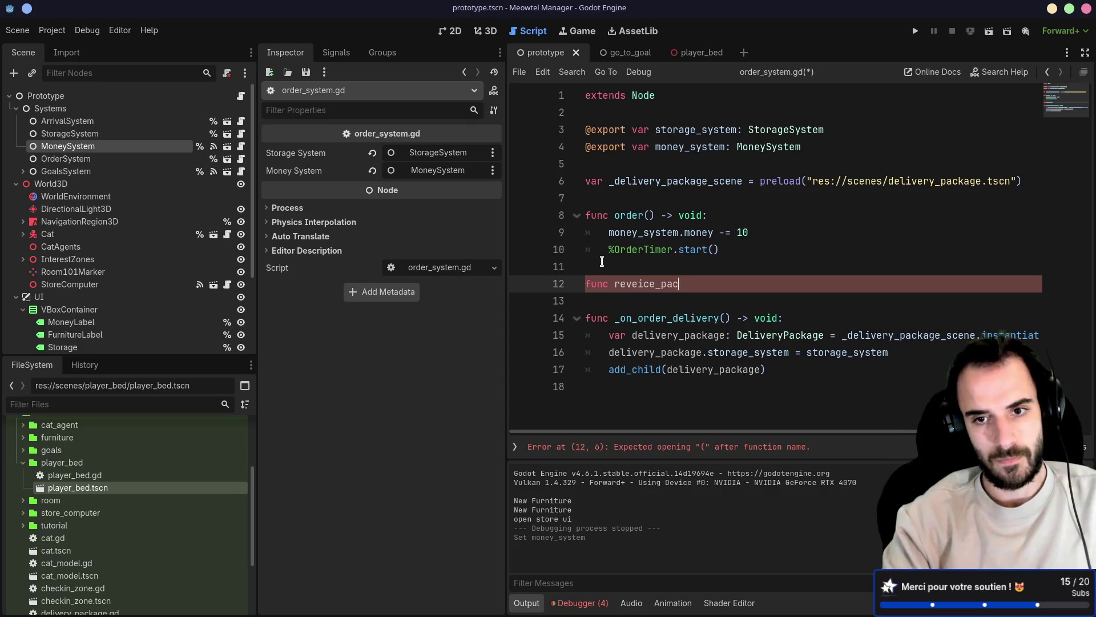
type("kage()")
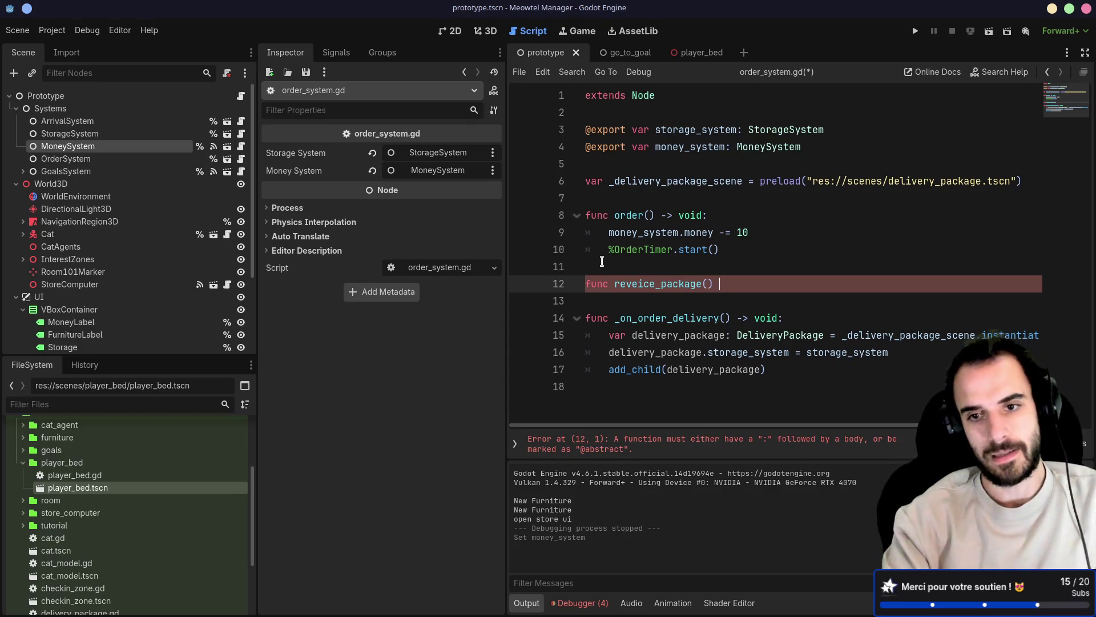
type(":")
key("Return")
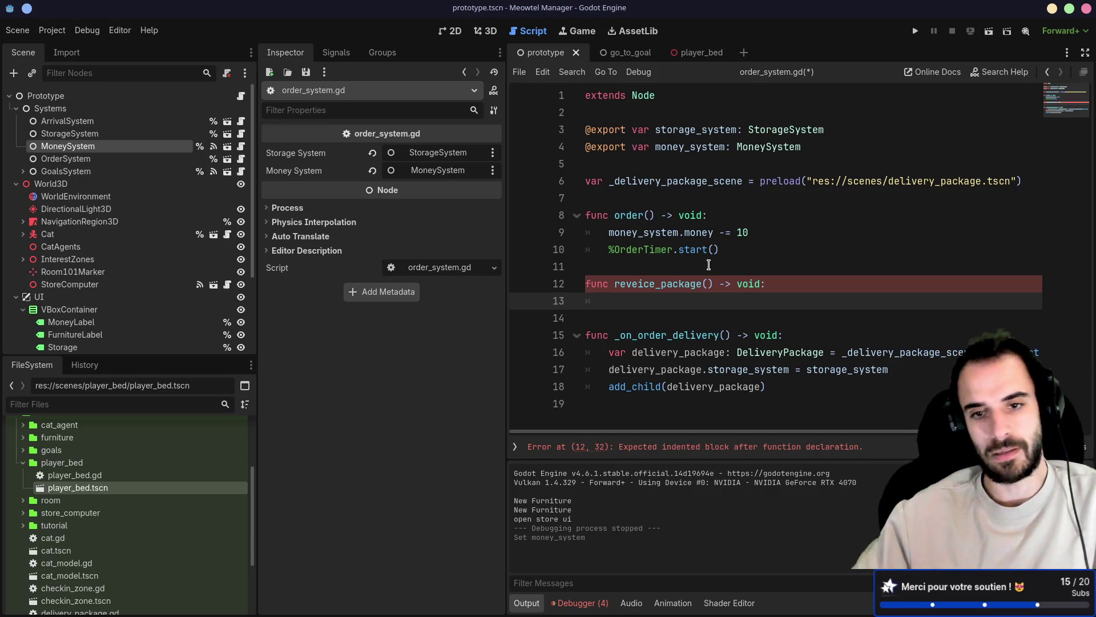
Copy the three delivery-spawning lines from _on_order_delivery into reveice_package
left_click_drag(626, 403, 566, 348)
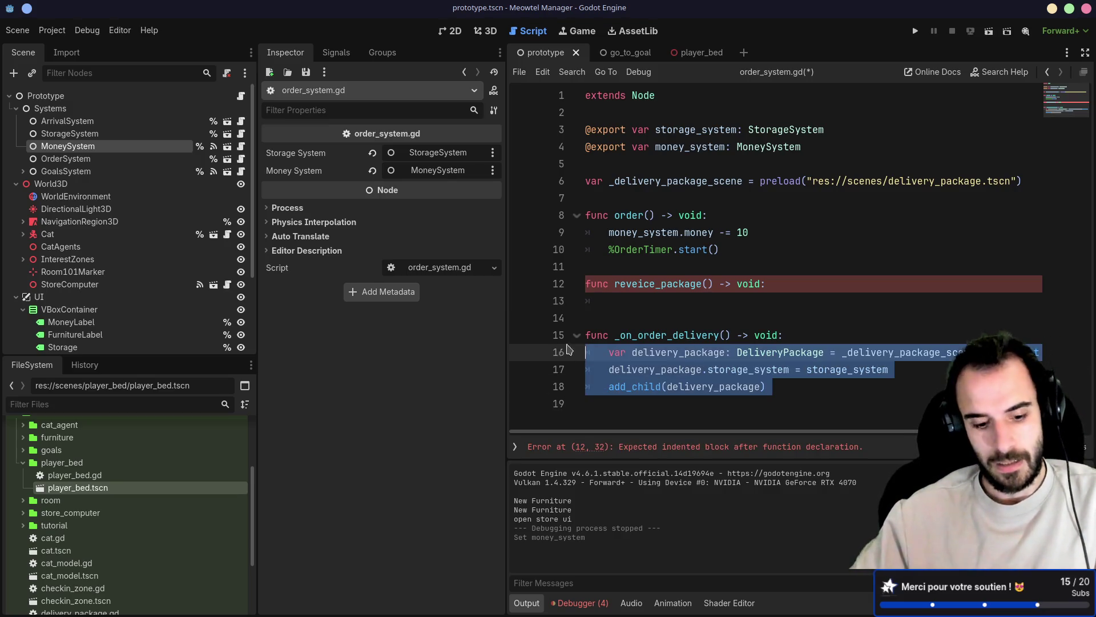
key("ctrl+c")
left_click(616, 306)
key("ctrl+v")
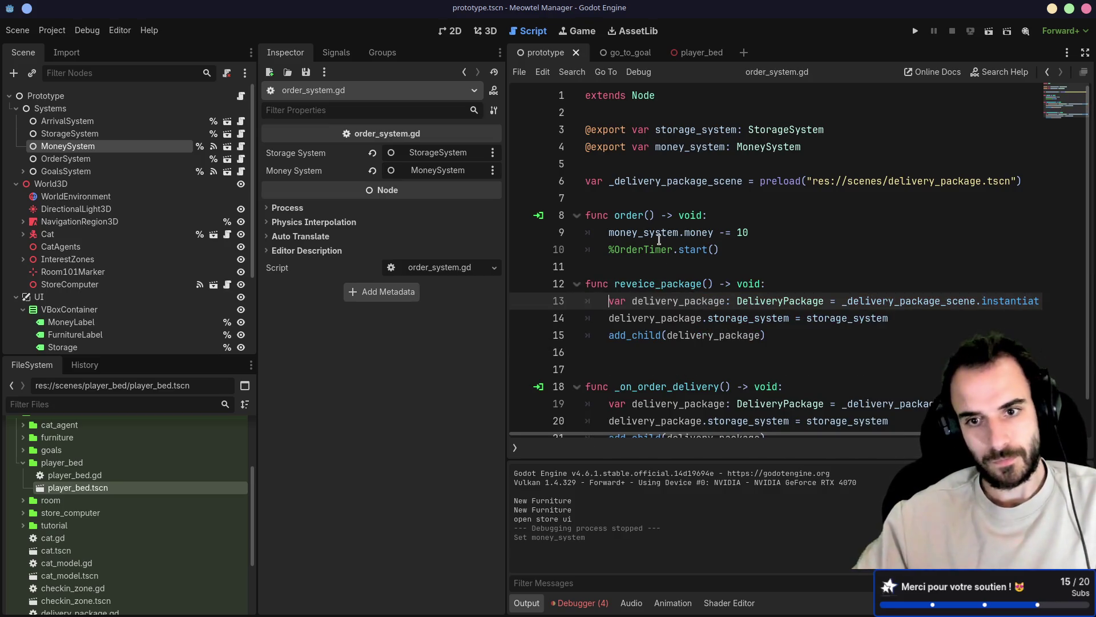
Remove the extra blank line after the pasted code, highlight the delivery_package uses, and save
left_click(654, 284)
left_click(633, 354)
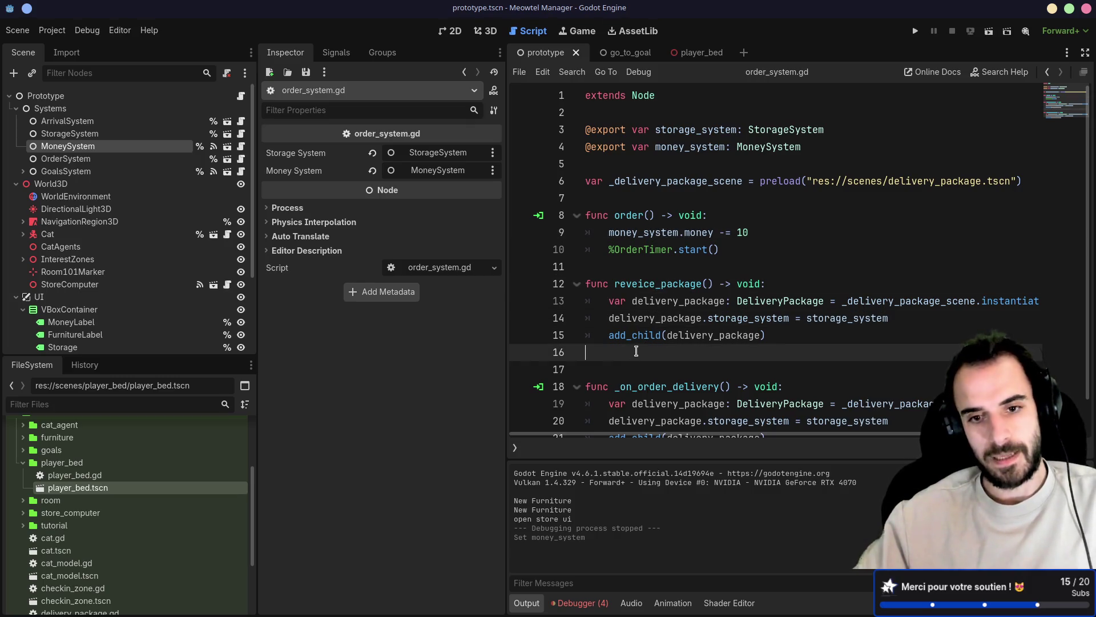
key("BackSpace")
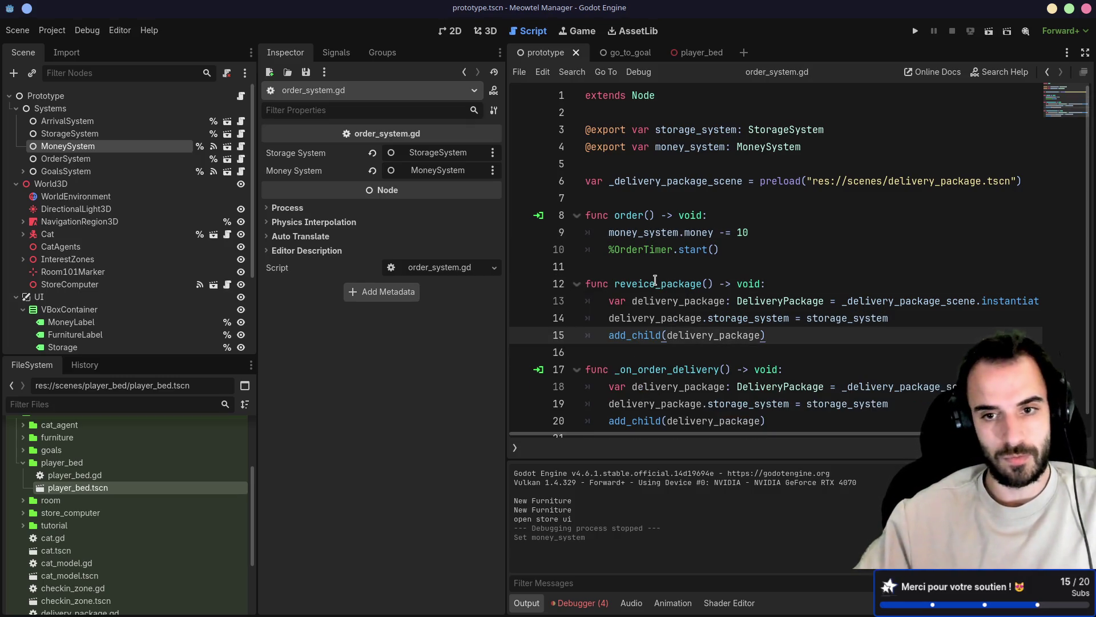
left_click(644, 283)
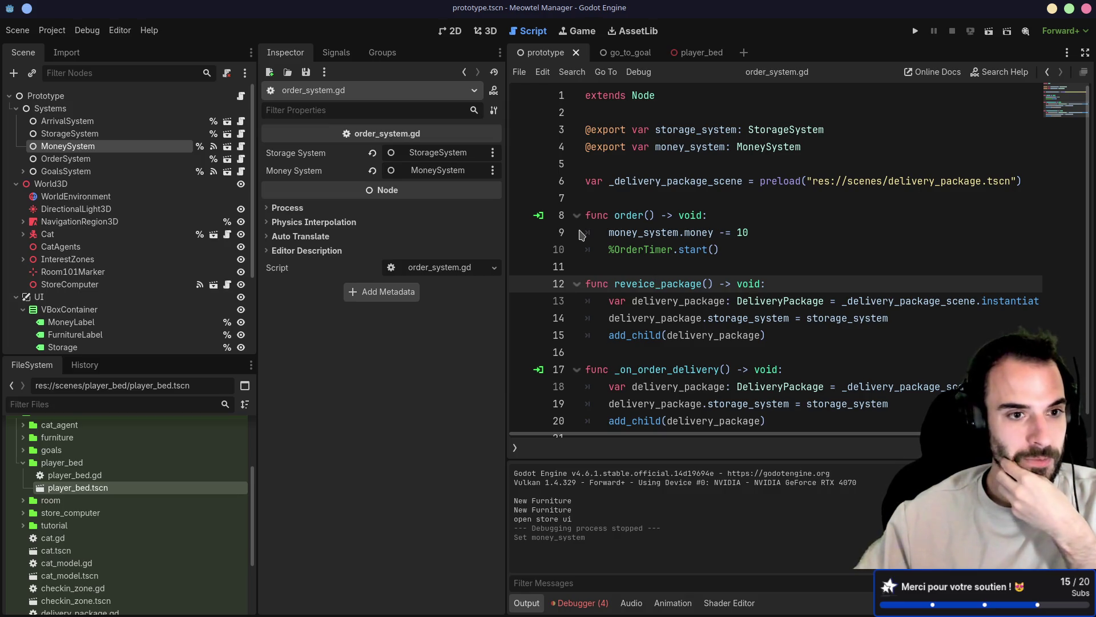
left_click(642, 335)
double_click(690, 337)
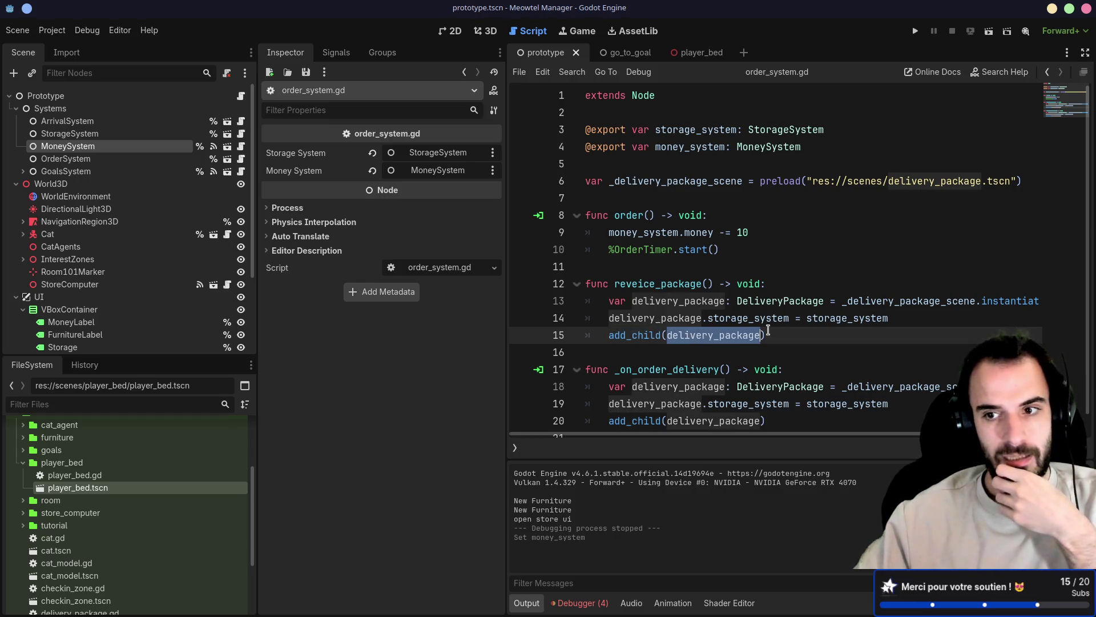
double_click(891, 303)
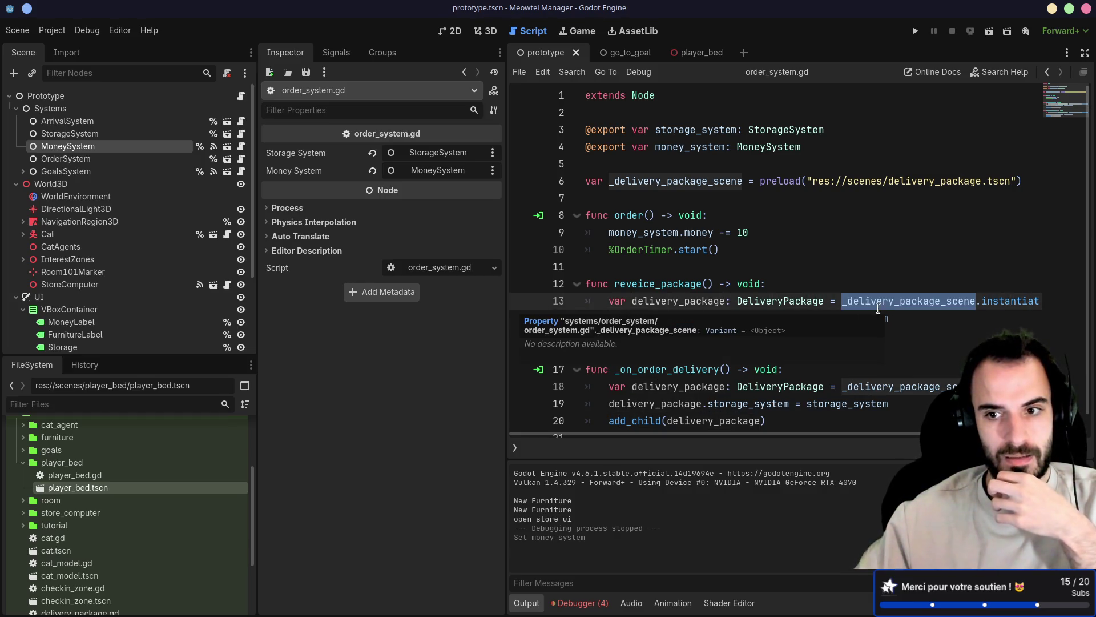
left_click(735, 301)
double_click(655, 318)
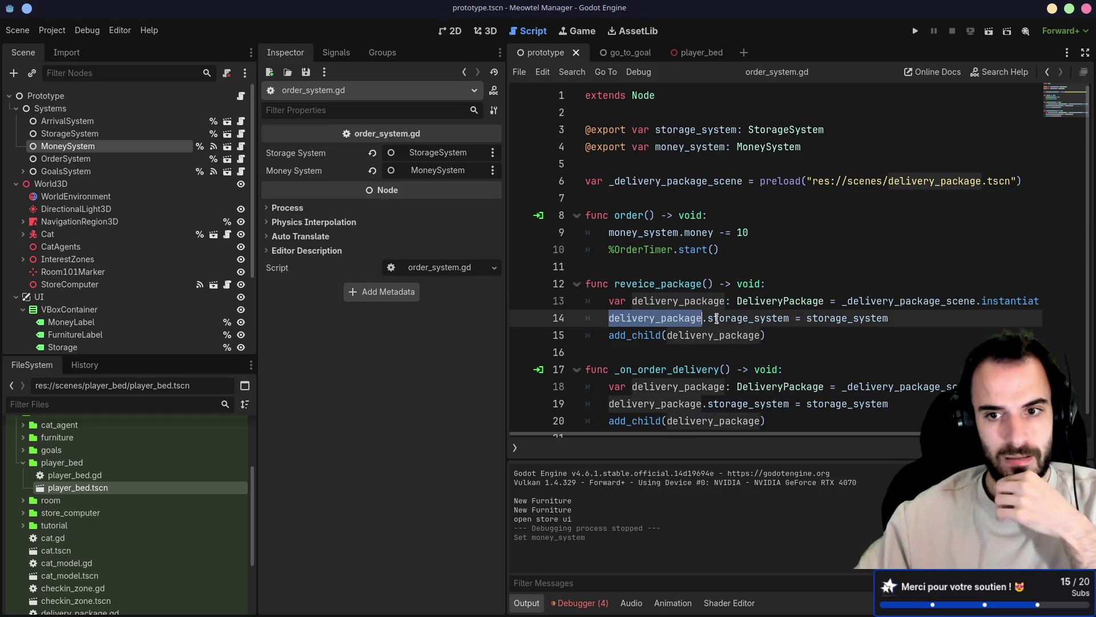
double_click(649, 334)
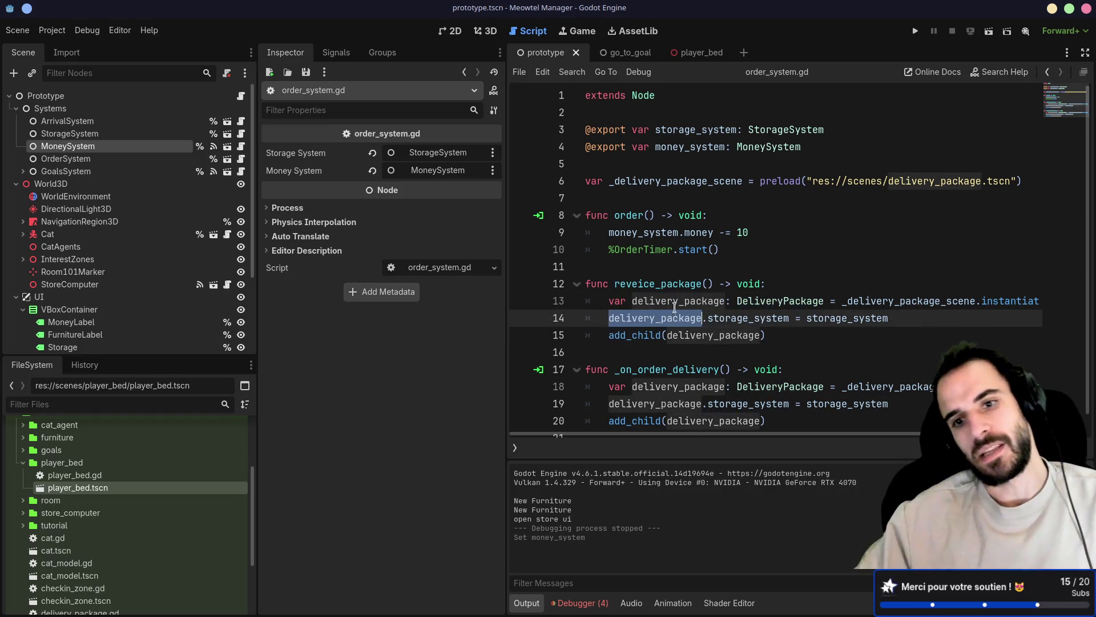
double_click(674, 301)
key("ctrl+s")
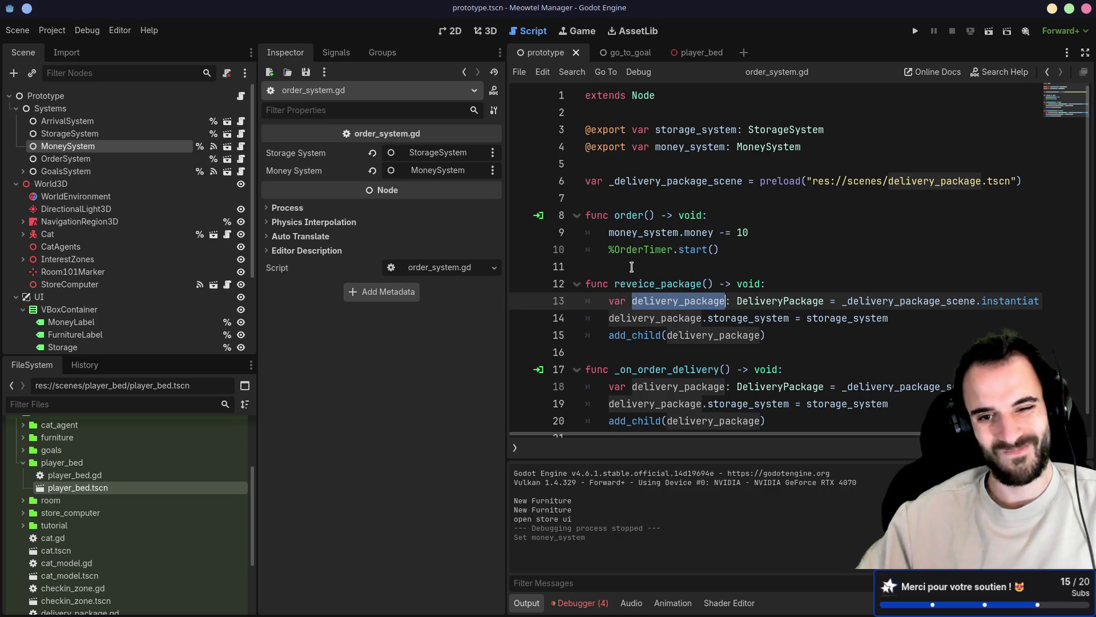
Walk through the delivery_package lines again, then return to the misspelled function name
left_click(642, 349)
double_click(625, 335)
double_click(655, 318)
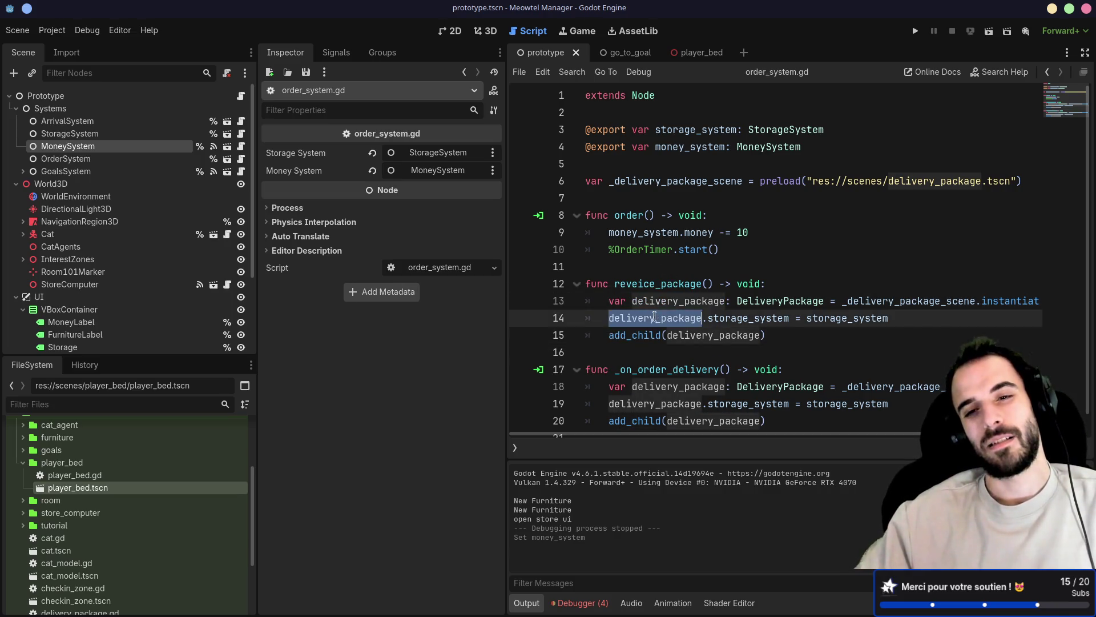
double_click(651, 335)
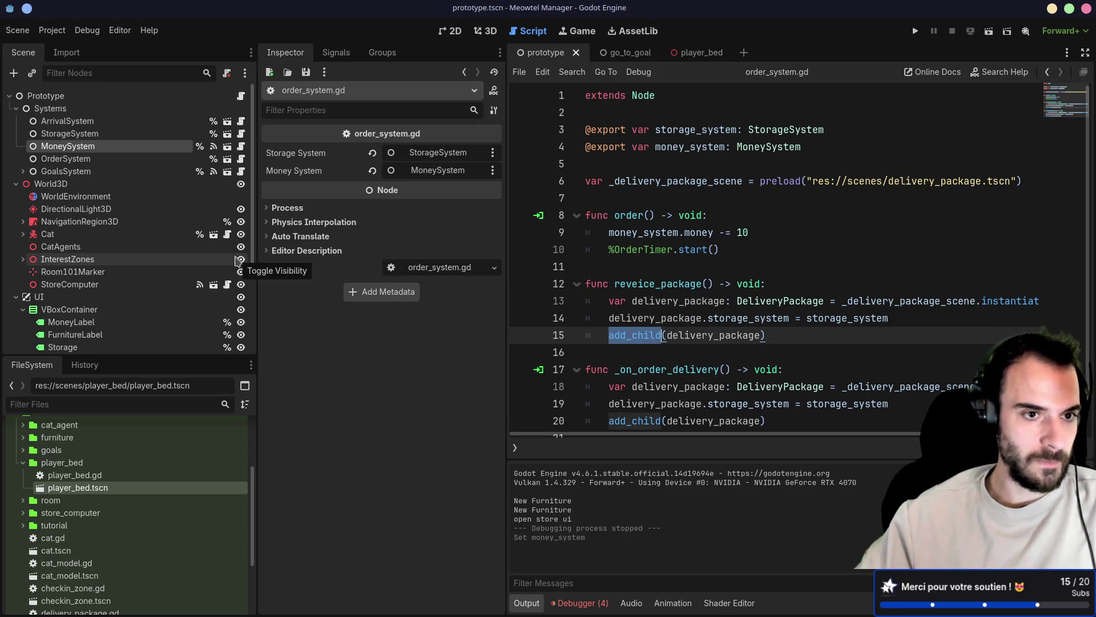
scroll(239, 262, "down", 3)
scroll(193, 247, "up", 3)
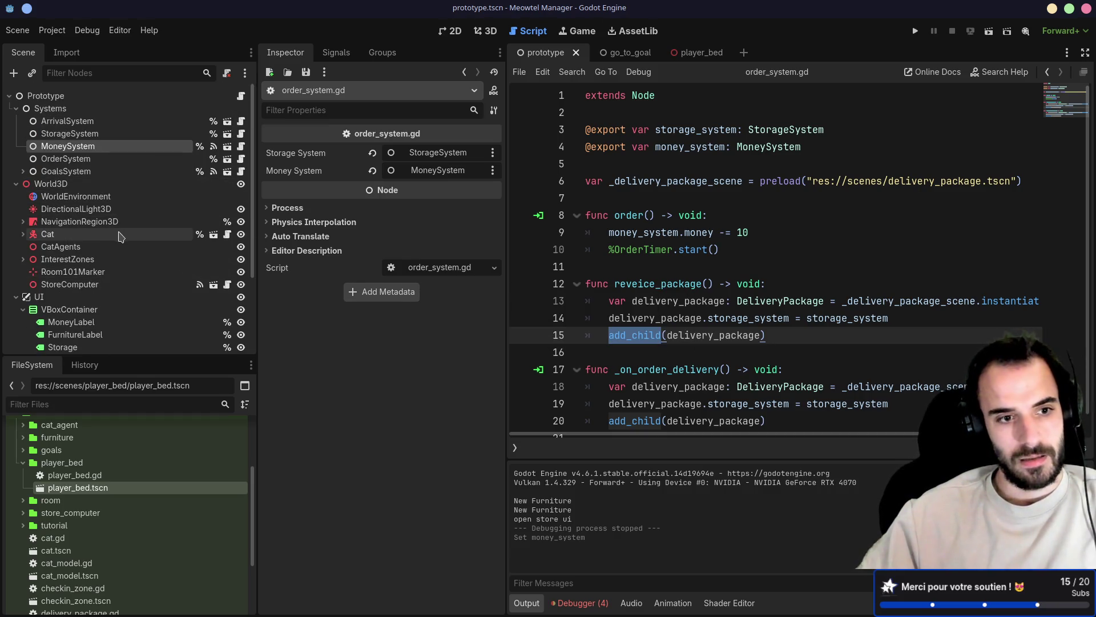
scroll(120, 236, "down", 5)
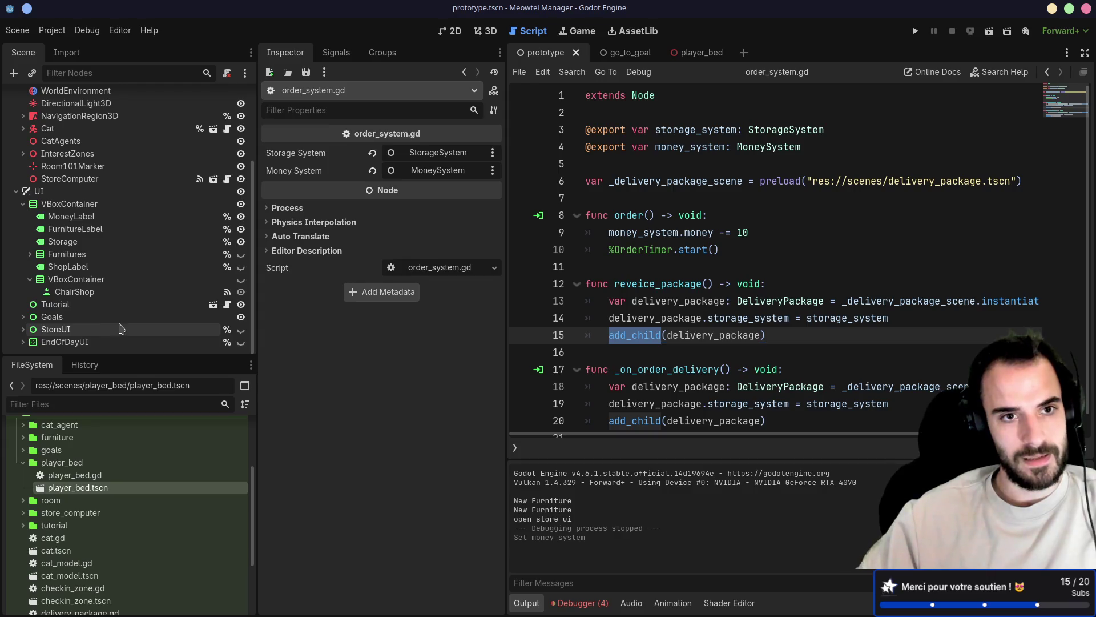
scroll(120, 329, "up", 5)
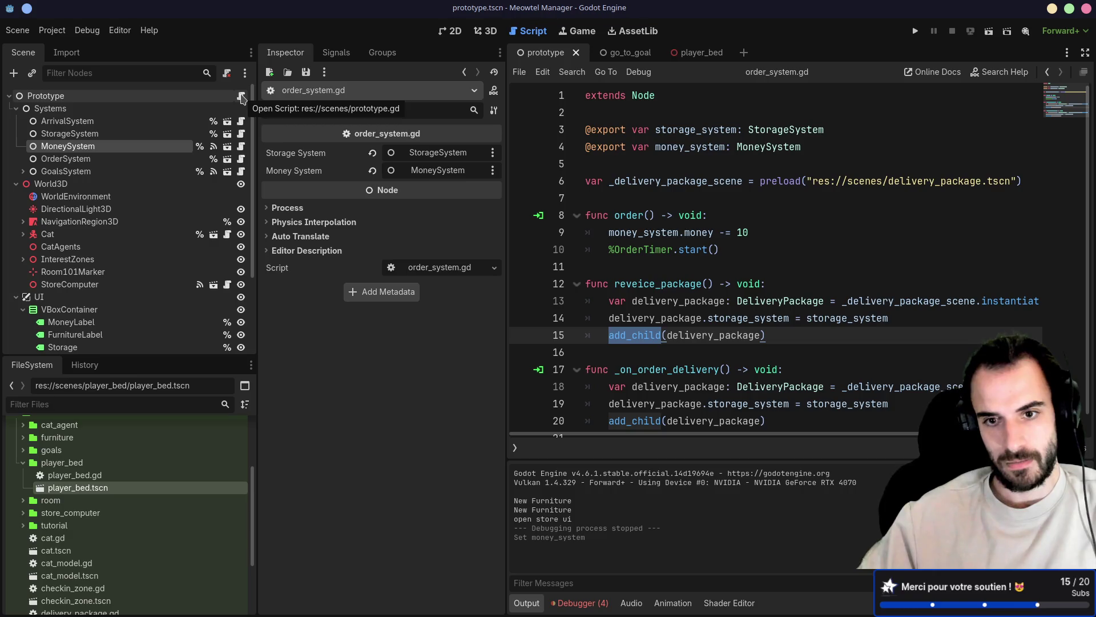
type("ceiv")
left_click(647, 284)
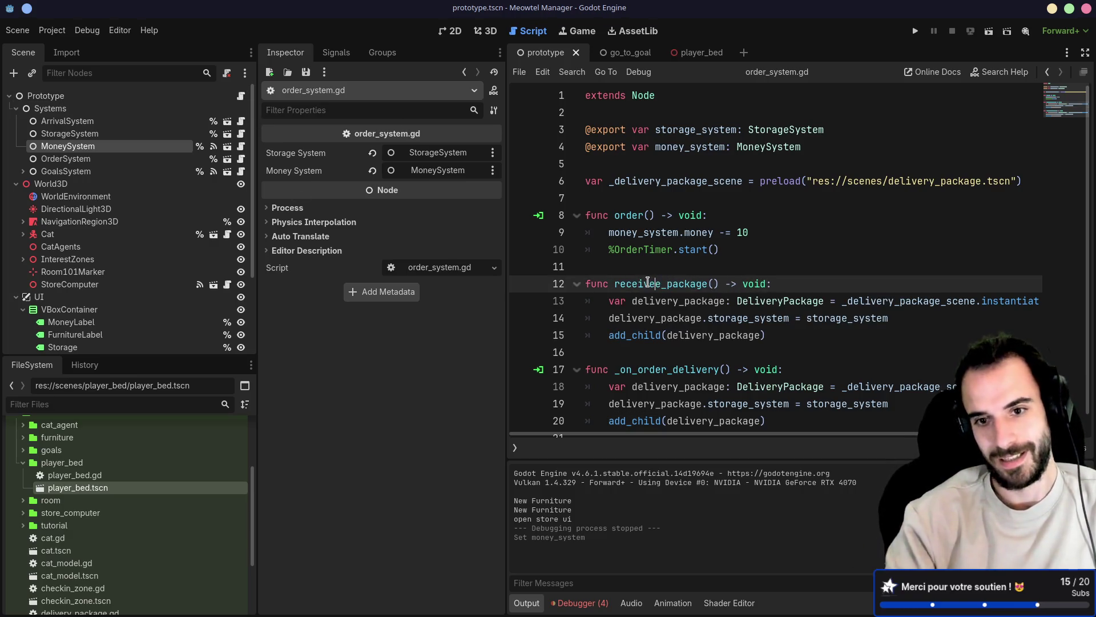
type("e")
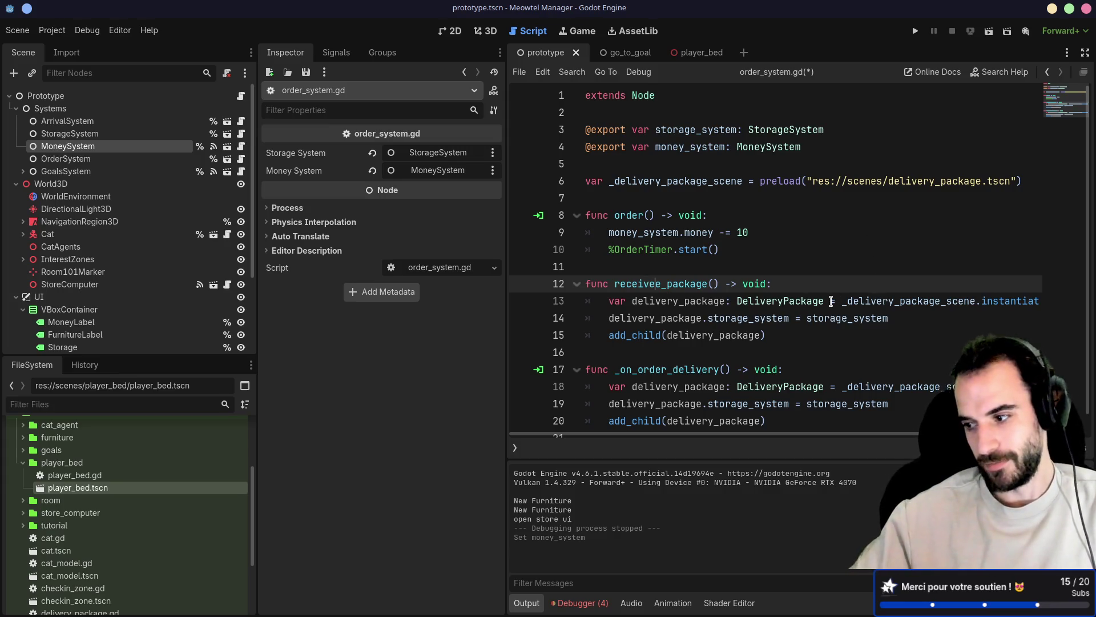
Correct the function name to receive_package and save the script and scene
key("BackSpace")
key("ctrl+s")
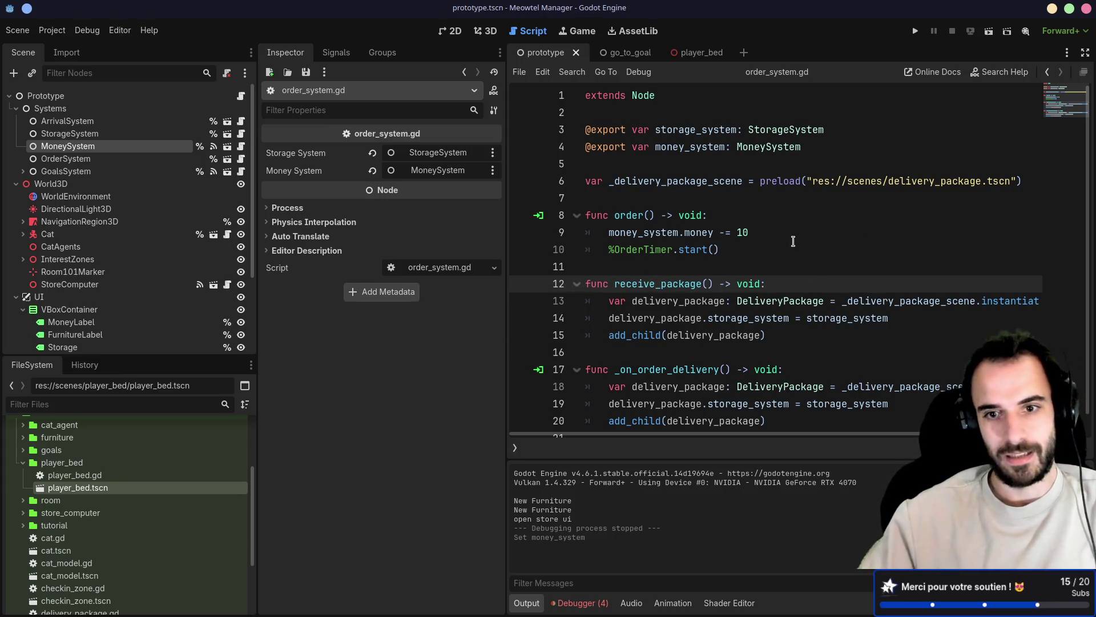
left_click_drag(792, 249, 771, 231)
scroll(750, 306, "down", 1)
left_click(749, 302)
key("ctrl+s")
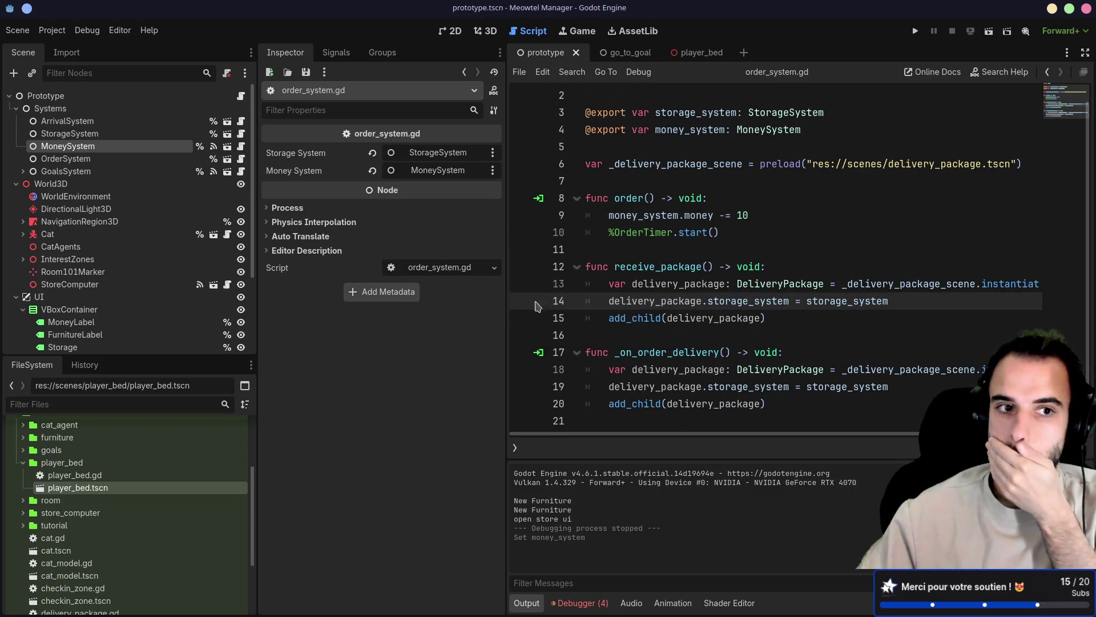
Expand GoalsSystem and switch to the Prototype node's prototype.gd script
left_click(23, 171)
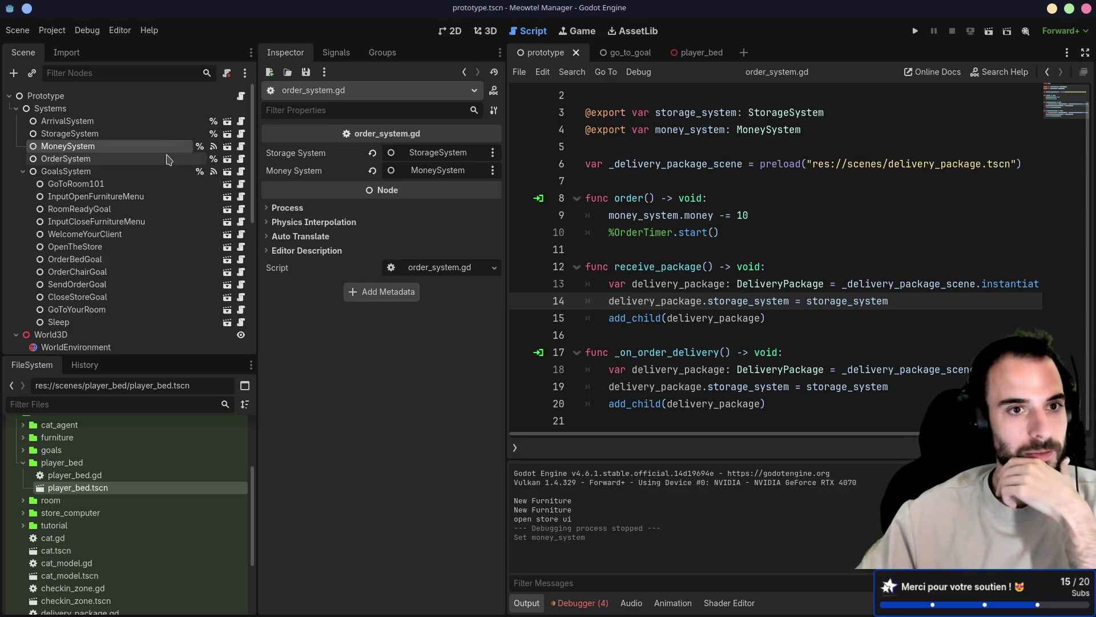
left_click(241, 97)
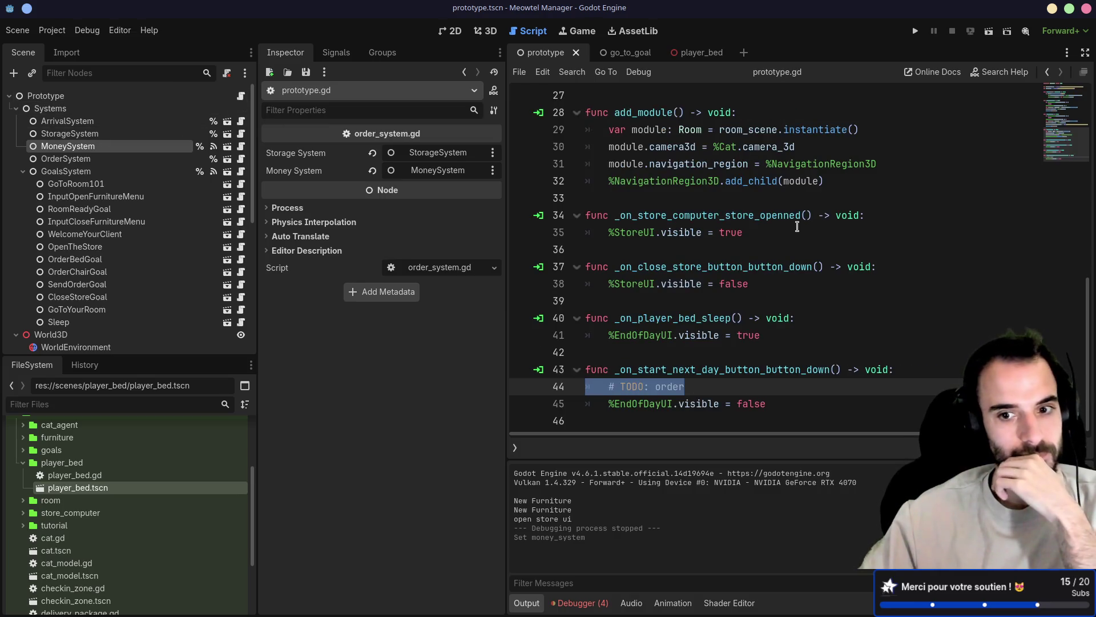
Replace the '# TODO: order' line in the next-day handler with %OrderSystem.receive_package() and run the game
double_click(663, 369)
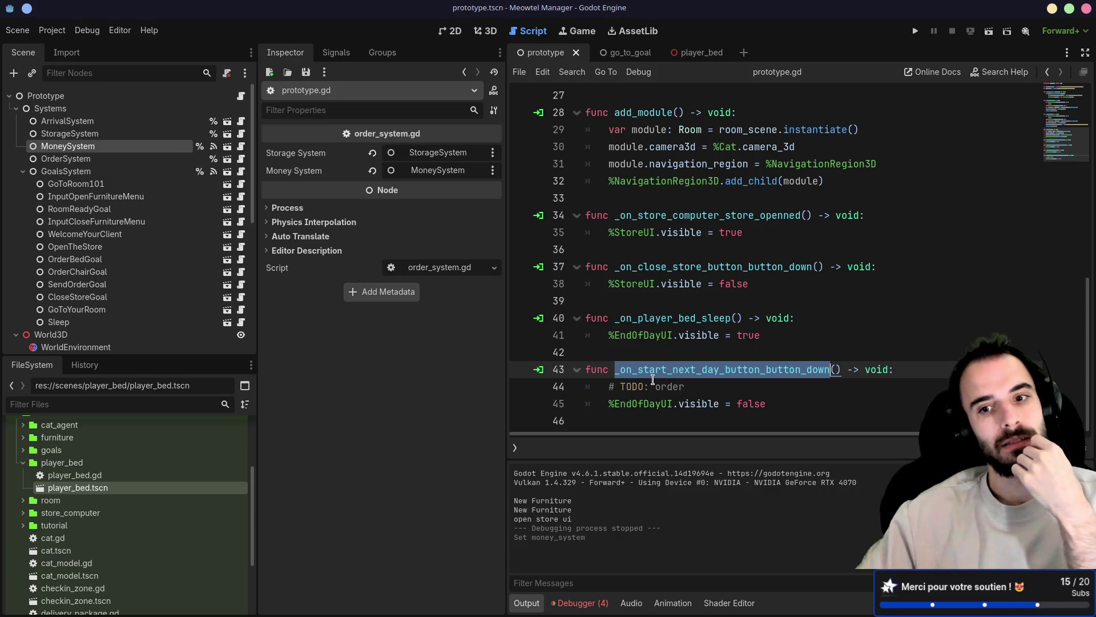
left_click(710, 387)
key("Return")
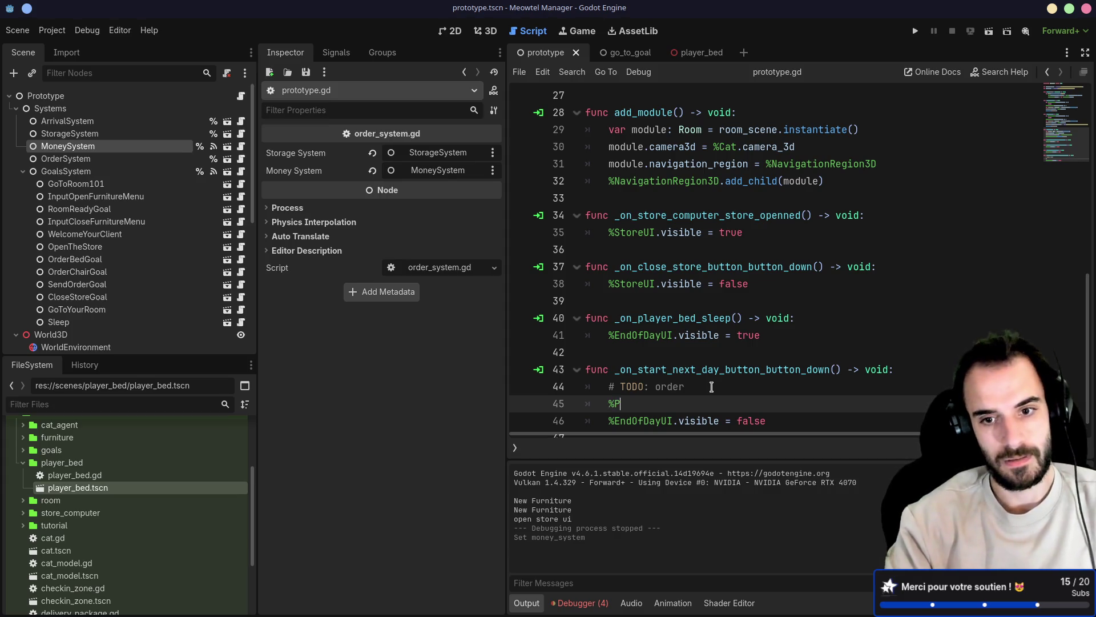
type("Order")
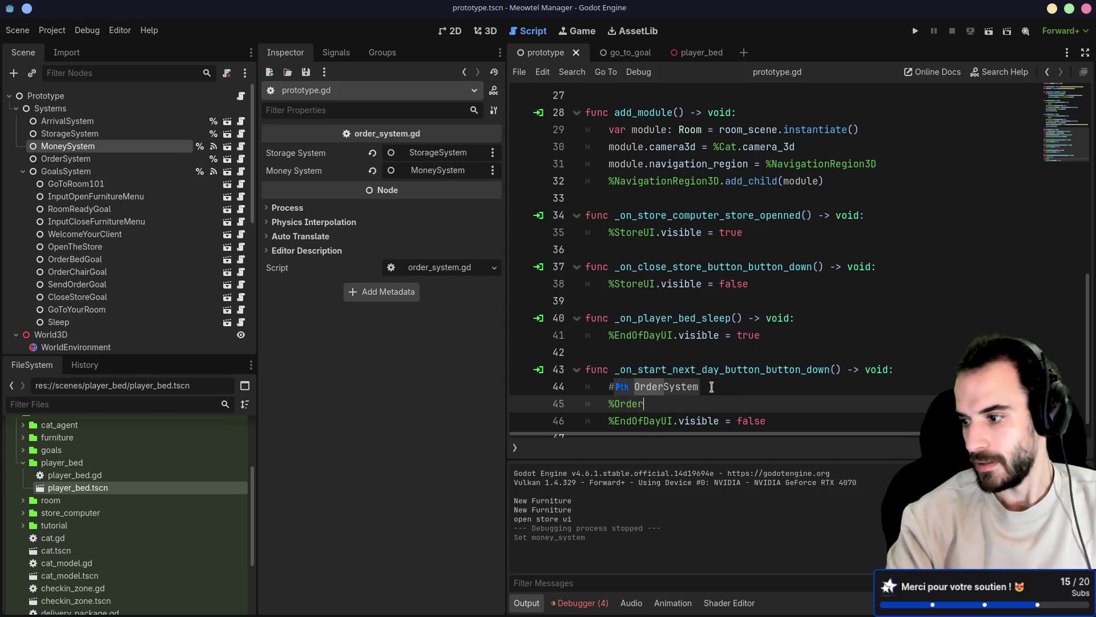
type("System.")
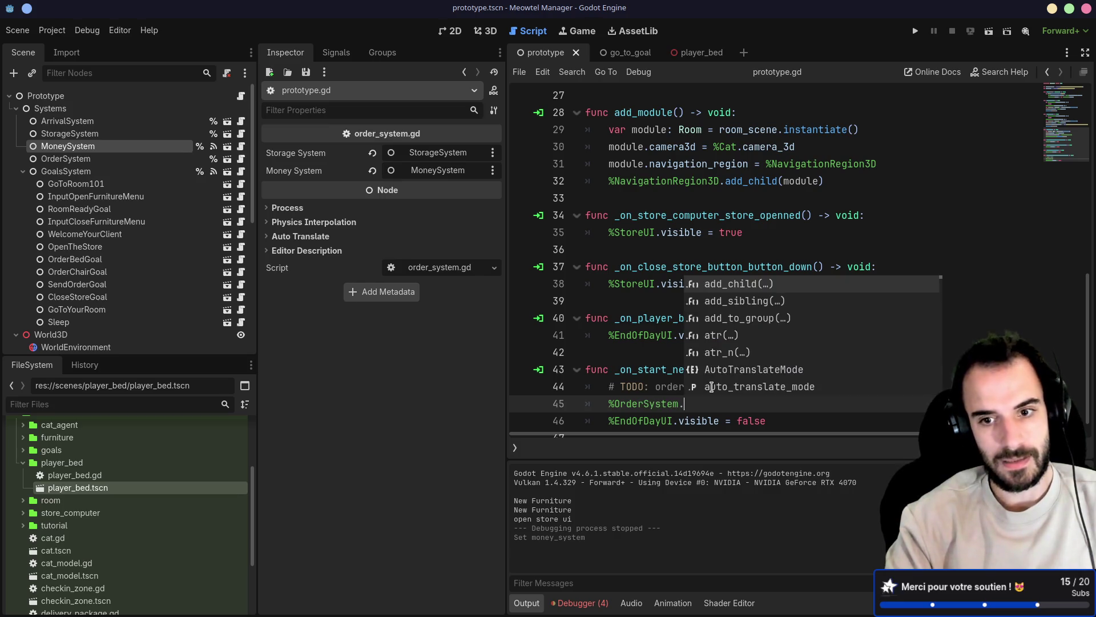
type("re")
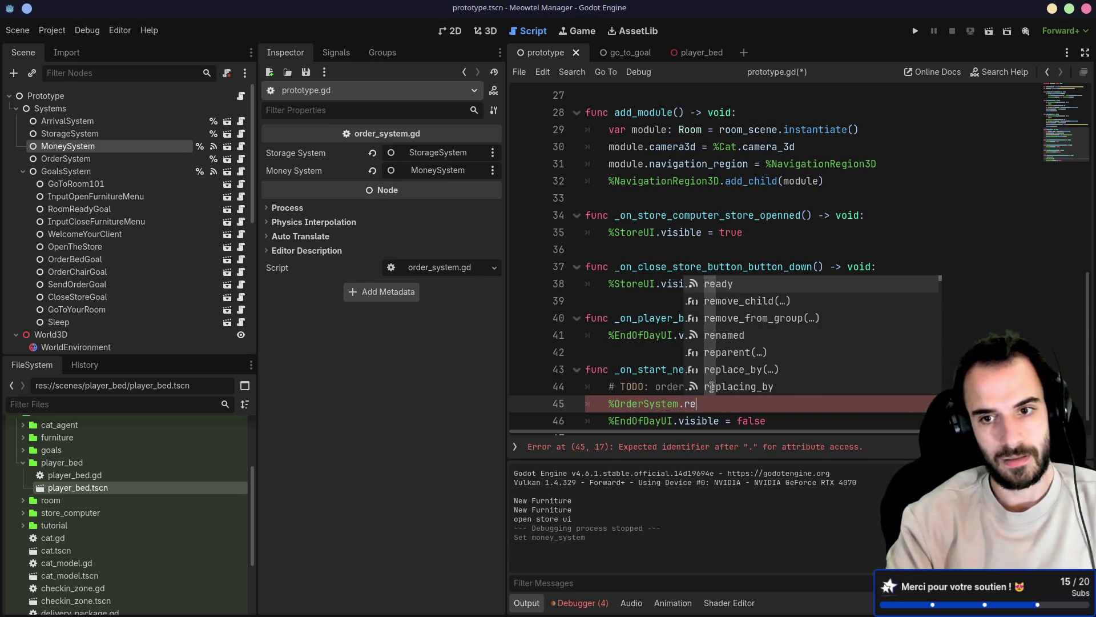
type("ce")
key("Return")
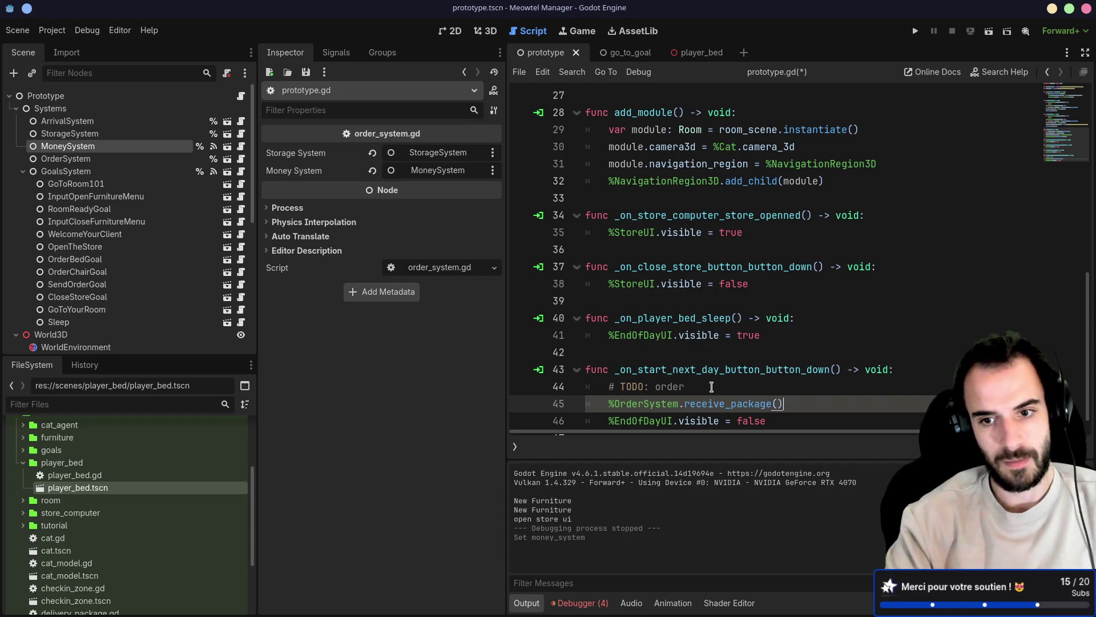
left_click_drag(712, 387, 599, 386)
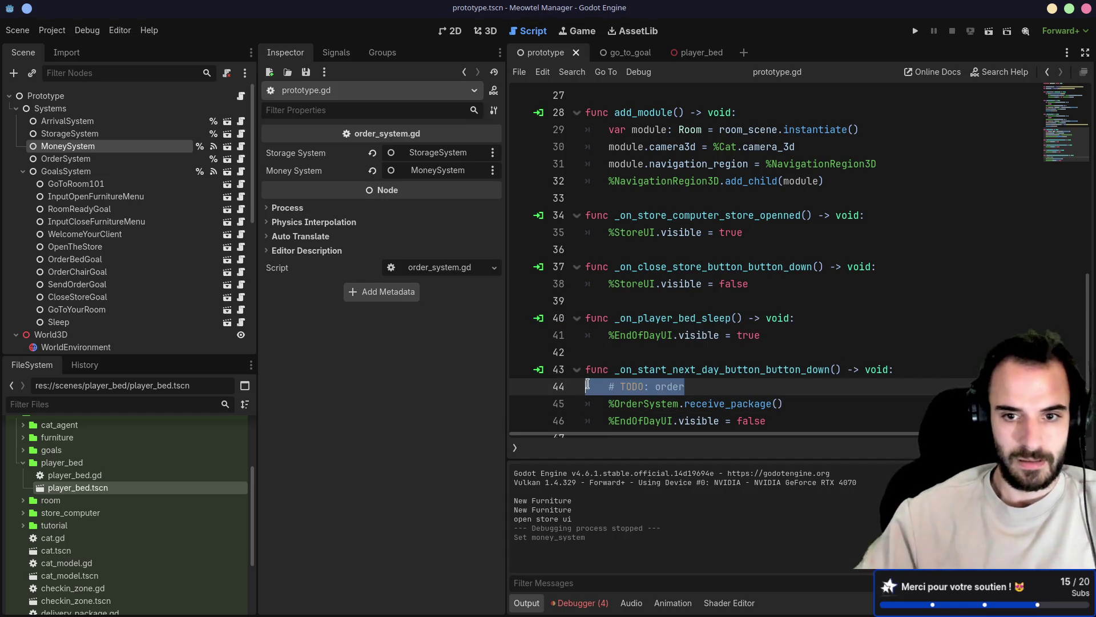
key("BackSpace")
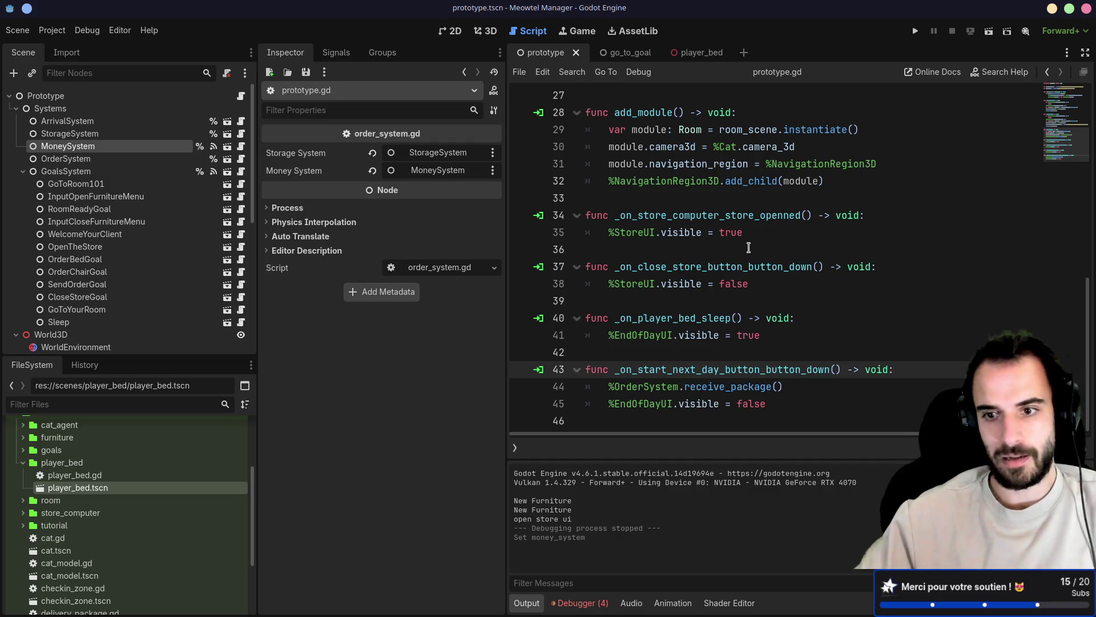
left_click(915, 31)
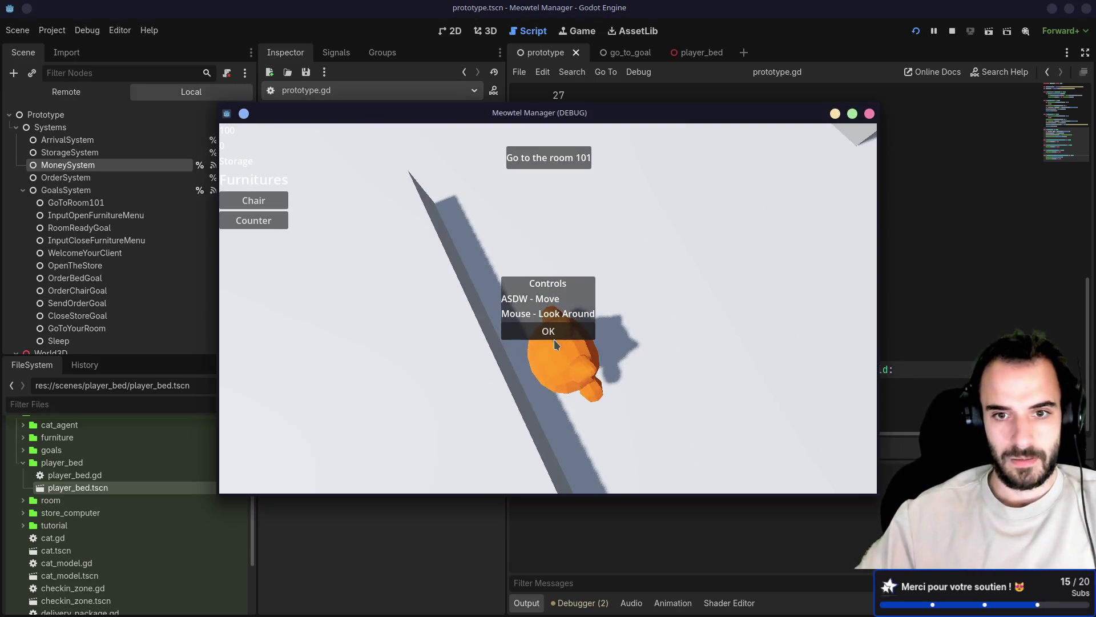
Walk the cat into room 101 and place a Chair and a Counter from the furniture menu
left_click(554, 334)
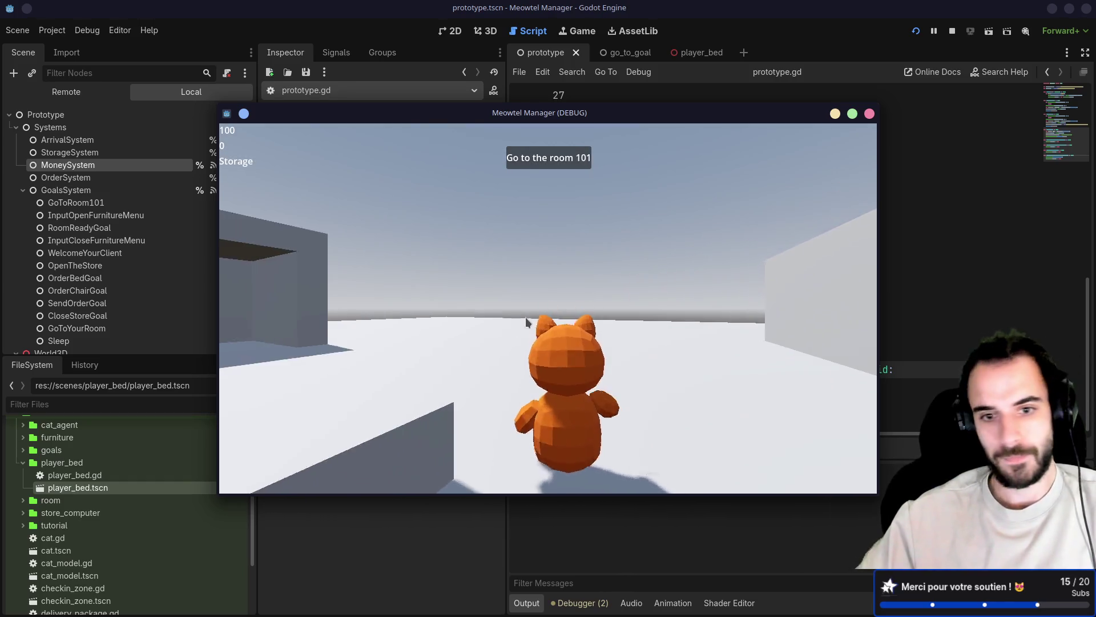
key("w")
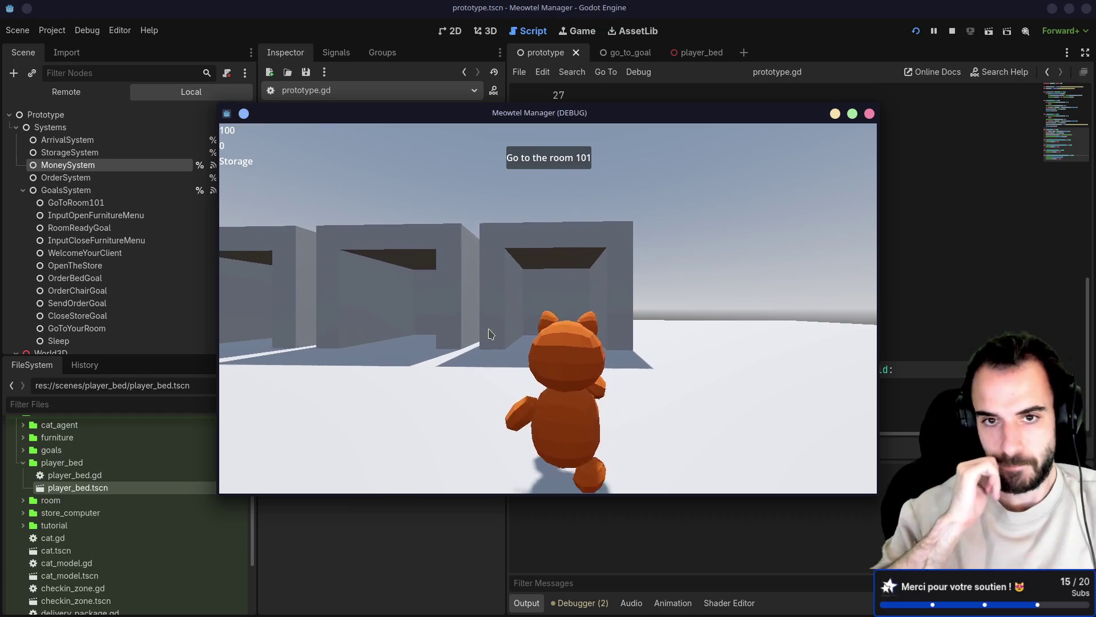
key("w")
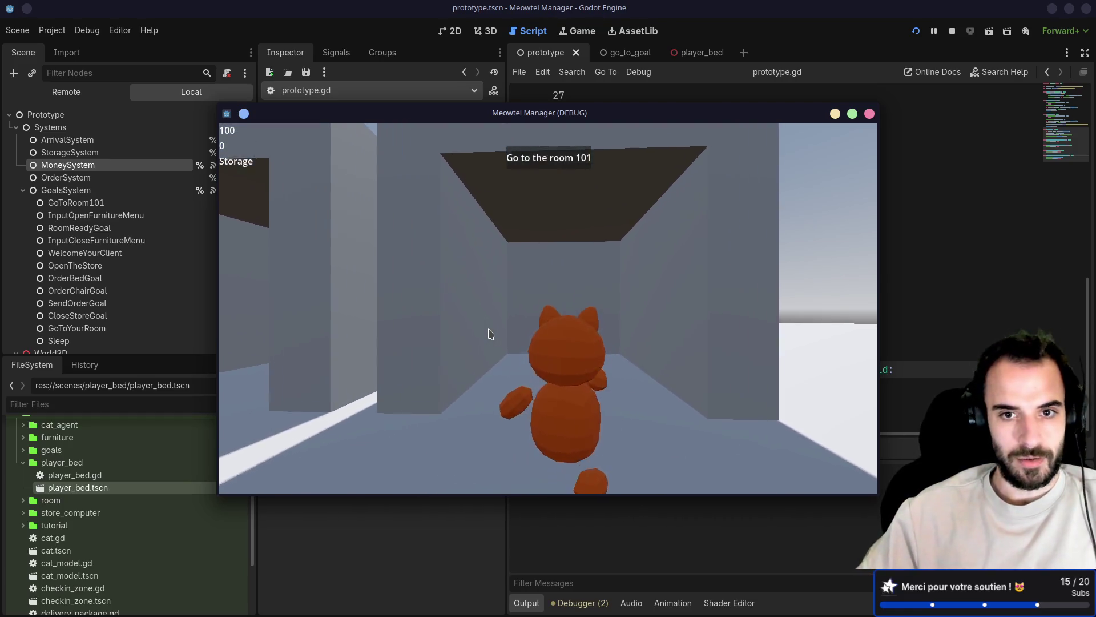
key("w")
key("Tab")
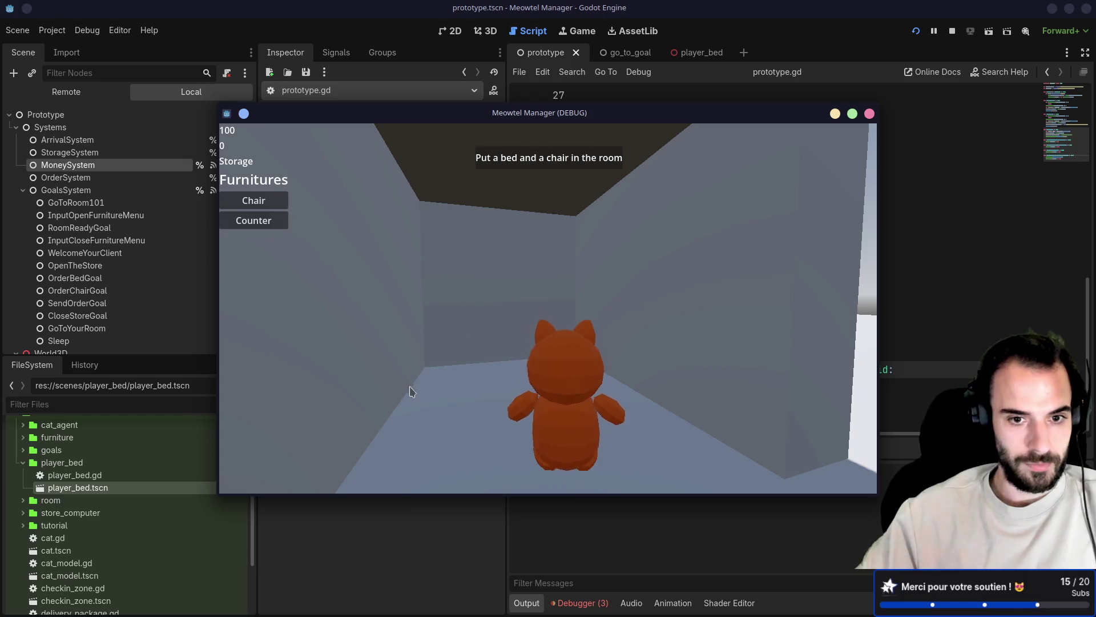
left_click(254, 199)
left_click(254, 220)
key("Tab")
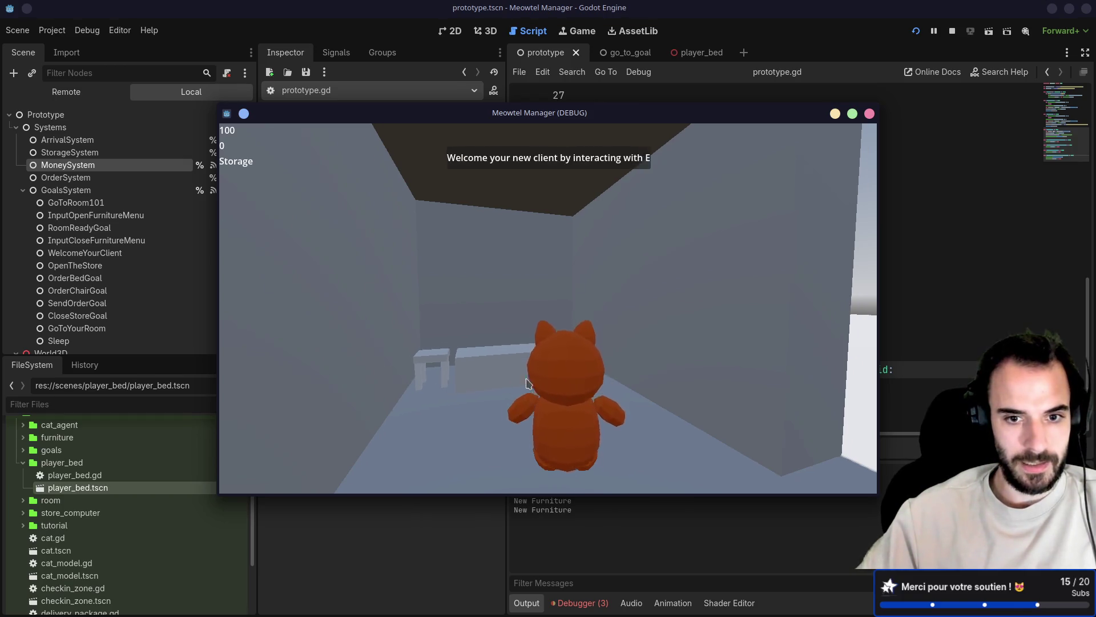
Walk to the store computer, order a Bed and close the store
key("s")
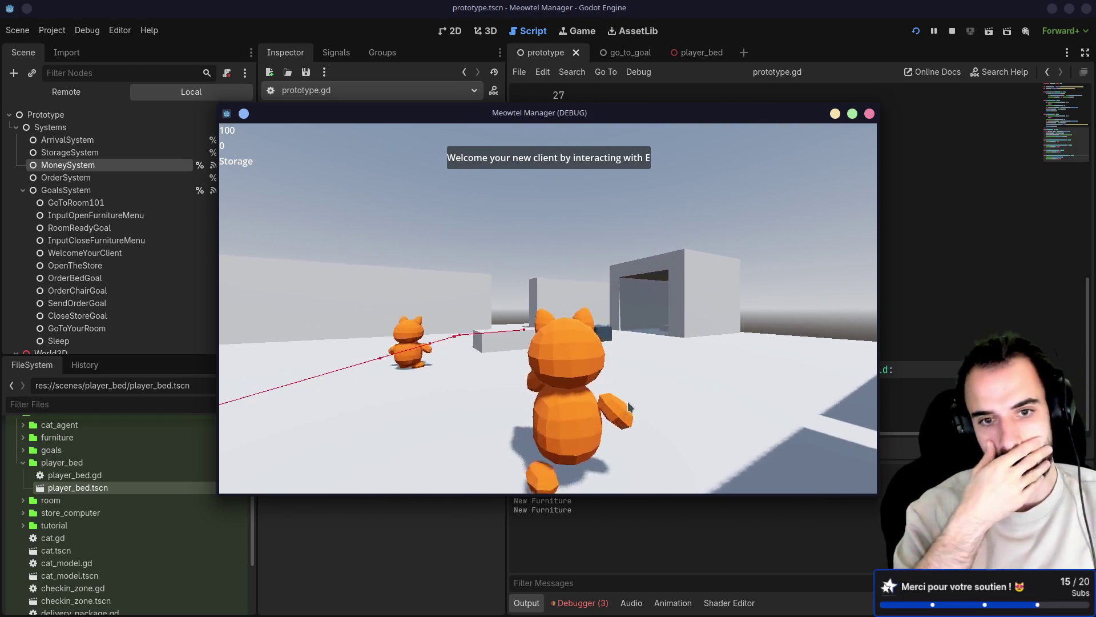
key("w")
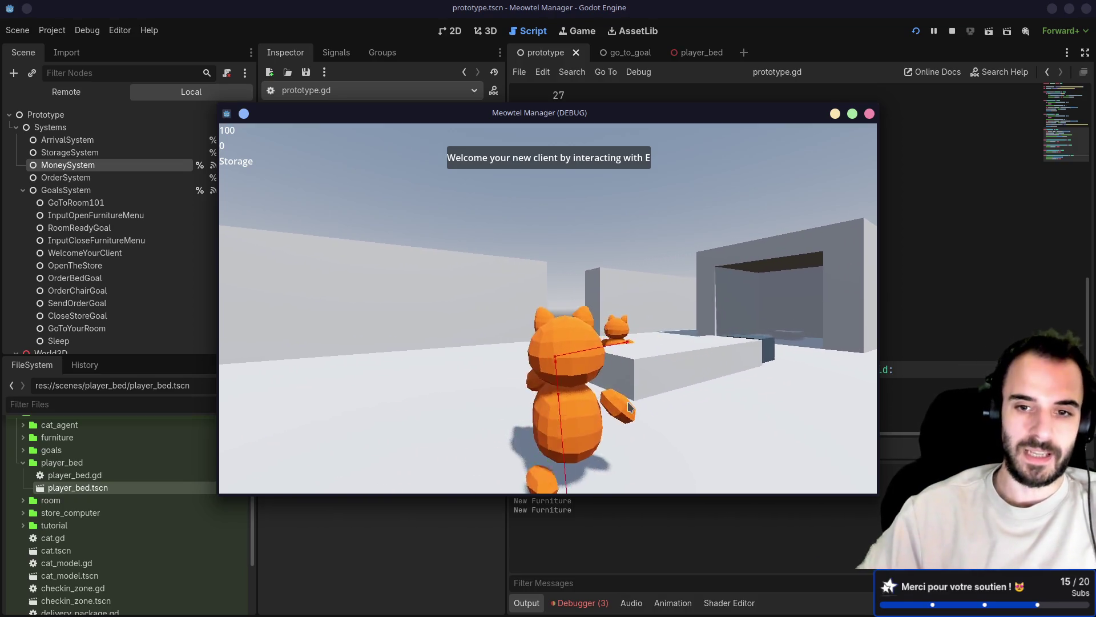
key("d")
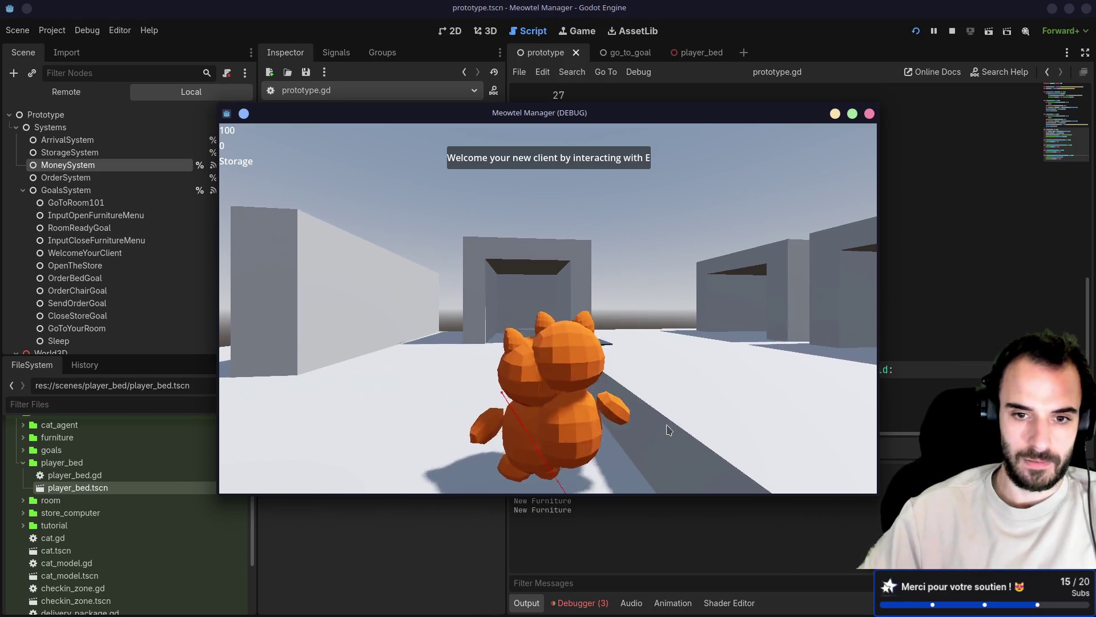
key("e")
key("a")
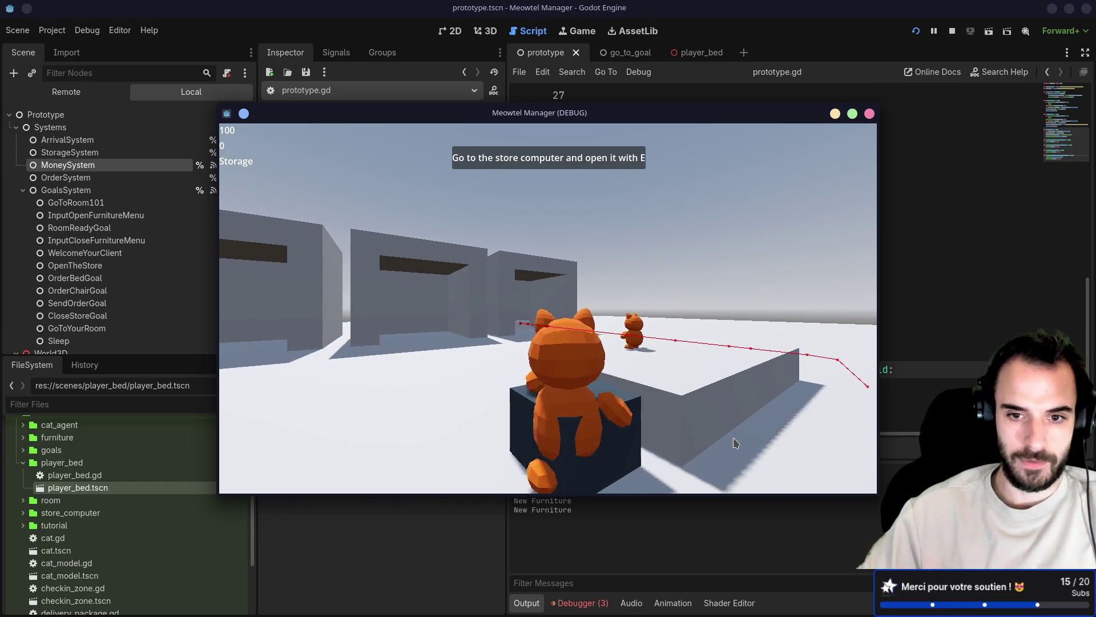
key("e")
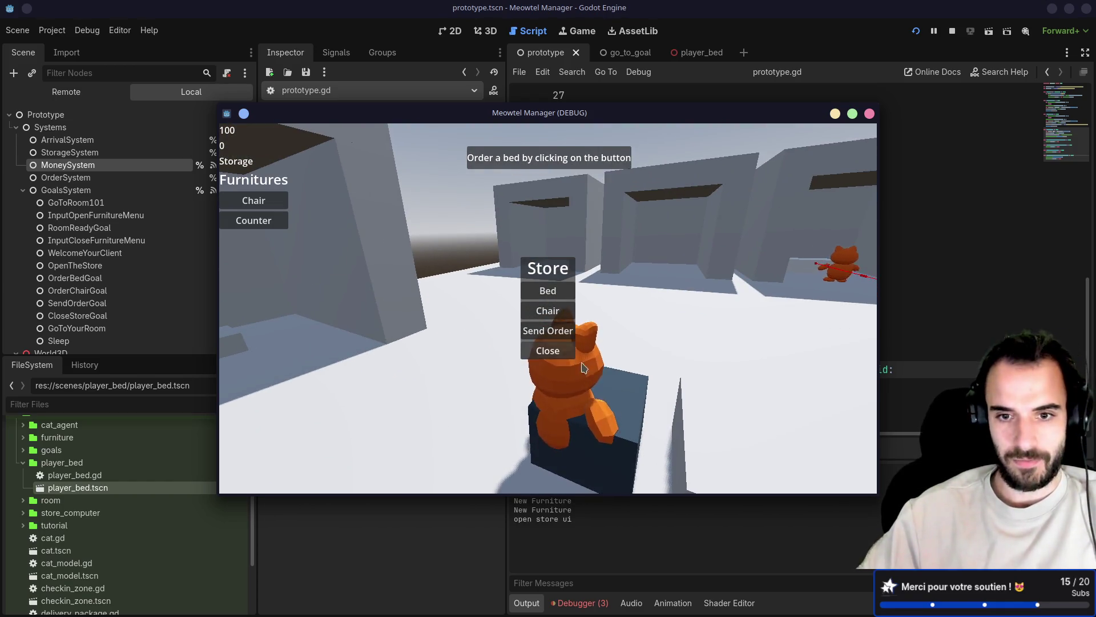
key("d")
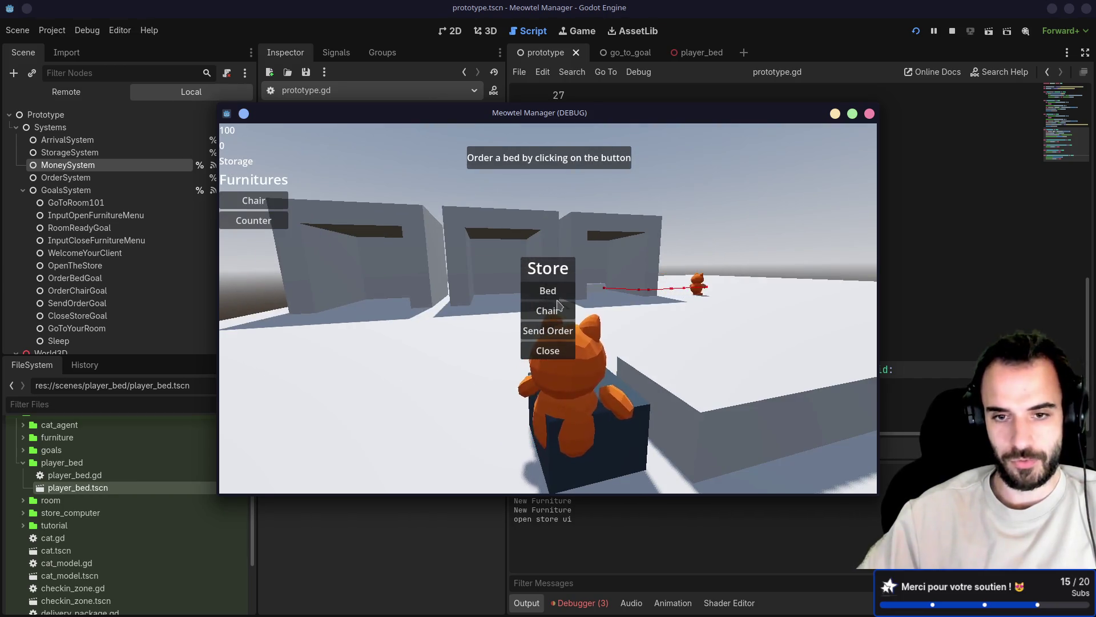
left_click(553, 290)
left_click(558, 331)
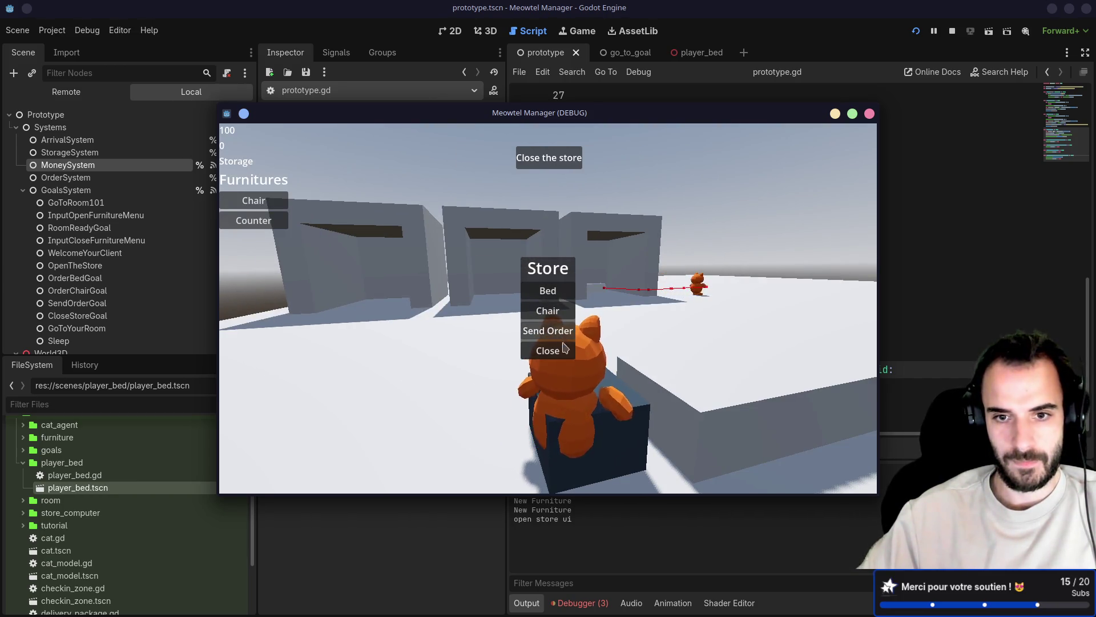
left_click(564, 347)
Walk the cat back to its room and sleep in the bed to end the day
key("w")
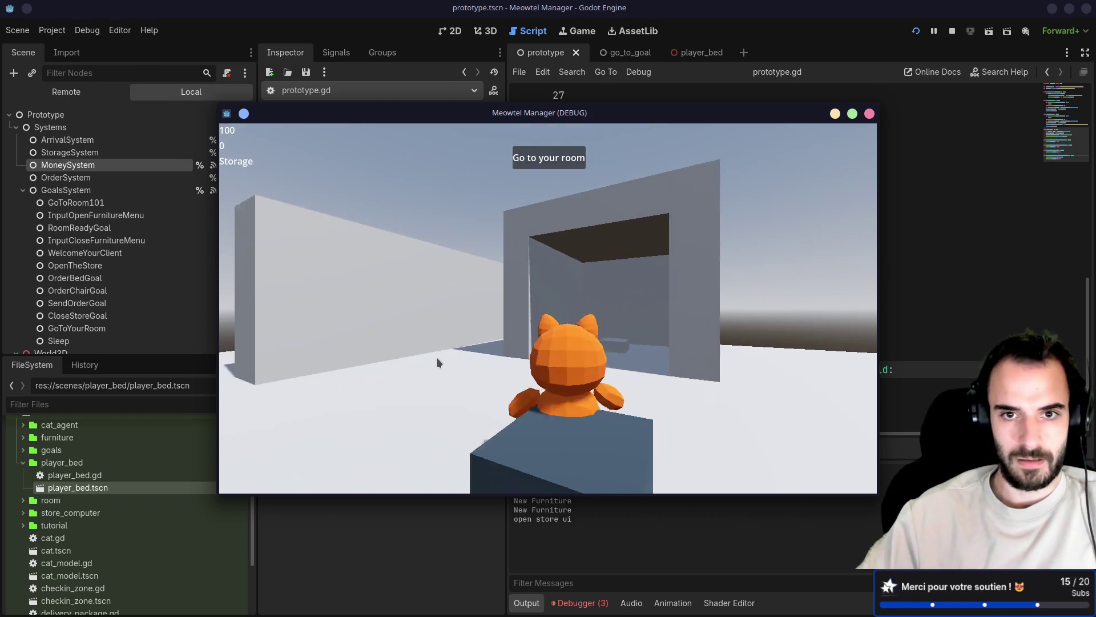
key("w")
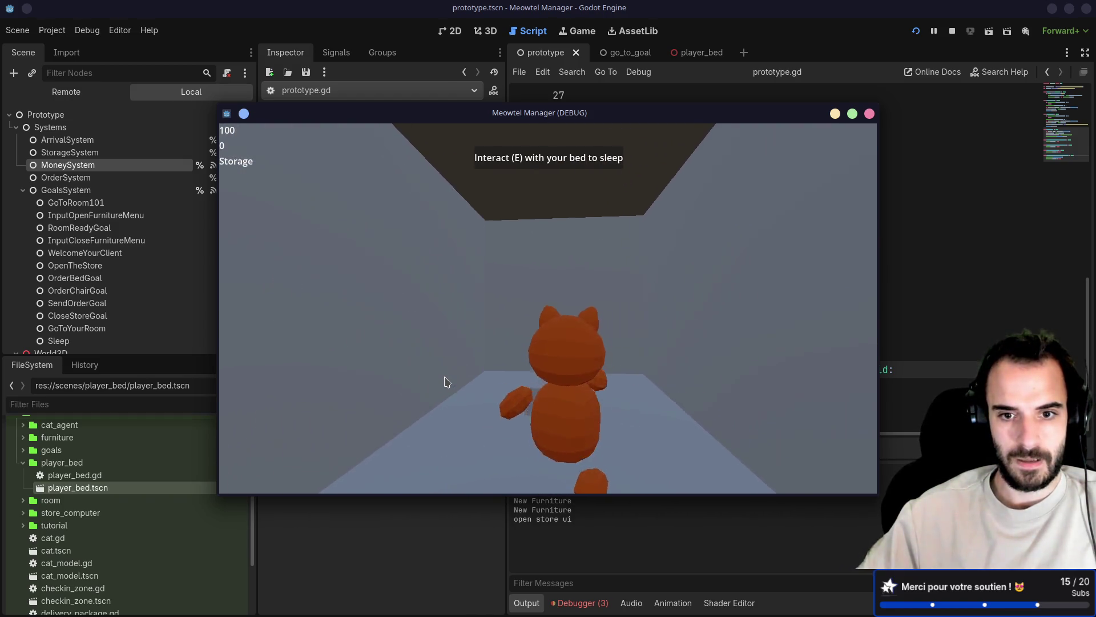
key("w")
key("e")
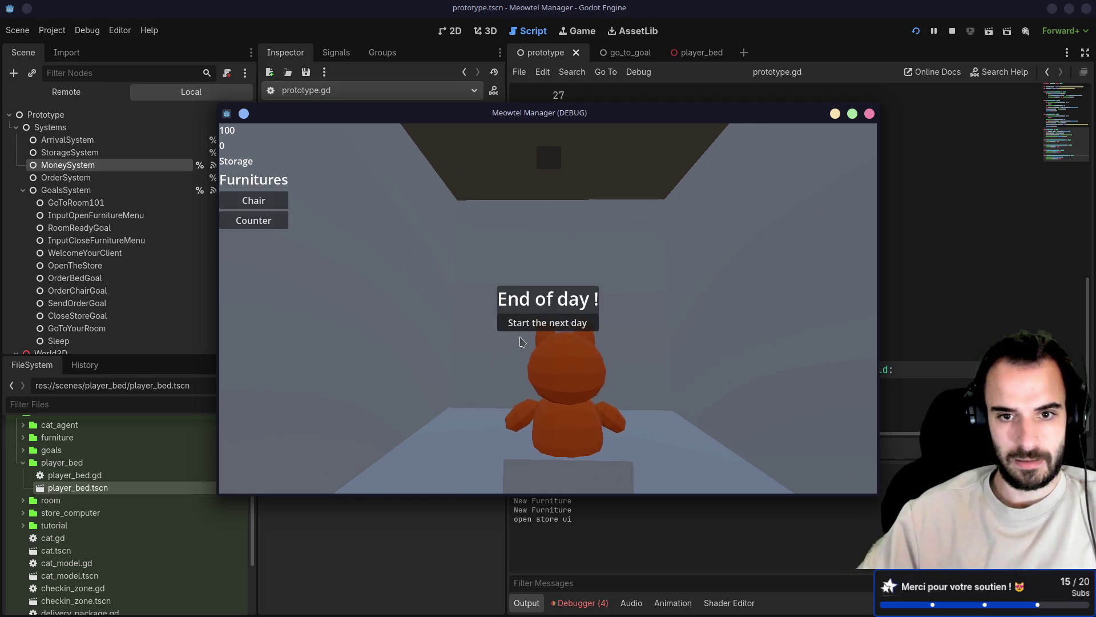
Start the next day and walk the cat across the open area toward the buildings, turning the camera
left_click(526, 324)
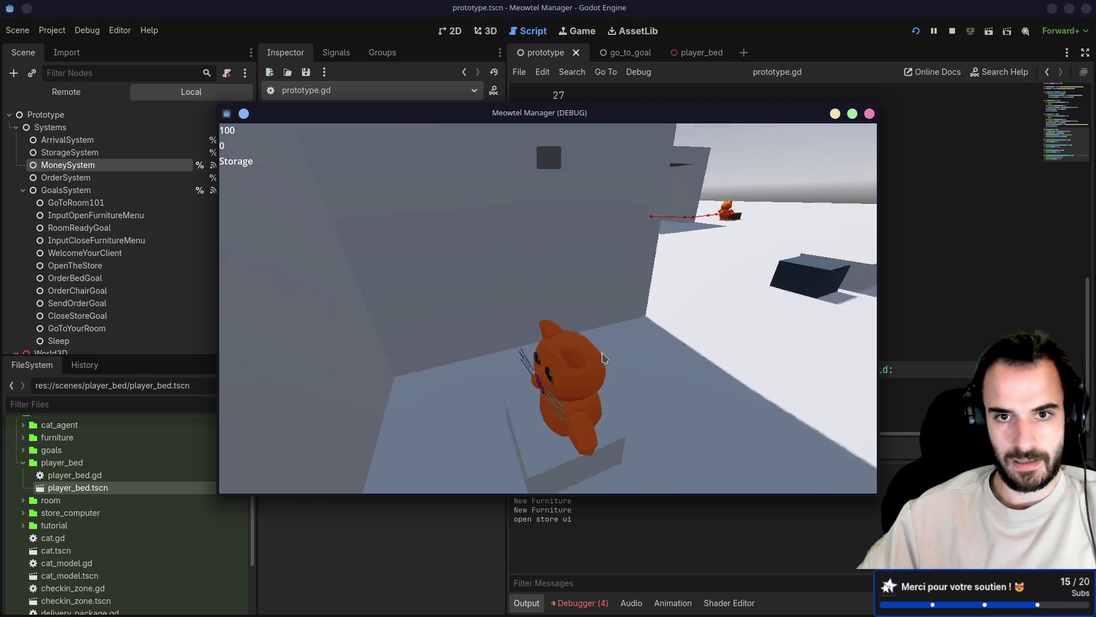
key("w")
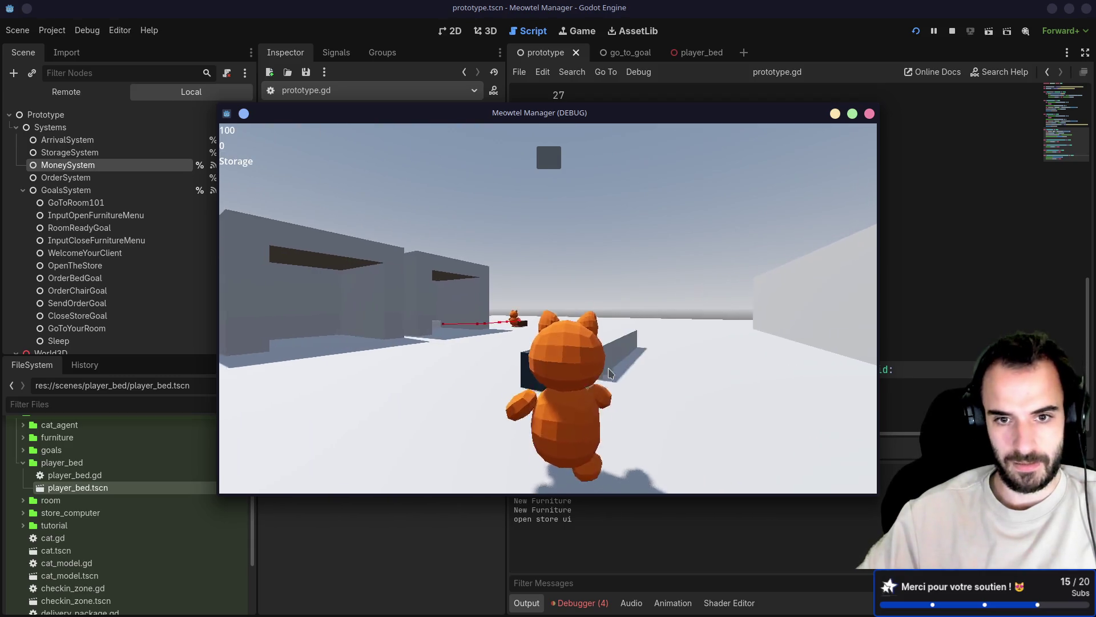
key("w")
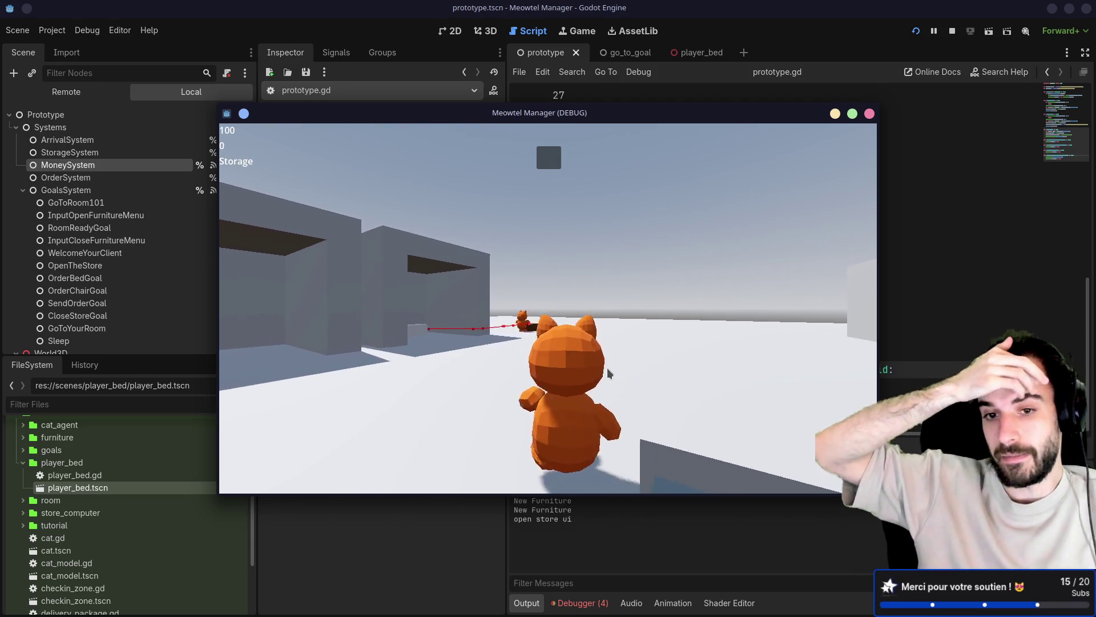
key("w")
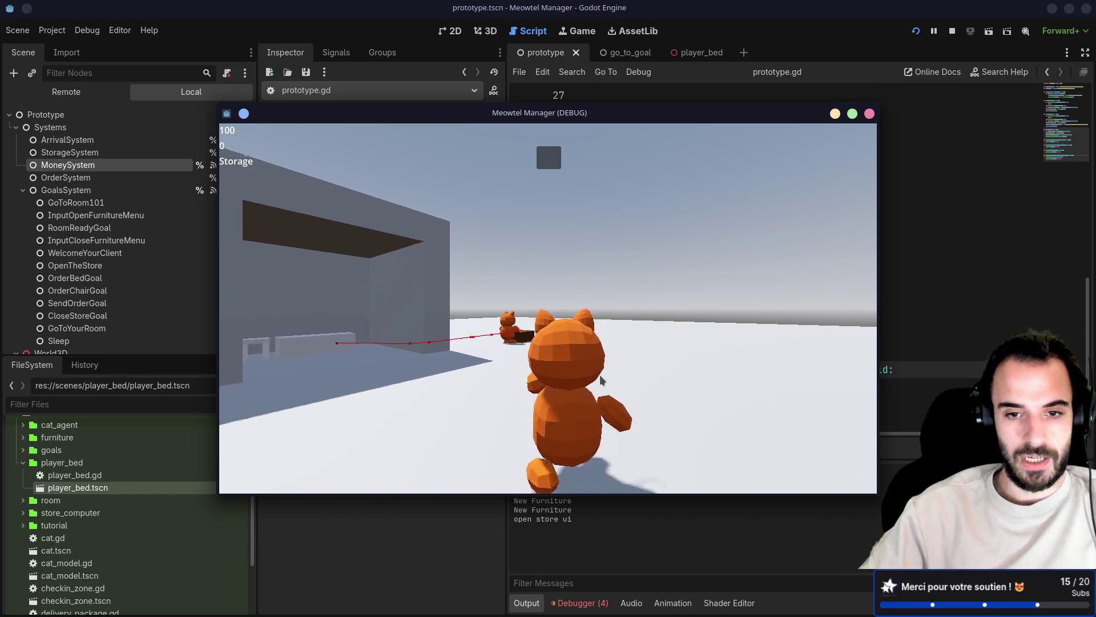
key("w")
key("w")
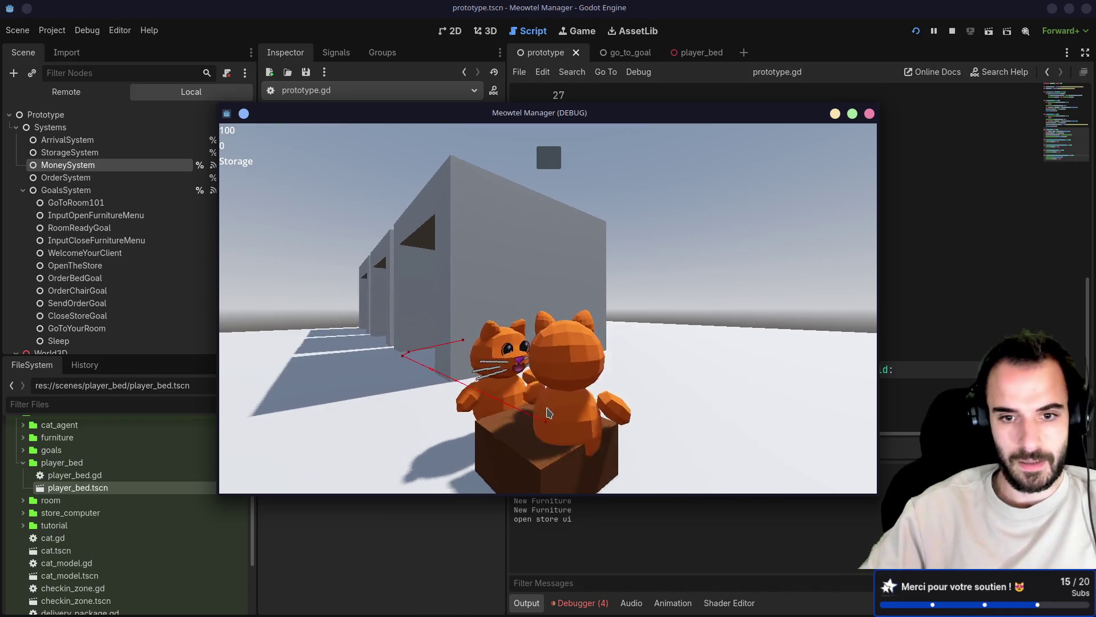
key("w")
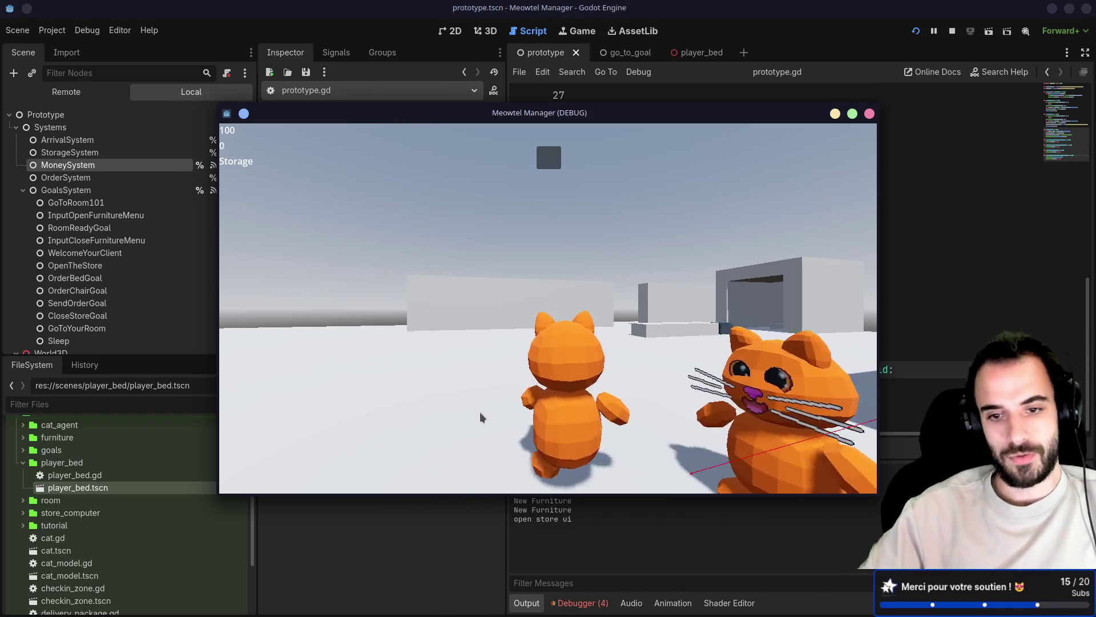
key("d")
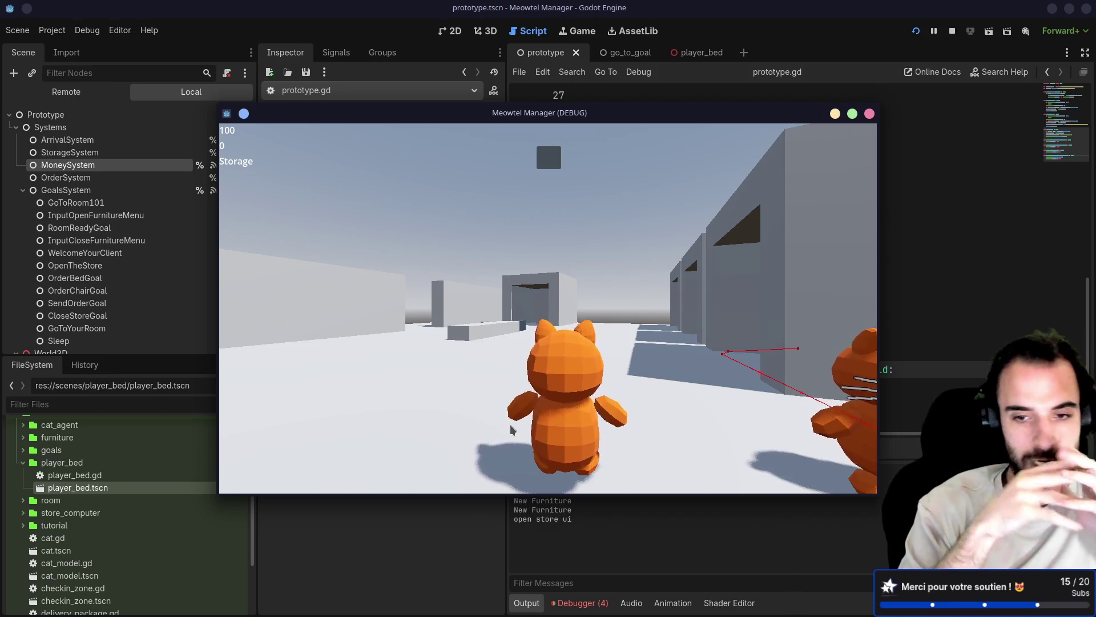
key("d")
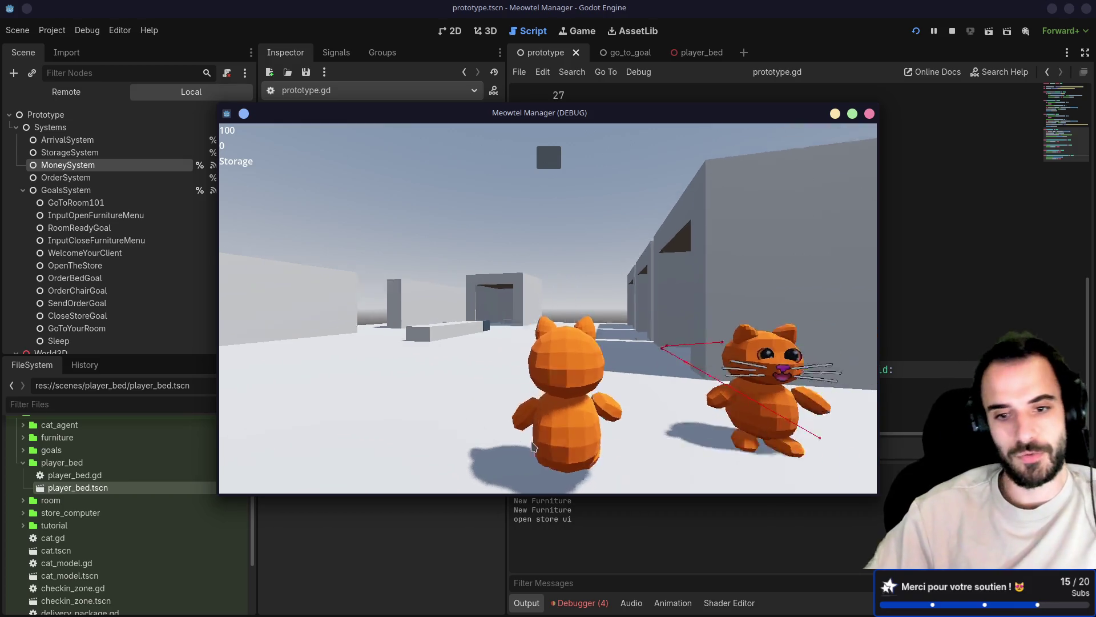
key("d")
Wander through the hotel, briefly toggle the furniture menu, then stop the game with F8
key("w")
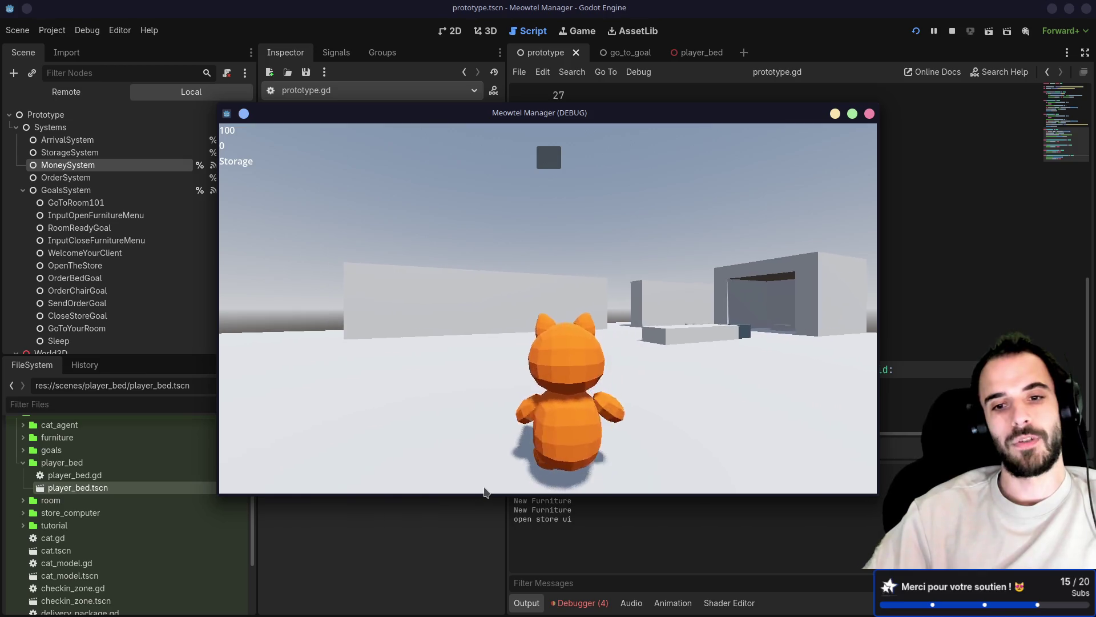
key("a")
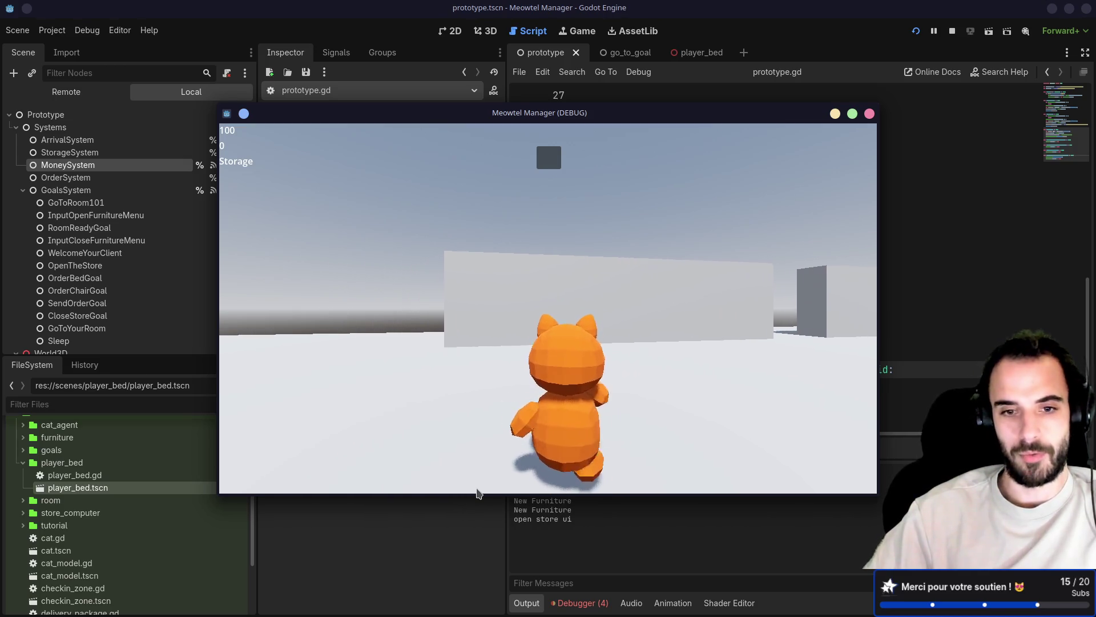
key("w")
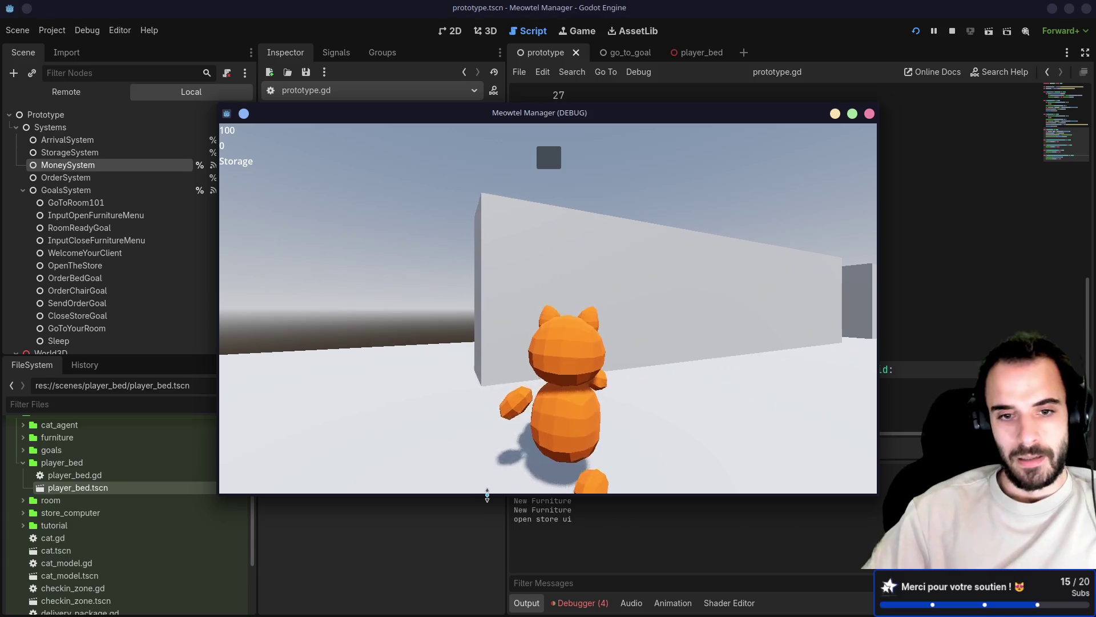
key("d")
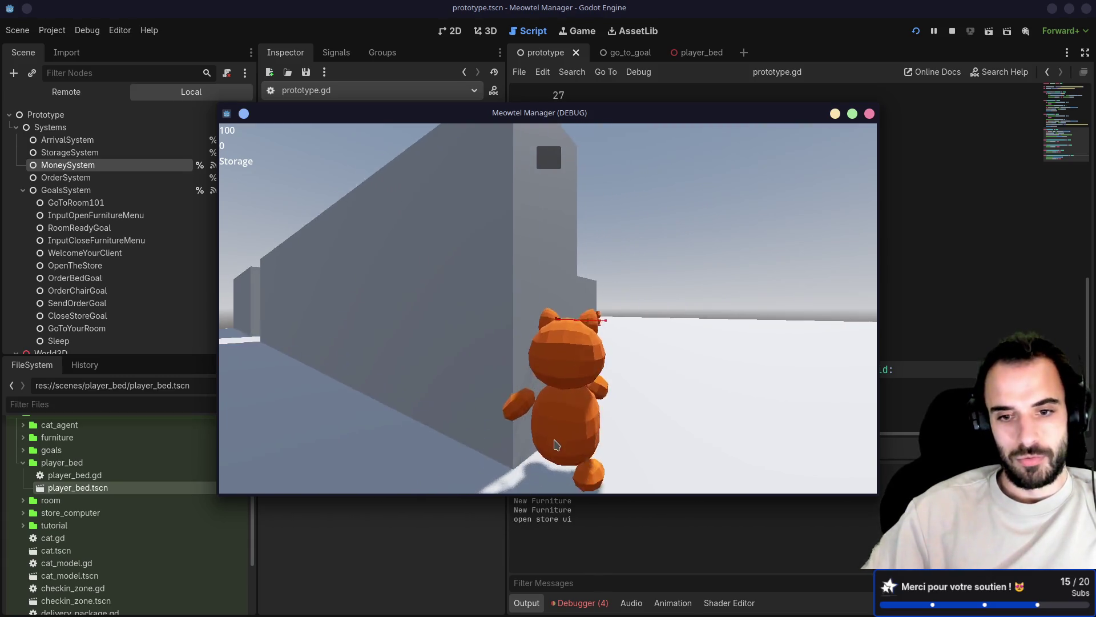
key("a")
key("f")
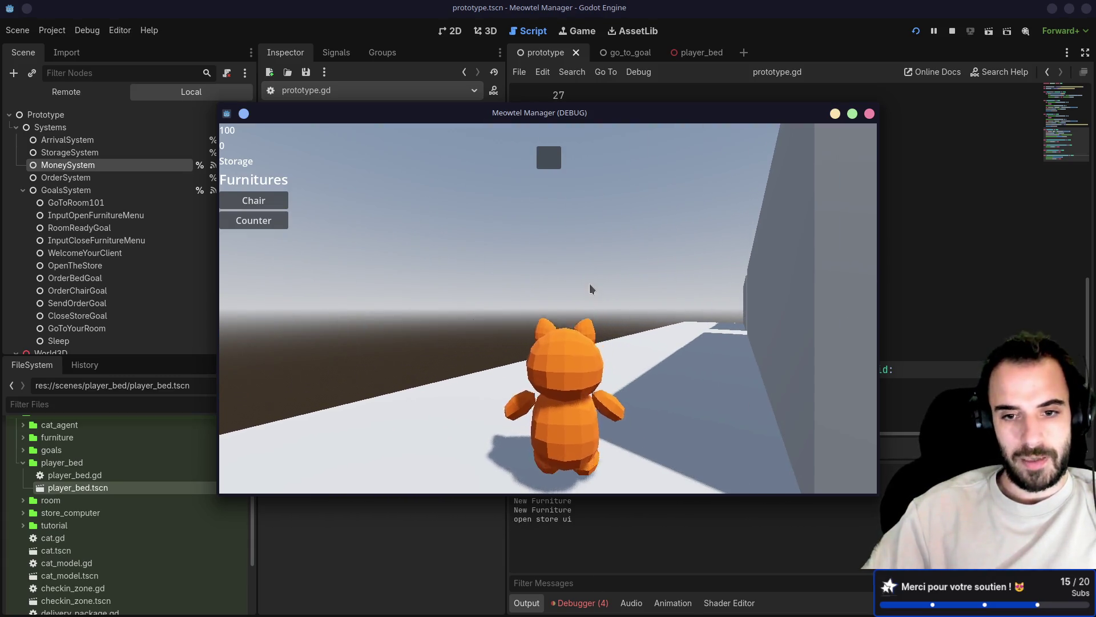
key("f")
key("w")
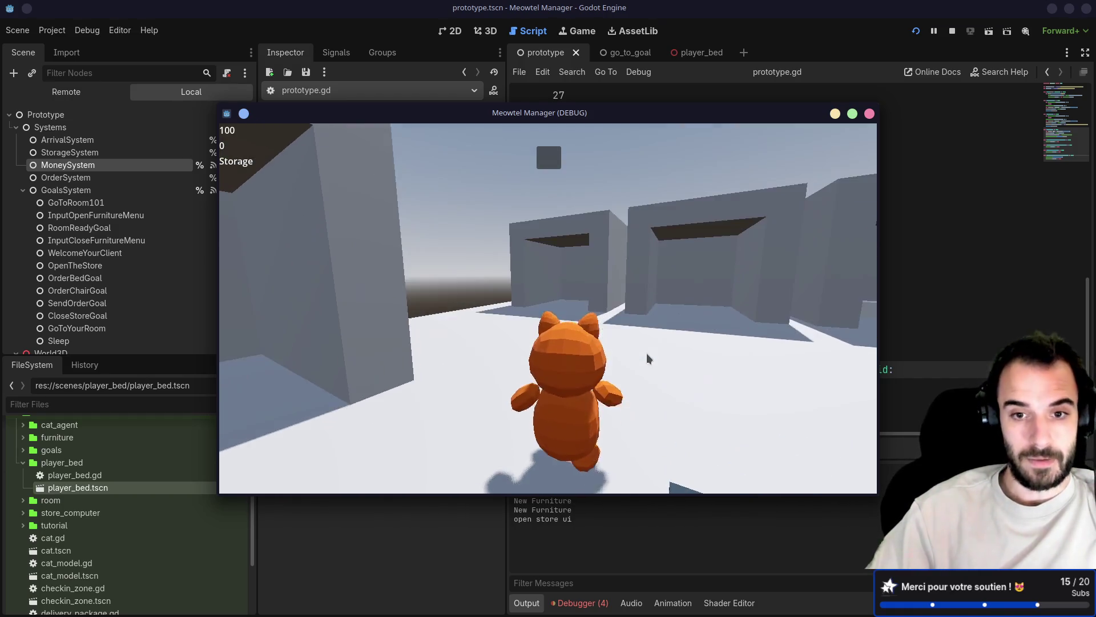
key("F8")
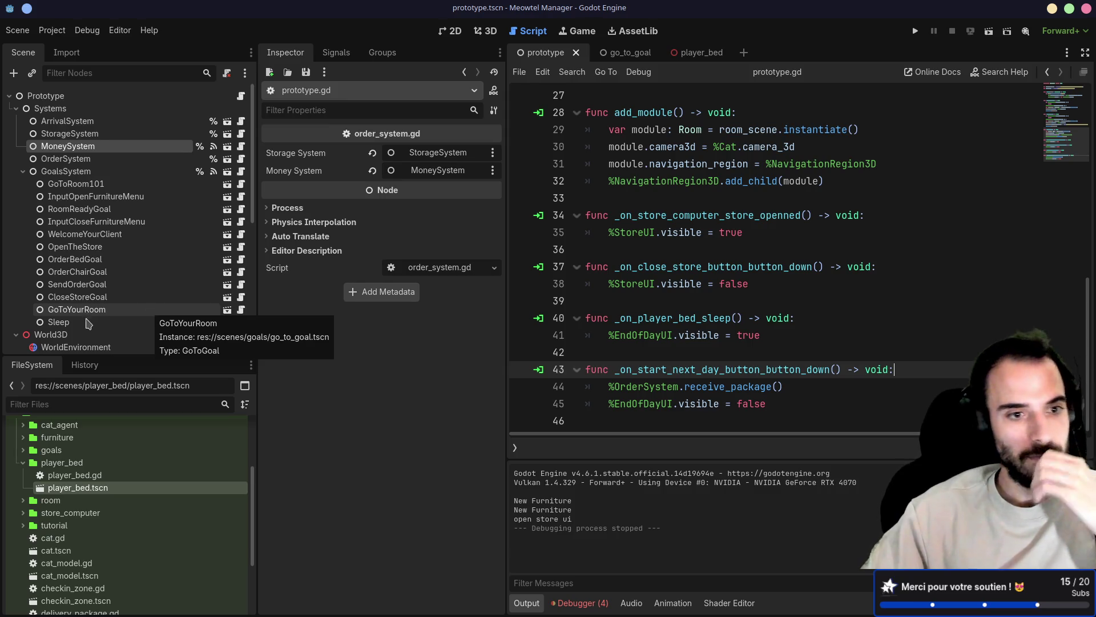
Duplicate the GoToYourRoom goal and name the copy GoToPackageZone
left_click(58, 322)
left_click(77, 309)
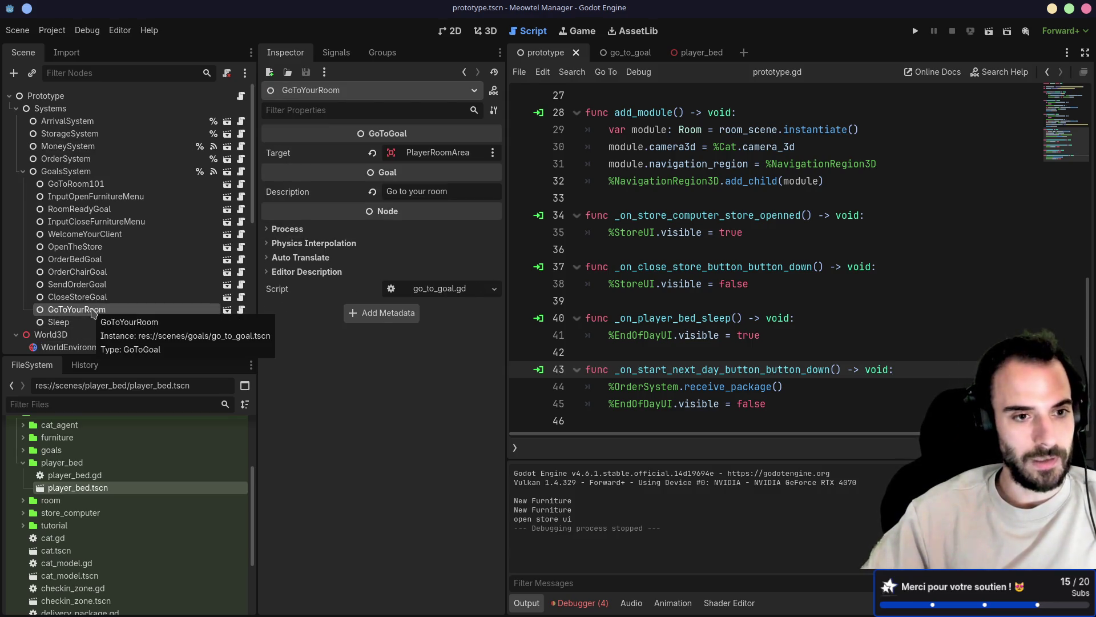
key("ctrl+d")
type("GoToPackageZ")
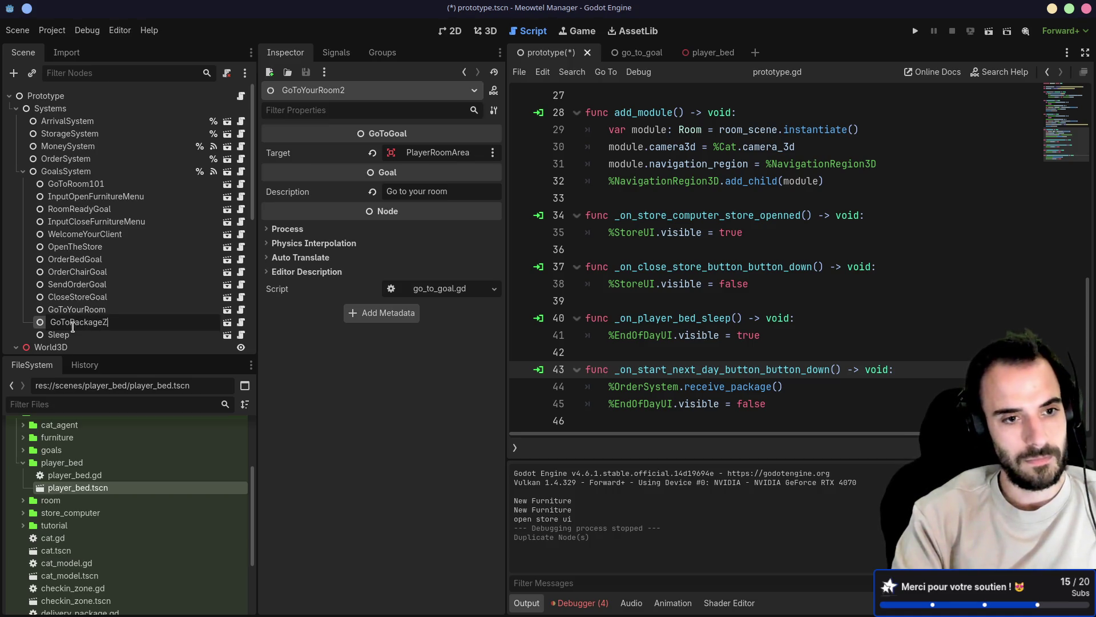
type("one")
key("Return")
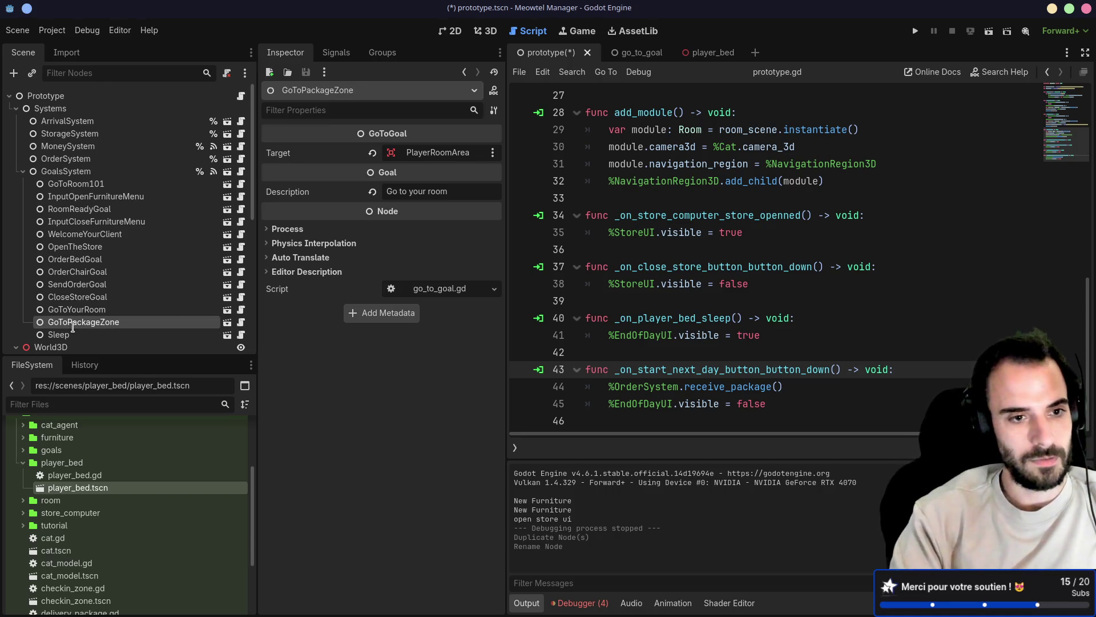
Move Sleep above GoToPackageZone in the goal order and save the scene
left_click(62, 334)
left_click_drag(74, 326, 77, 318)
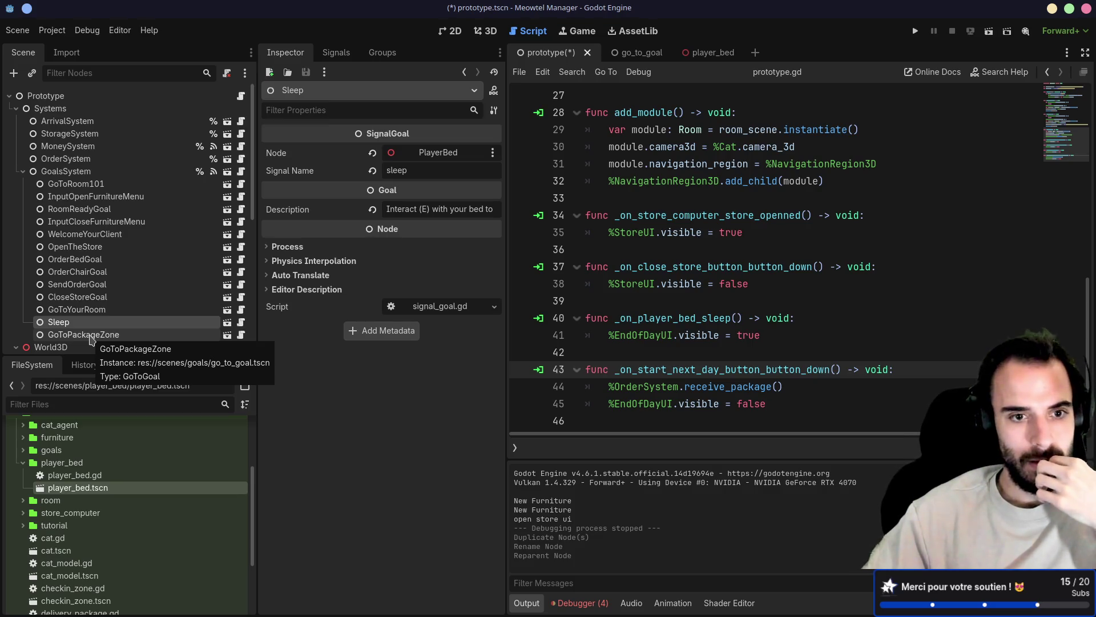
left_click(121, 335)
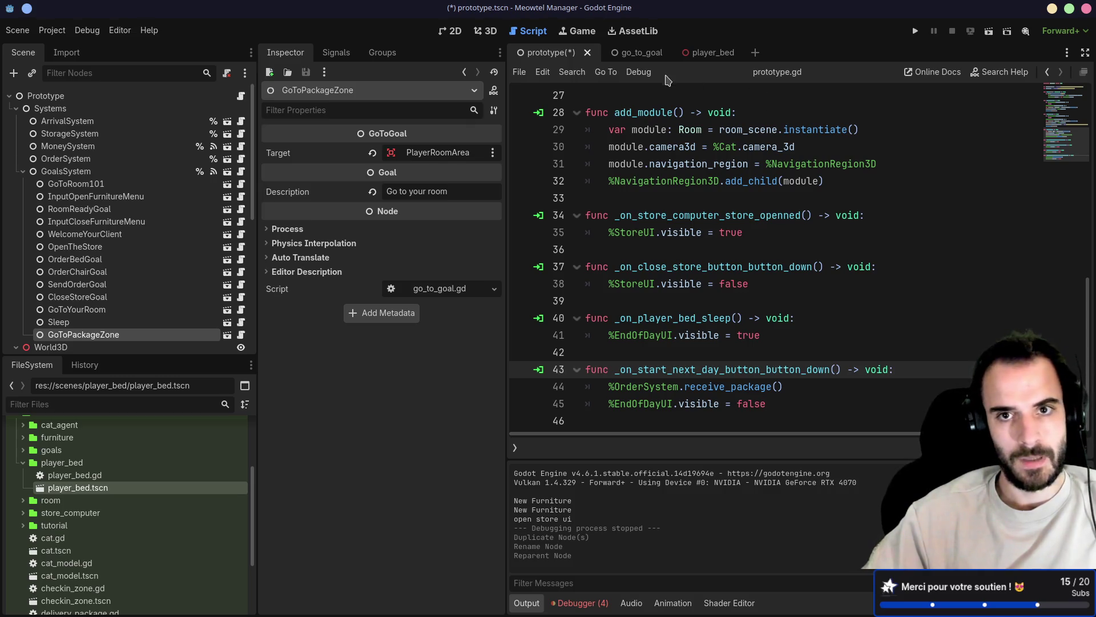
key("ctrl+s")
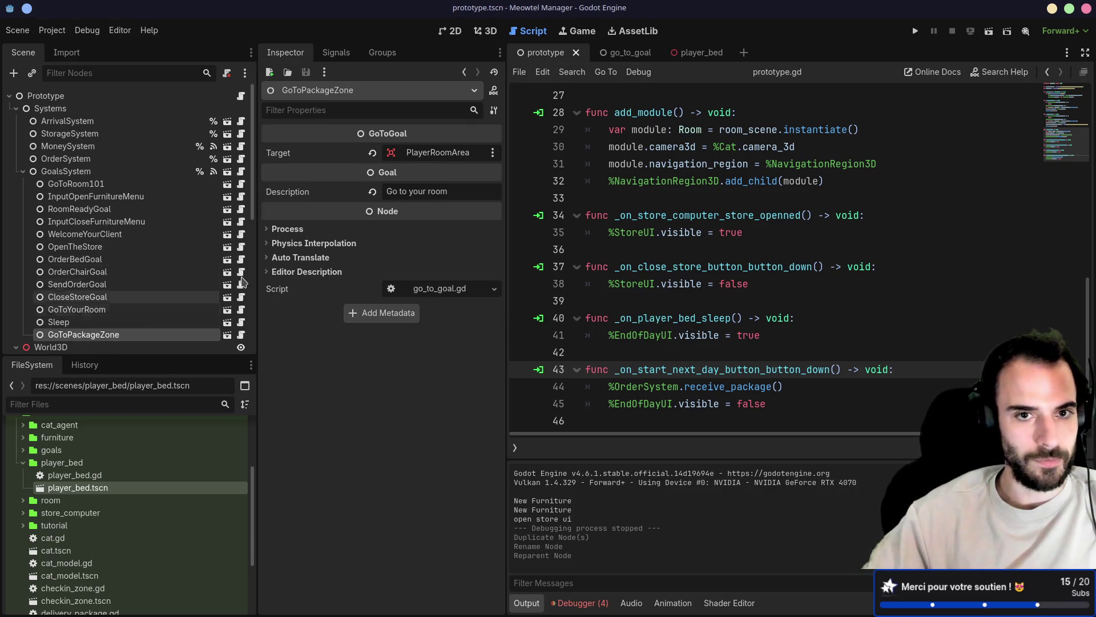
Replace the goal description with the hotel-front package instruction and save the scene
left_click(453, 191)
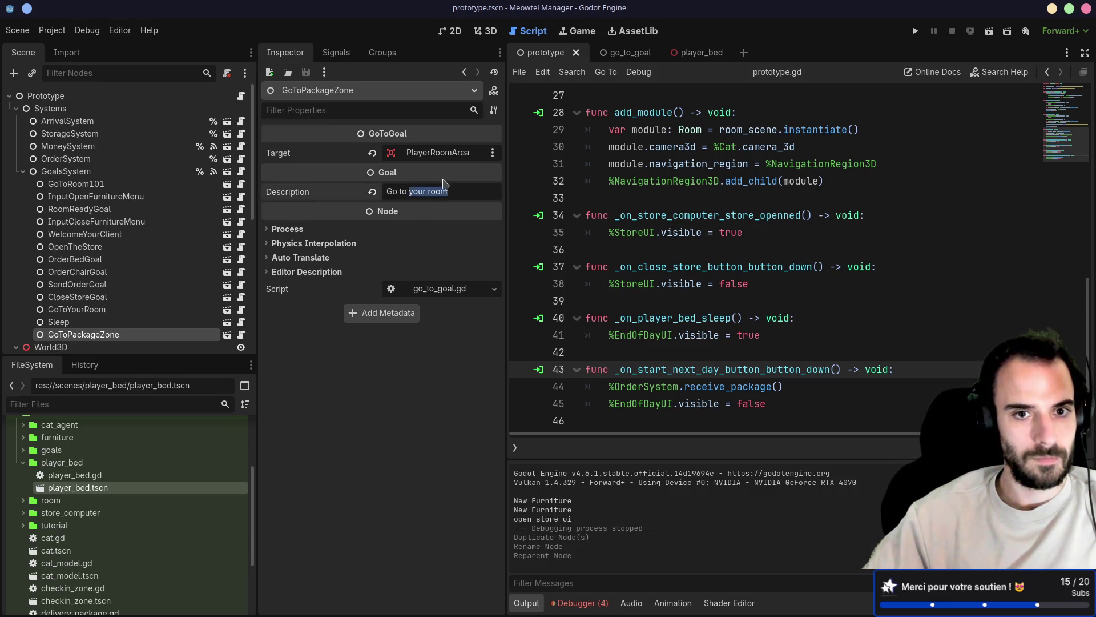
key("ctrl+a")
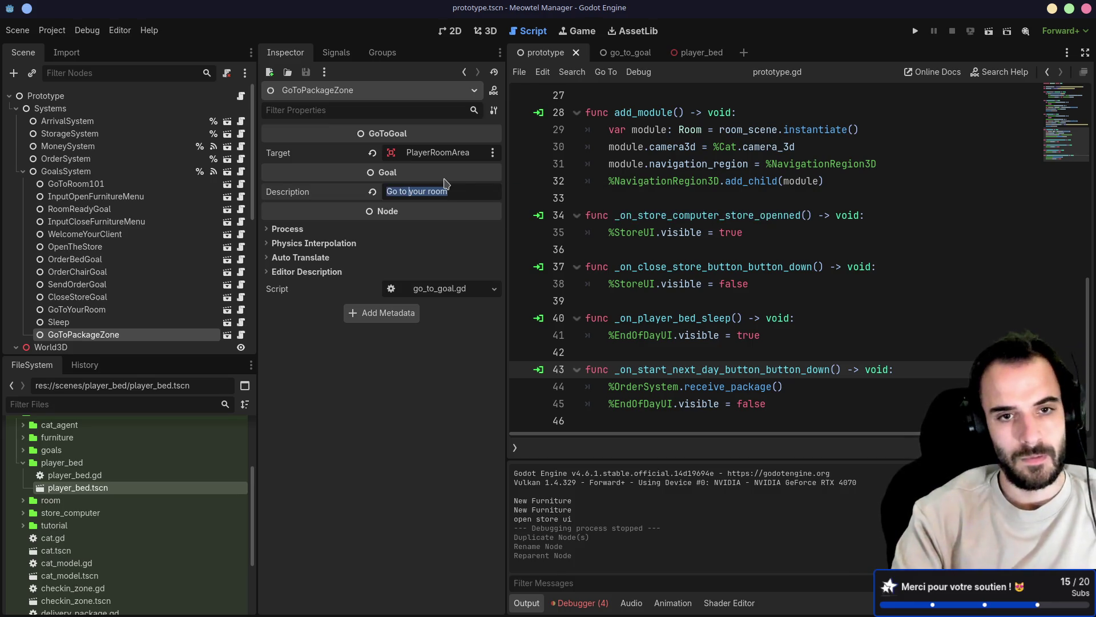
type("To rei")
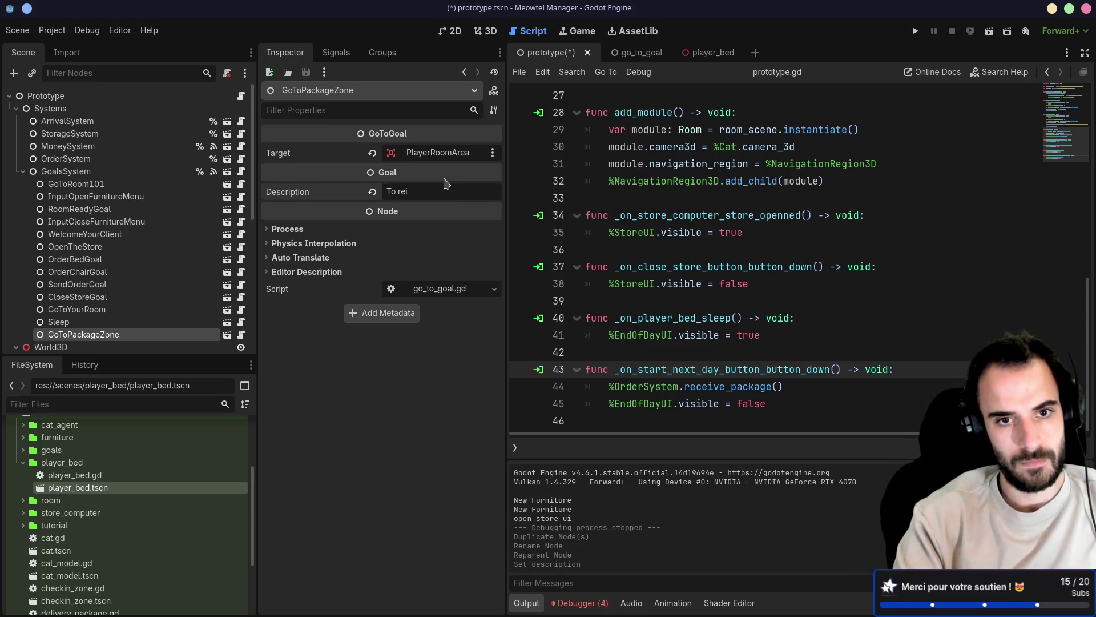
type("c")
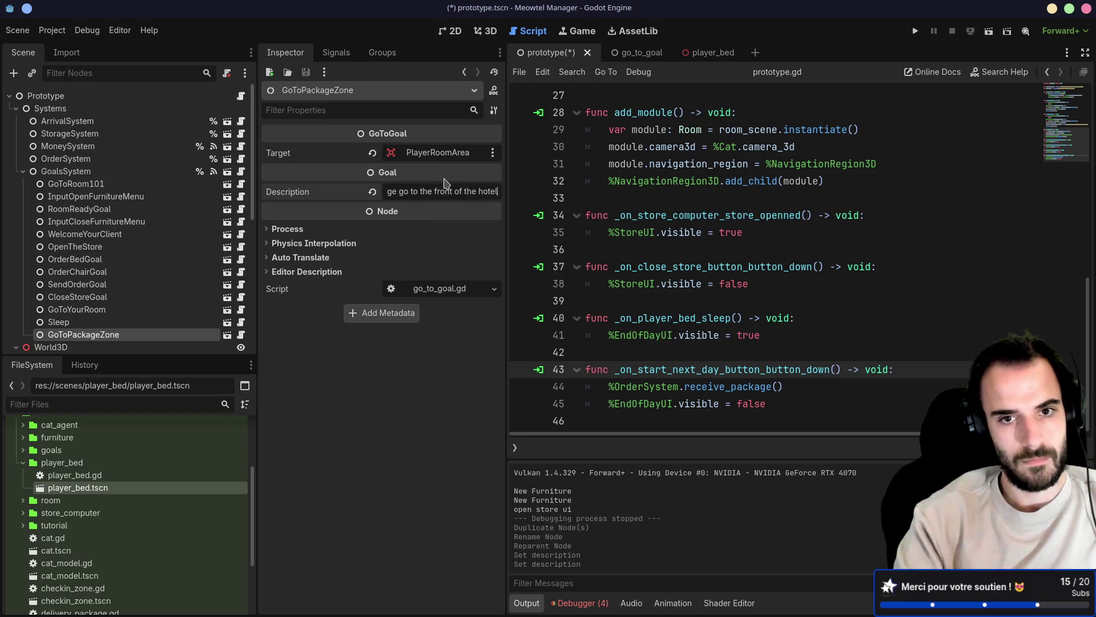
key("ctrl+s")
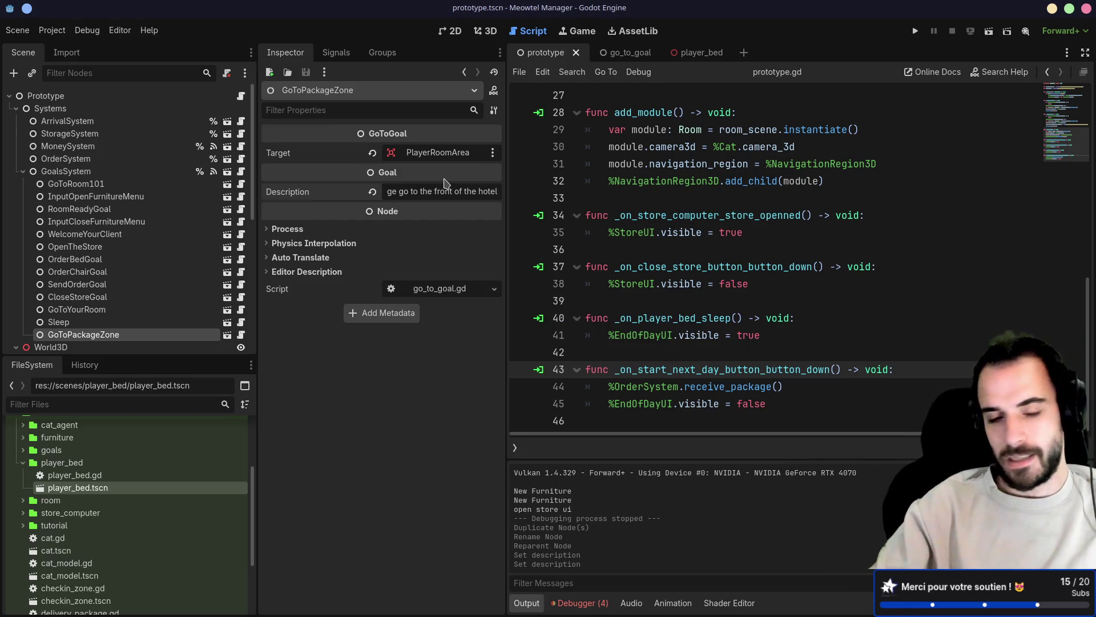
scroll(159, 270, "down", 2)
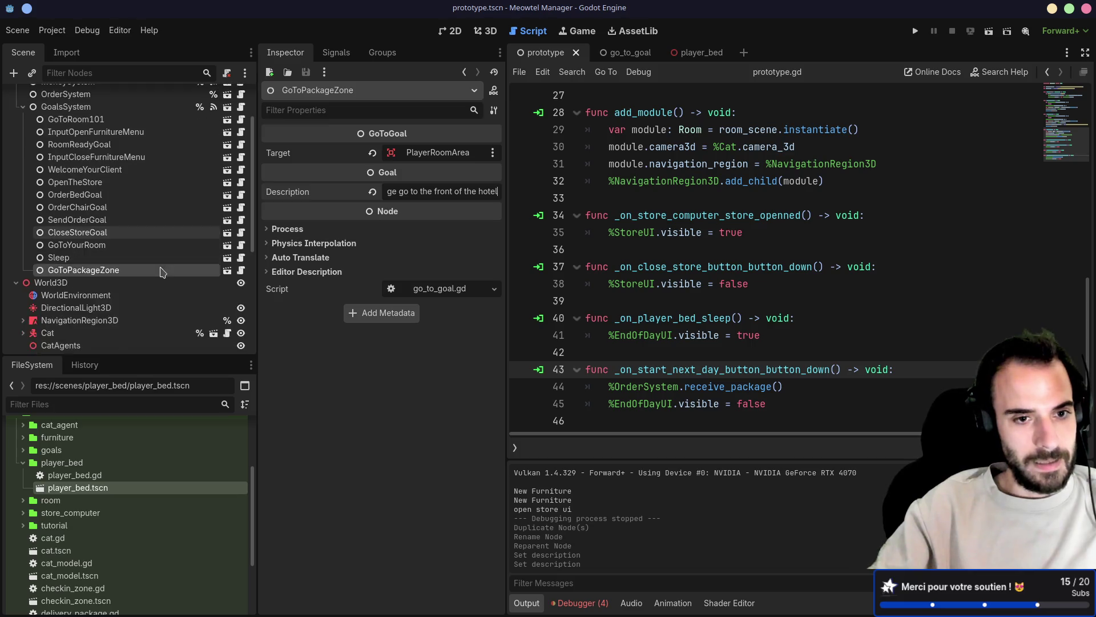
scroll(155, 270, "down", 3)
Glance at the Sleep goal, then reselect the GoToPackageZone goal
left_click(135, 225)
left_click(130, 225)
left_click(129, 239)
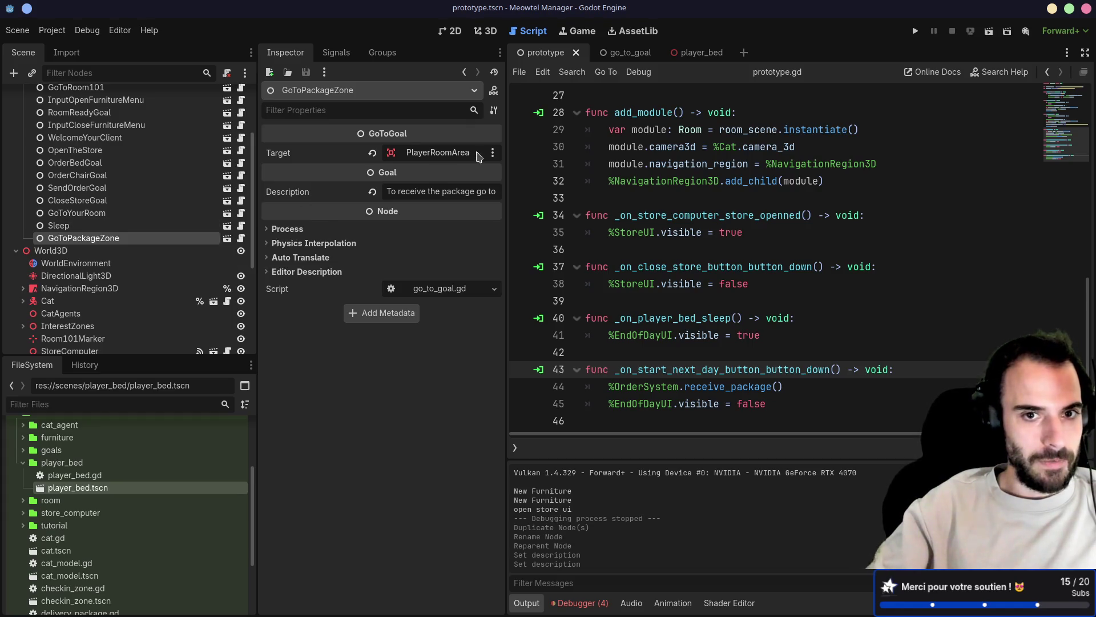
scroll(117, 292, "down", 2)
scroll(120, 293, "down", 2)
scroll(116, 291, "up", 2)
Add a new Area3D node as a child of World3D
left_click(79, 175)
key("ctrl+a")
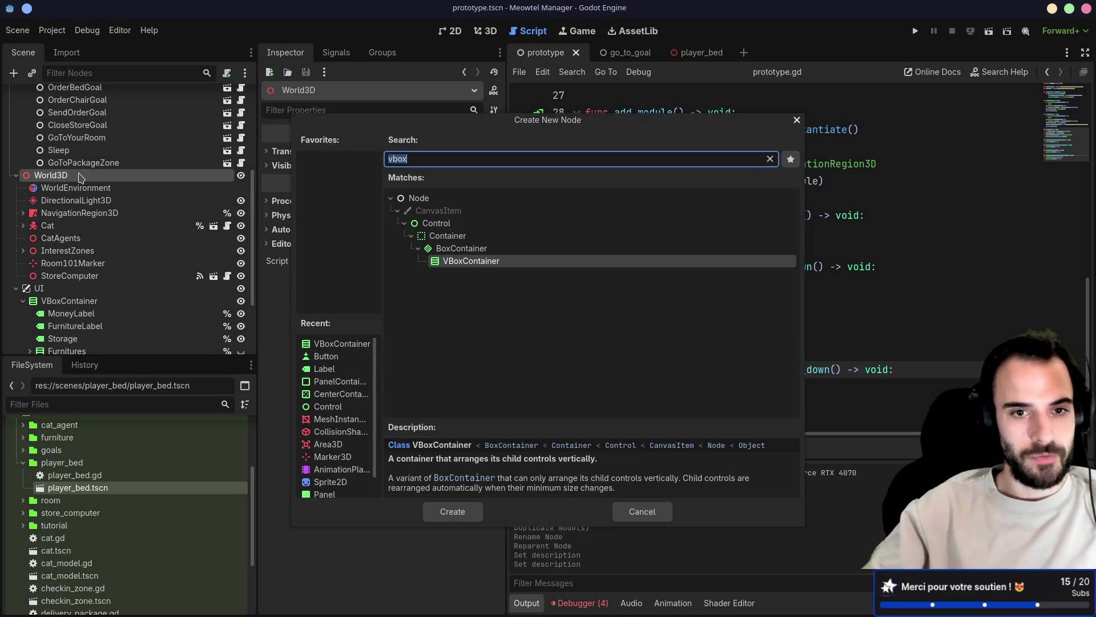
type("area")
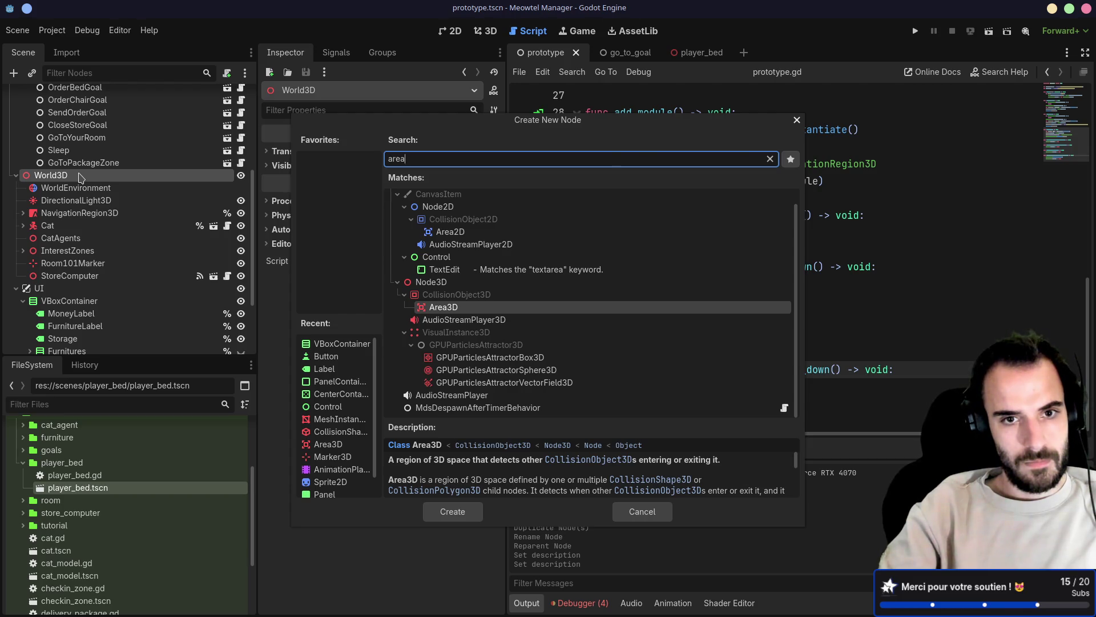
key("Return")
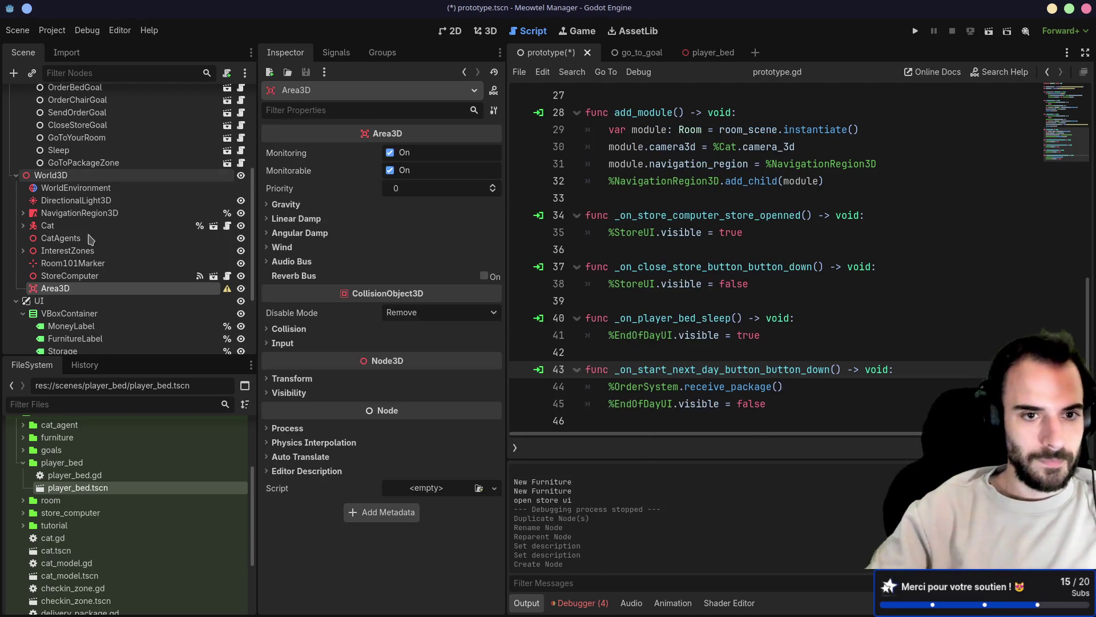
Give the Area3D a CollisionShape3D child with a box shape
left_click(96, 292)
key("ctrl+a")
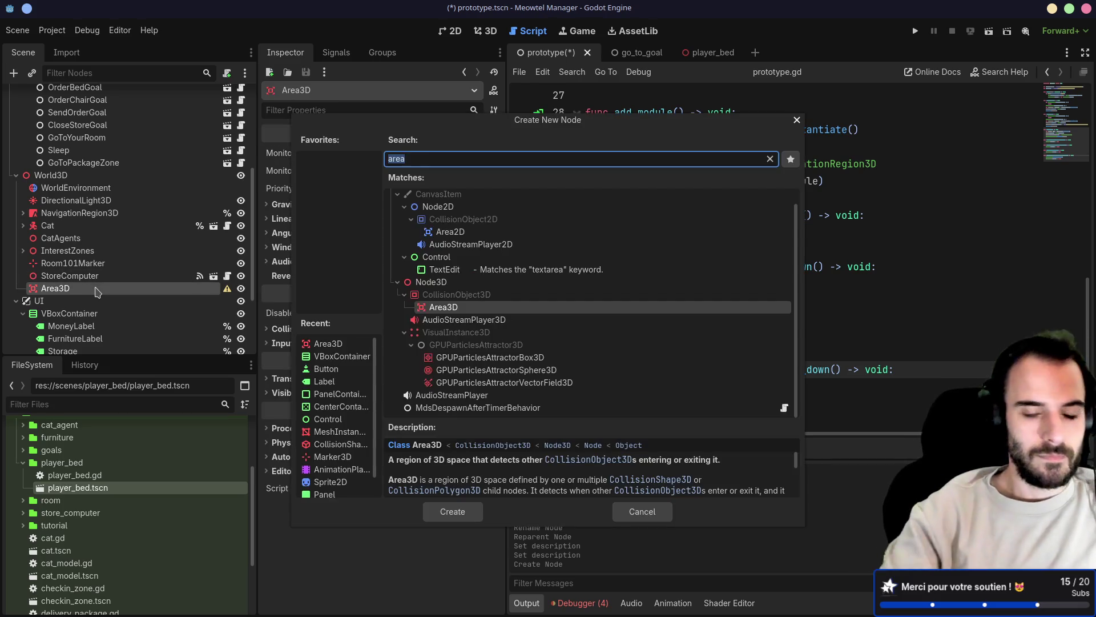
type("coll")
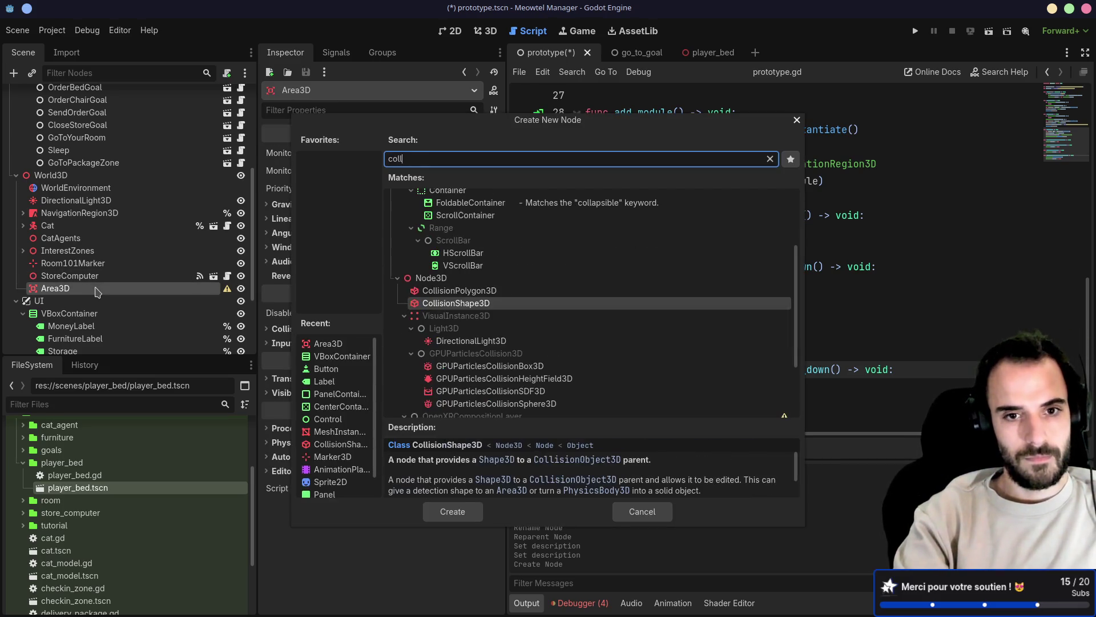
key("Return")
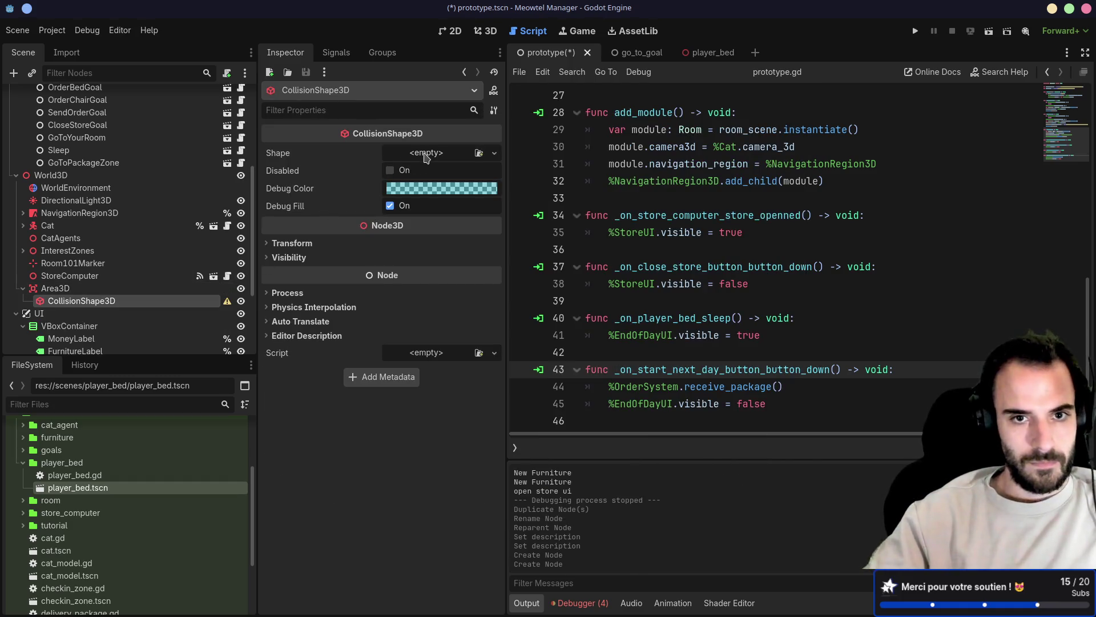
left_click(424, 154)
left_click(407, 214)
Rename the Area3D to PackageZone, save, and select the GoToPackageZone goal
double_click(103, 289)
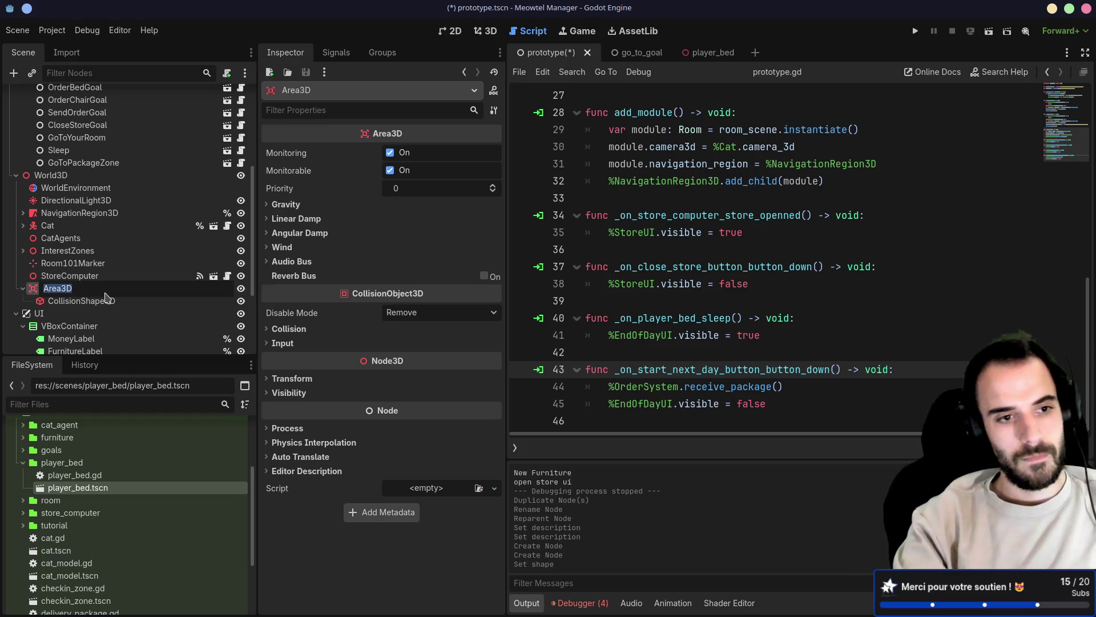
type("PackageZone")
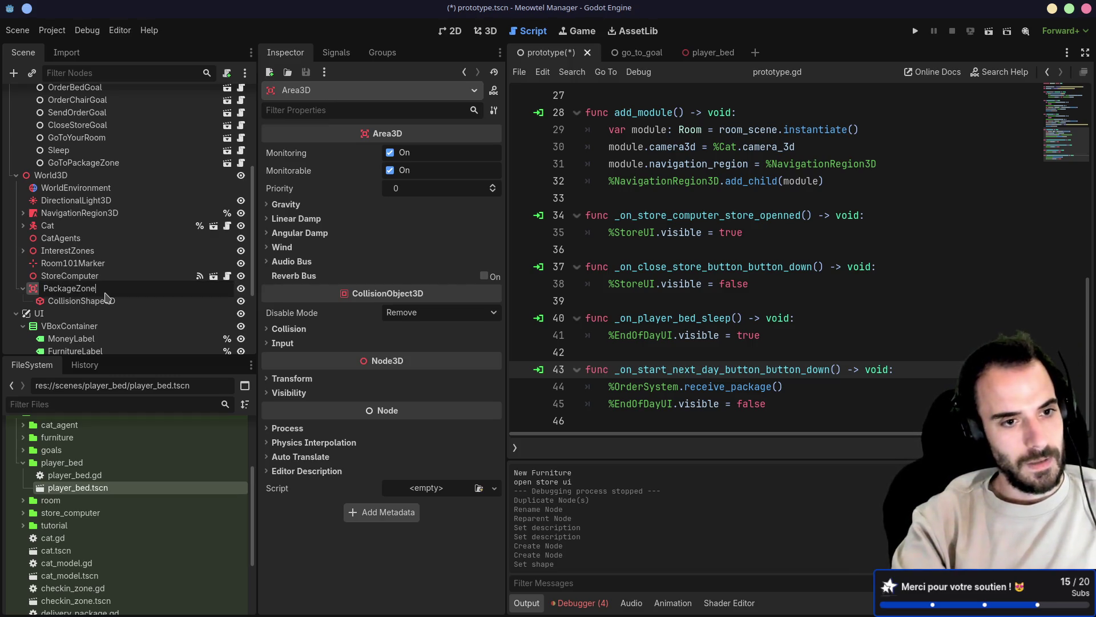
key("Return")
key("ctrl+s")
scroll(85, 261, "up", 3)
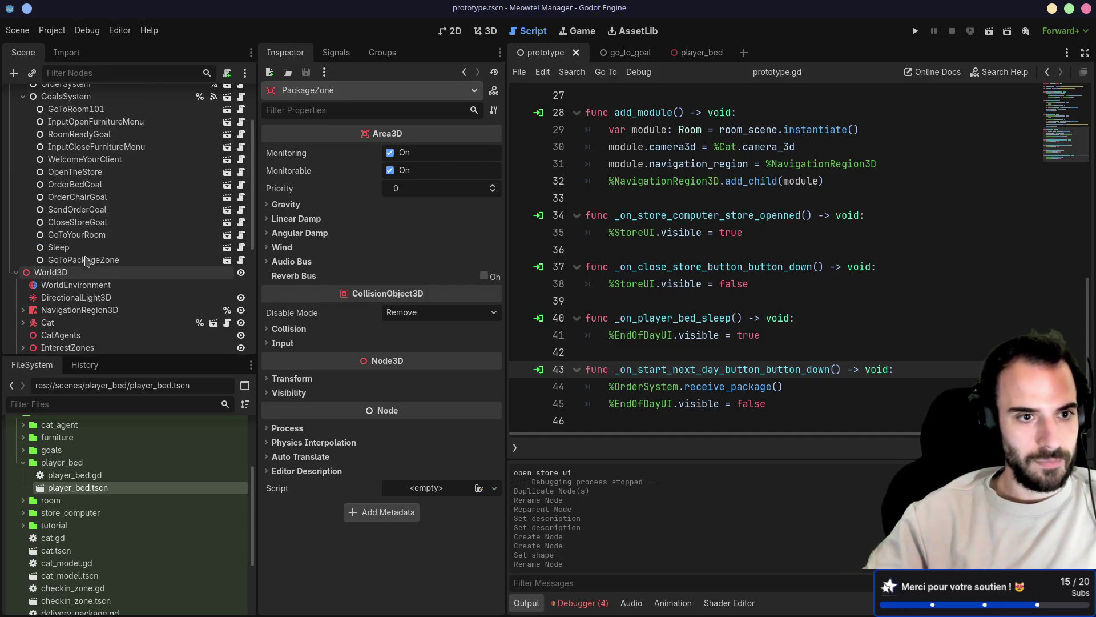
left_click(90, 259)
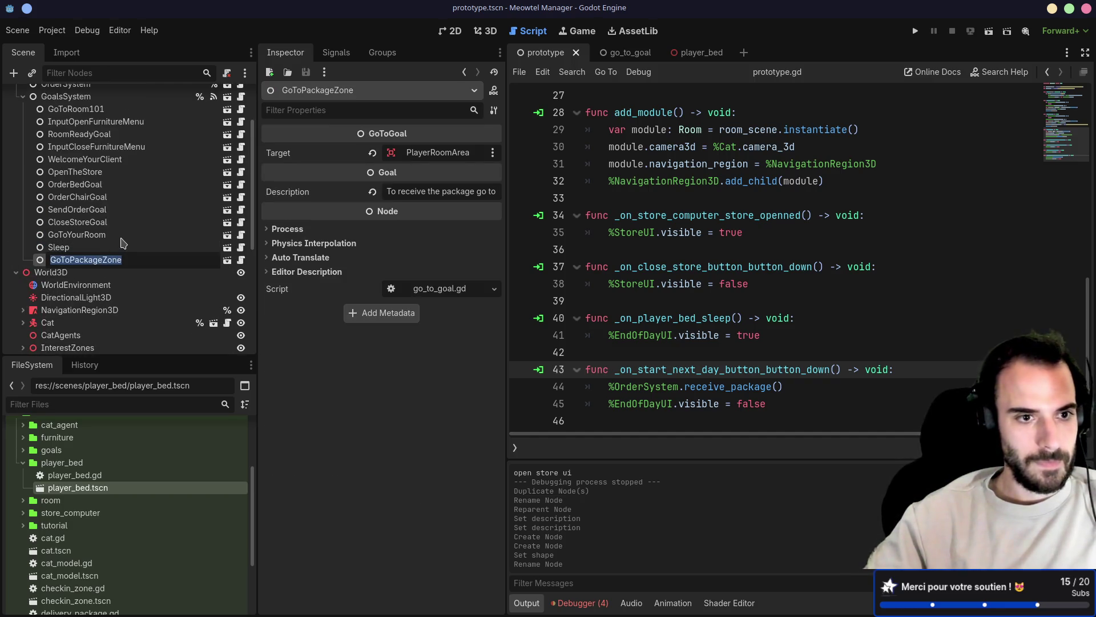
Assign PackageZone as GoToPackageZone's target and review the other goals' properties
key("Escape")
scroll(121, 245, "down", 3)
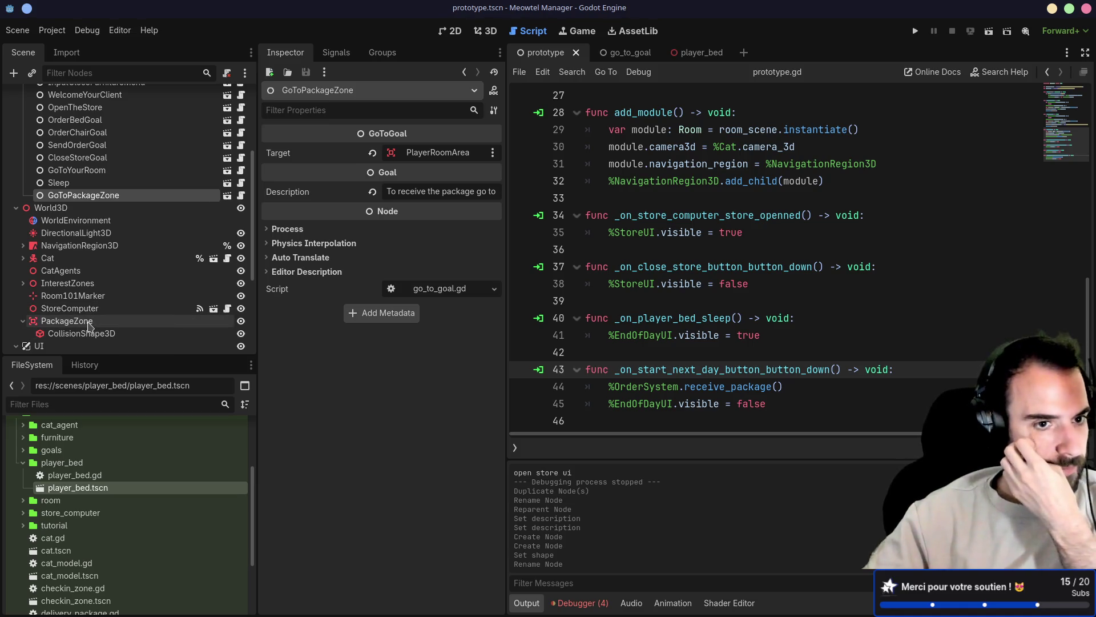
left_click_drag(67, 321, 420, 153)
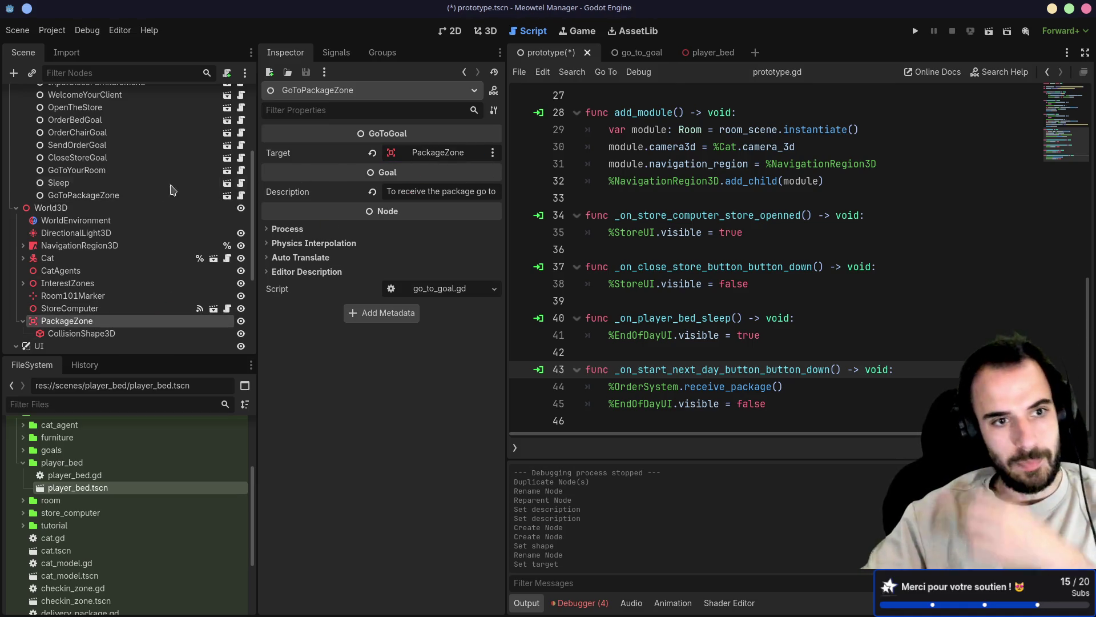
left_click(88, 183)
left_click(99, 159)
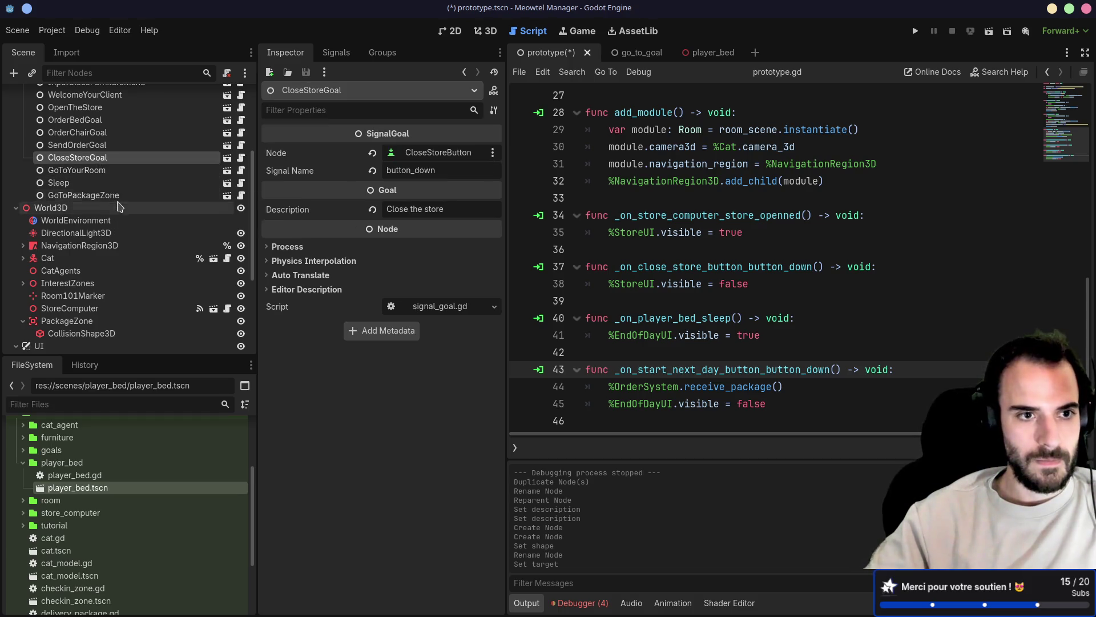
left_click(85, 186)
left_click(85, 195)
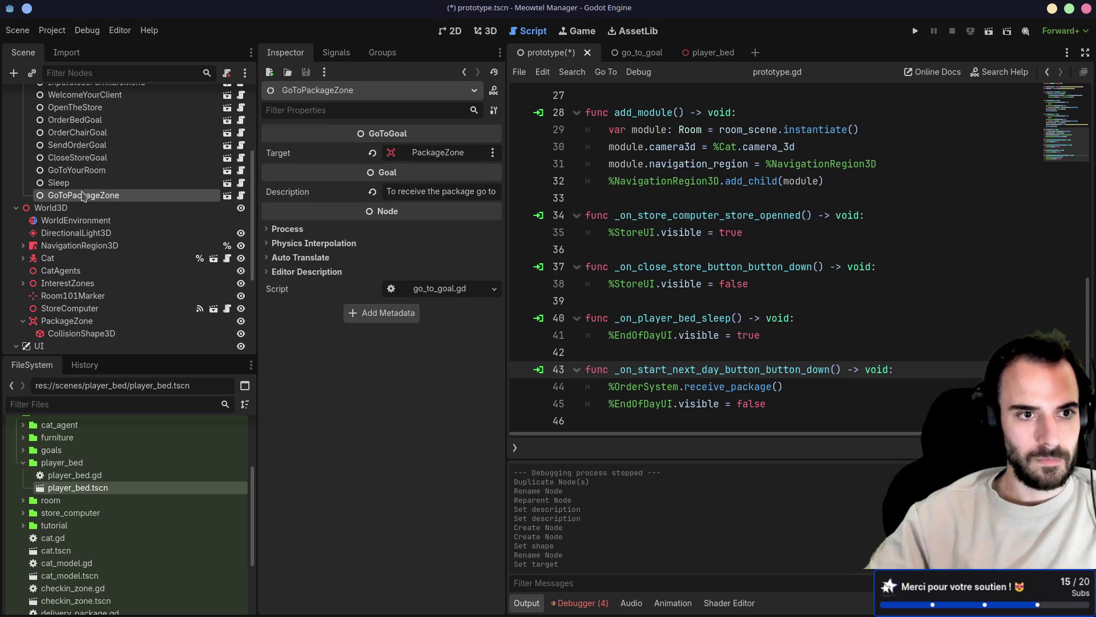
left_click(80, 184)
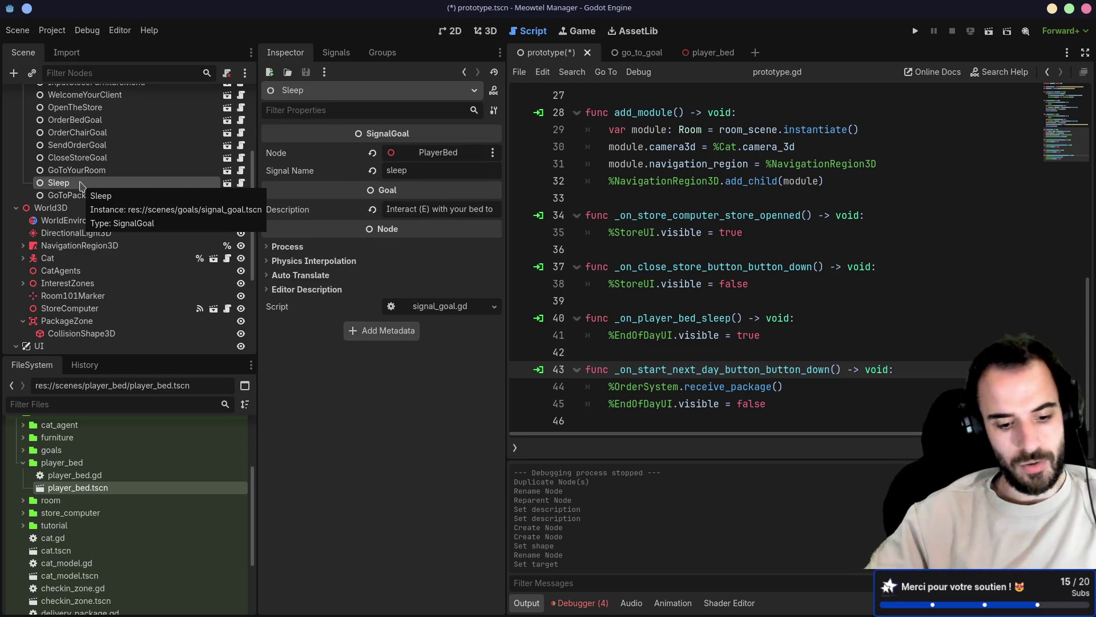
Duplicate the Sleep goal, move the copy after GoToPackageZone and name it TakePackage
key("ctrl+d")
left_click_drag(75, 196, 72, 212)
left_click(72, 212)
type("T")
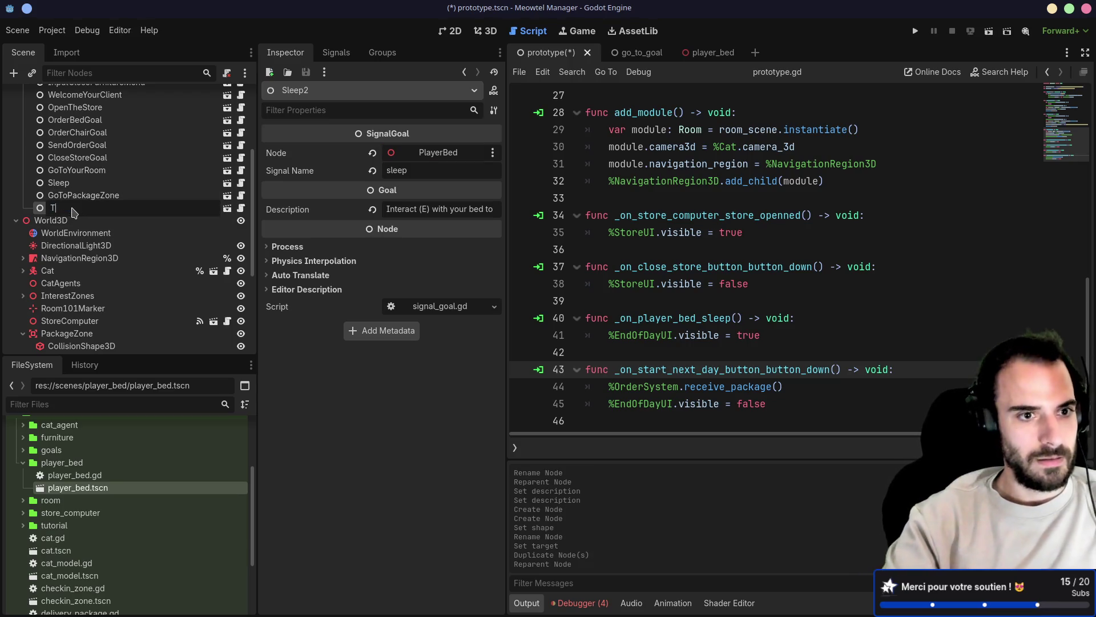
type("akeP")
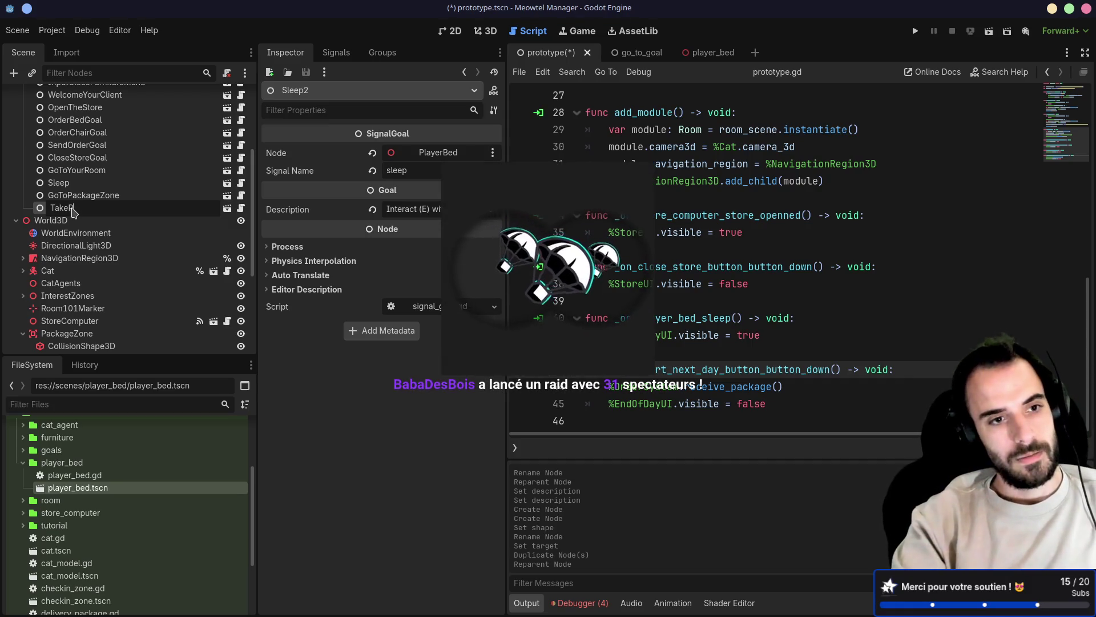
type("ackage")
key("Return")
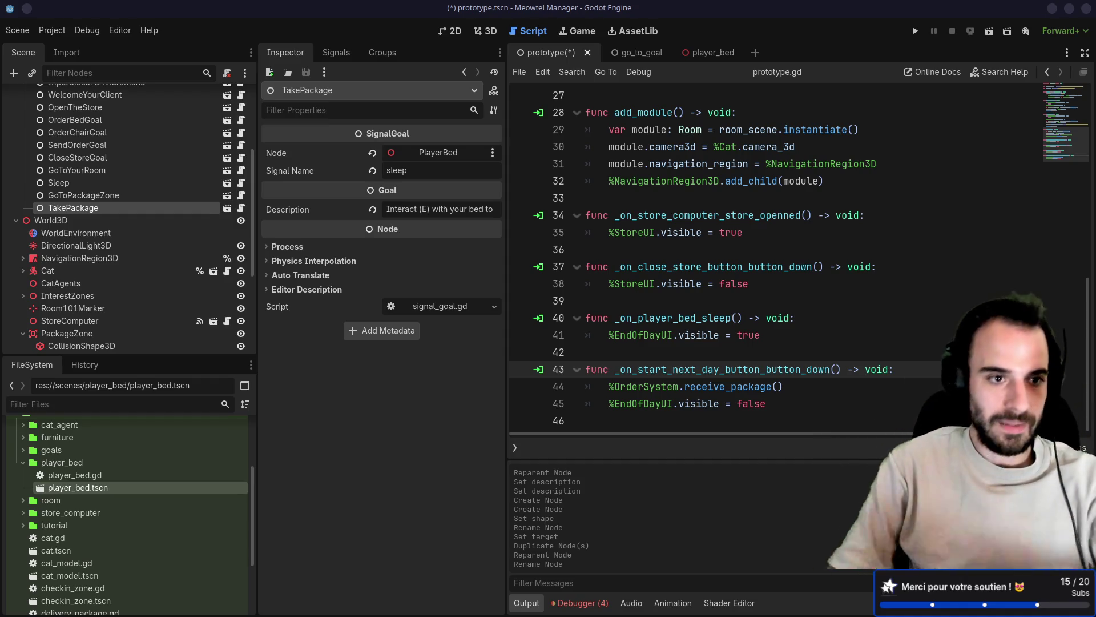
Delete the TakePackage goal so GoToPackageZone is last
left_click(112, 195)
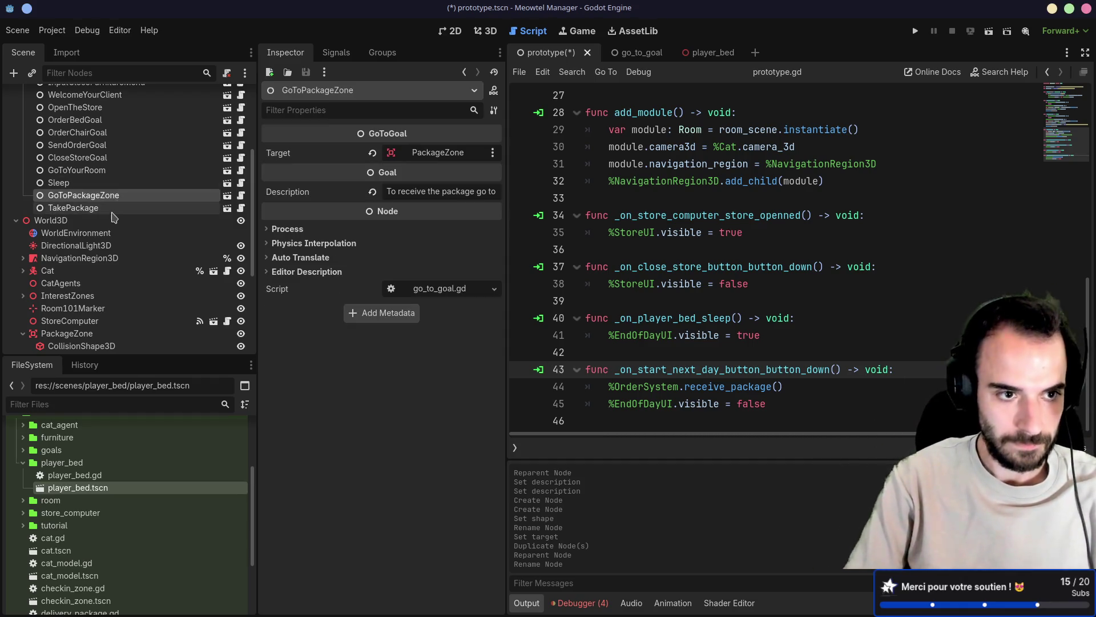
key("Delete")
left_click(505, 327)
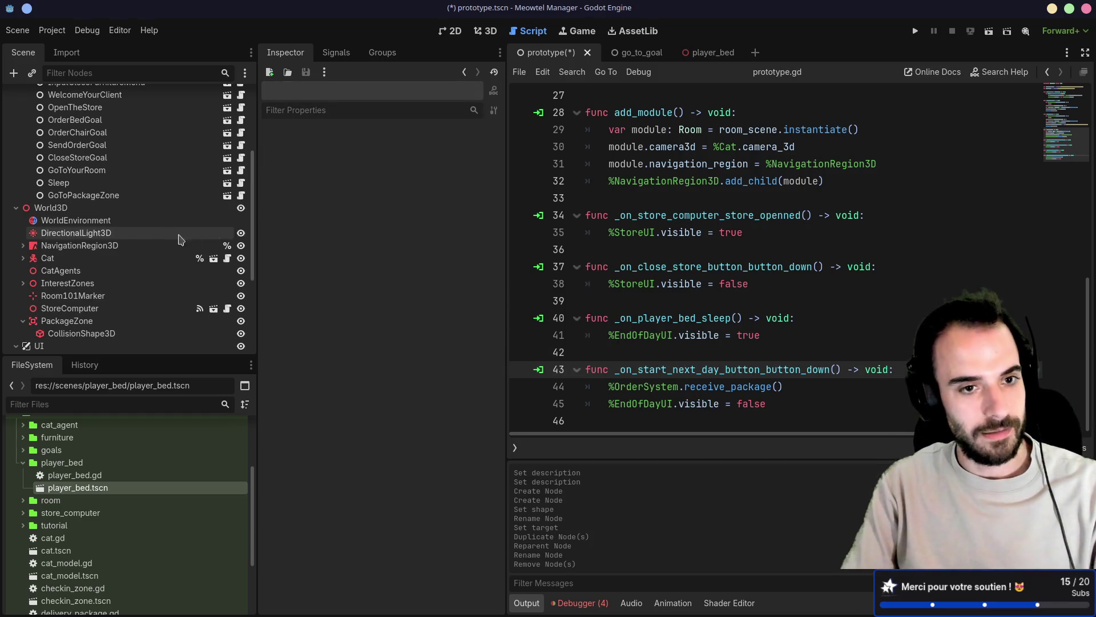
Widen the scene tree, save the scene and run the game with F5
mouse_move(257, 231)
left_mouse_down()
mouse_move(294, 232)
mouse_move(264, 215)
left_mouse_up()
key("ctrl+s")
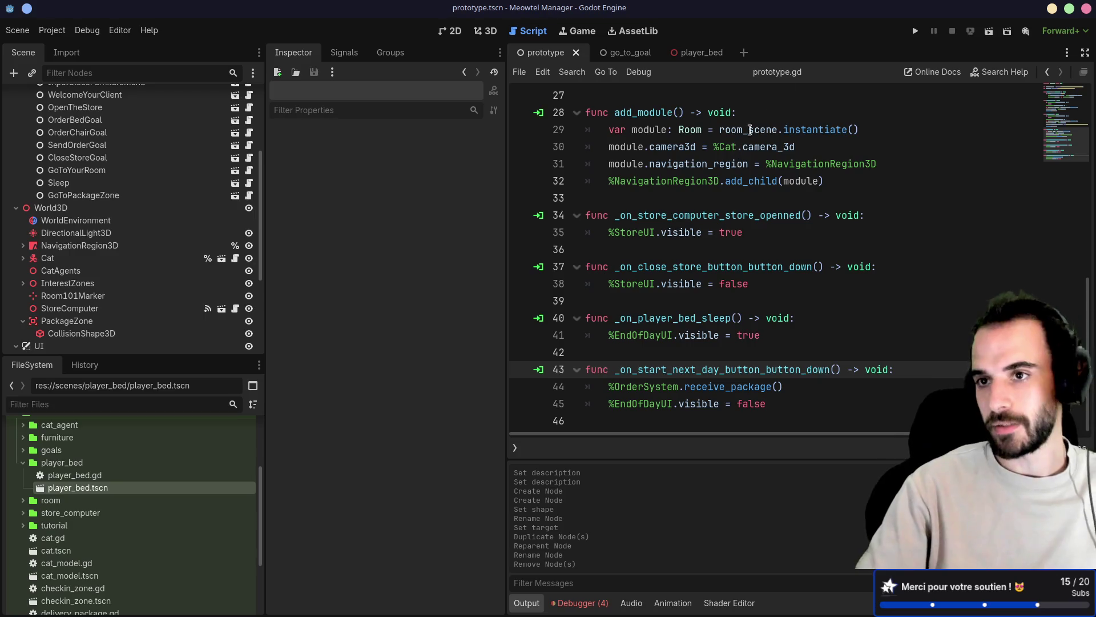
key("F5")
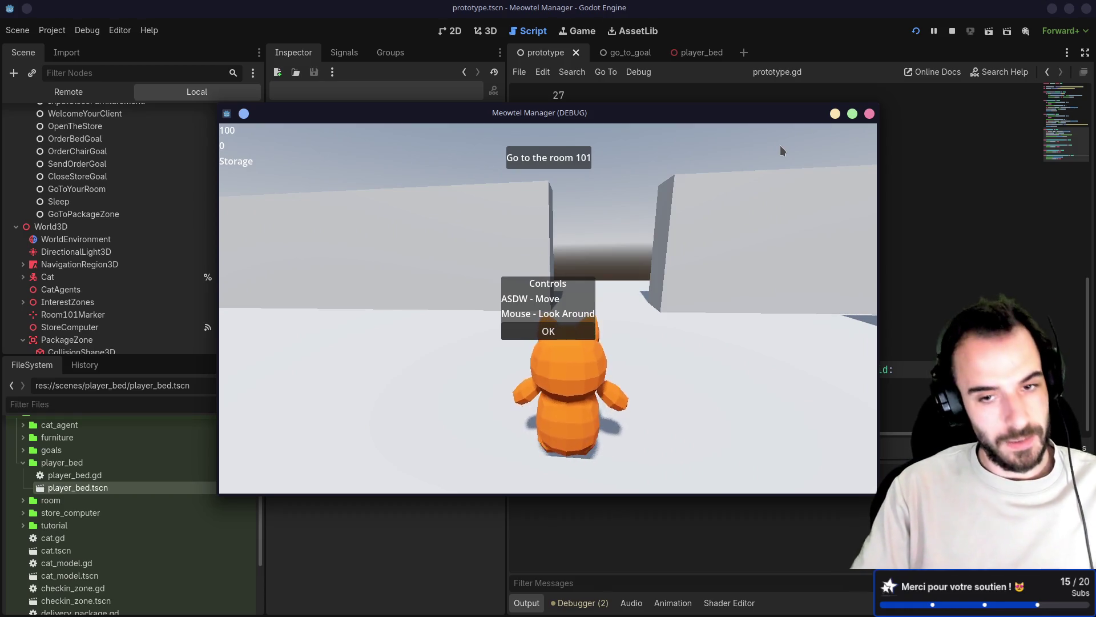
Switch from the running game to the browser window with Alt+Tab
key("alt+Tab")
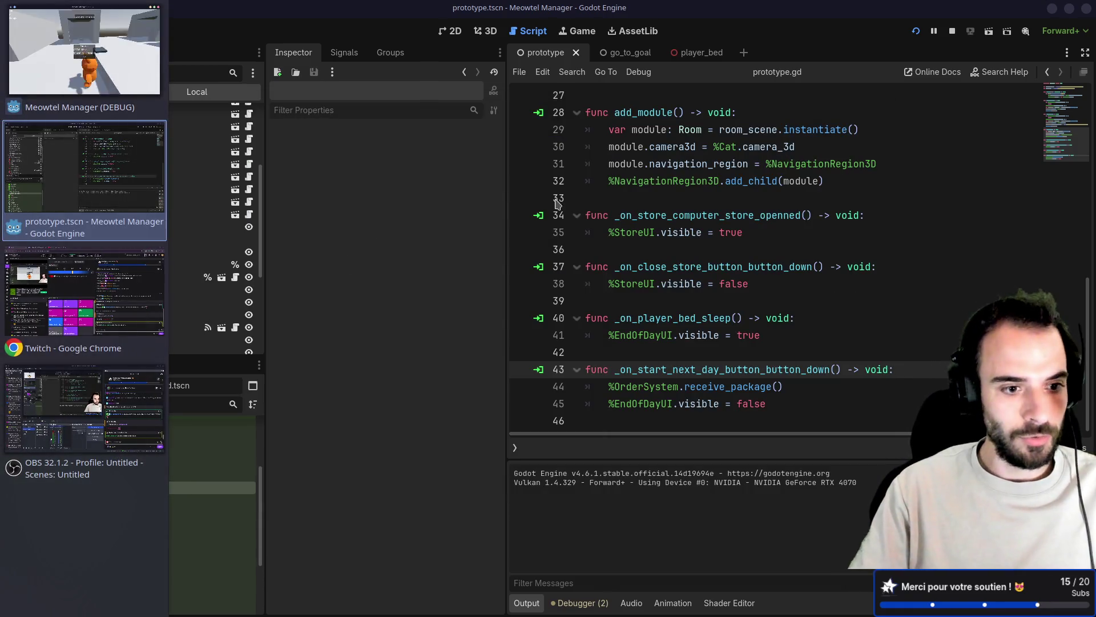
key("alt+Tab")
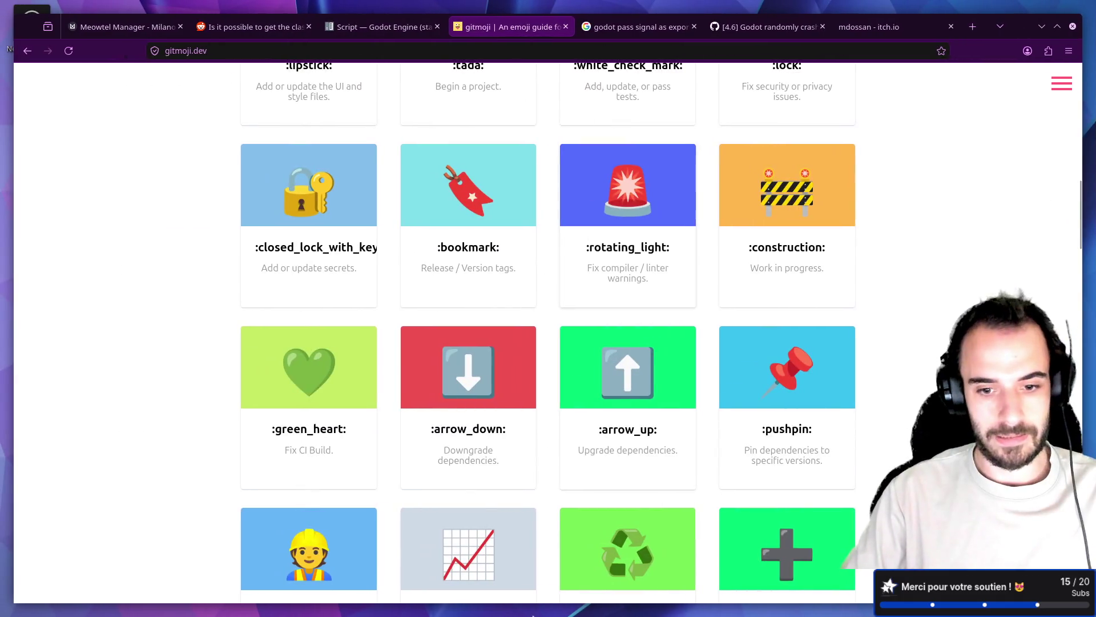
Review the Main Game Loop flowchart in FigJam, then reload the running game from Godot
left_click(492, 603)
scroll(495, 335, "up", 1)
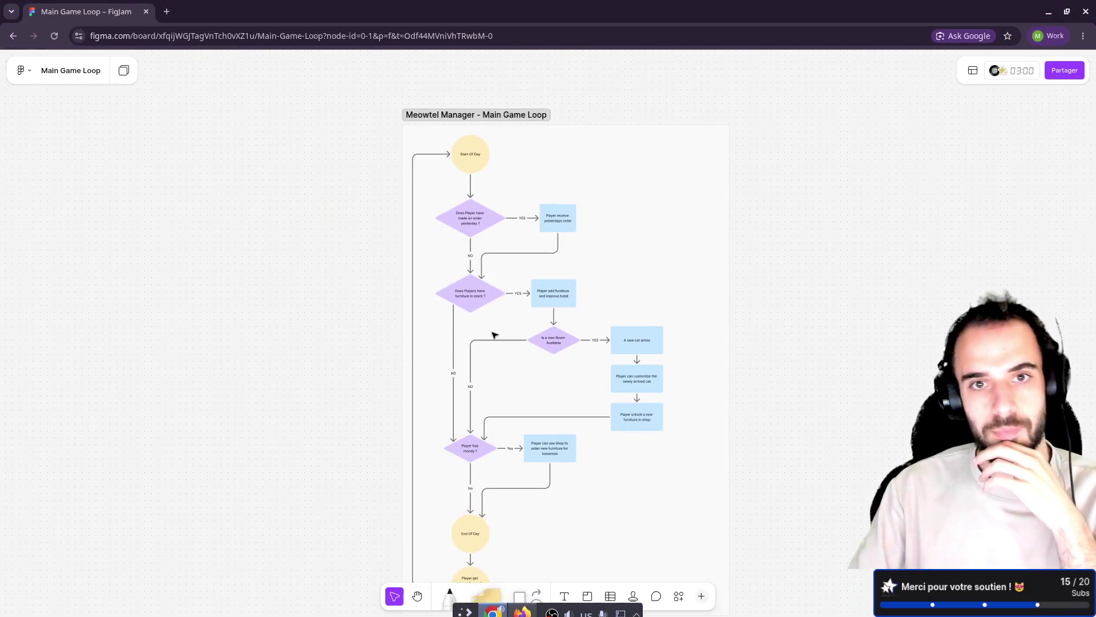
scroll(480, 219, "up", 5, "ctrl")
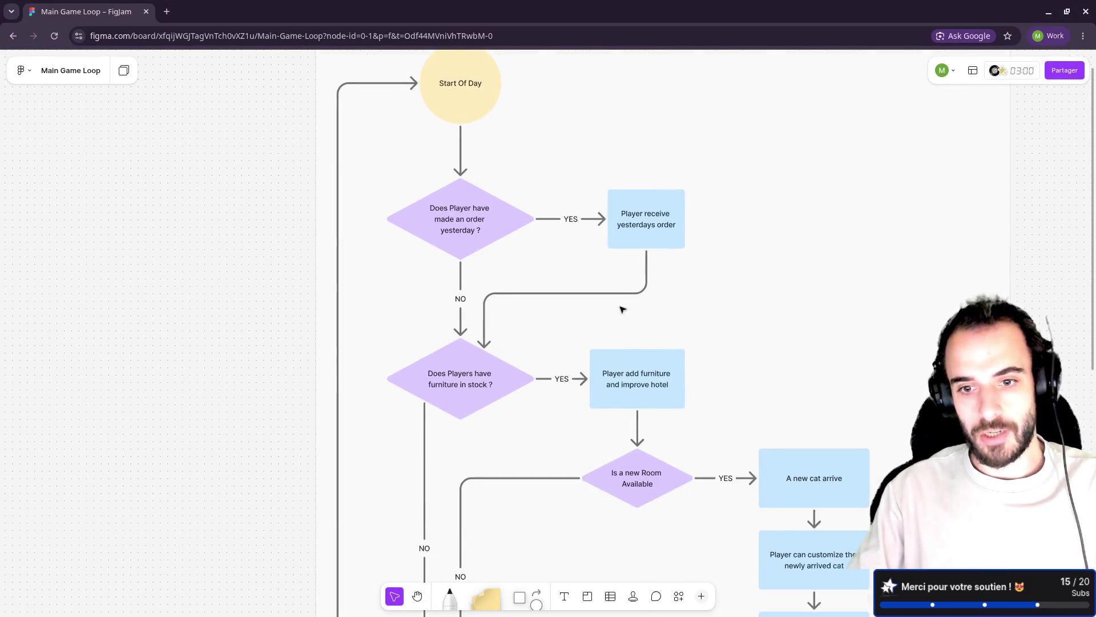
scroll(557, 265, "down", 4)
scroll(582, 291, "down", 2)
scroll(676, 351, "down", 3)
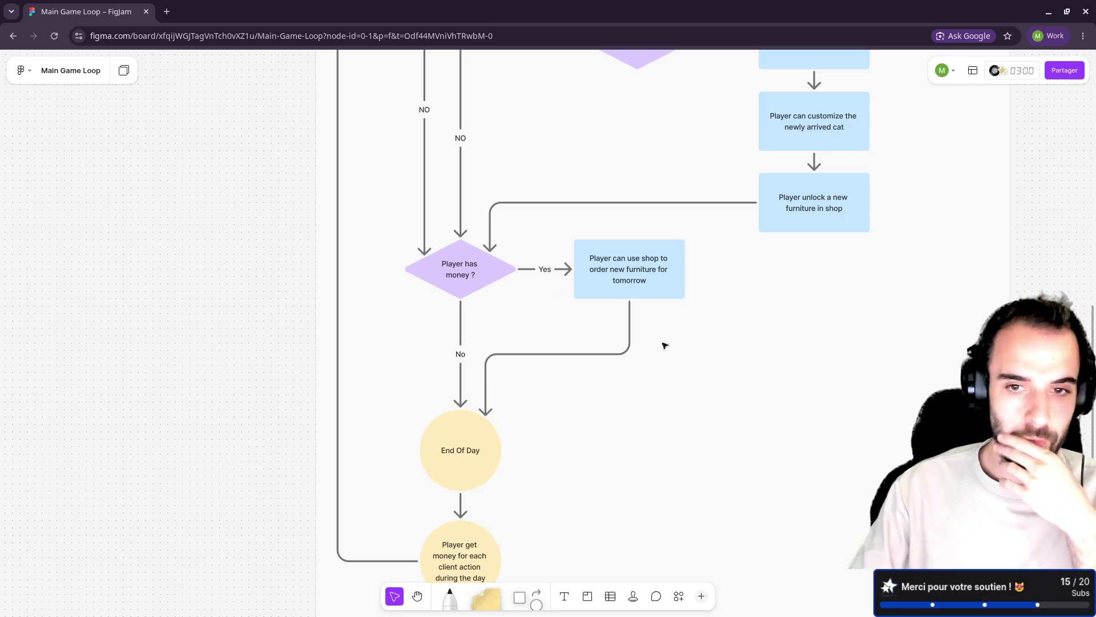
left_click(1051, 12)
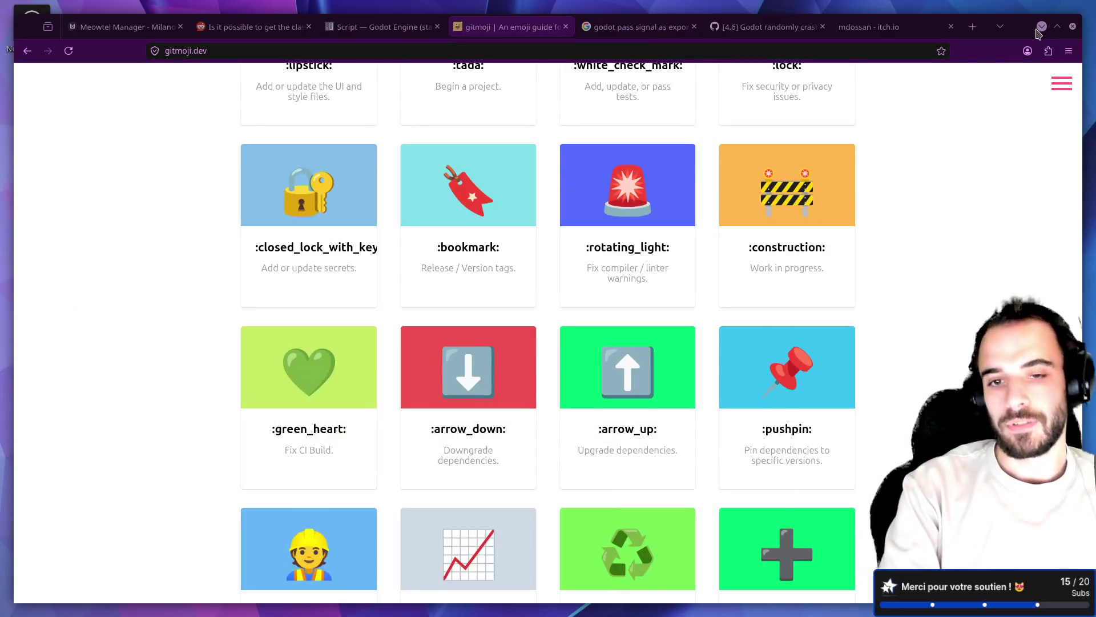
left_click(1049, 12)
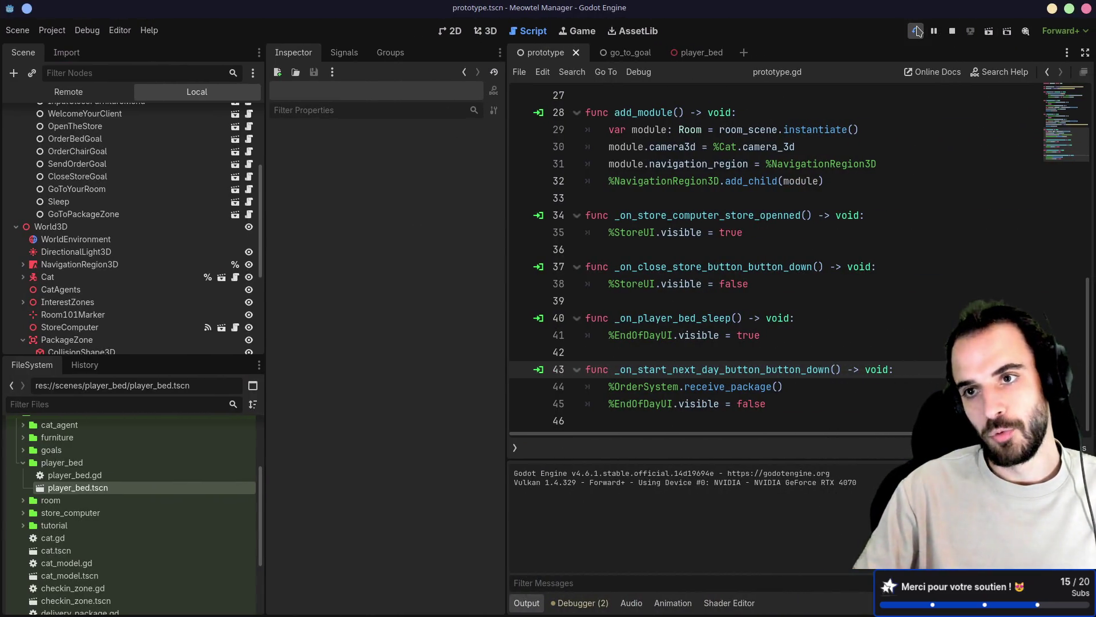
left_click(917, 31)
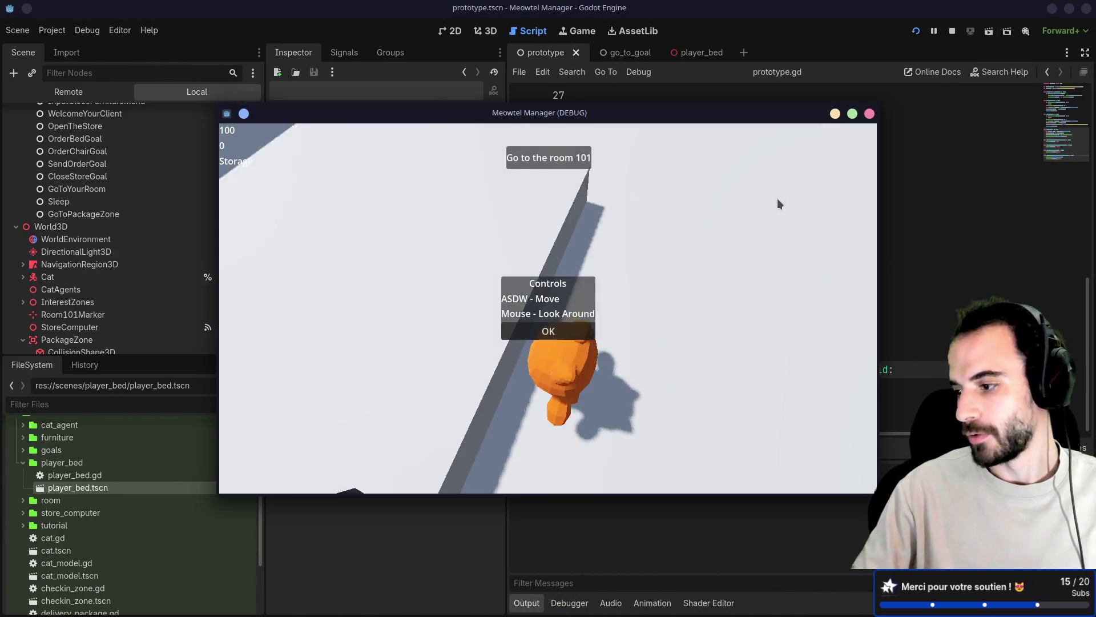
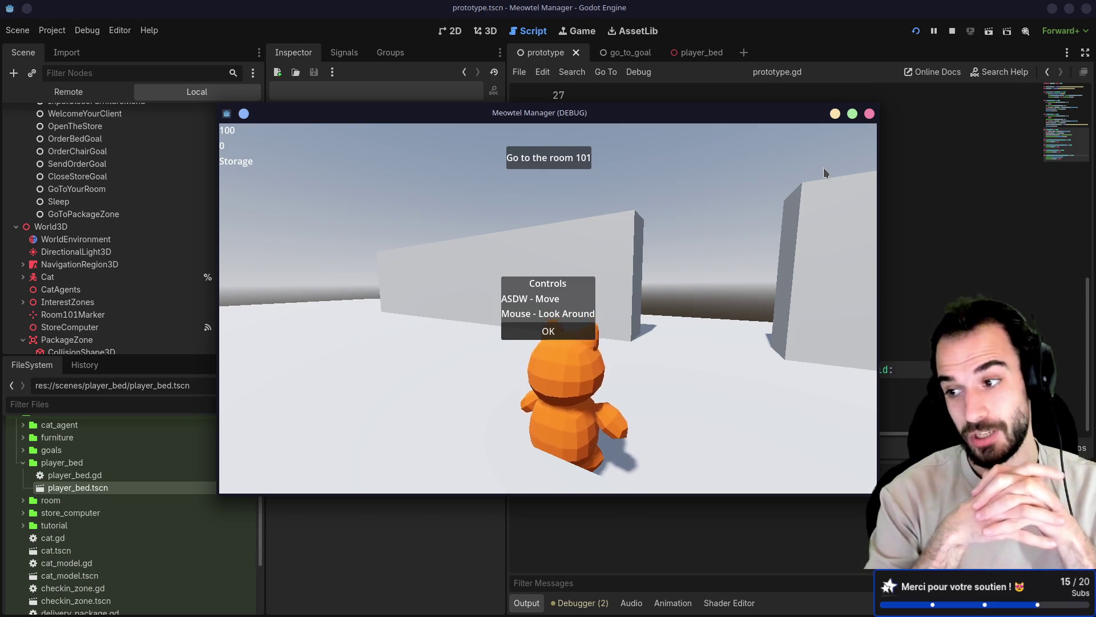
Dismiss the controls help and goal hint, then walk the cat into room 101
key("d")
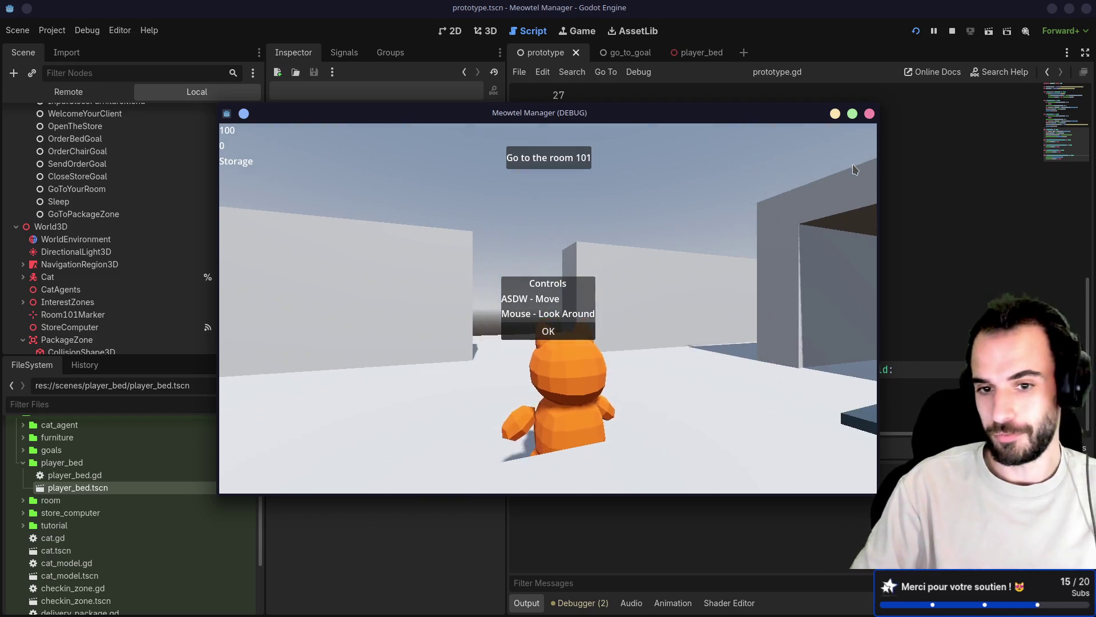
key("s")
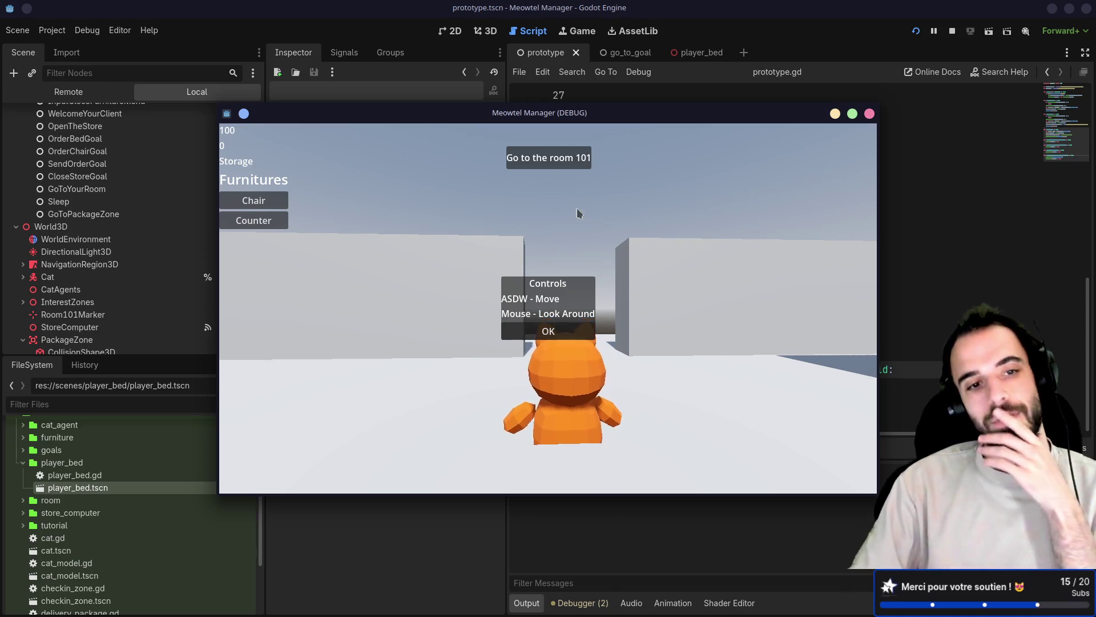
left_click(548, 331)
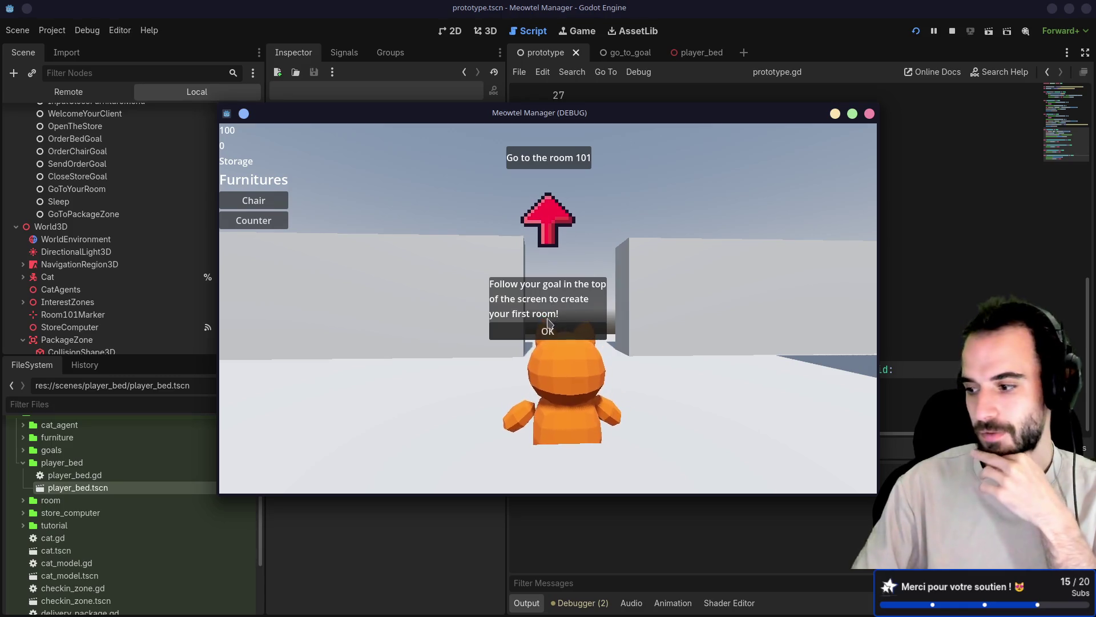
left_click(524, 335)
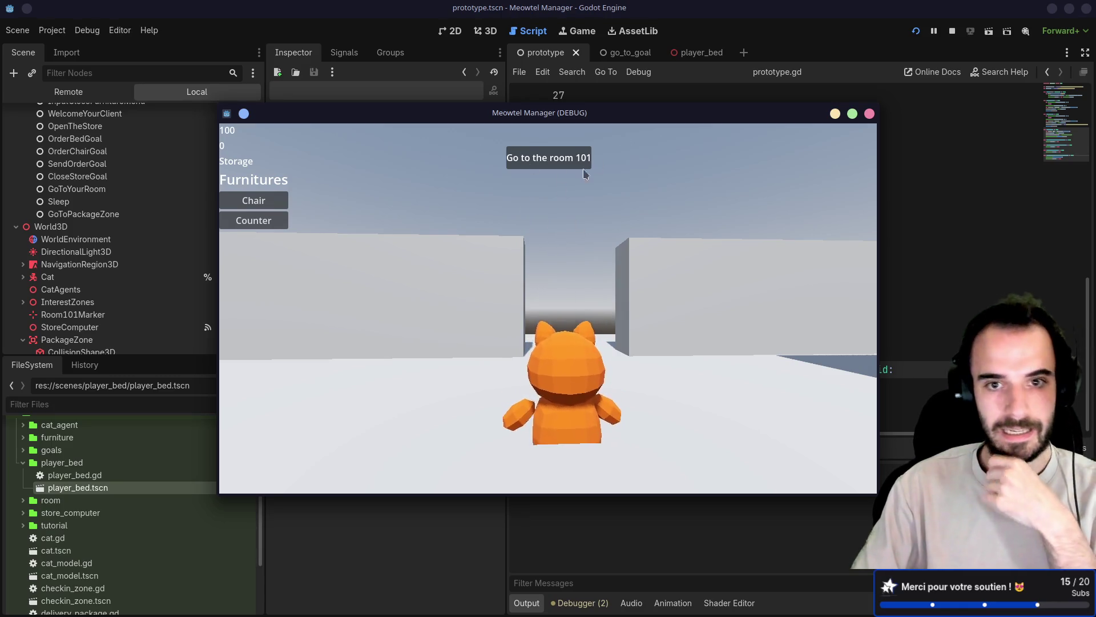
key("w")
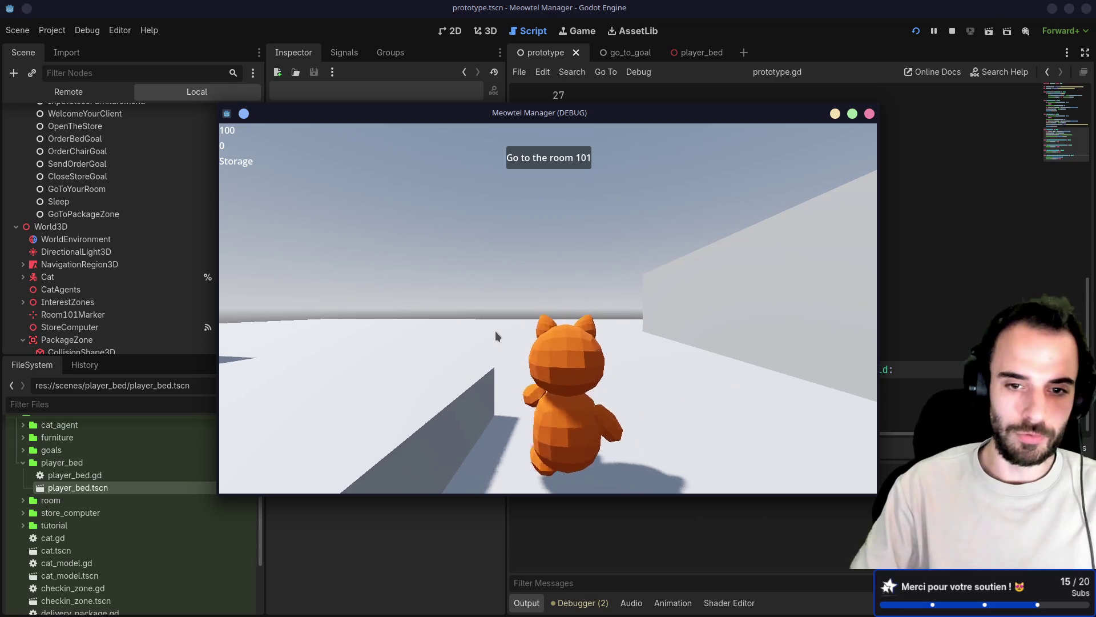
key("a")
key("w")
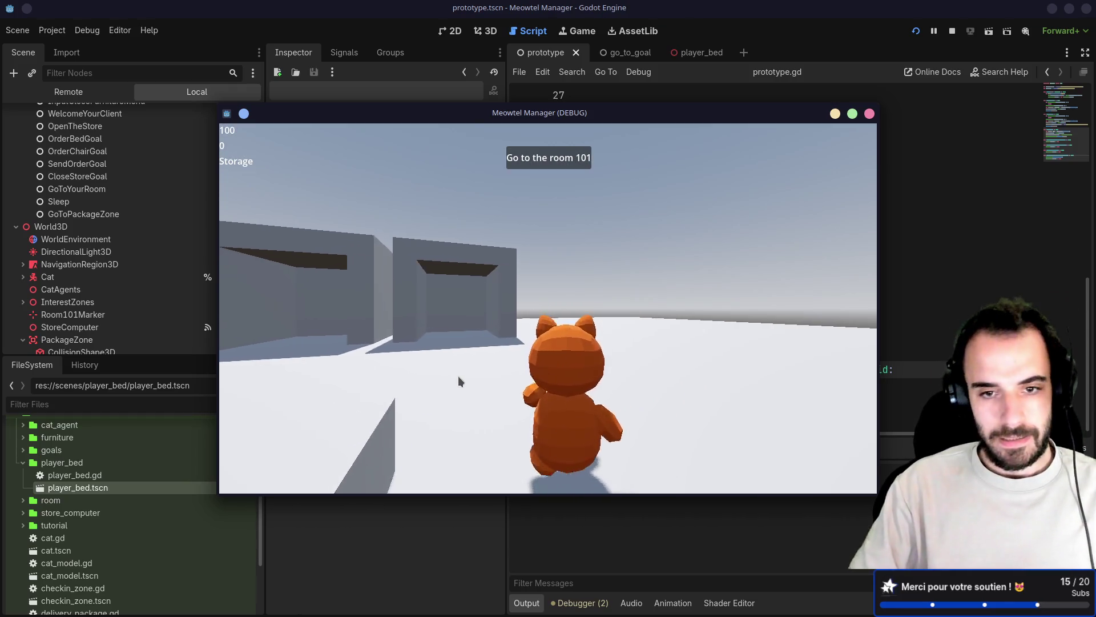
key("w")
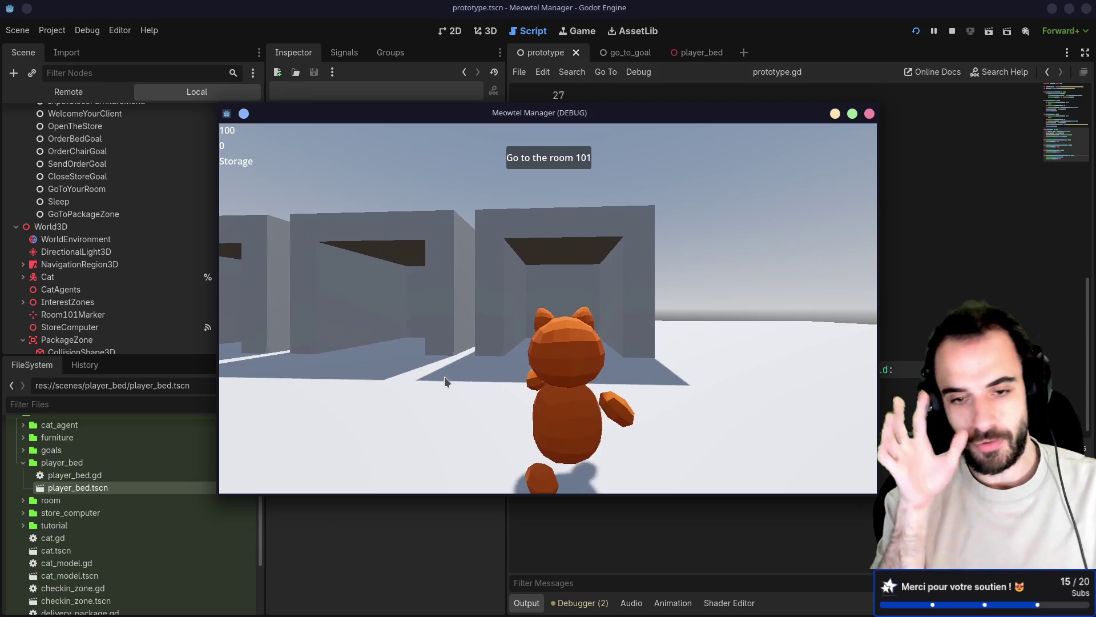
key("w")
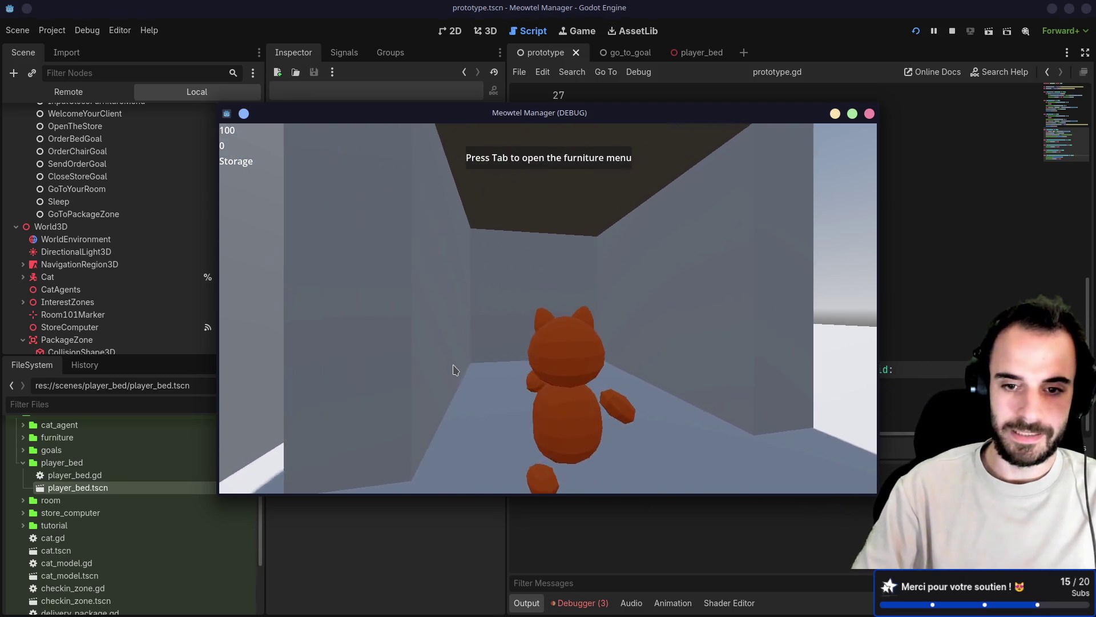
Place a Counter in room 101 from the furniture choices
key("Tab")
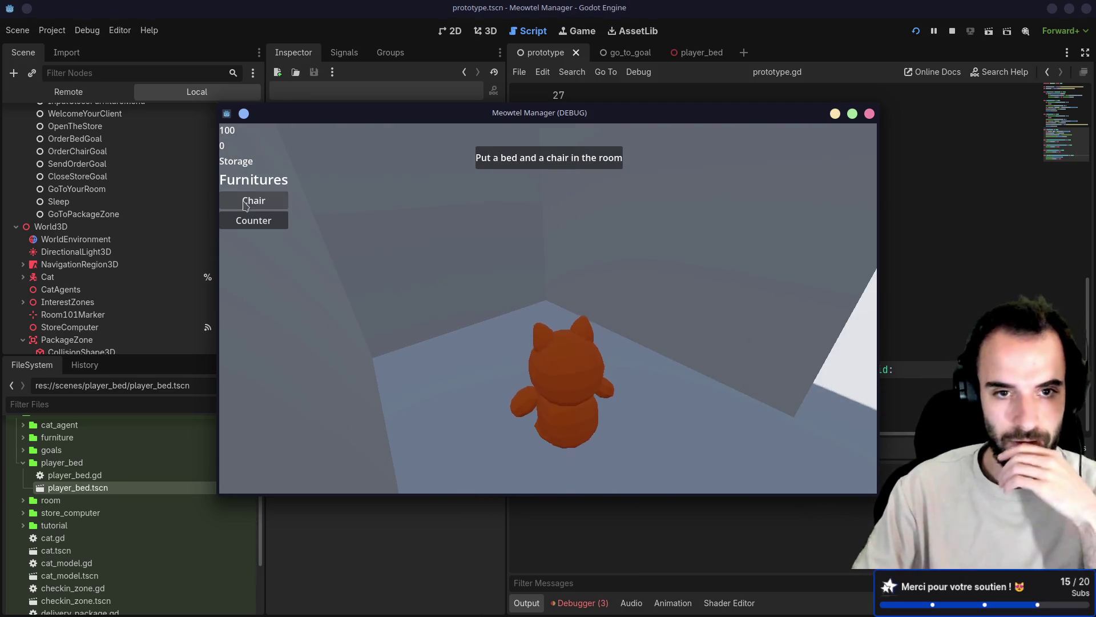
left_click(264, 228)
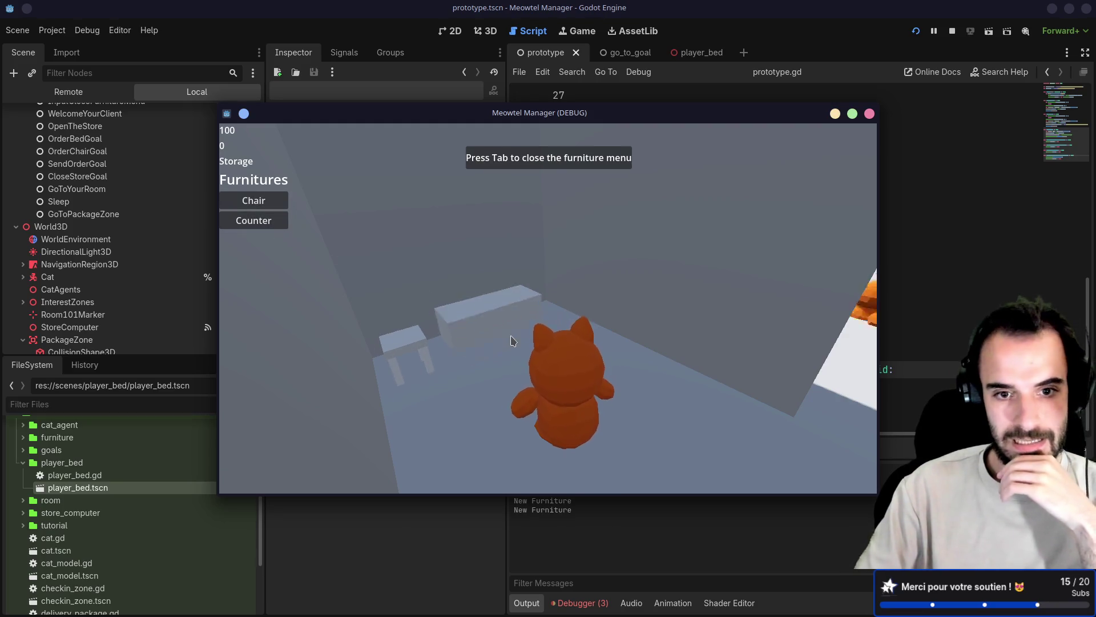
key("Tab")
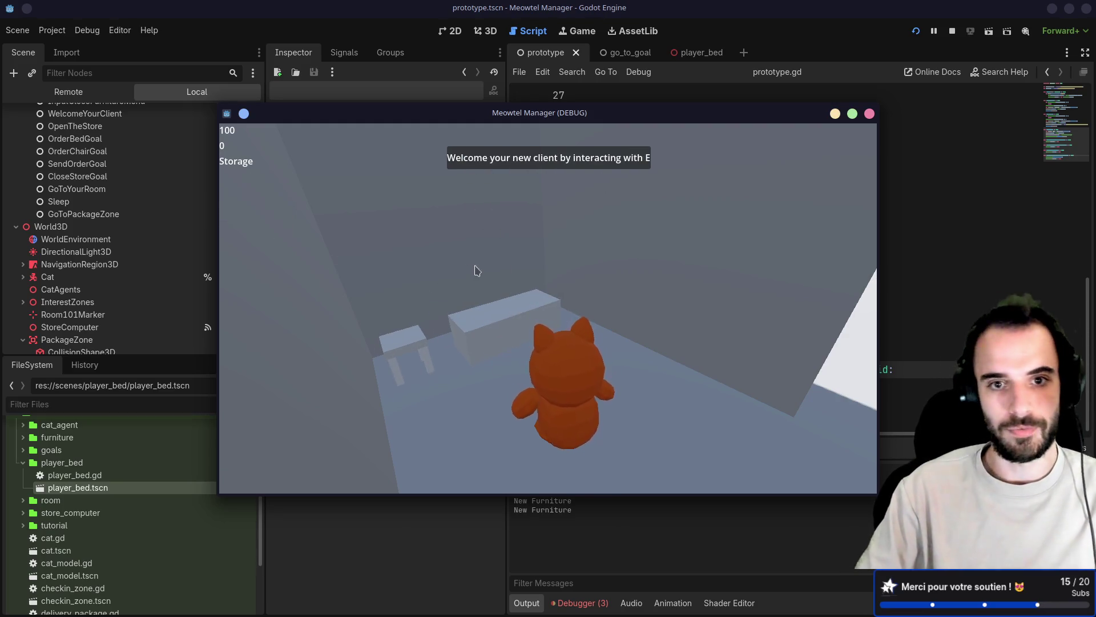
Walk the cat back across the open area to the store computer and open the store
key("s")
key("w")
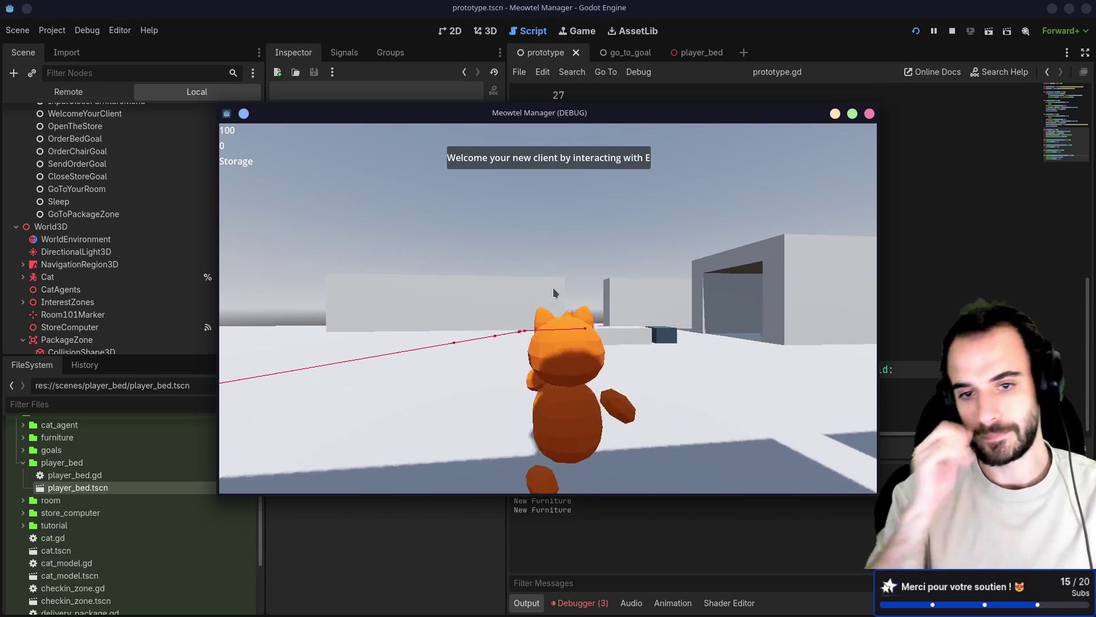
key("w")
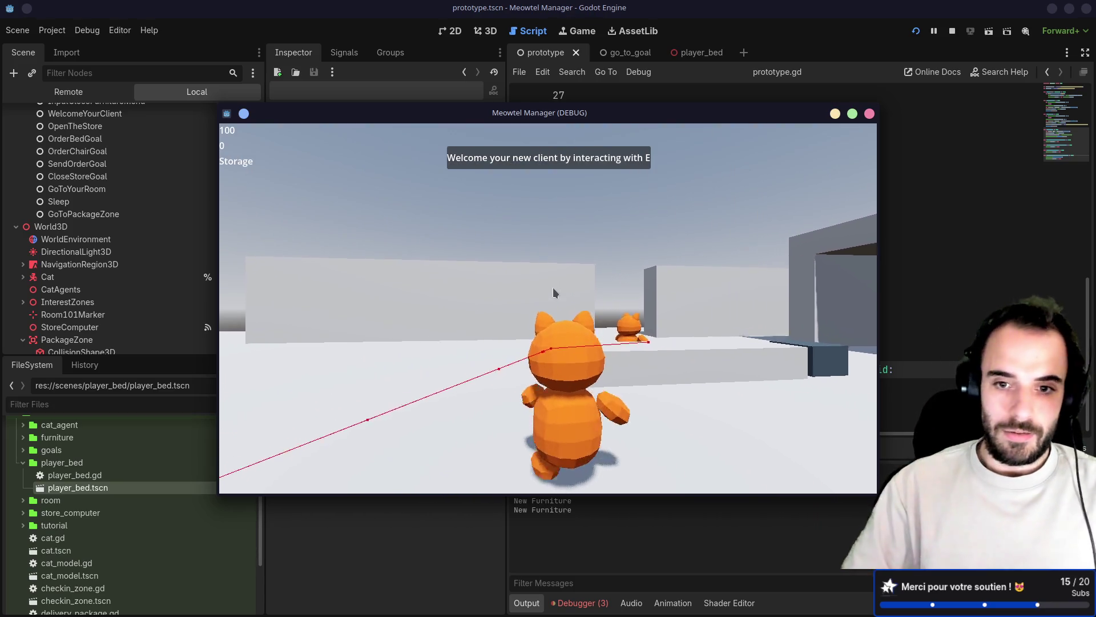
key("w")
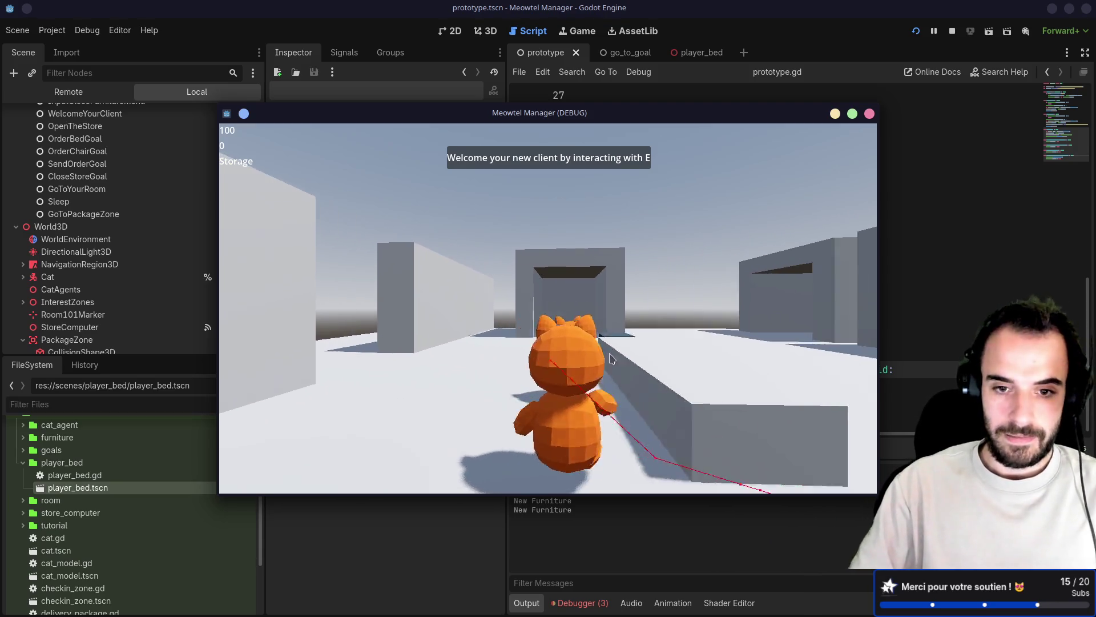
key("e")
key("a")
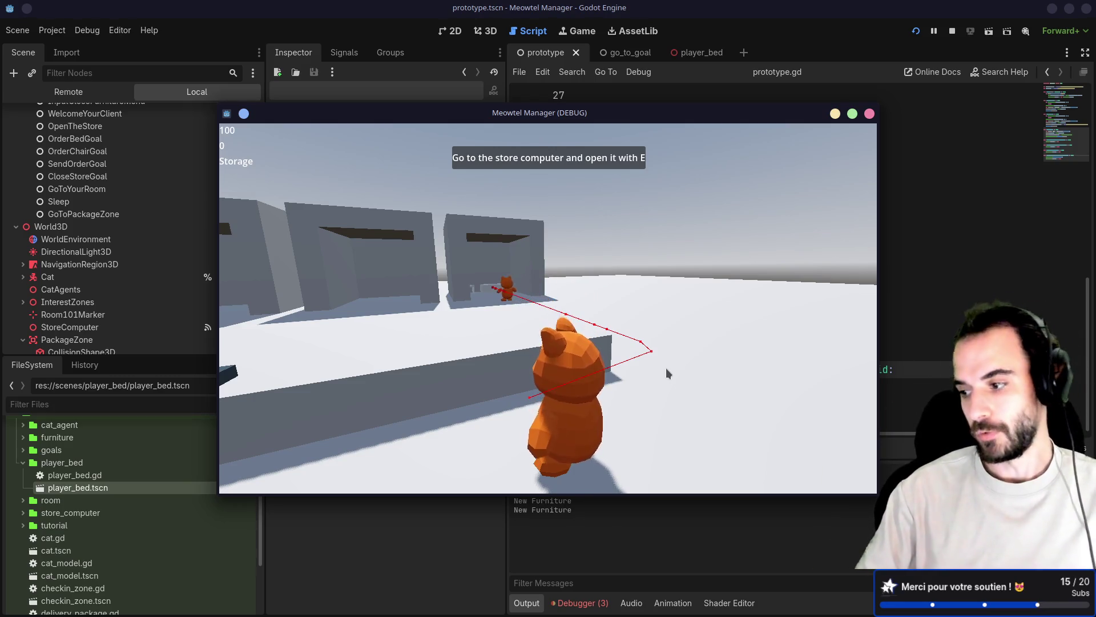
key("d")
key("w")
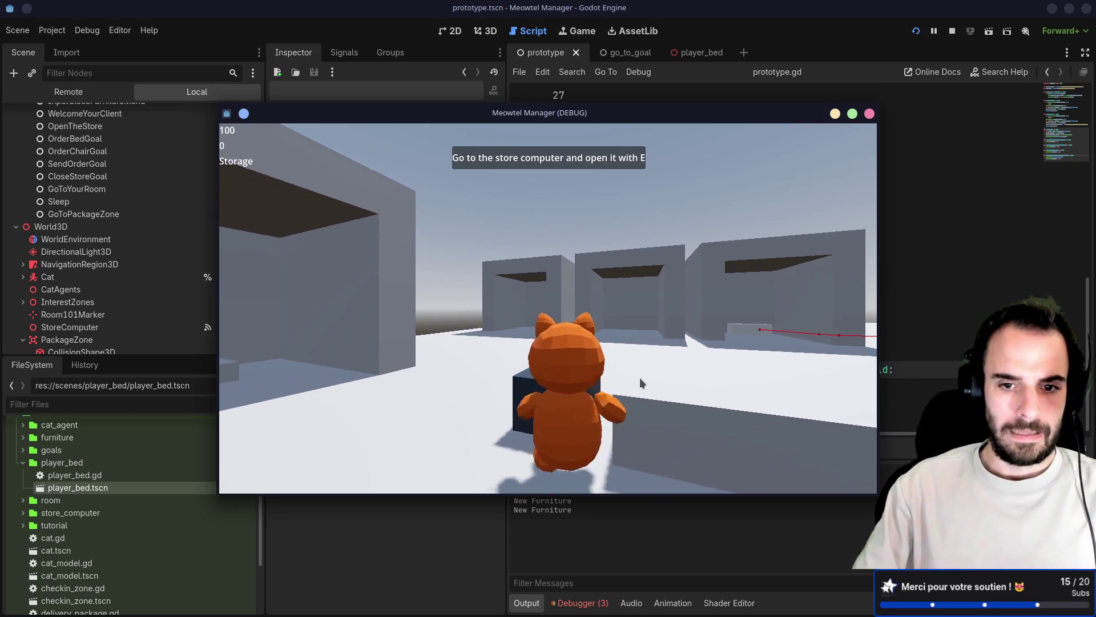
key("e")
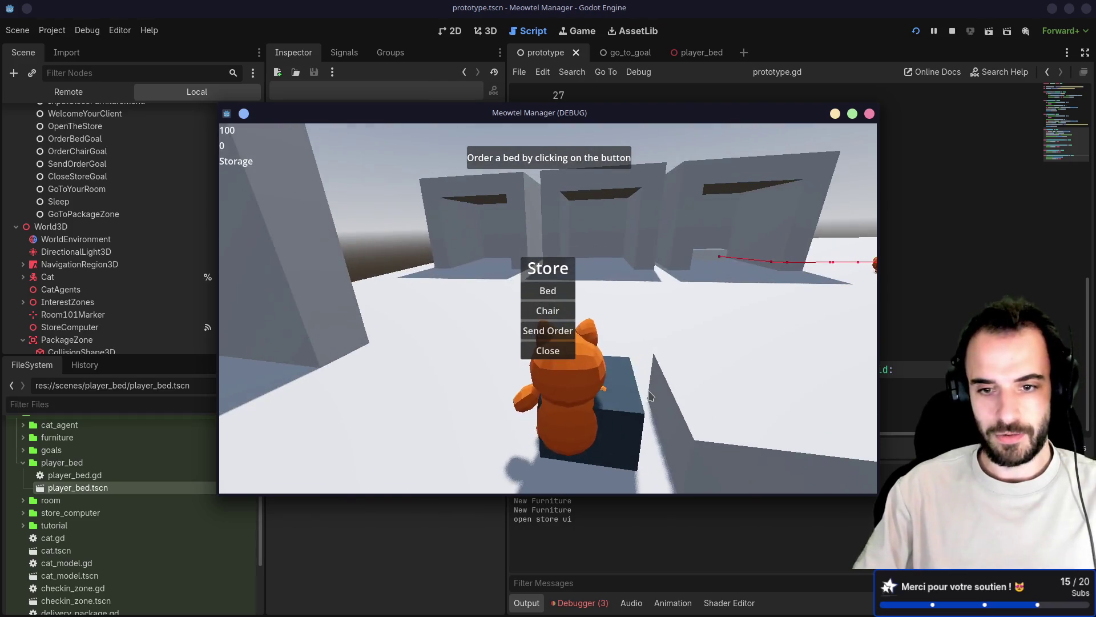
Order a chair from the store, send the order and close the store
left_click(552, 311)
left_click(566, 331)
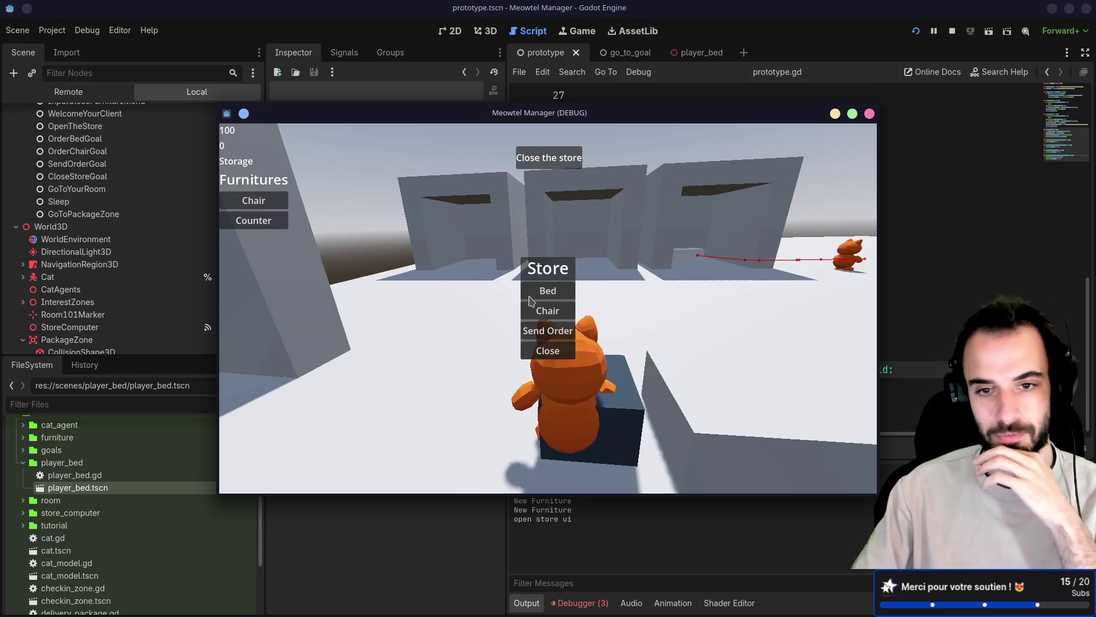
left_click(548, 350)
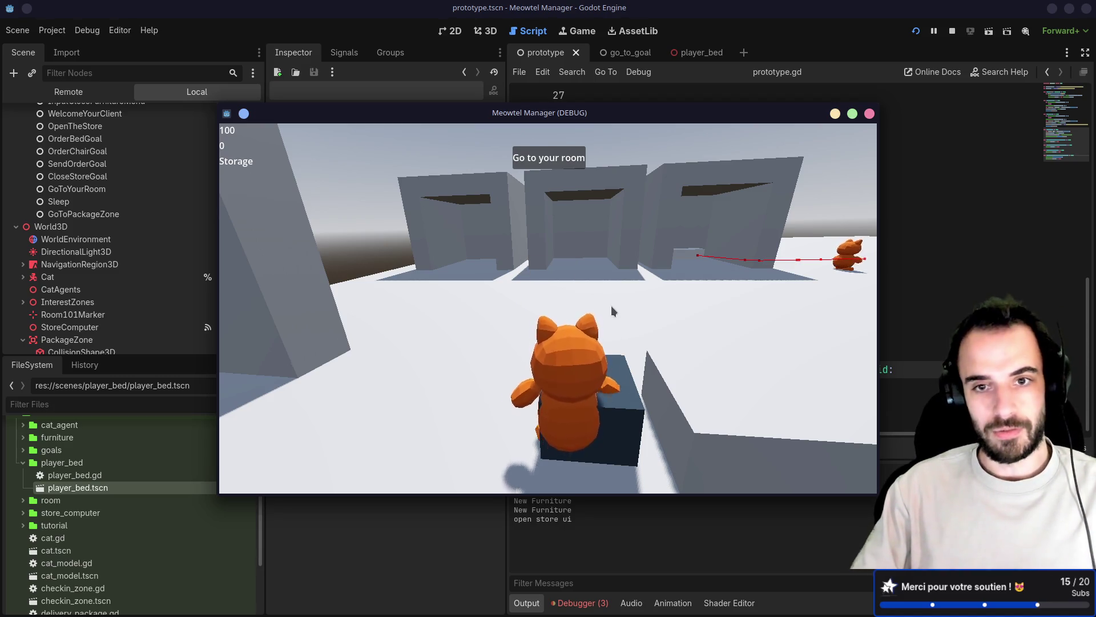
Walk the cat into its room, sleep in the bed and start the next day
key("w")
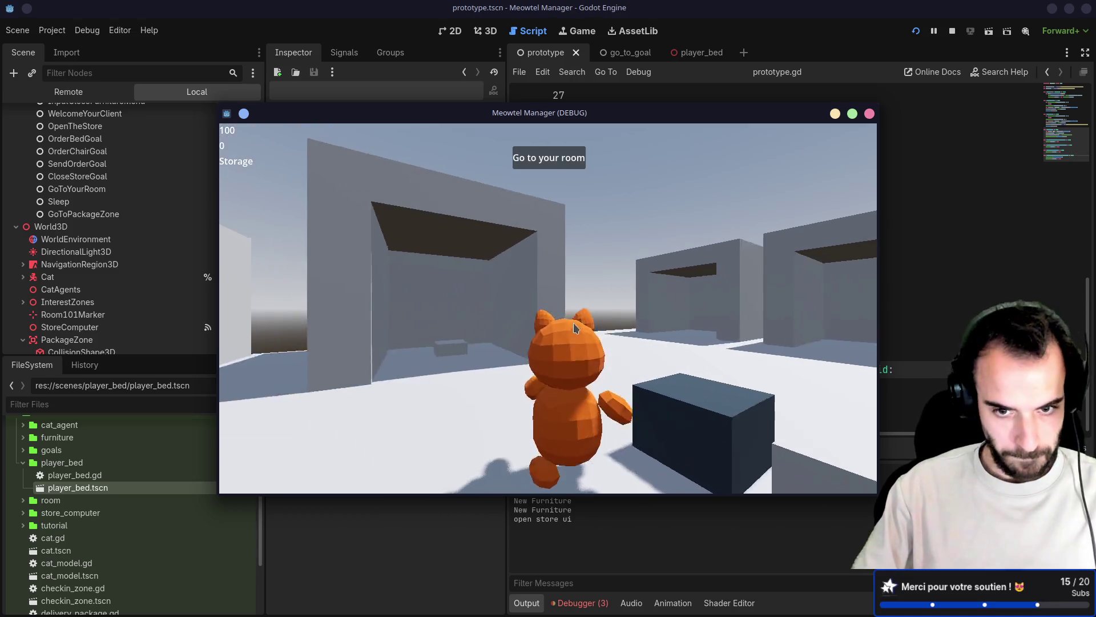
key("w")
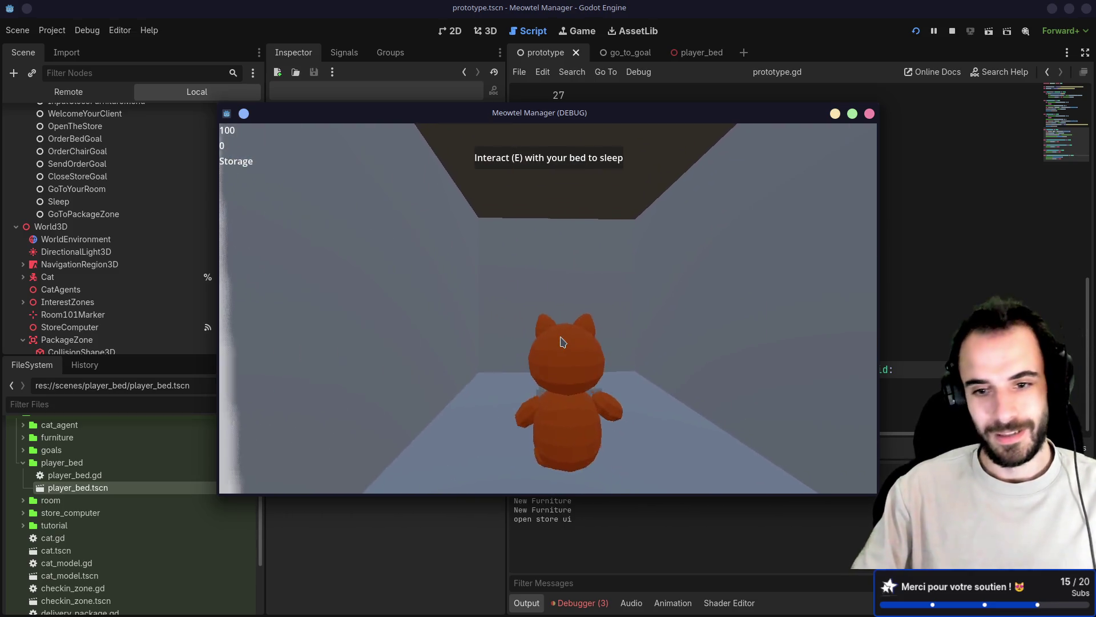
key("w")
key("w")
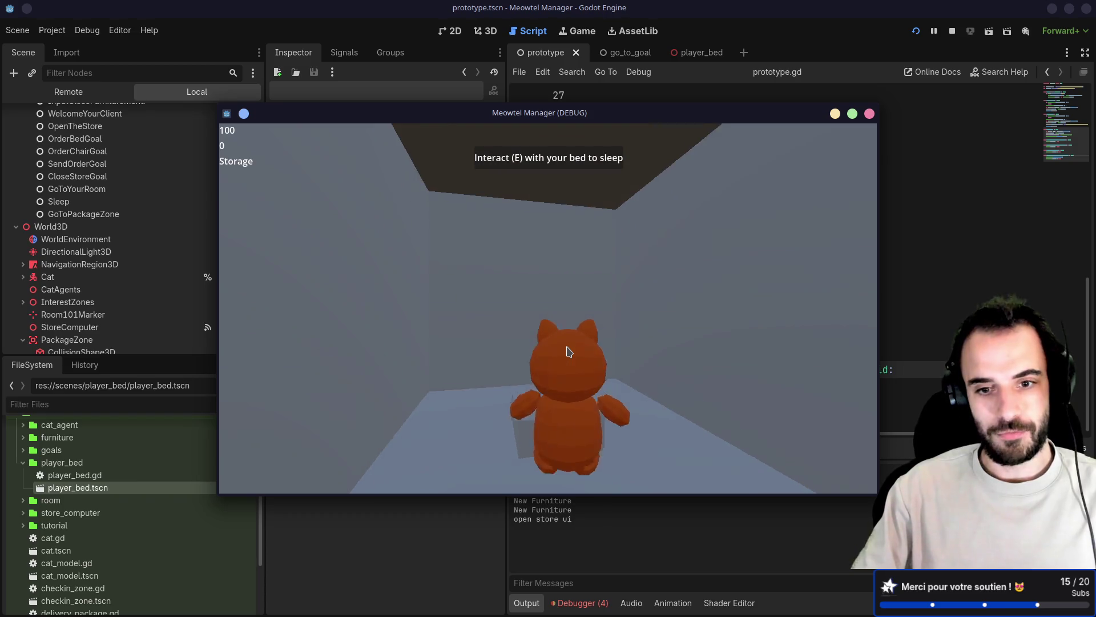
key("e")
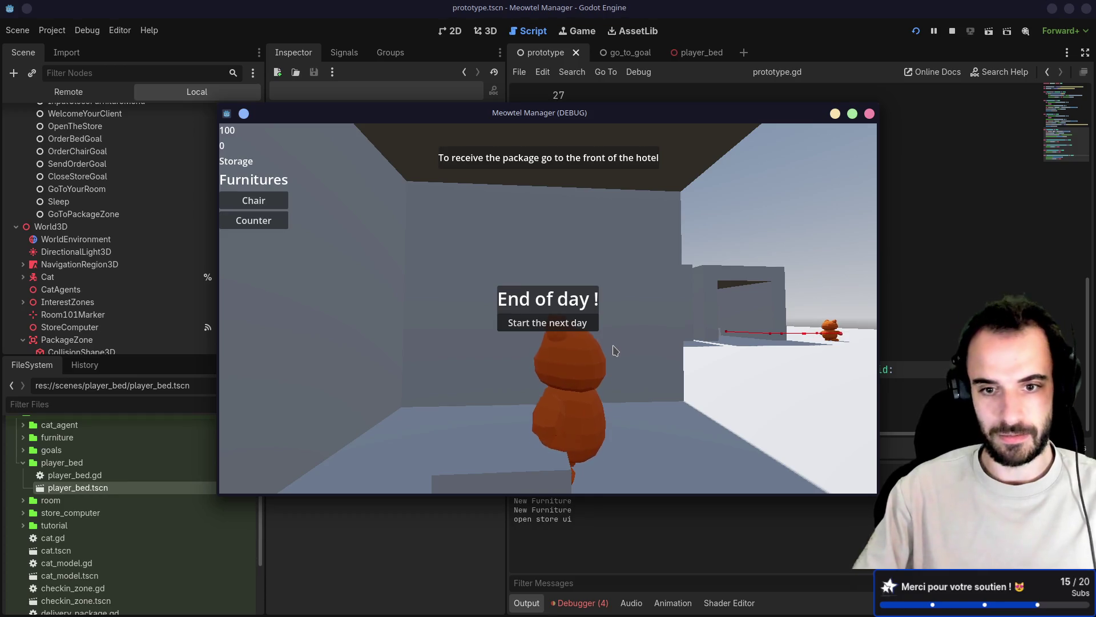
left_click(559, 328)
Walk out across the courtyard past the second cat toward the open street
key("w")
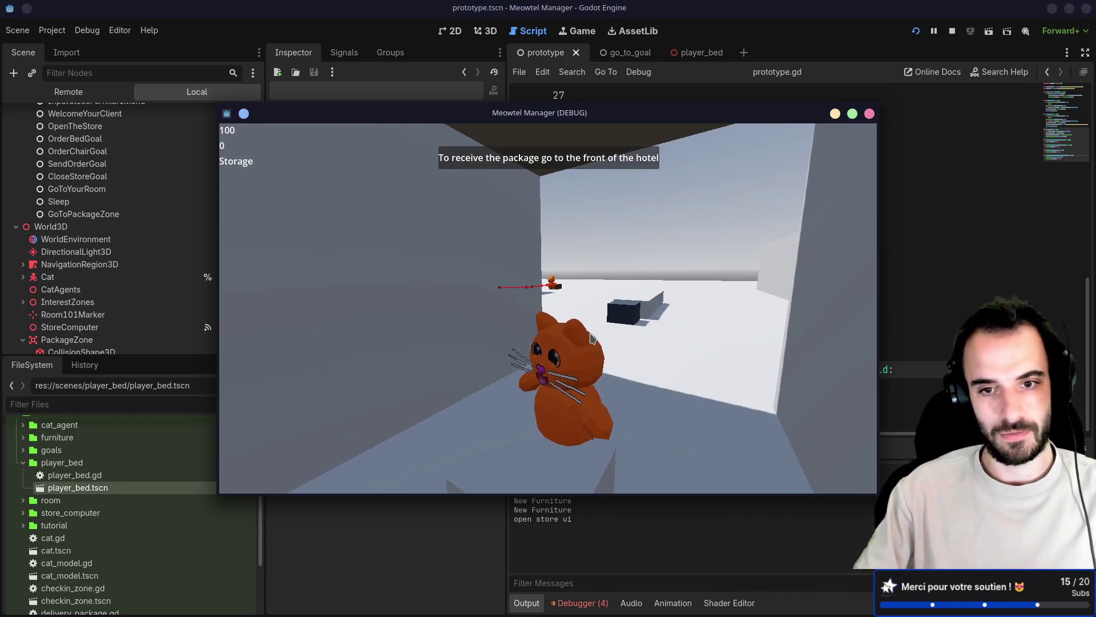
key("w")
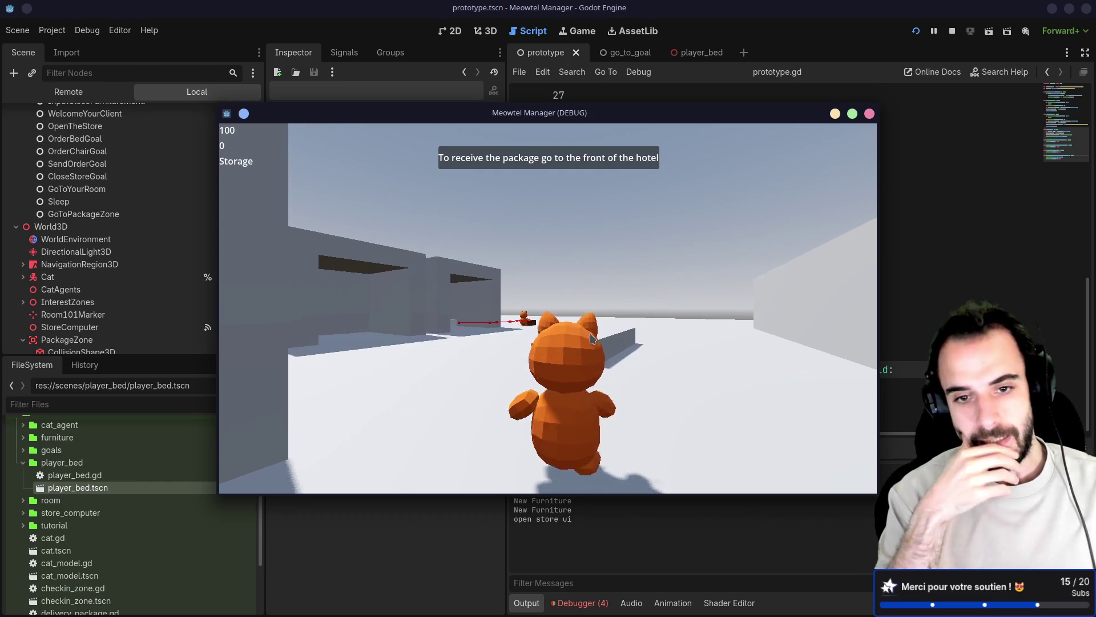
key("w")
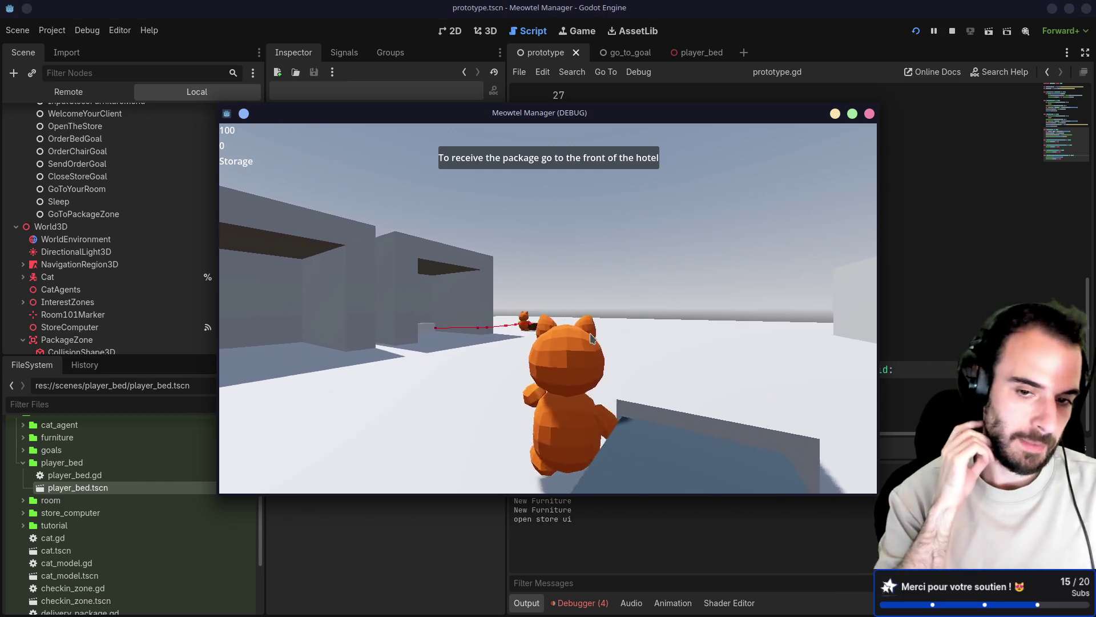
key("w")
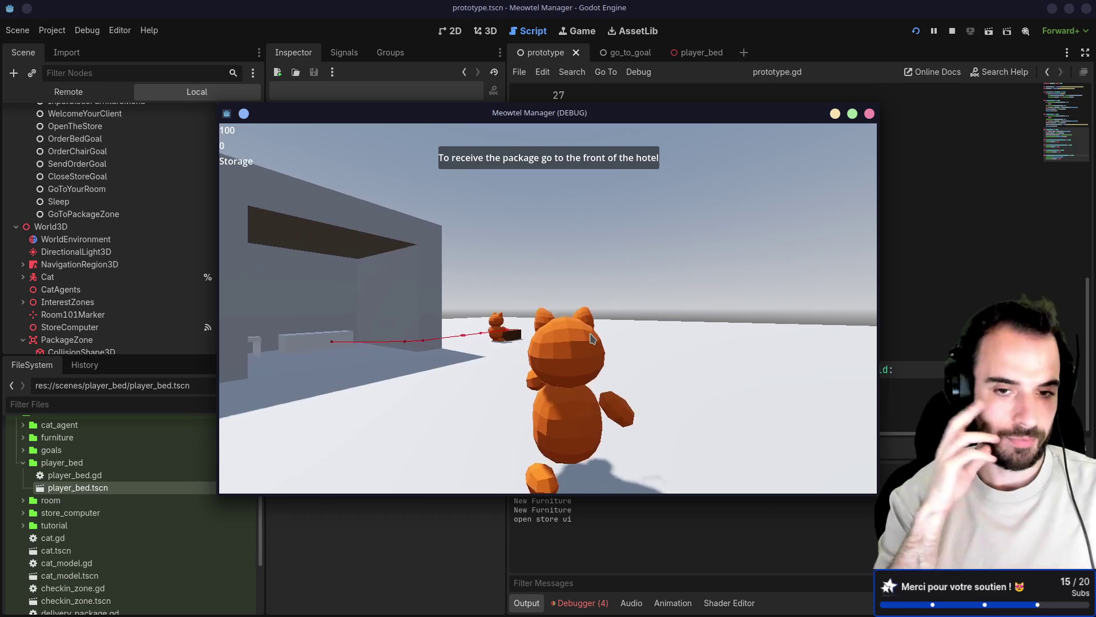
key("w")
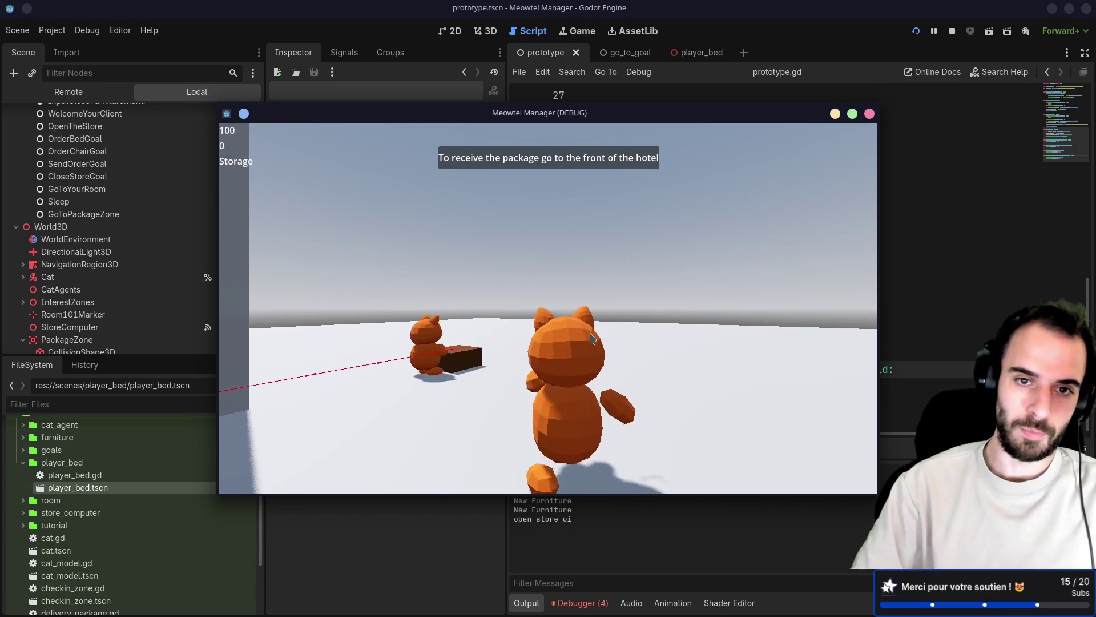
key("w")
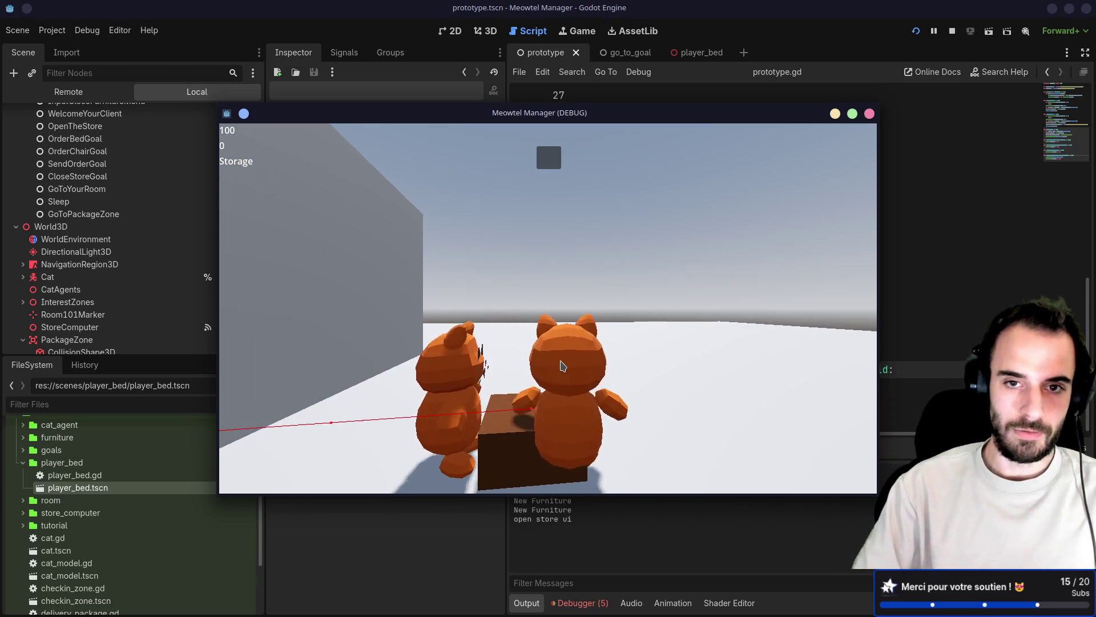
key("w")
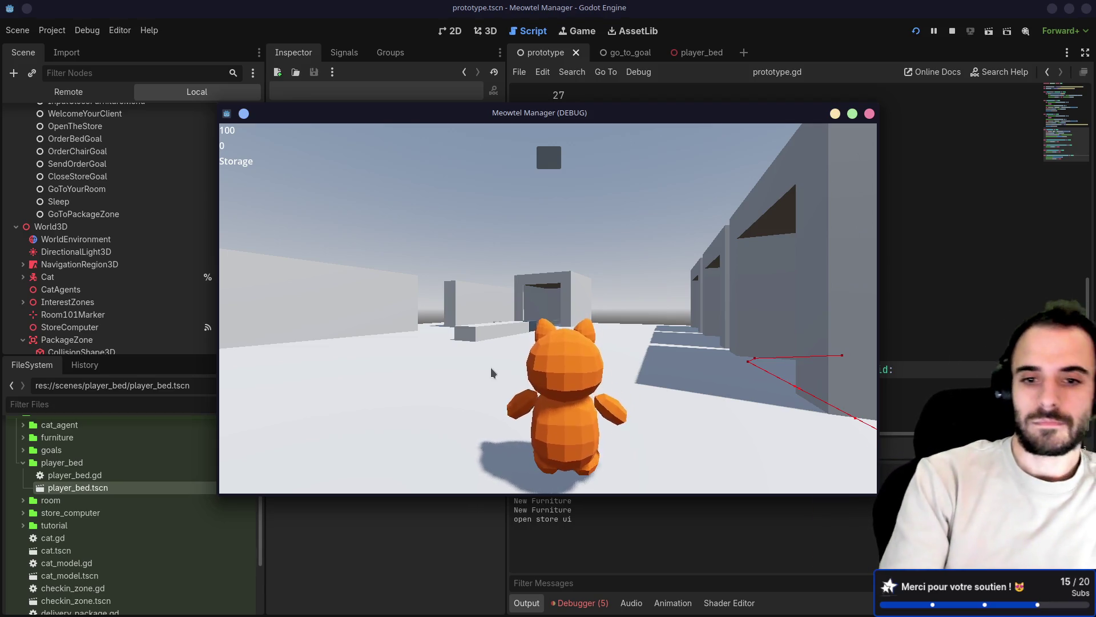
Close the running game window and switch over to the browser
key("alt+F4")
key("alt+Tab")
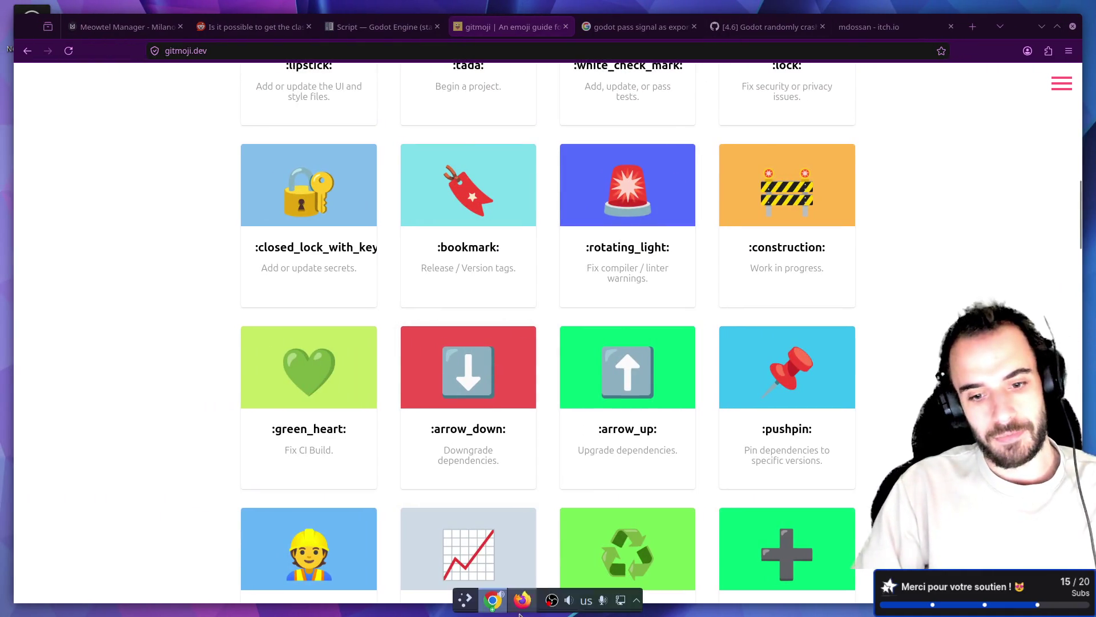
Bring the game loop flowchart forward and select the new-cat customizing and shop-furniture unlock boxes
left_click(494, 600)
scroll(600, 348, "up", 10)
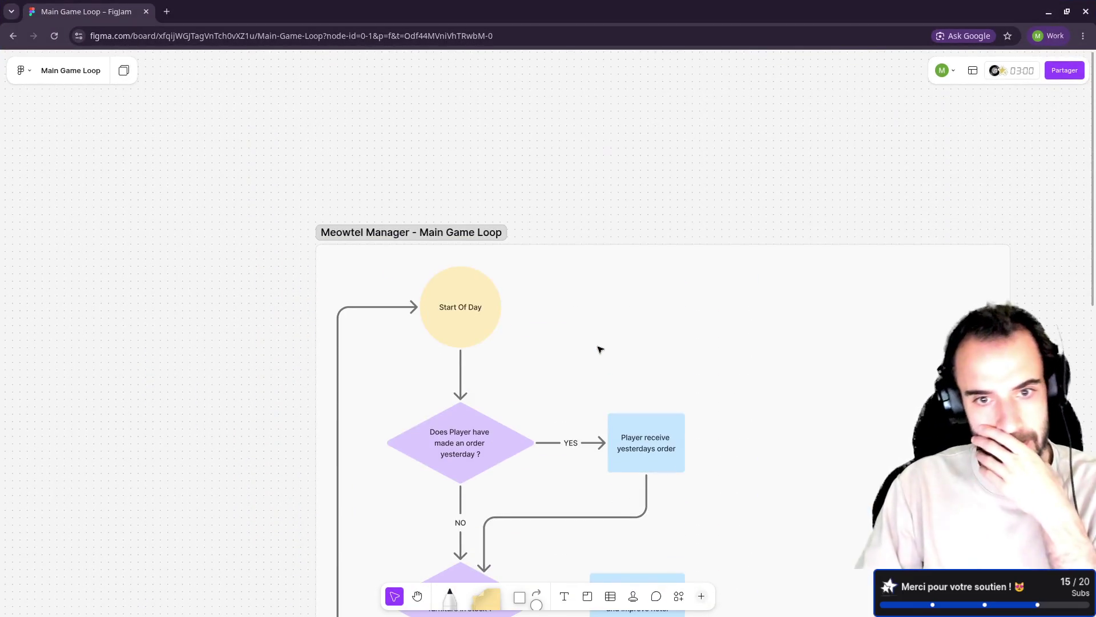
scroll(600, 348, "down", 5)
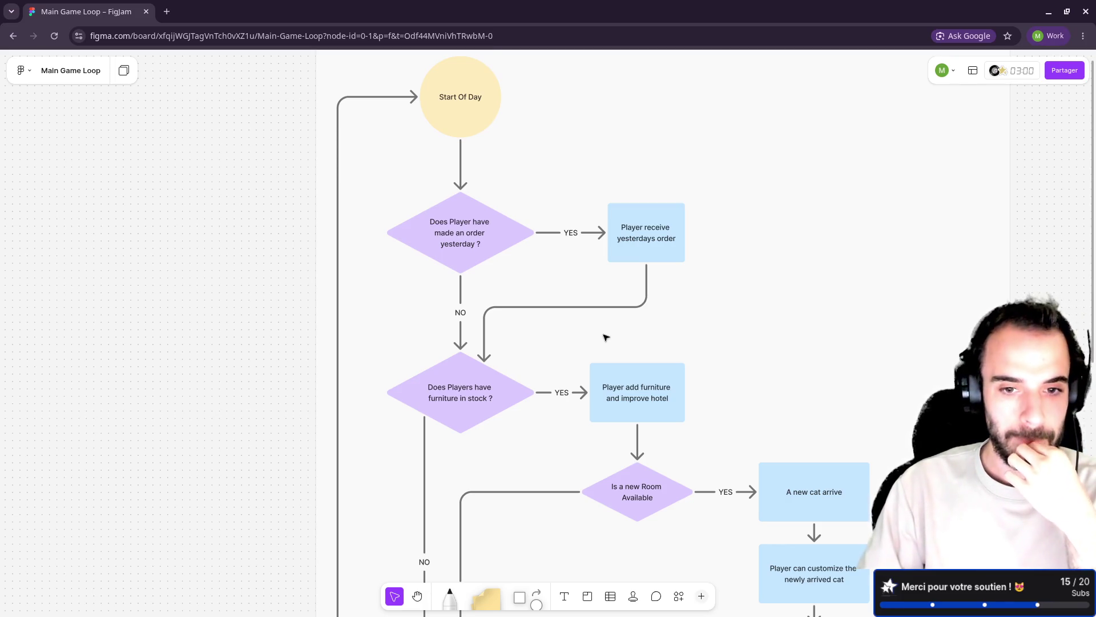
scroll(605, 337, "down", 5)
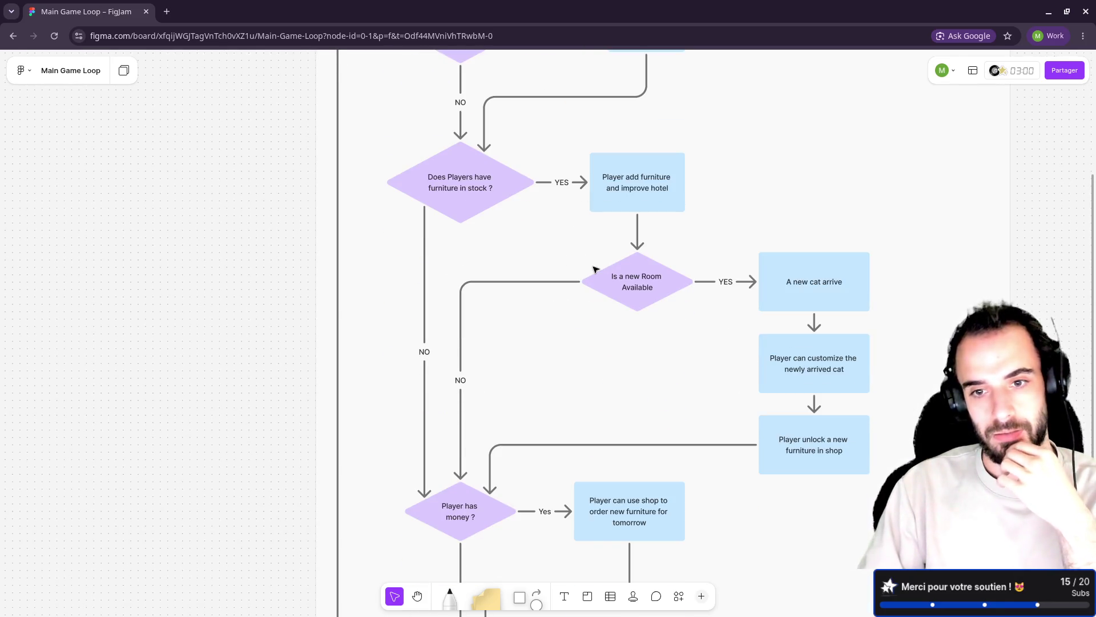
scroll(632, 343, "up", 7)
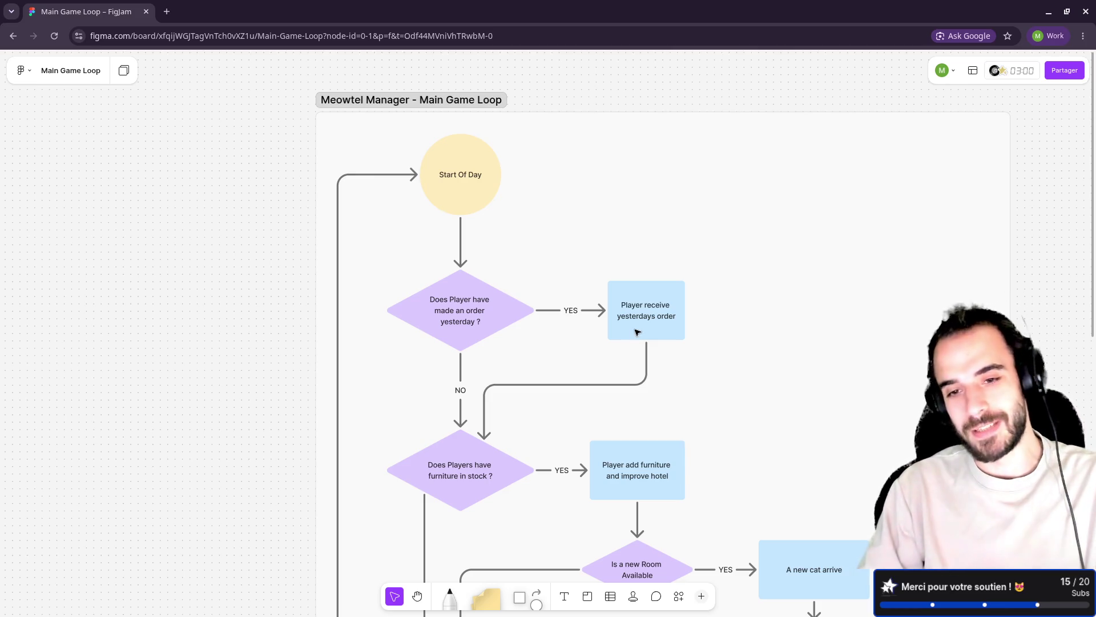
scroll(688, 294, "down", 7)
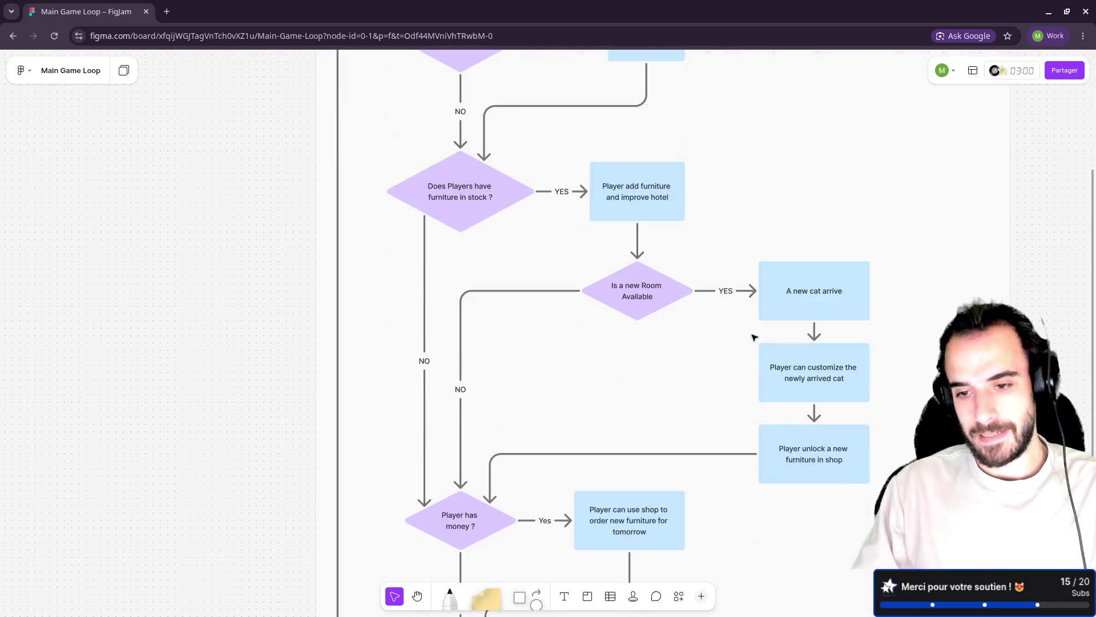
scroll(756, 335, "right", 4)
scroll(680, 343, "up", 5)
scroll(680, 348, "down", 7)
scroll(677, 340, "up", 5)
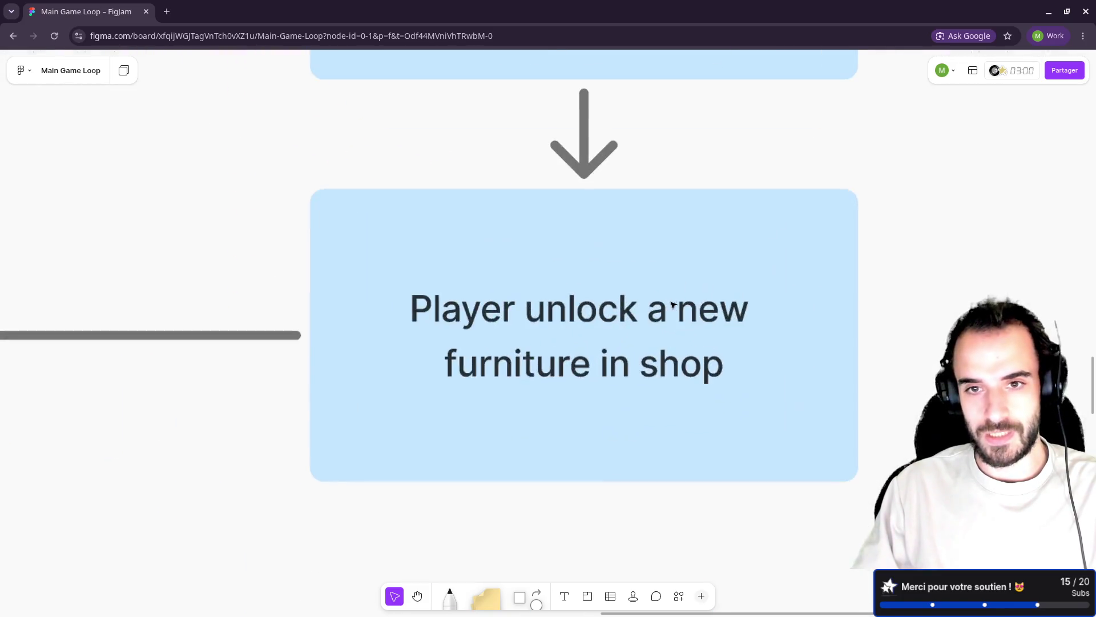
scroll(667, 277, "down", 3)
scroll(663, 333, "up", 2)
left_click(631, 249)
left_click_drag(630, 250, 631, 249)
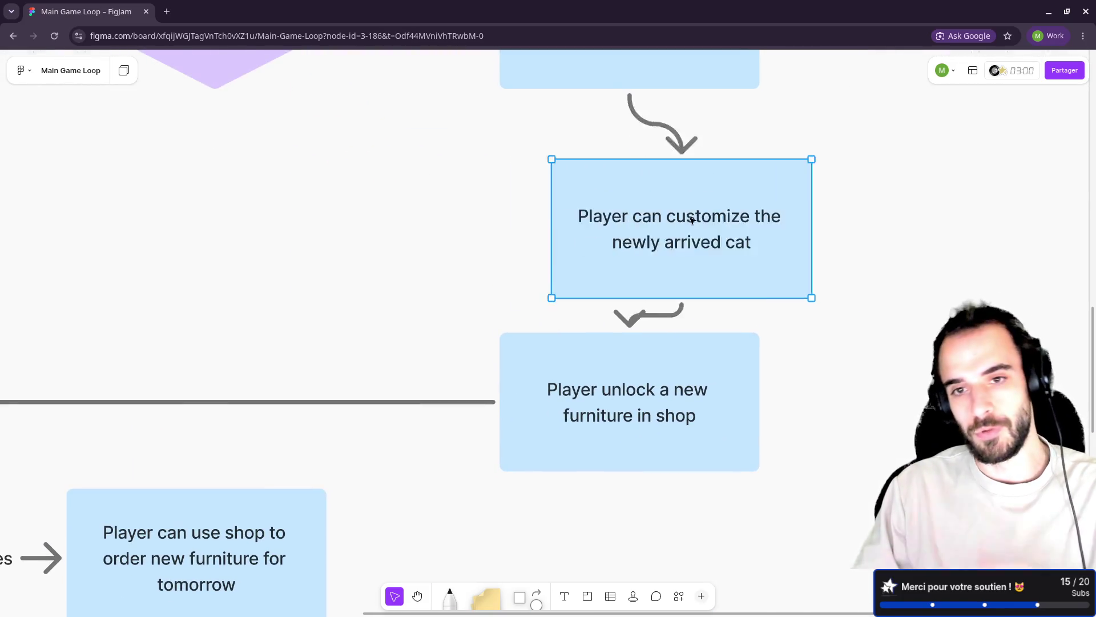
left_click(623, 407)
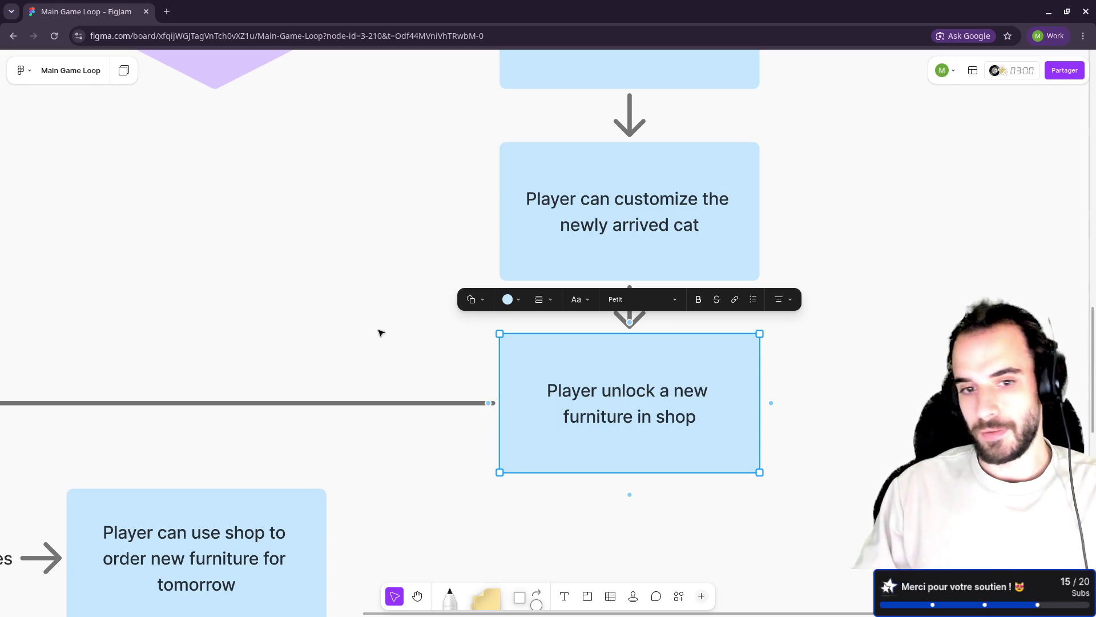
scroll(379, 333, "left", 5)
scroll(609, 291, "down", 2)
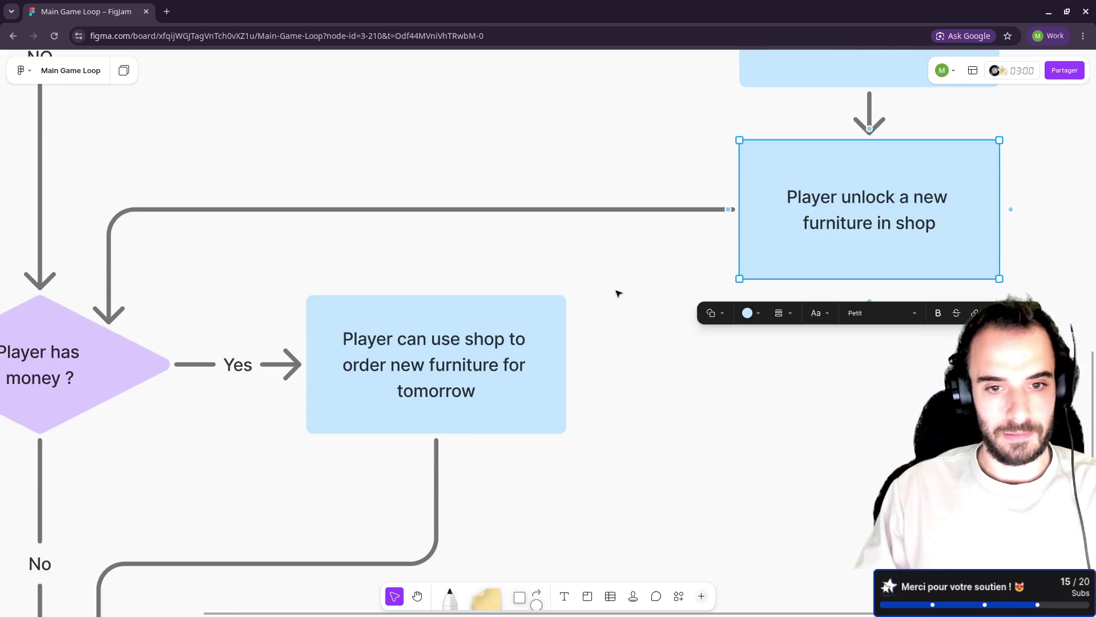
scroll(619, 294, "up", 3)
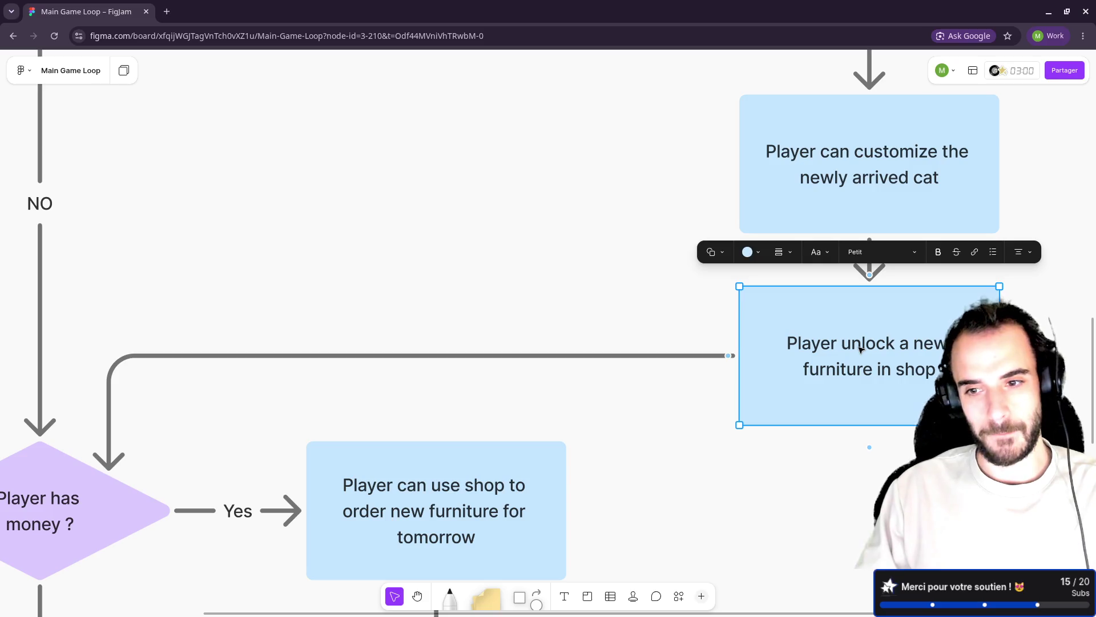
scroll(647, 312, "down", 2)
scroll(752, 326, "down", 4)
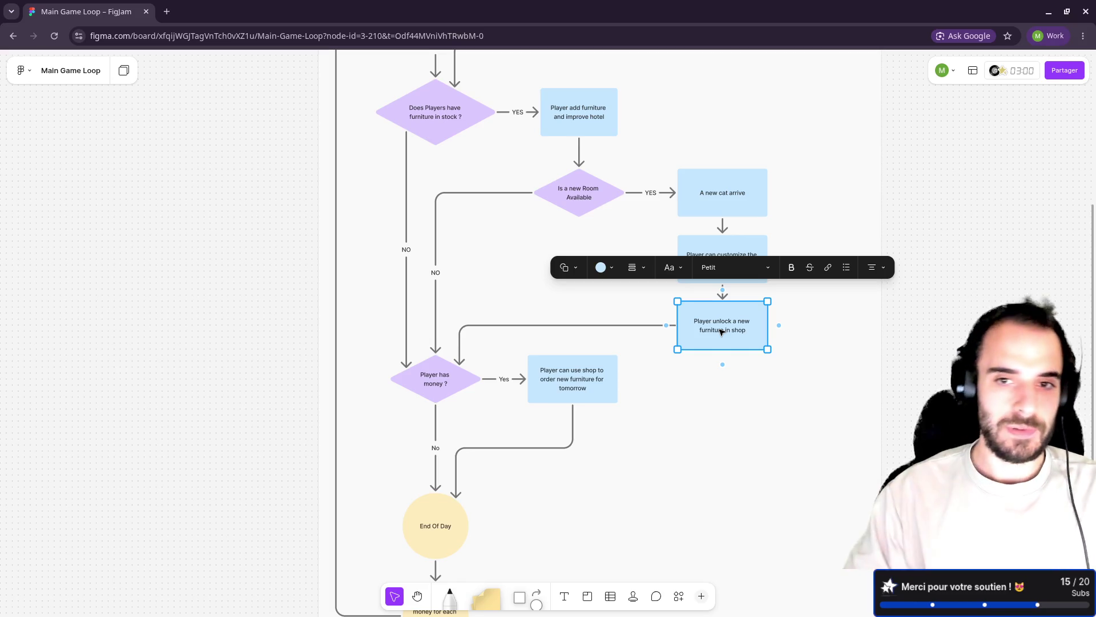
scroll(672, 203, "up", 3)
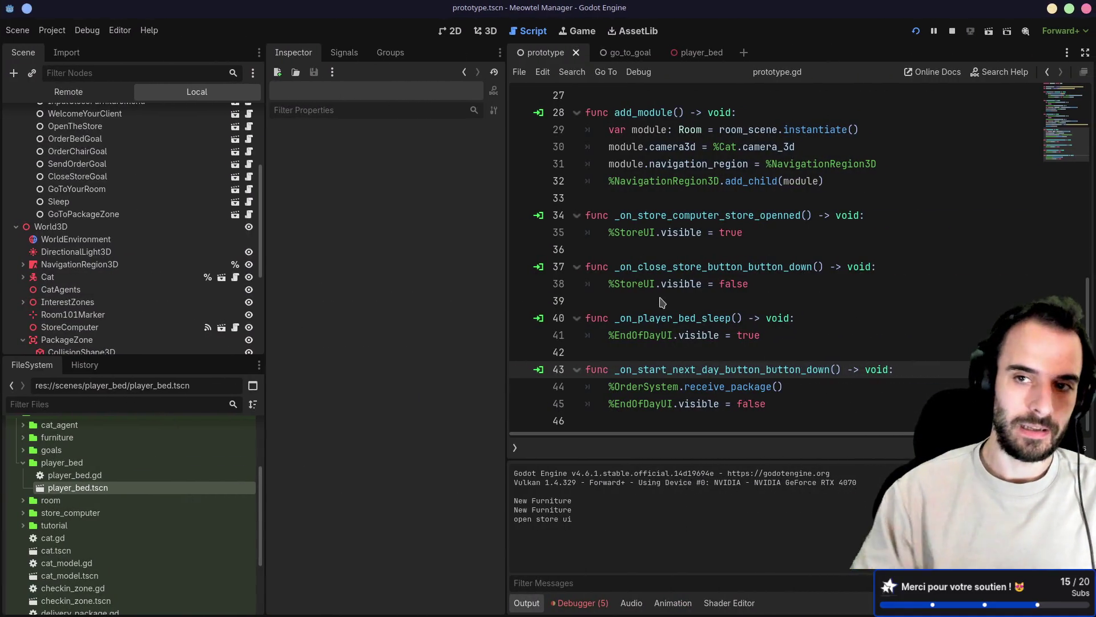
Widen the script area, stop the running game with F8 and launch it again
left_click_drag(508, 144, 448, 144)
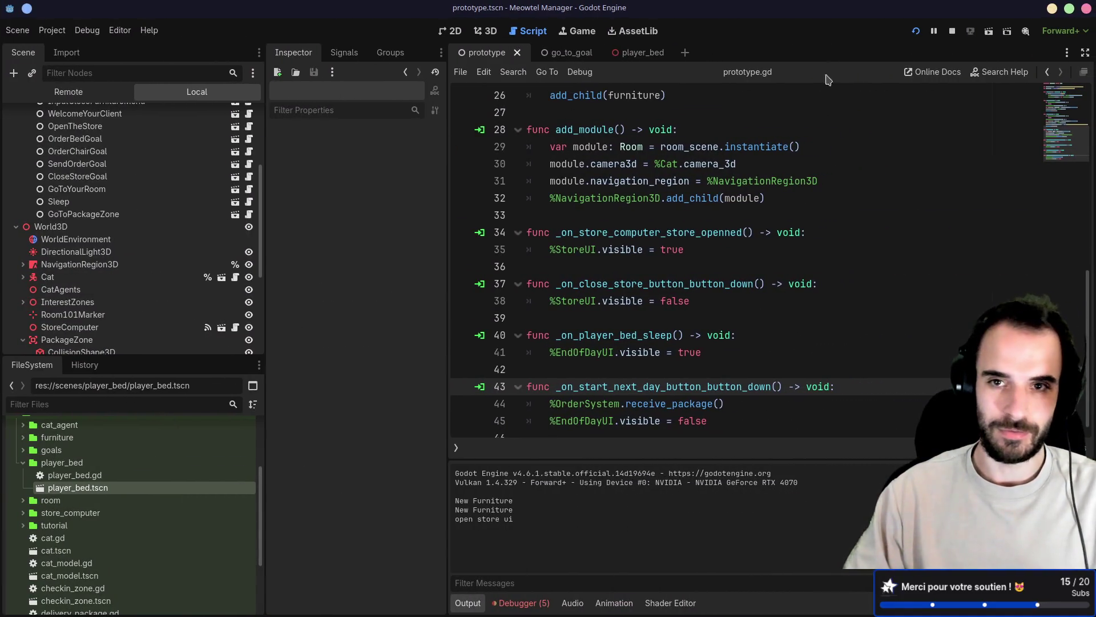
key("F8")
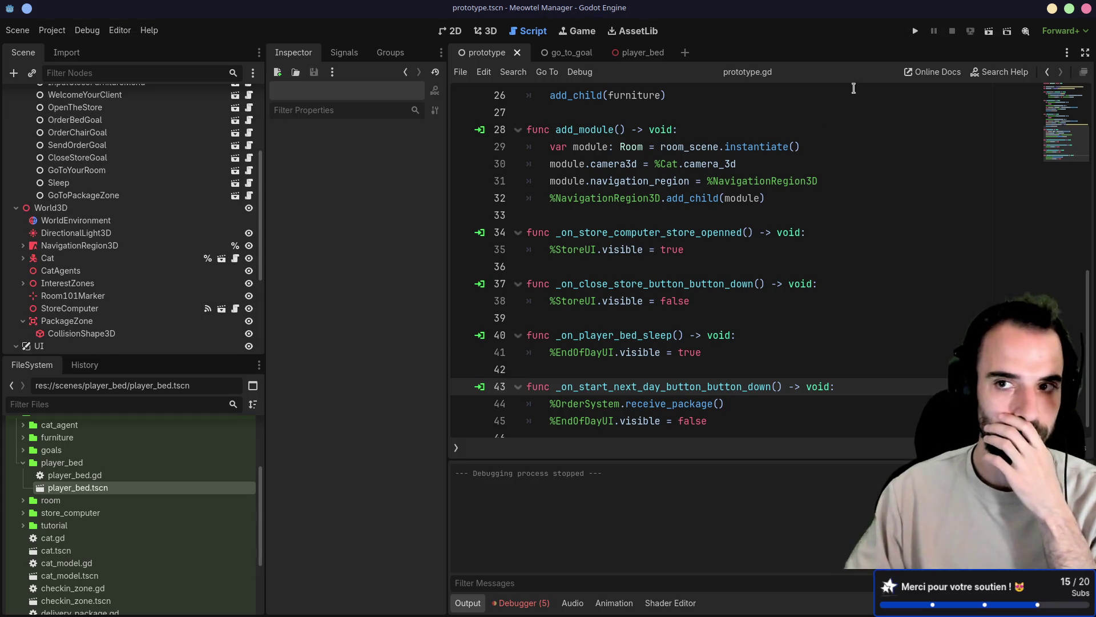
left_click(916, 31)
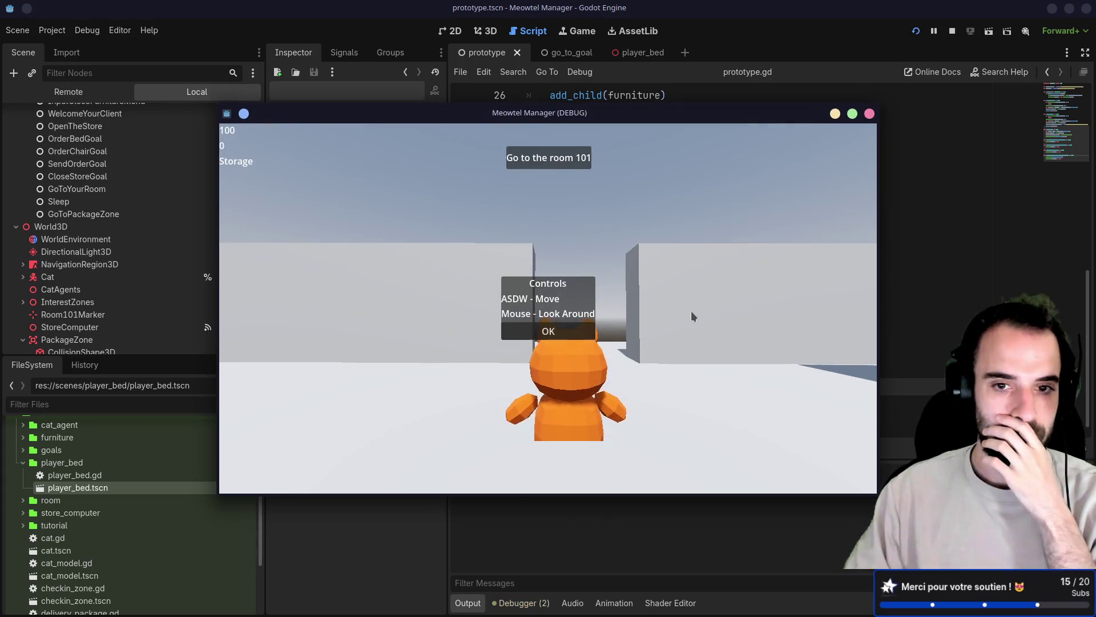
Dismiss the controls popup, send a store order at the computer, close the store and the game window
left_click(548, 330)
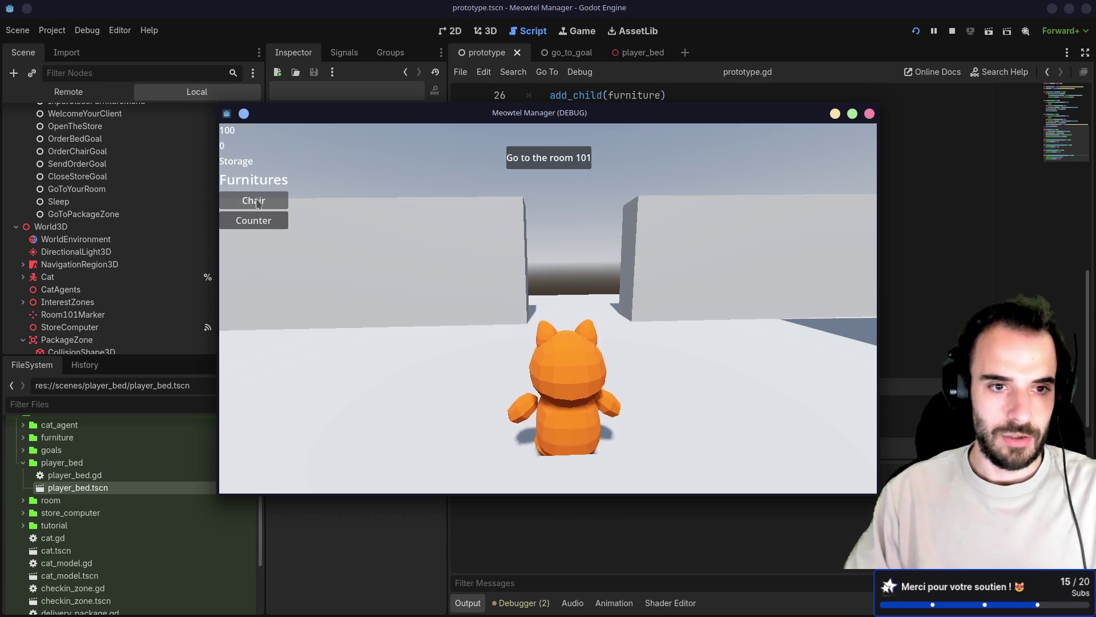
key("w")
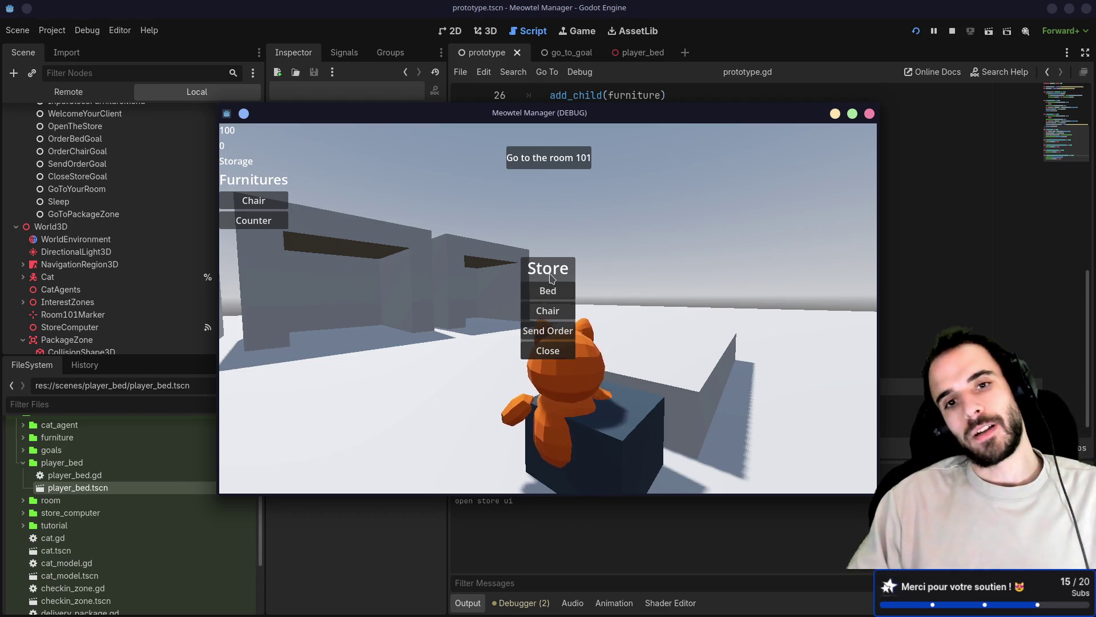
left_click(547, 331)
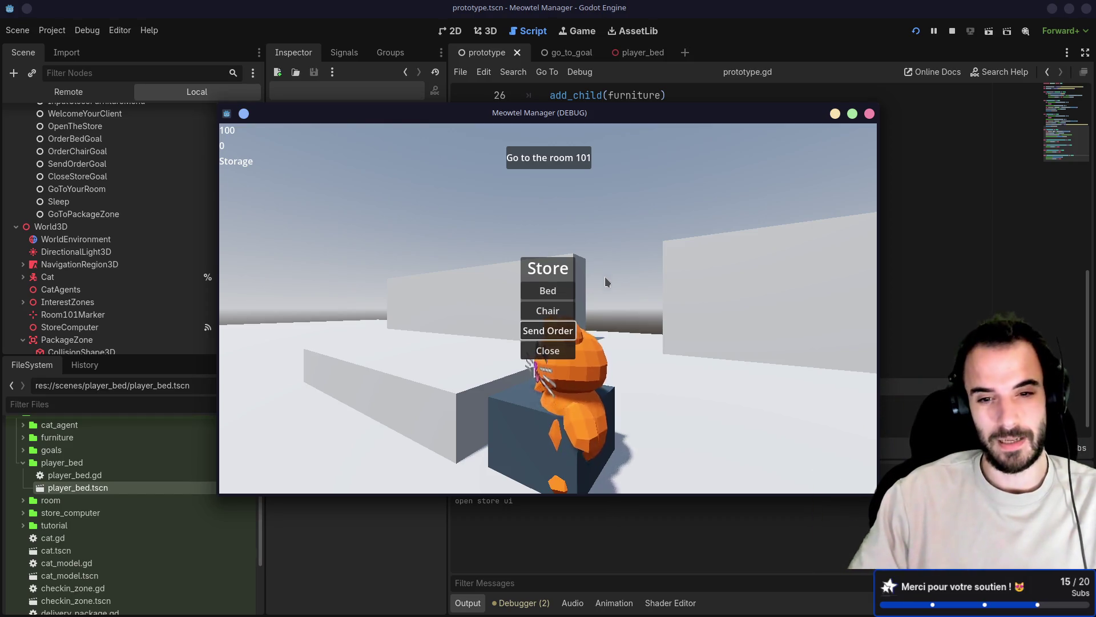
left_click(556, 352)
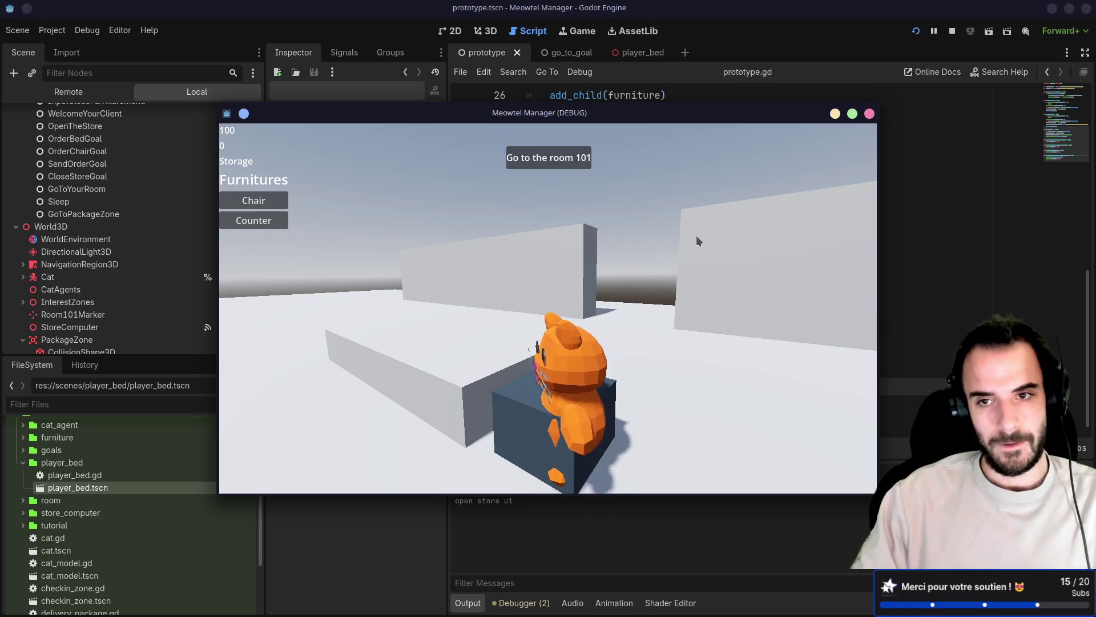
left_click(868, 114)
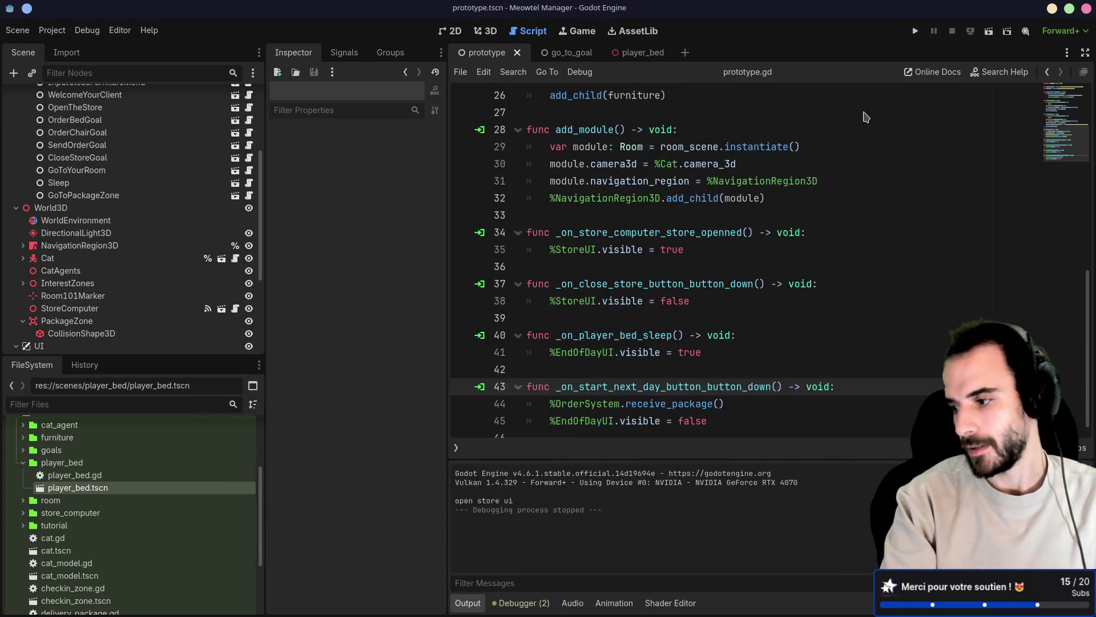
key("alt+Tab")
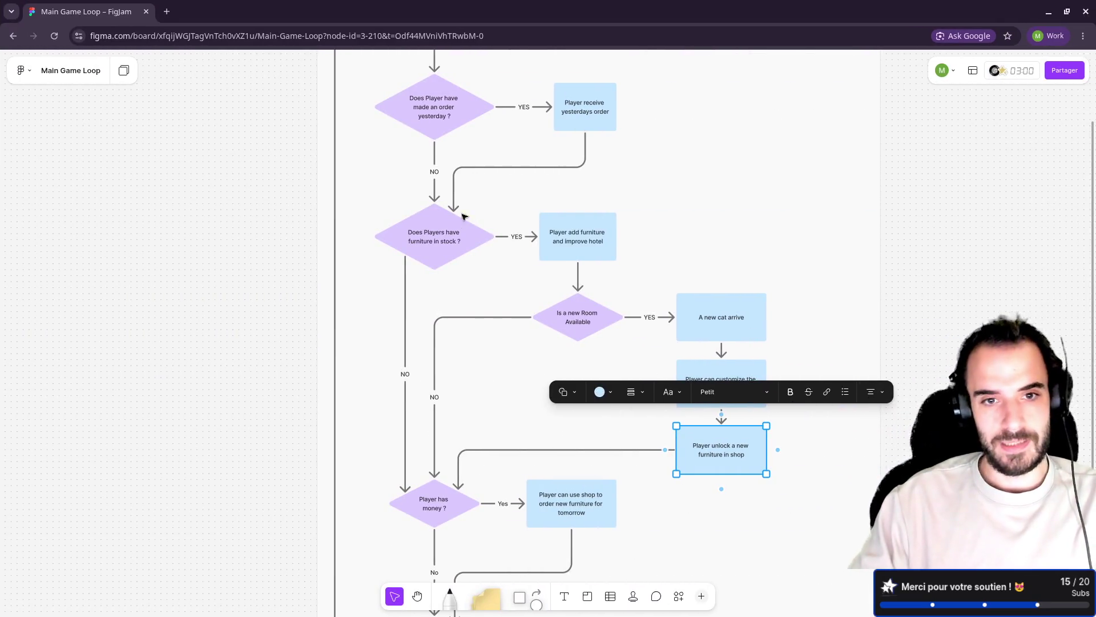
left_click(430, 243)
left_click(563, 237)
key("ctrl+z")
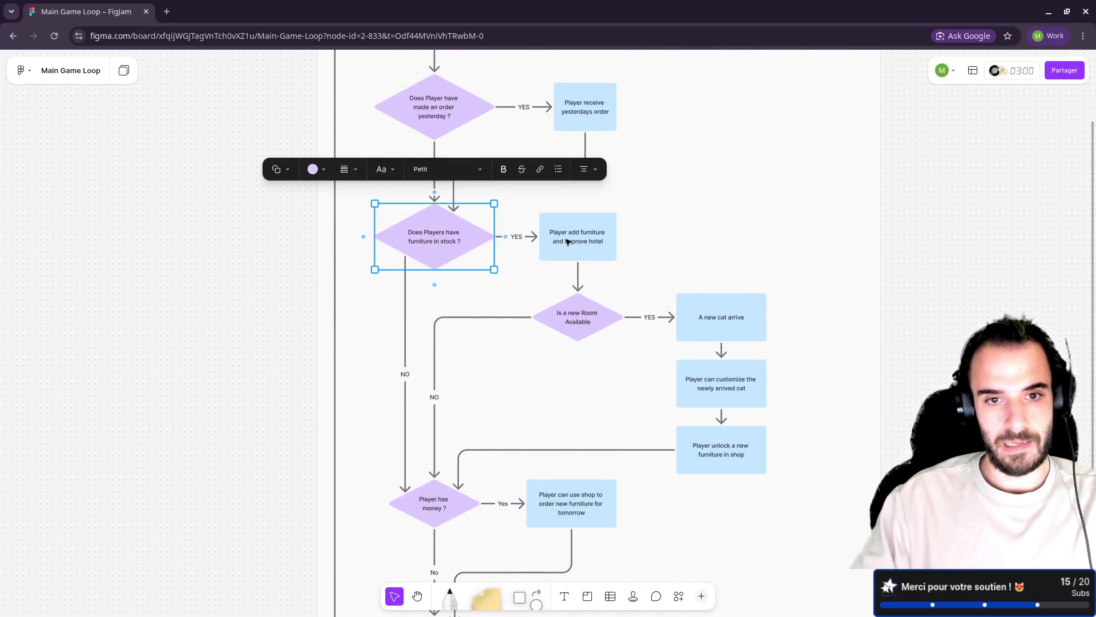
left_click(558, 245)
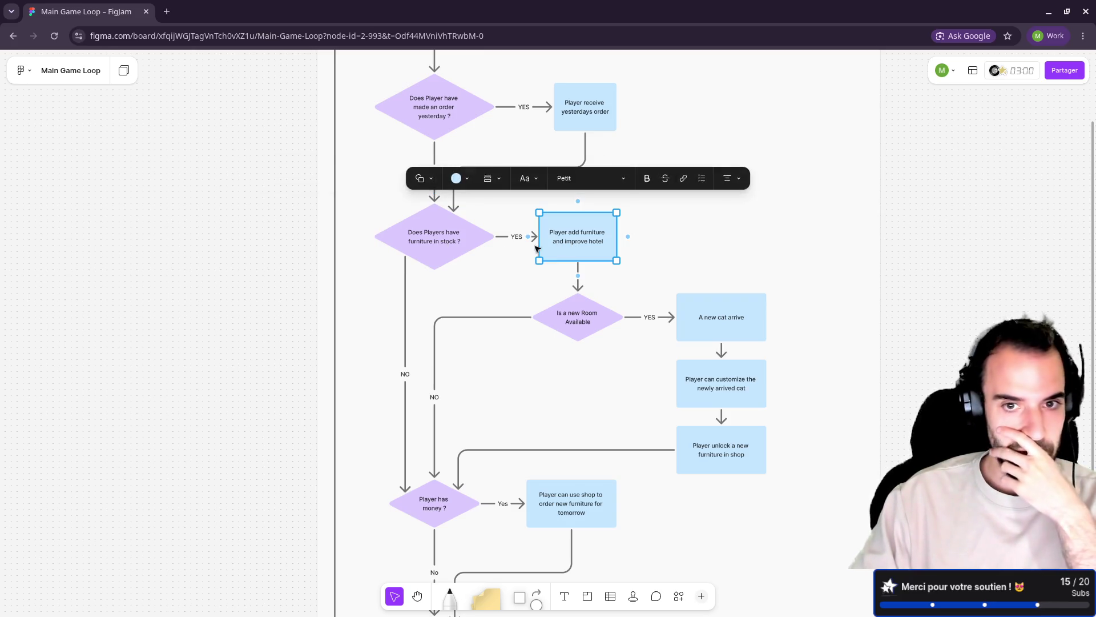
key("ctrl+z")
key("ctrl+shift+z")
key("alt+Tab")
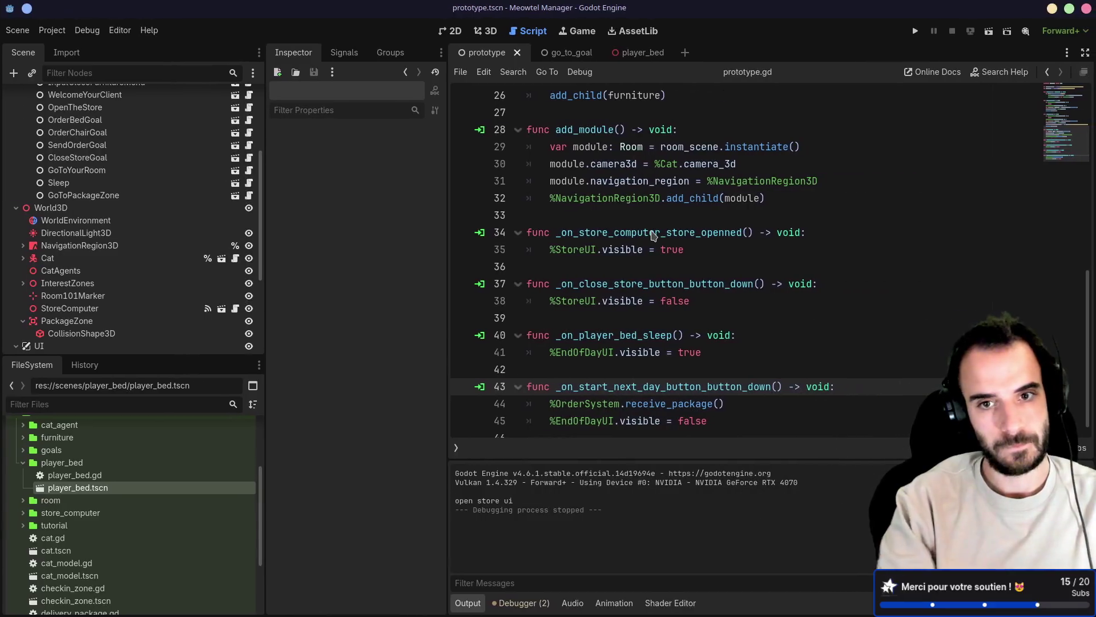
scroll(128, 214, "up", 5)
Collapse GoalsSystem, select the StorageSystem node and open its storage_system.gd script
left_click(23, 172)
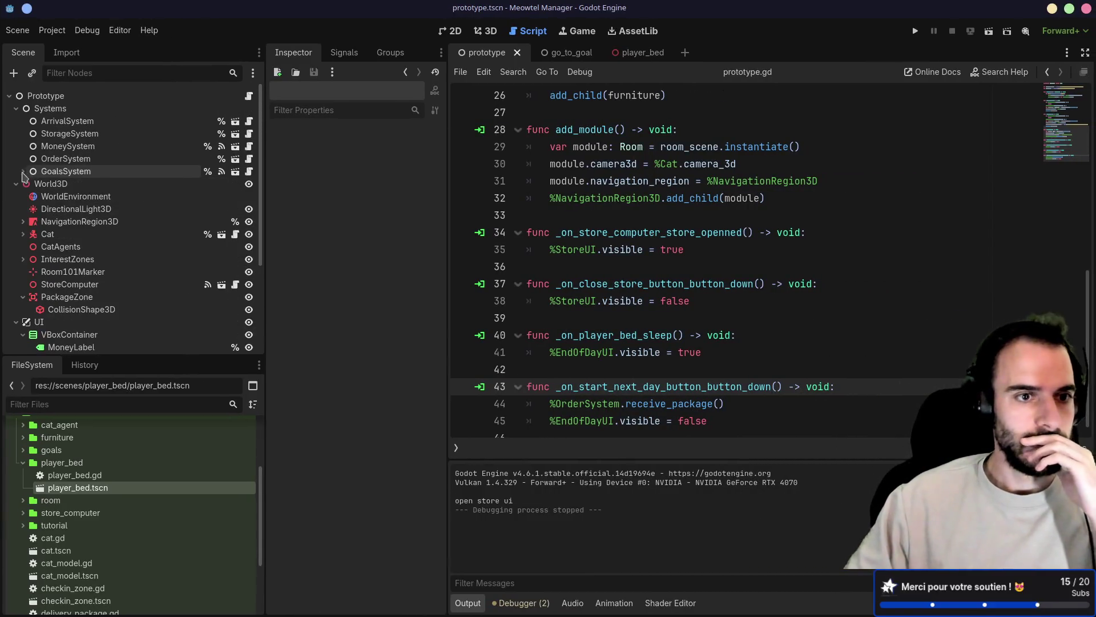
left_click(79, 146)
left_click(129, 134)
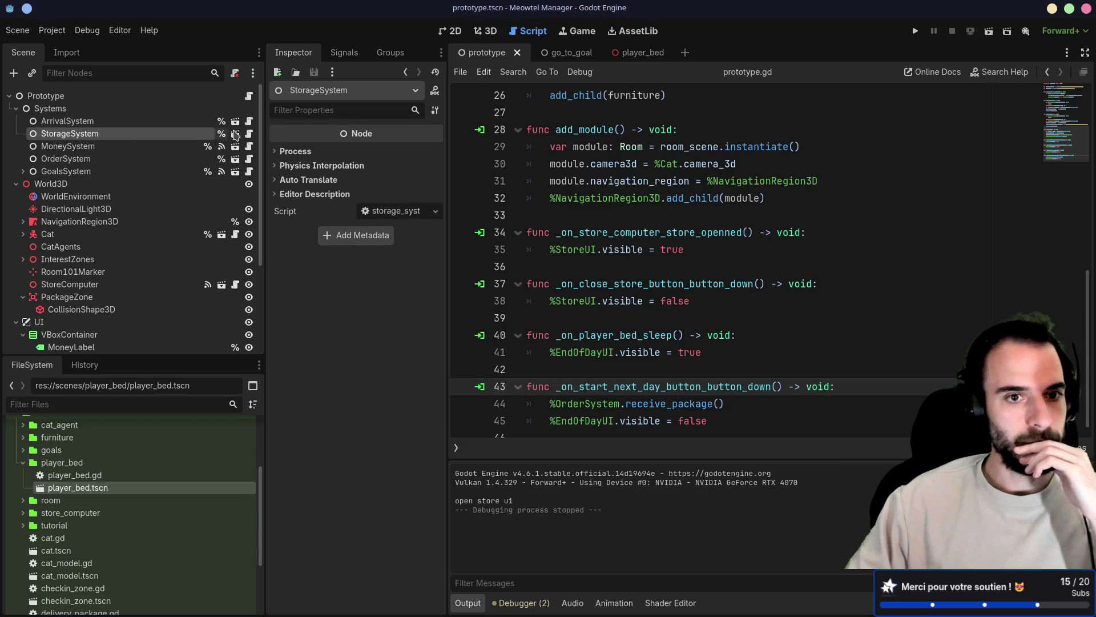
left_click(249, 134)
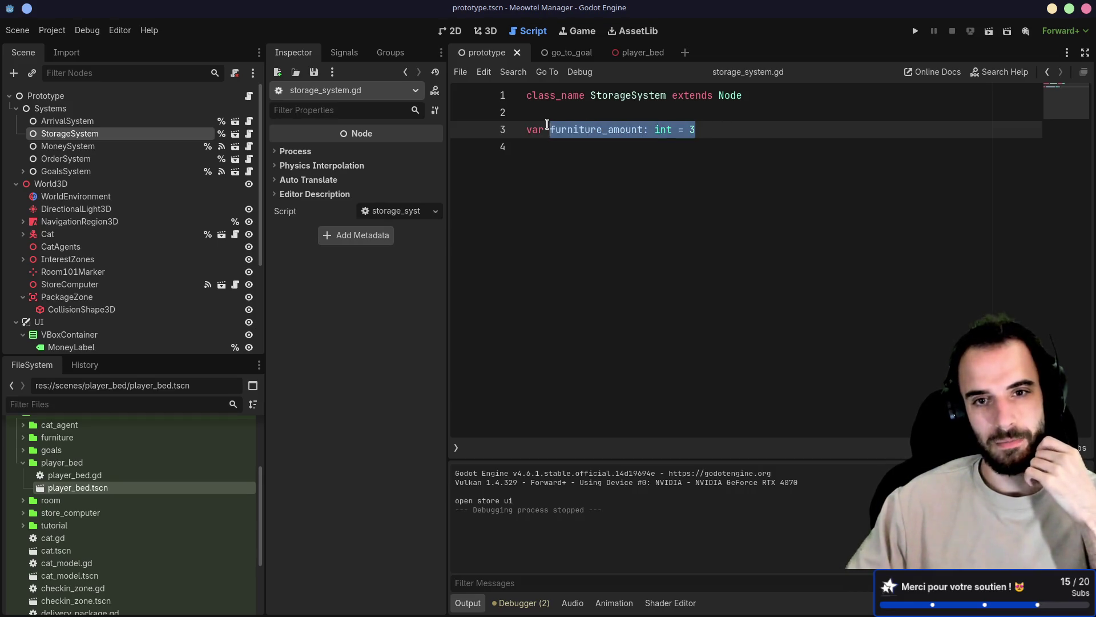
Declare 'var storage: Dictionary[String, int] = {}' below furniture_amount and save
left_click(566, 176)
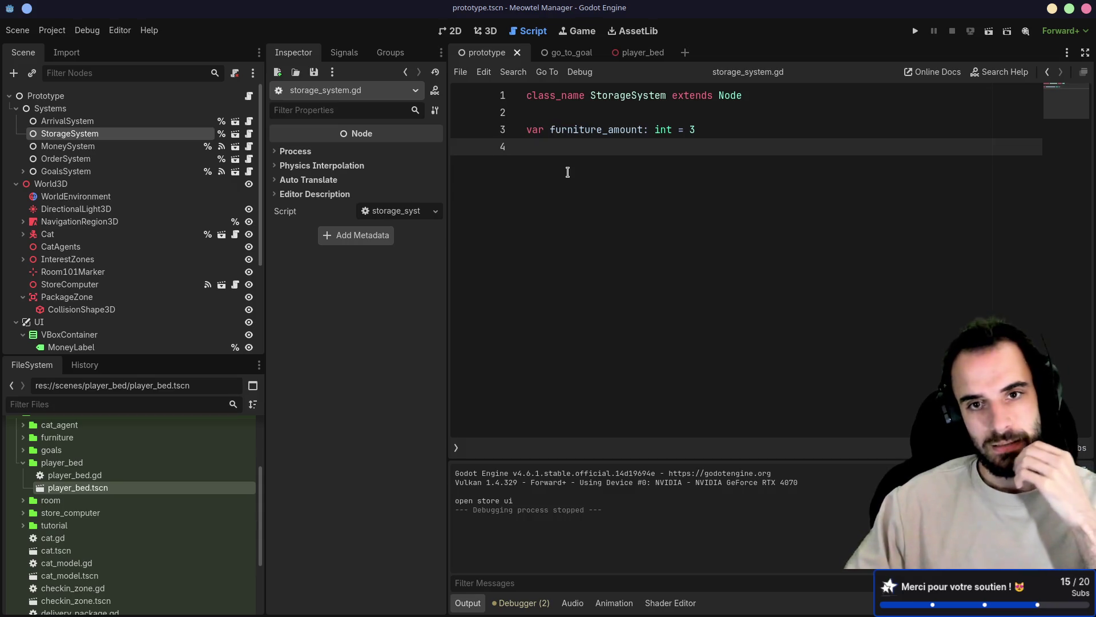
type("var")
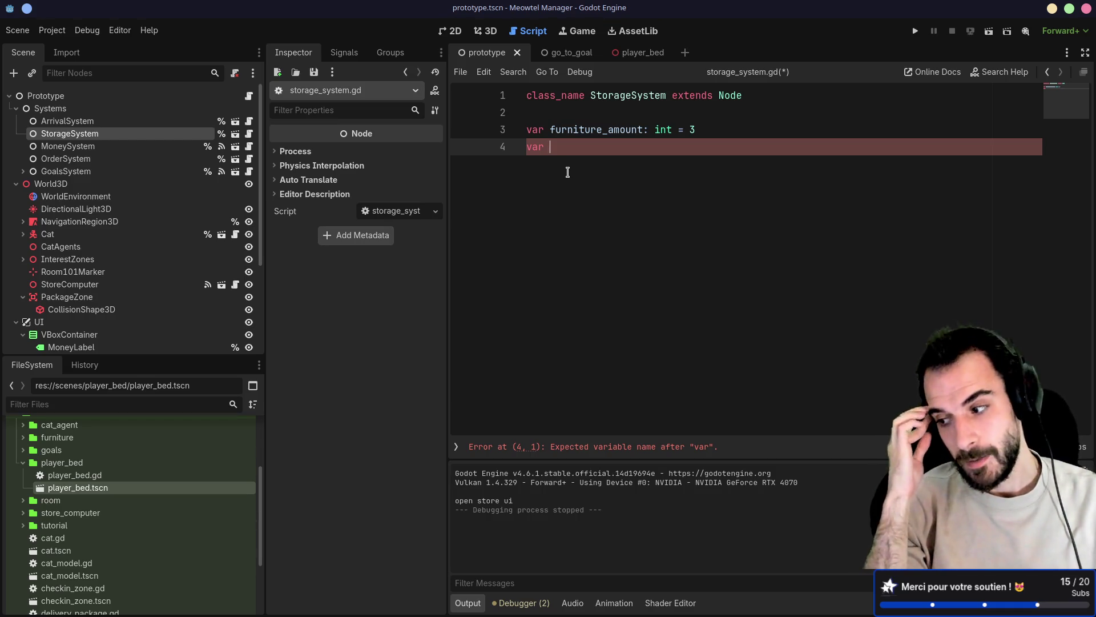
type("fa")
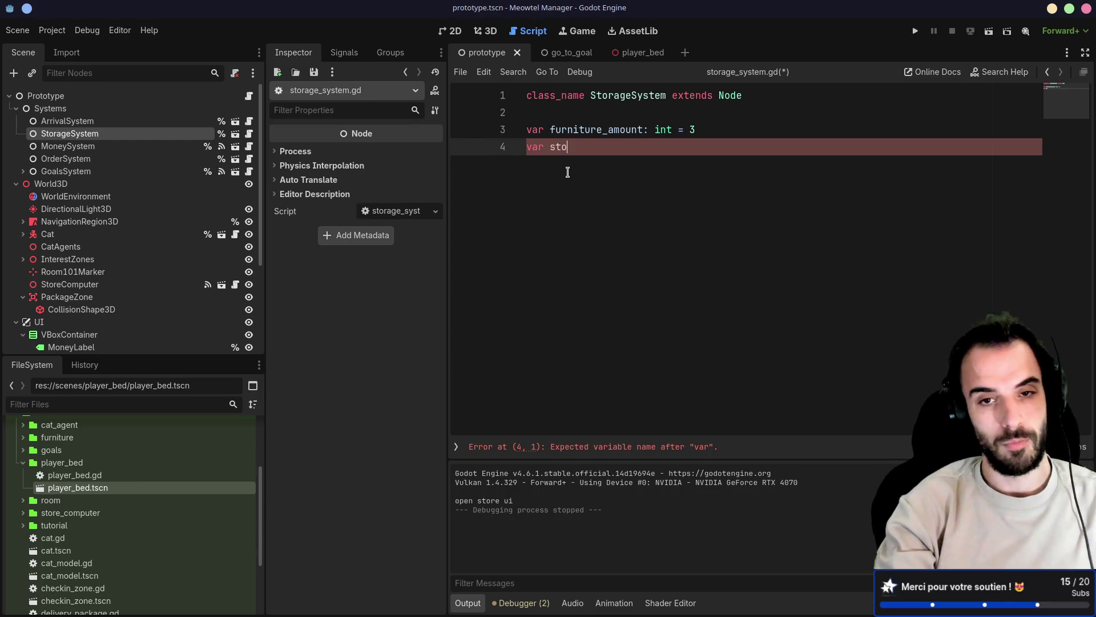
type("rage: Di")
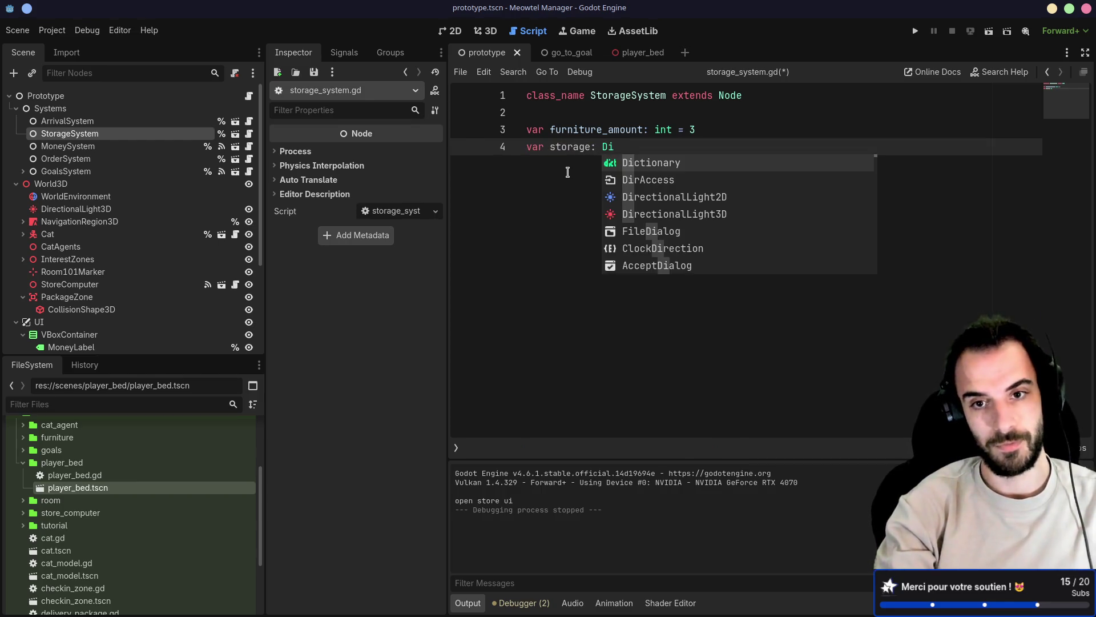
key("Return")
type("[")
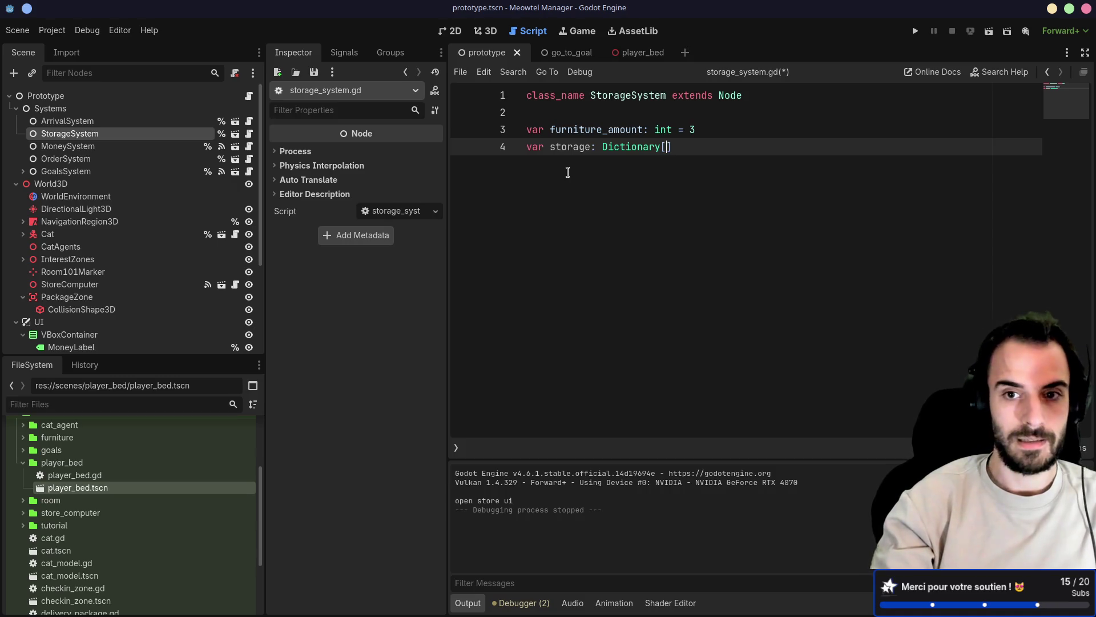
type("String, ")
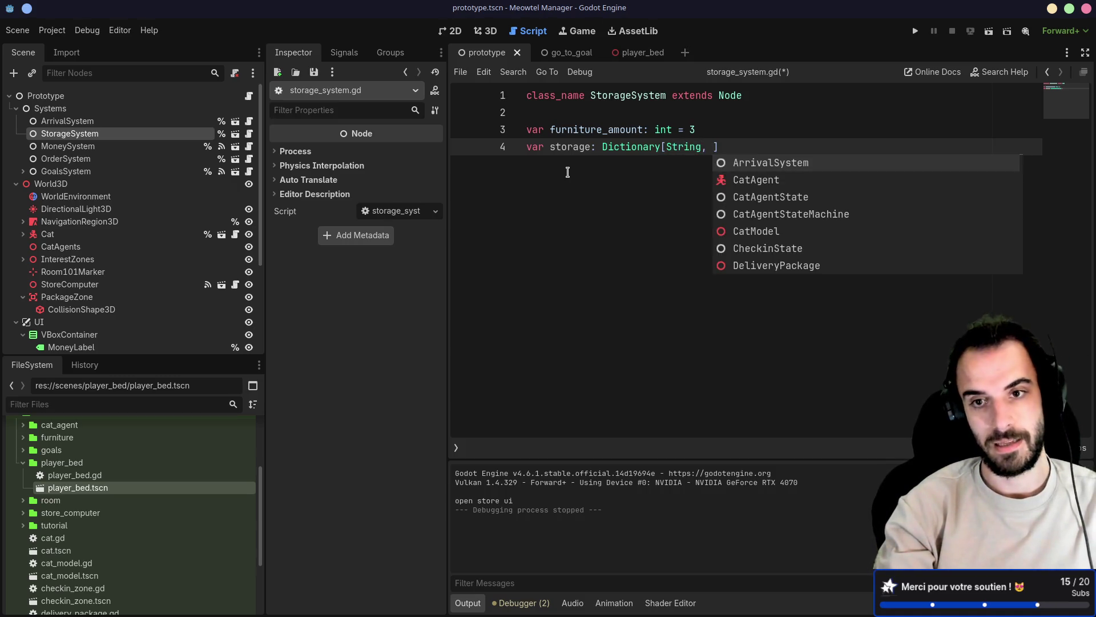
type("int] = ")
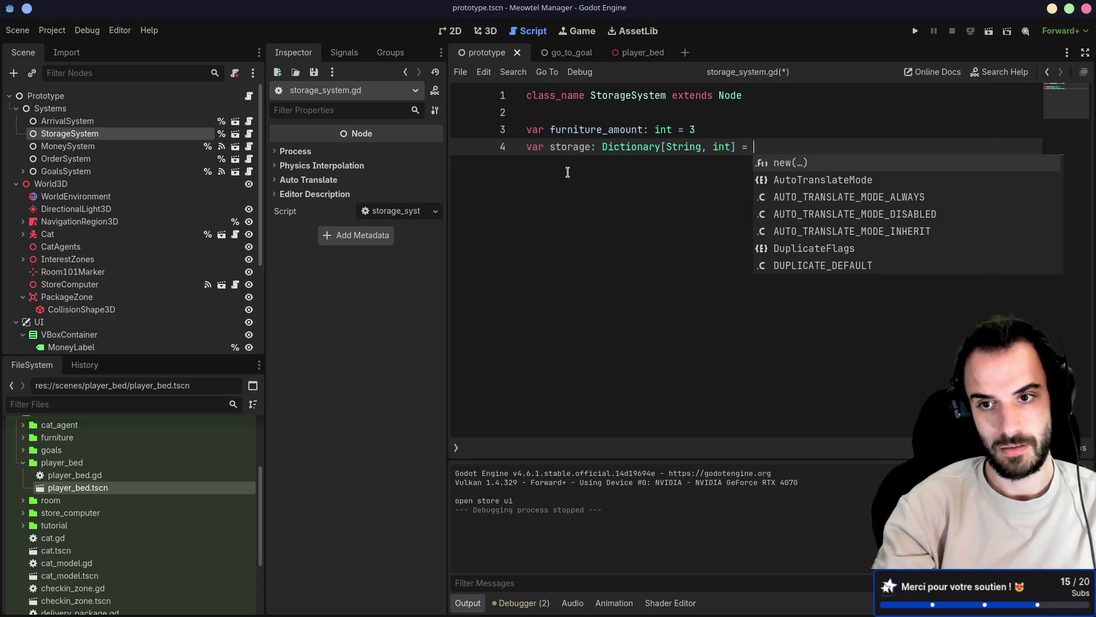
type("{")
key("ctrl+s")
key("Up")
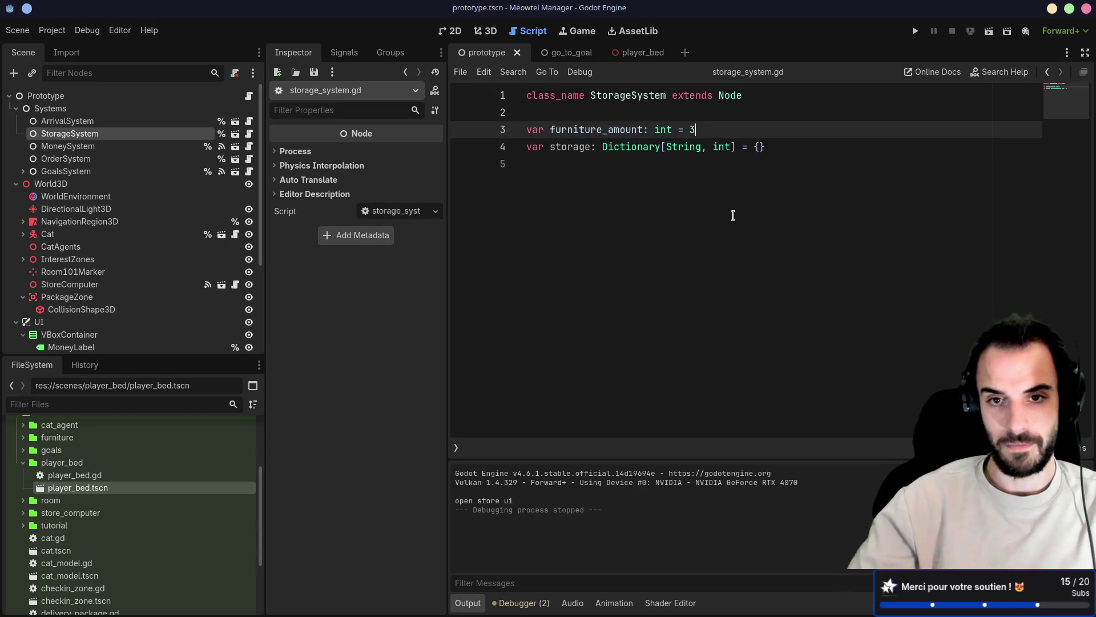
key("Down")
key("Down")
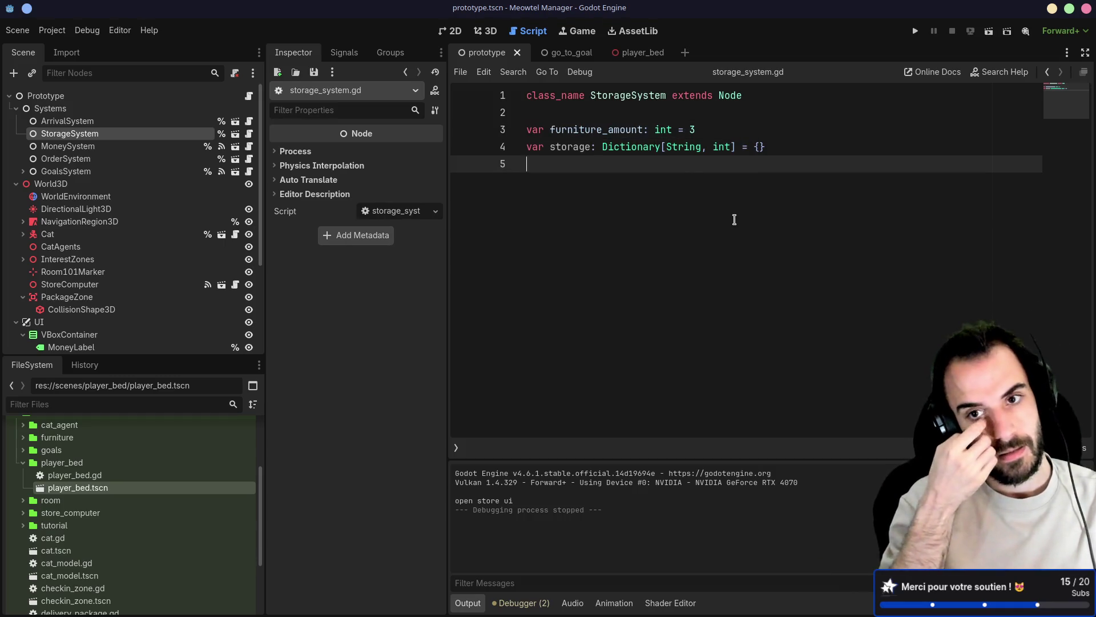
Fill the storage dictionary with "chair": 1 and "bed": 1 on separate lines and save
left_click(761, 147)
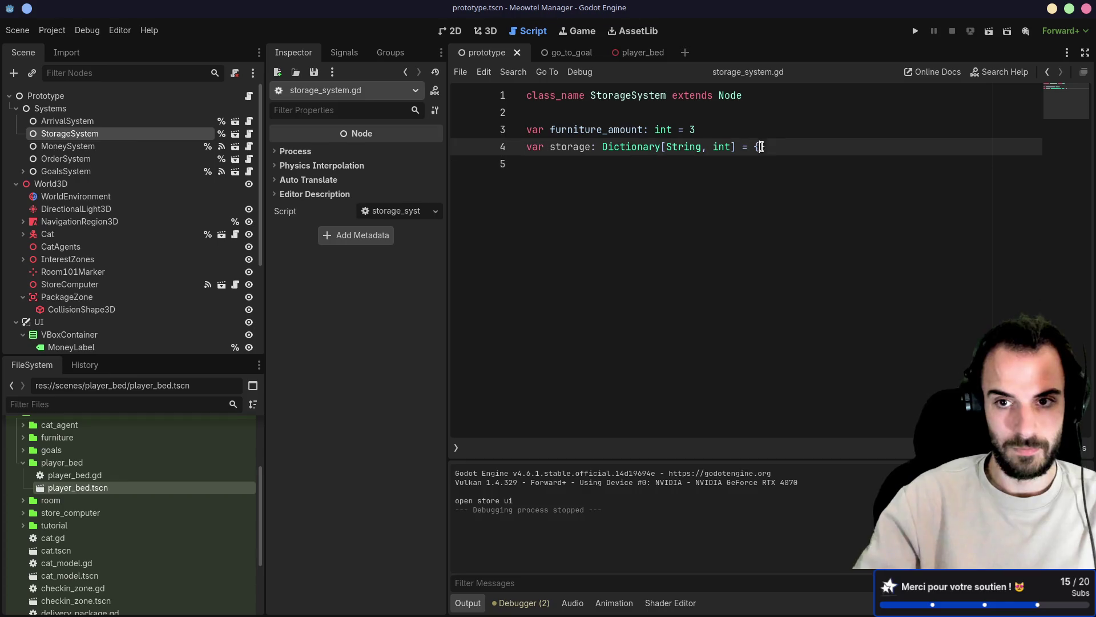
key("Return")
type("\"chair\": 1")
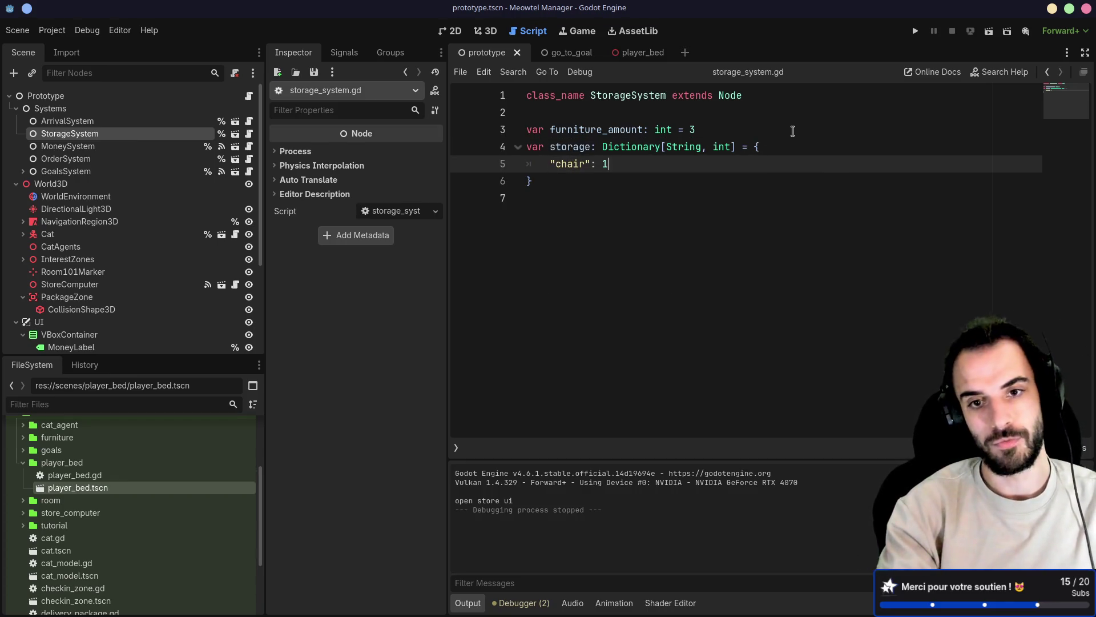
key("Return")
type("\"bed\": 1,")
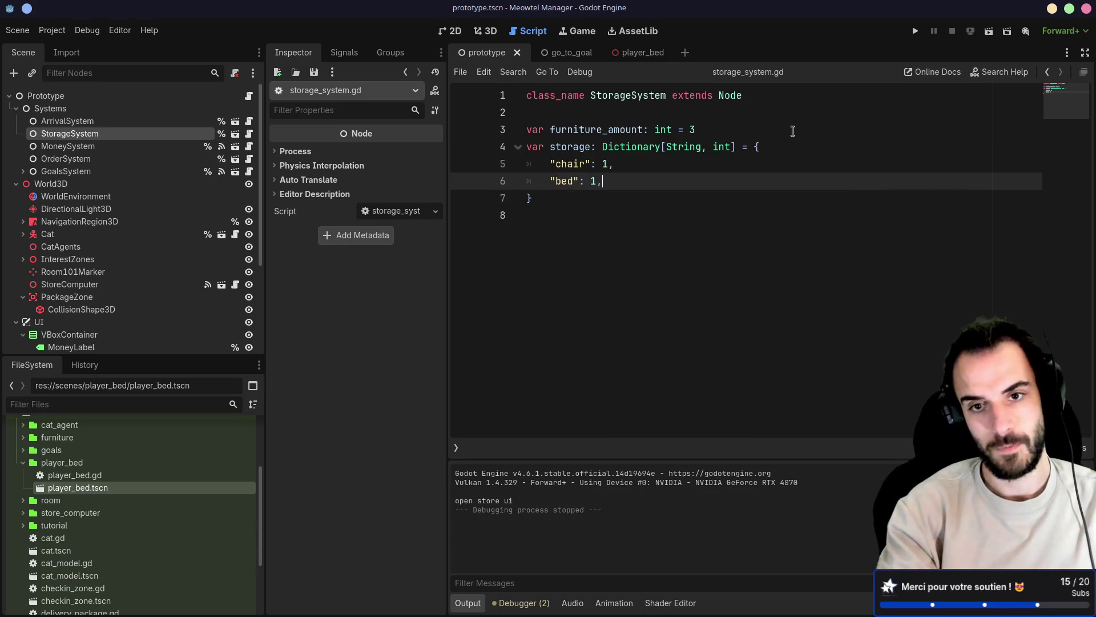
key("ctrl+s")
mouse_move(645, 185)
left_mouse_down()
mouse_move(586, 130)
mouse_move(701, 129)
left_mouse_up()
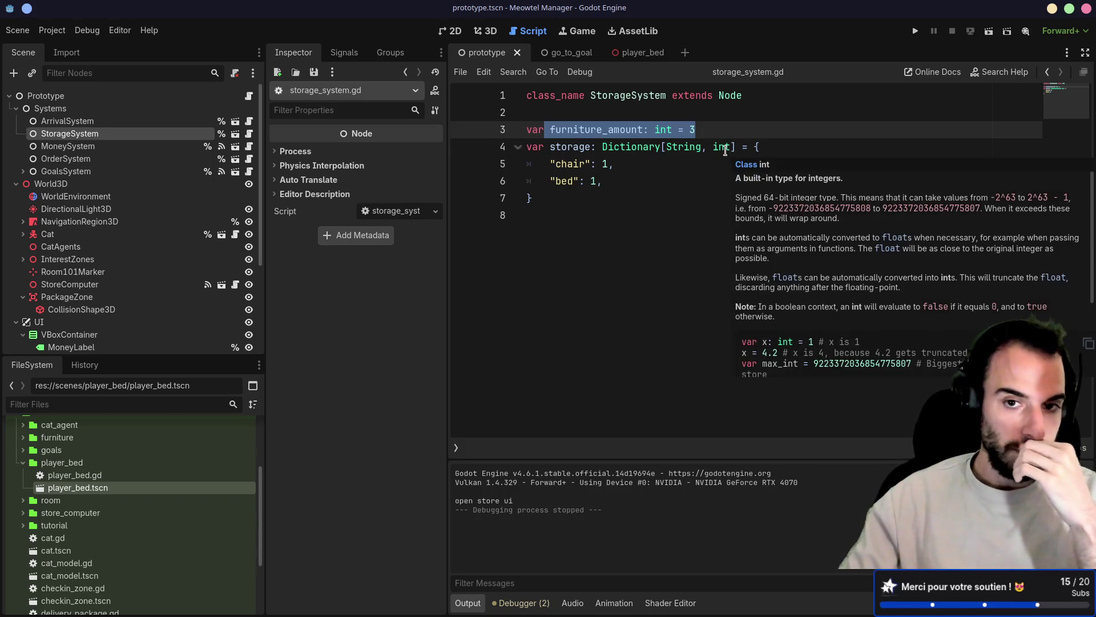
left_click(565, 196)
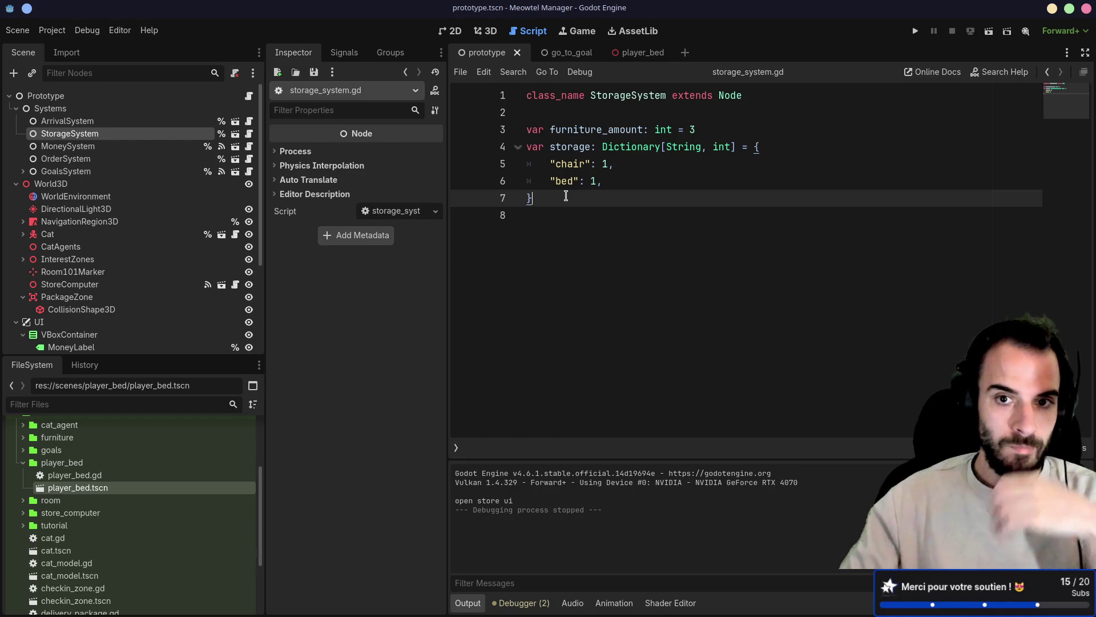
Add a can_place_item function below the dictionary and strip the mistaken braces from its body
key("Return")
key("BackSpace")
key("Down")
key("Return")
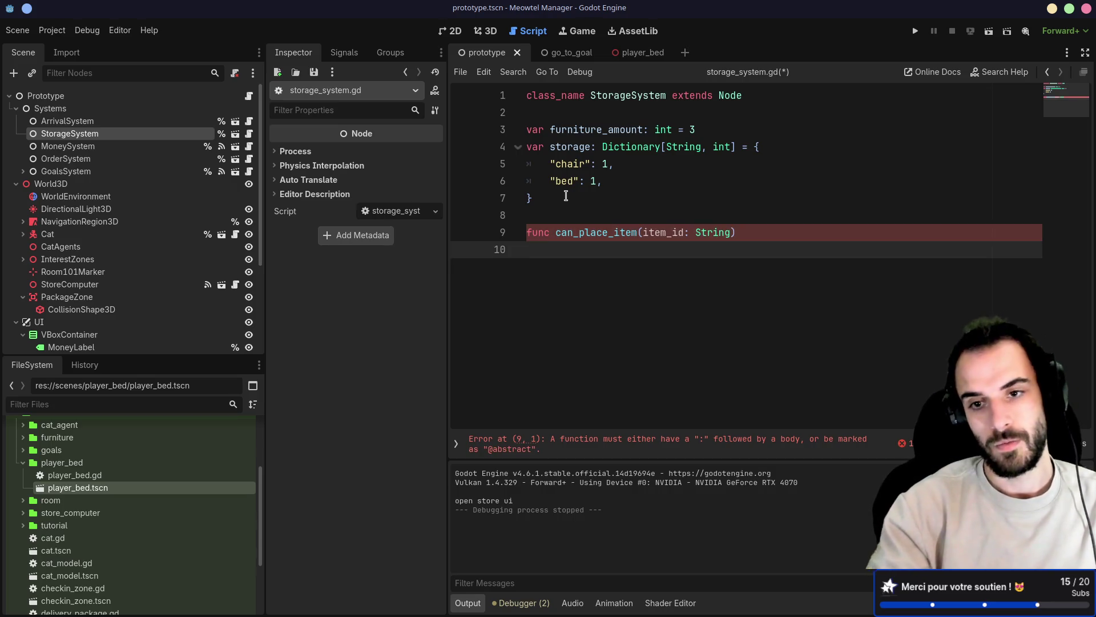
type(" ->")
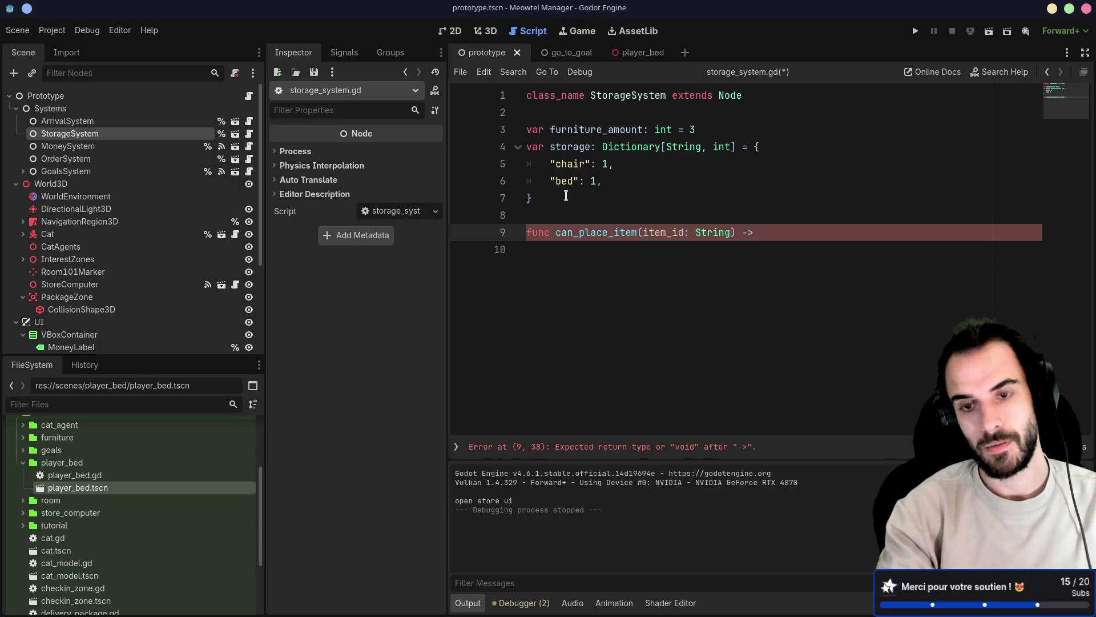
type(" {")
key("Return")
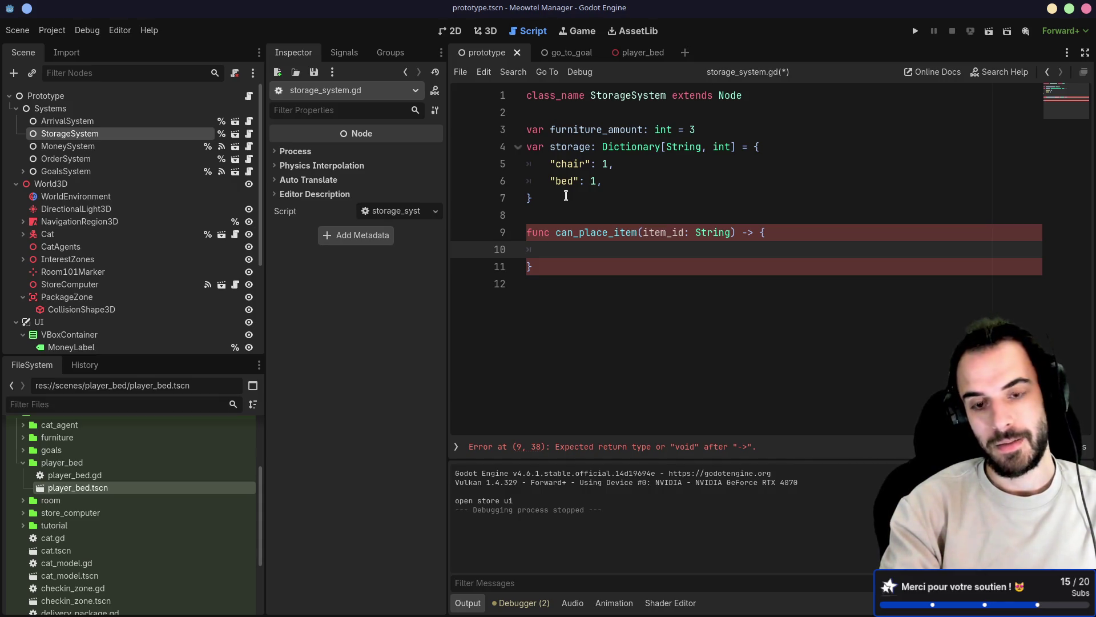
type("if")
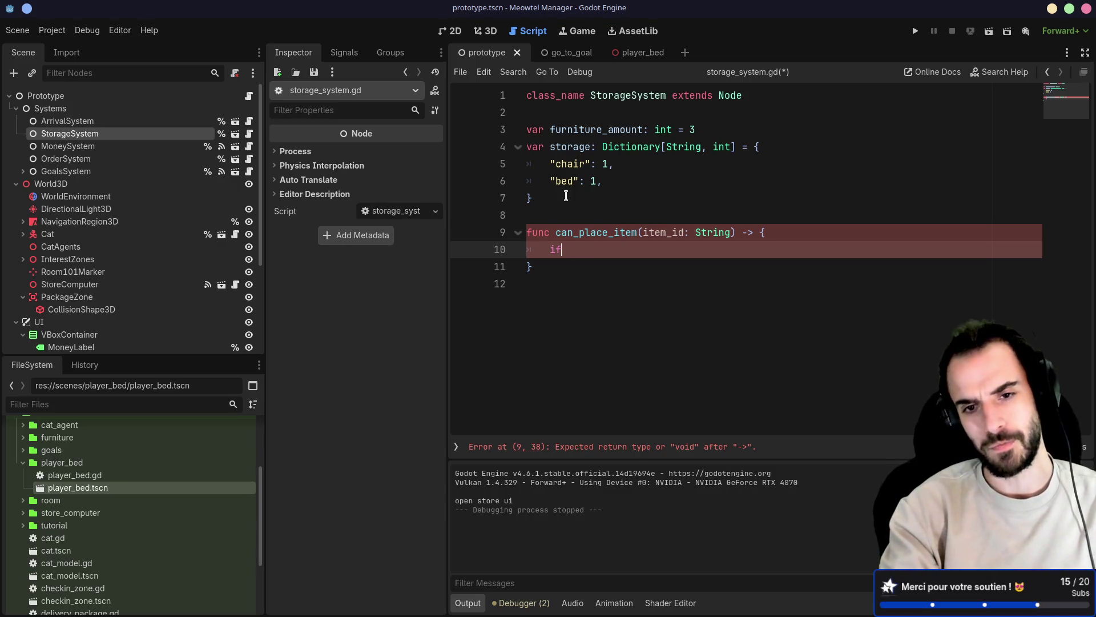
key("BackSpace")
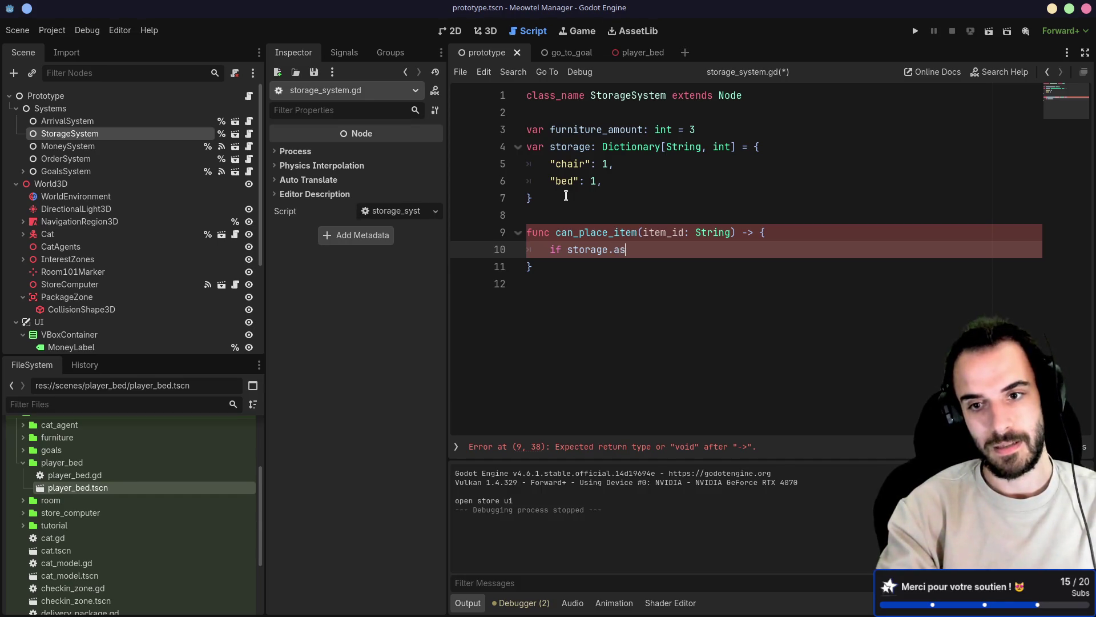
left_click(571, 266)
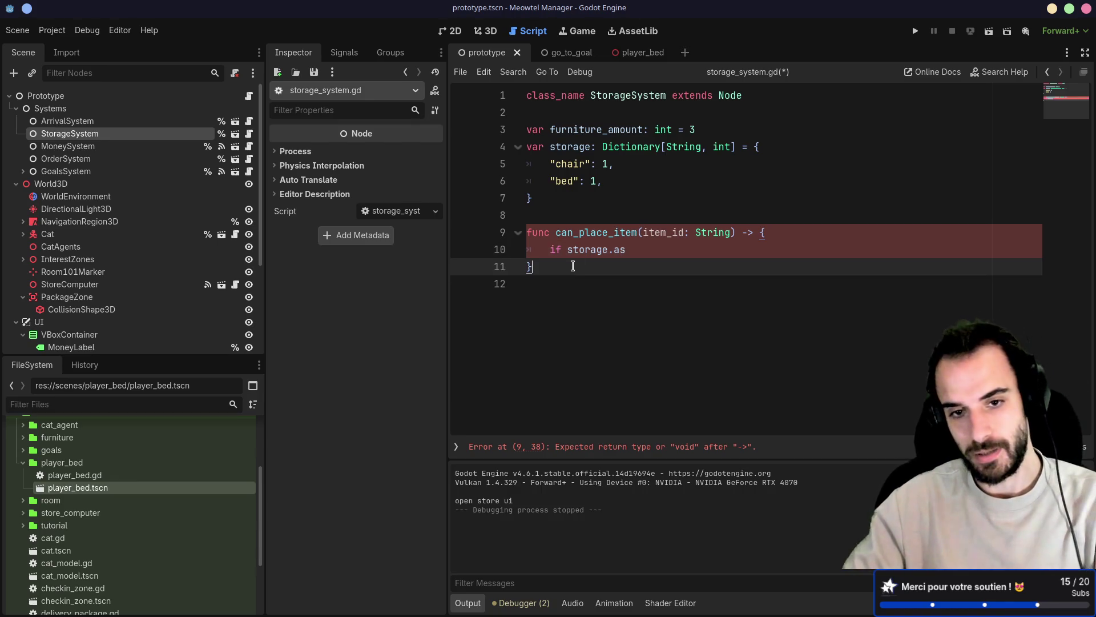
key("BackSpace")
left_click(786, 231)
key("BackSpace")
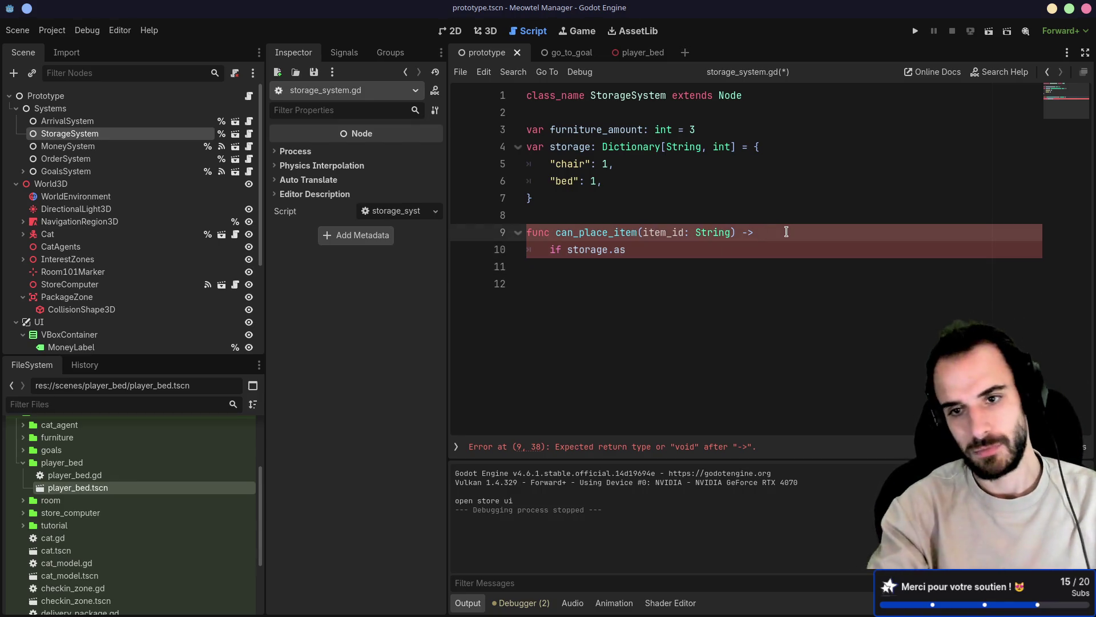
type(" void:")
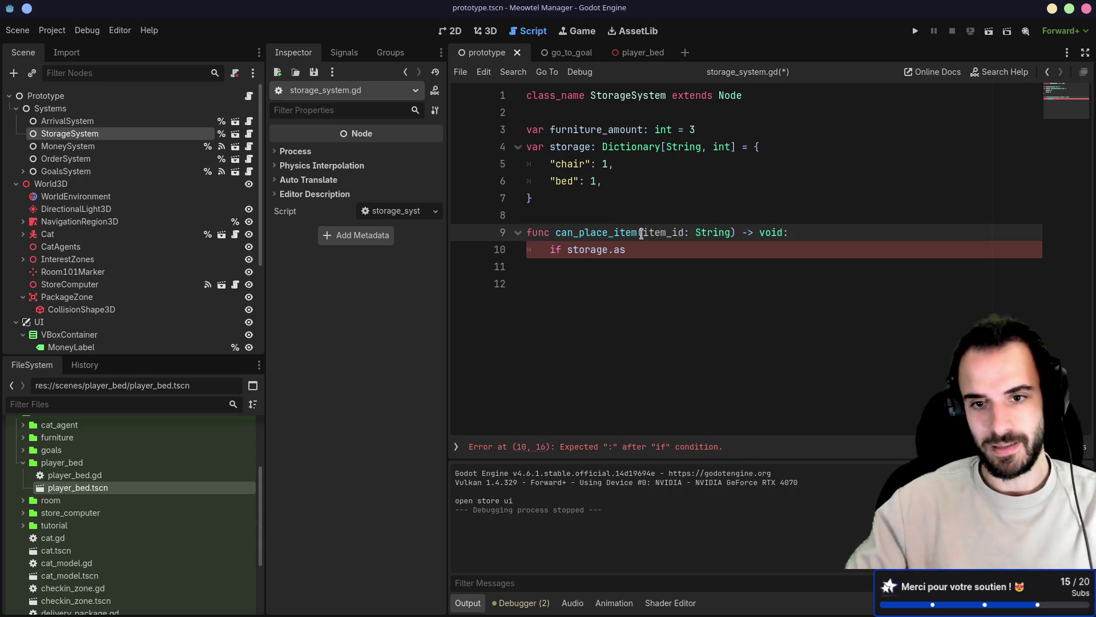
Make the body return whether storage has item_id with more than zero, and save
left_click(648, 249)
key("BackSpace")
key("BackSpace")
type("has")
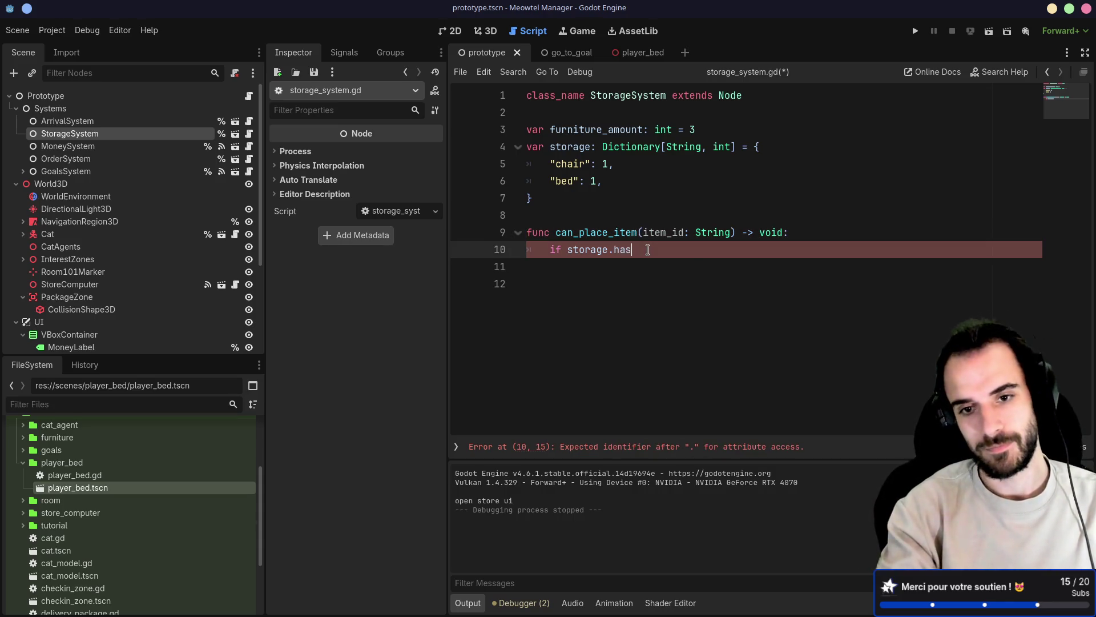
key("Return")
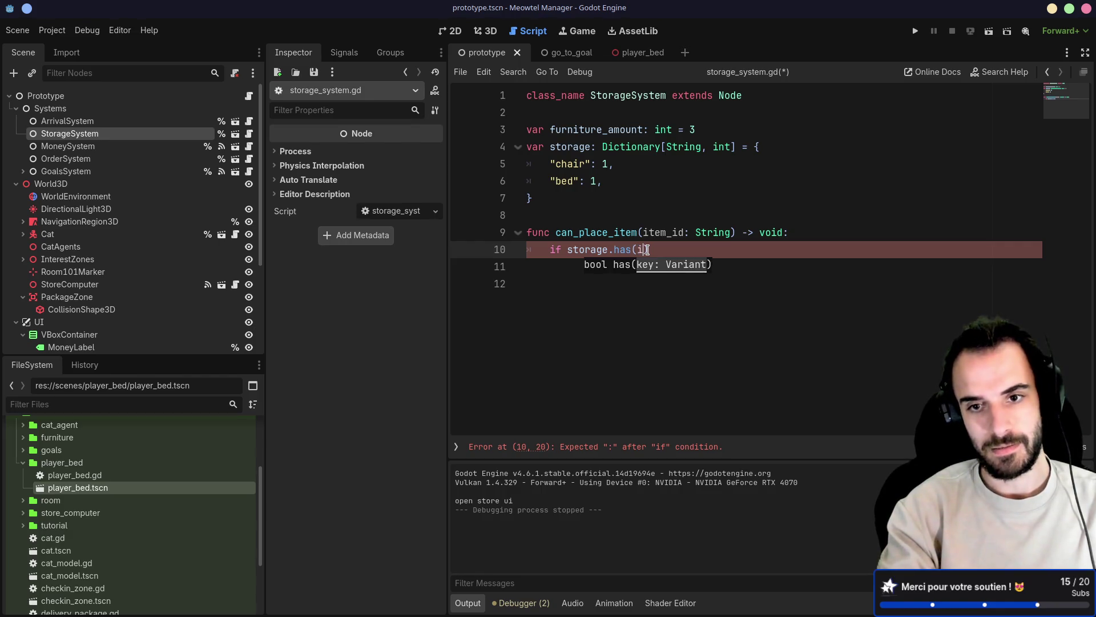
type("i")
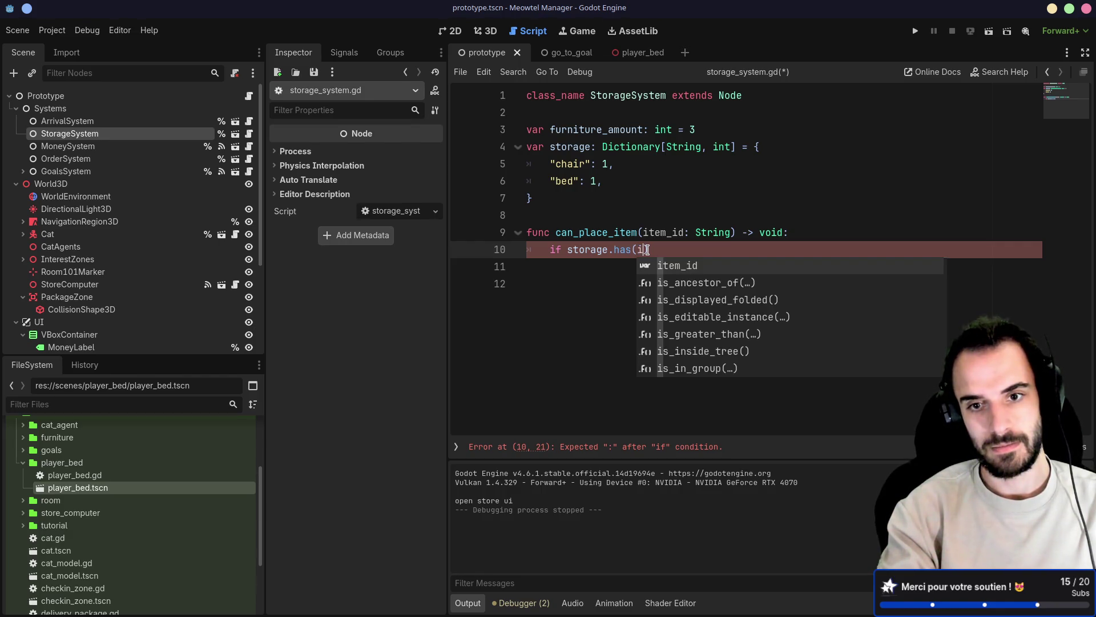
key("BackSpace")
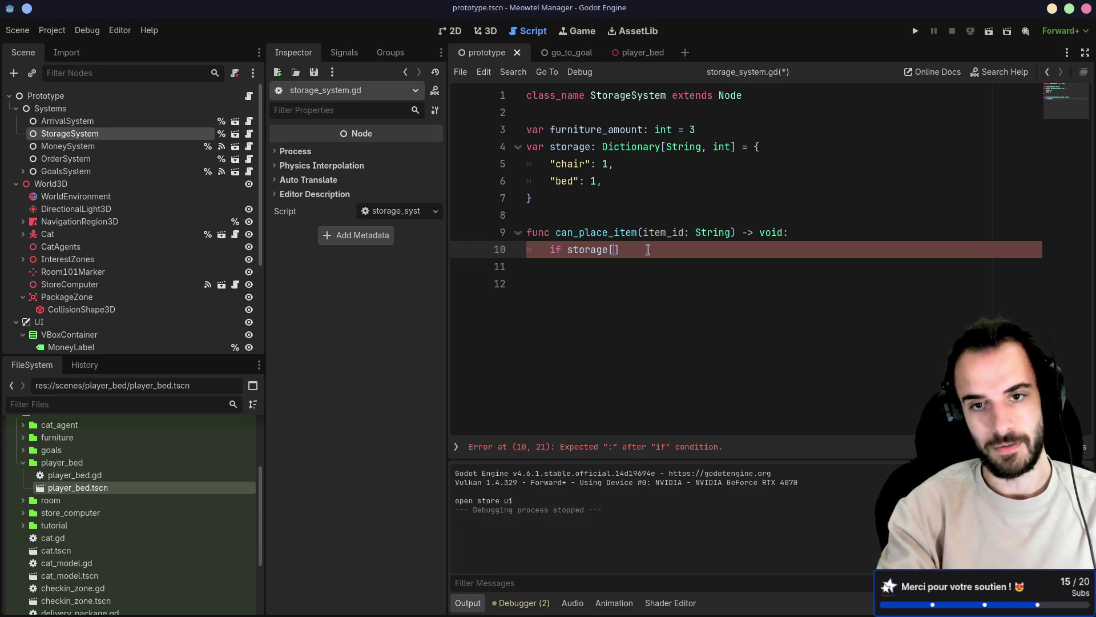
type("ite")
key("Return")
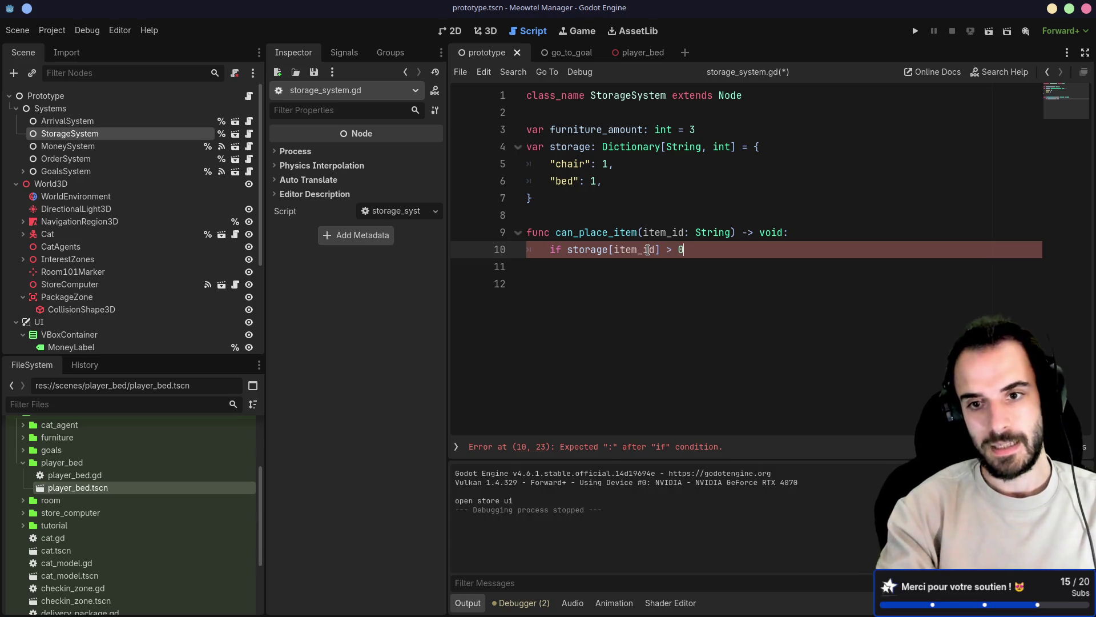
left_click(567, 249)
key("BackSpace")
key("BackSpace")
key("BackSpace")
type("return")
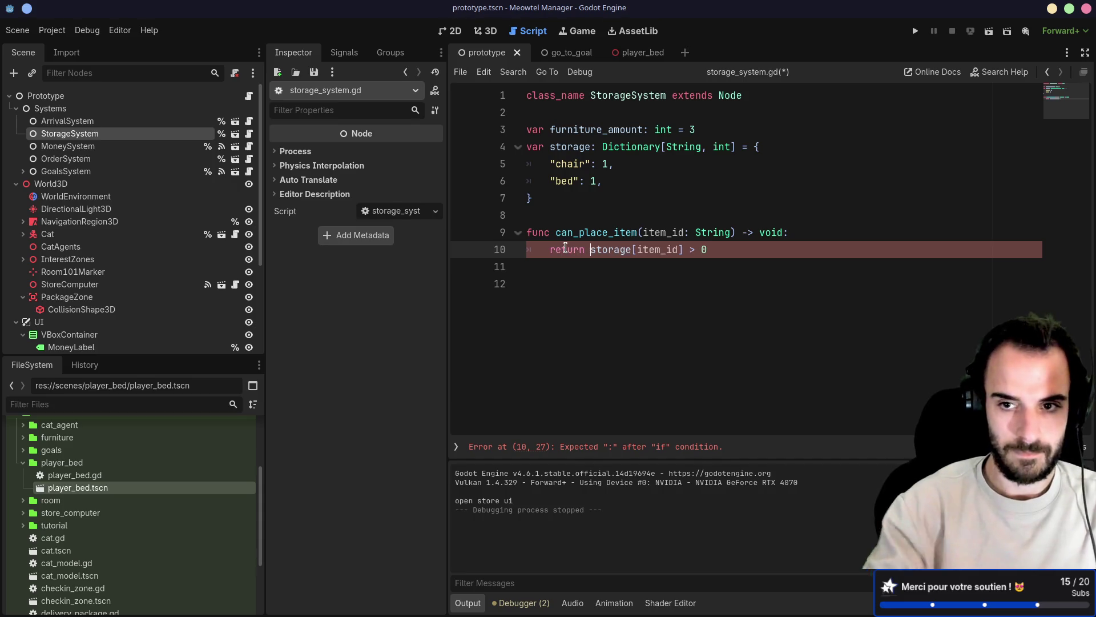
key("ctrl+s")
Change can_place_item's return type from void to bool, add a trailing line and save
double_click(771, 232)
type("b")
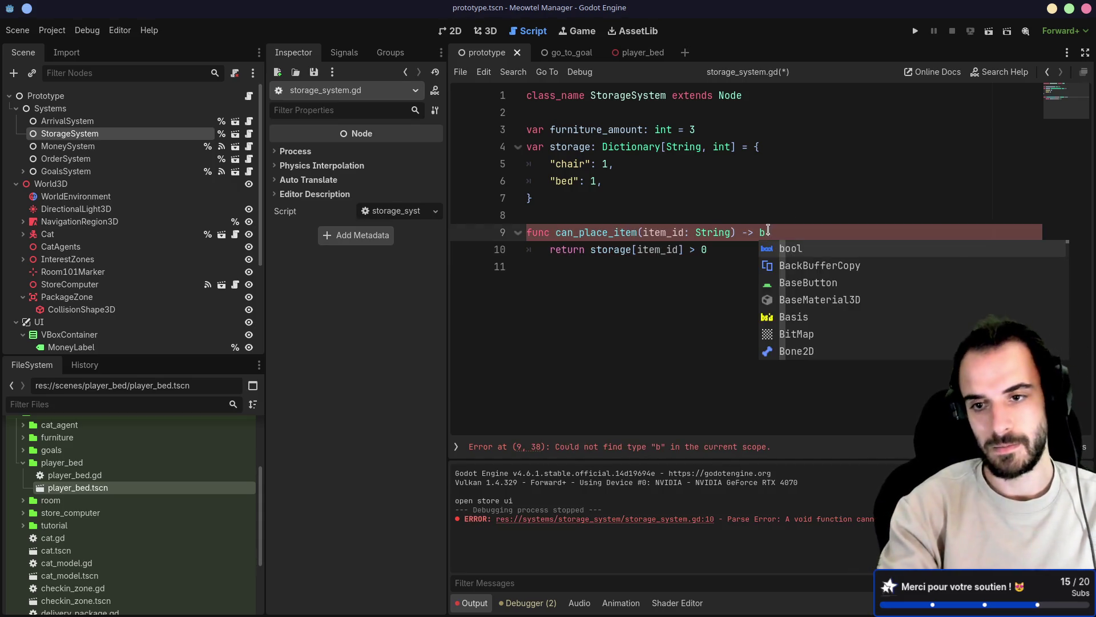
type("ool:")
left_click(685, 163)
left_click(602, 266)
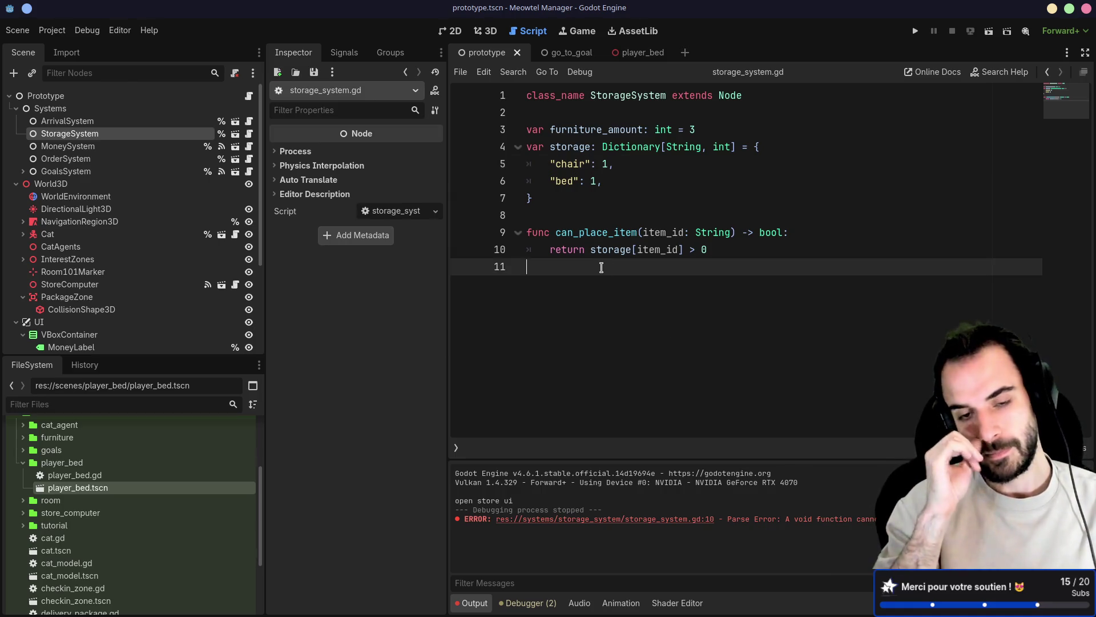
key("Return")
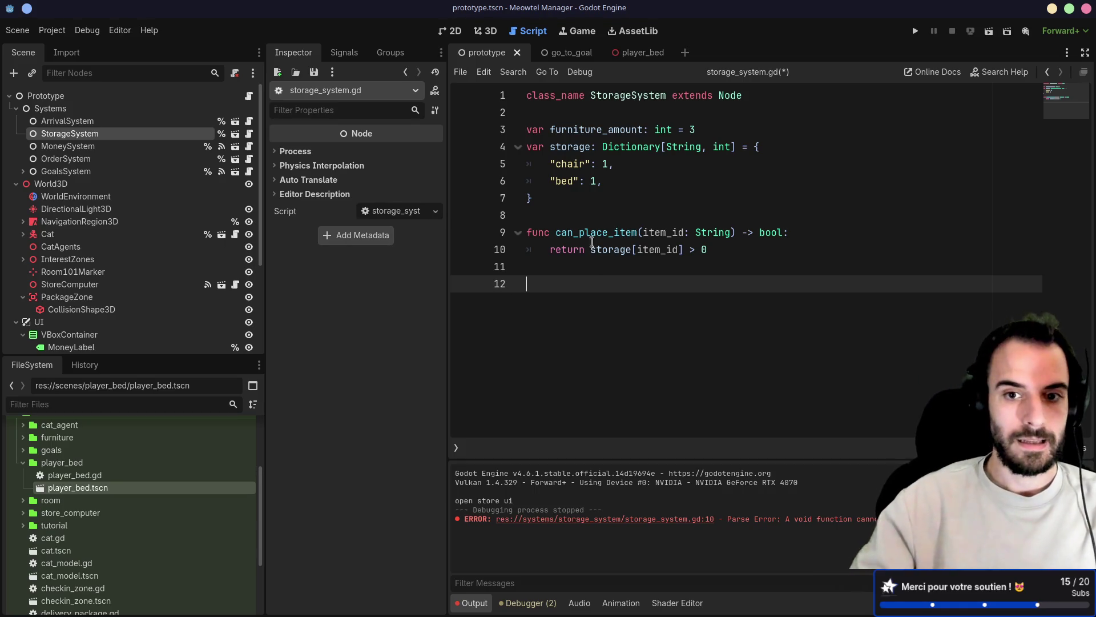
key("ctrl+s")
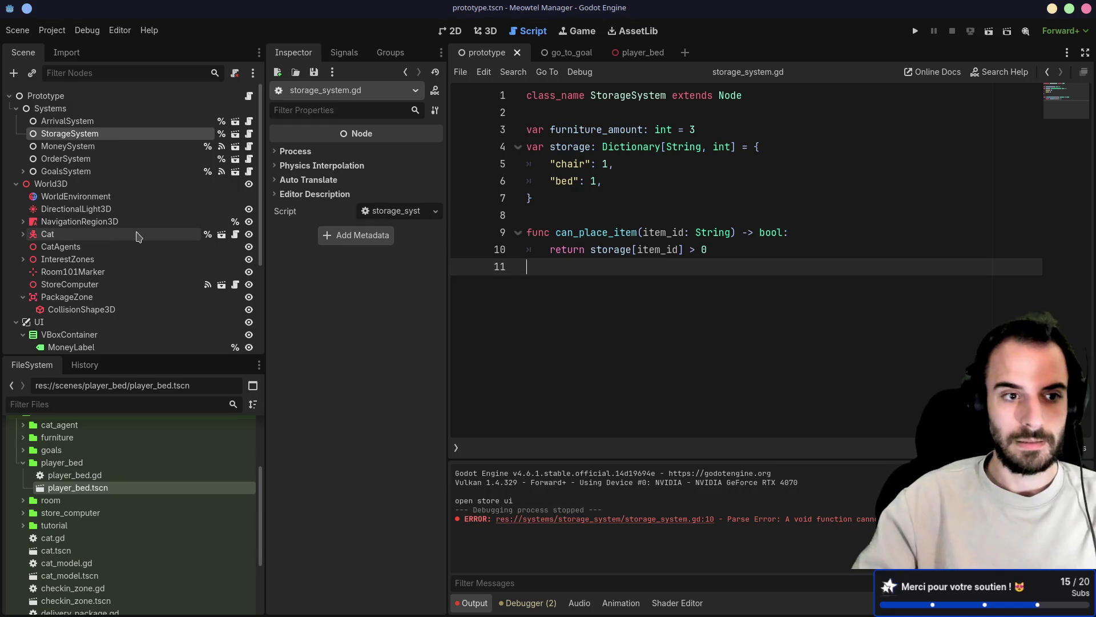
scroll(133, 248, "down", 5)
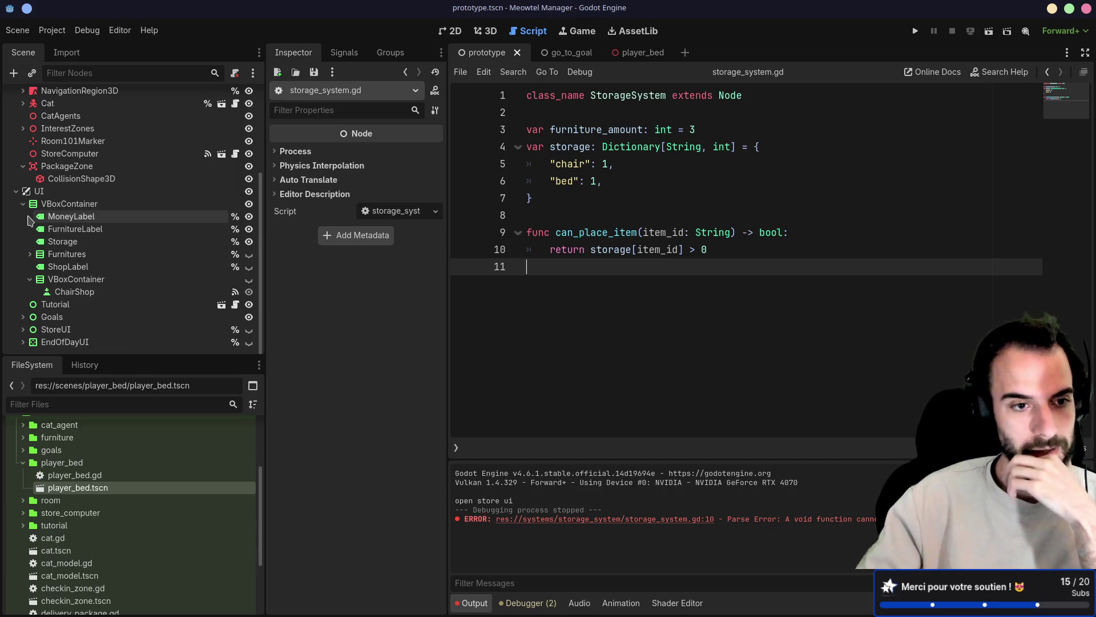
Expand the Furnitures node to show its children
left_click(29, 255)
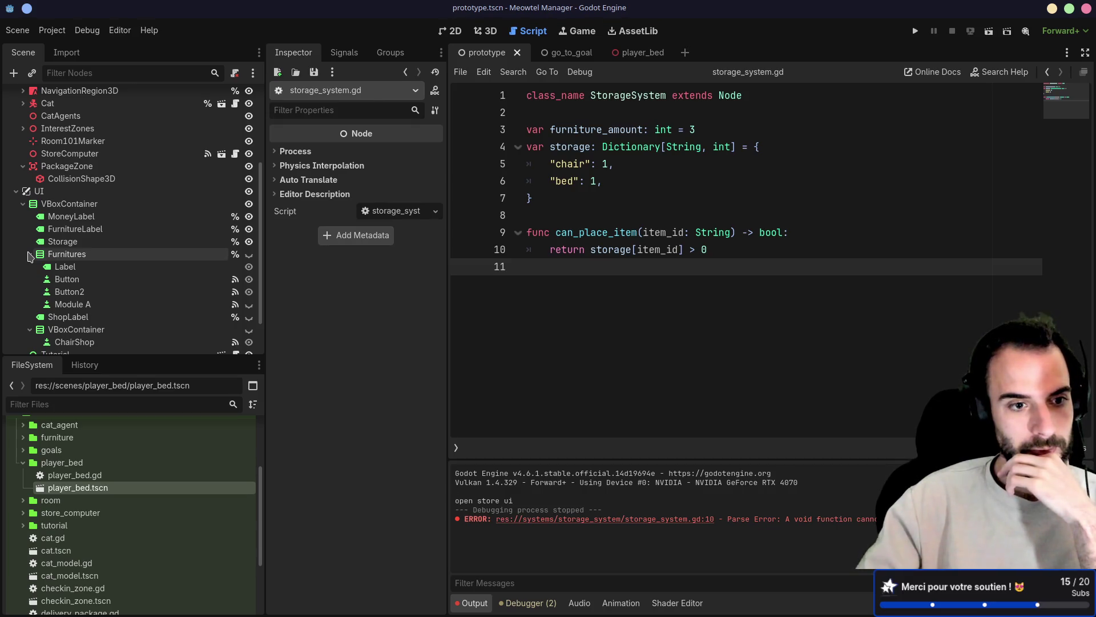
left_click(30, 255)
left_click(914, 31)
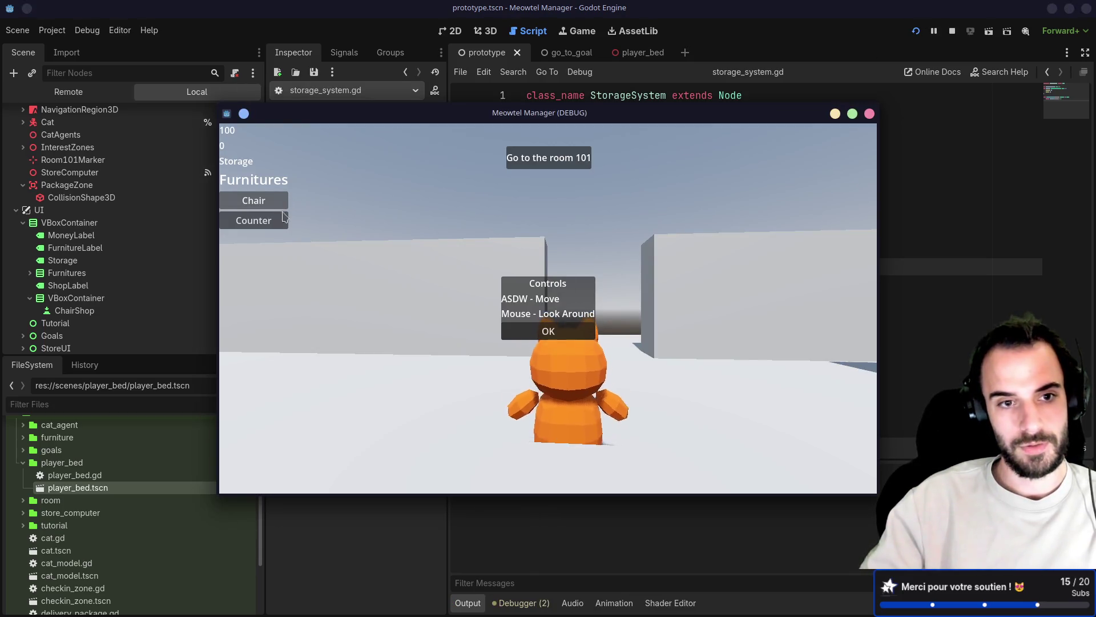
key("F8")
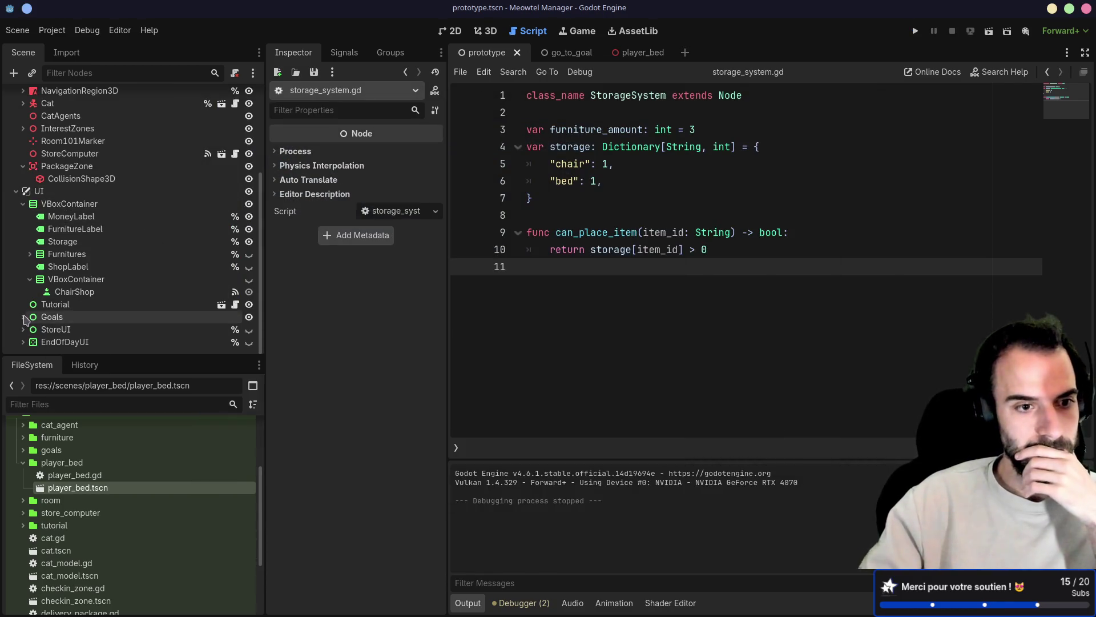
left_click(29, 279)
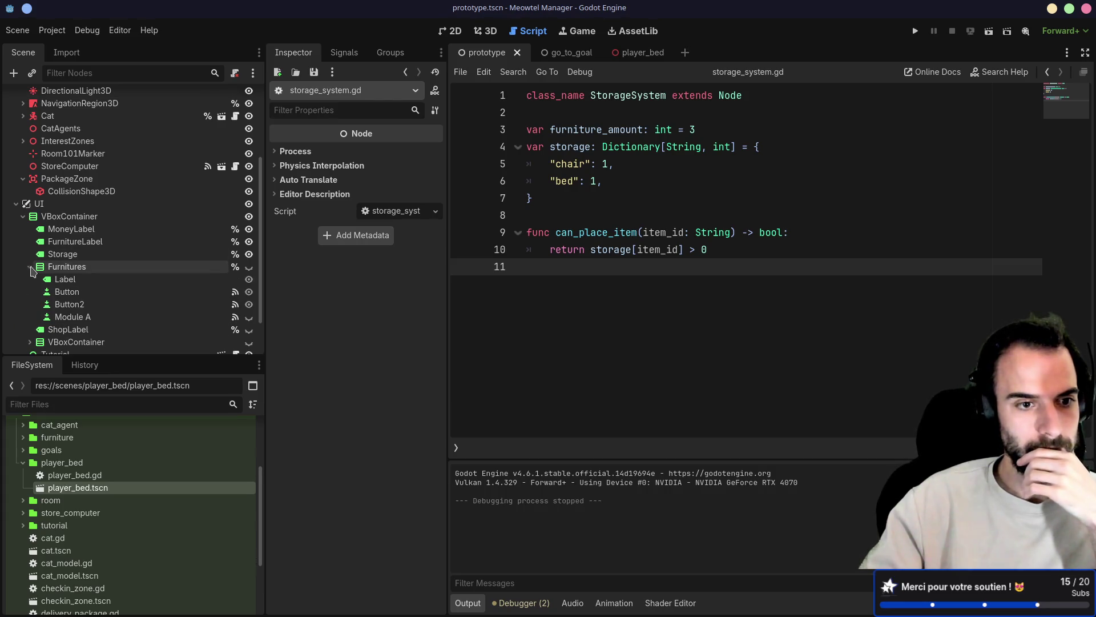
Delete the Module A node from Furnitures
left_click(72, 316)
key("Delete")
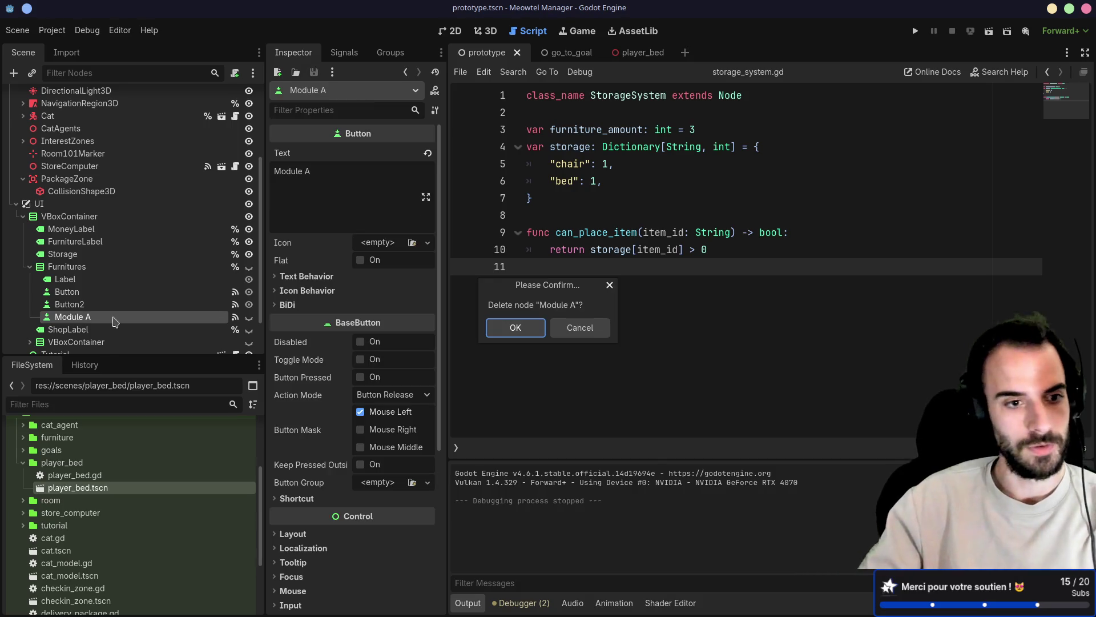
key("Return")
Rename Label, Button and Button2 to FurnitureTitle, Chair and Bed
left_click(90, 280)
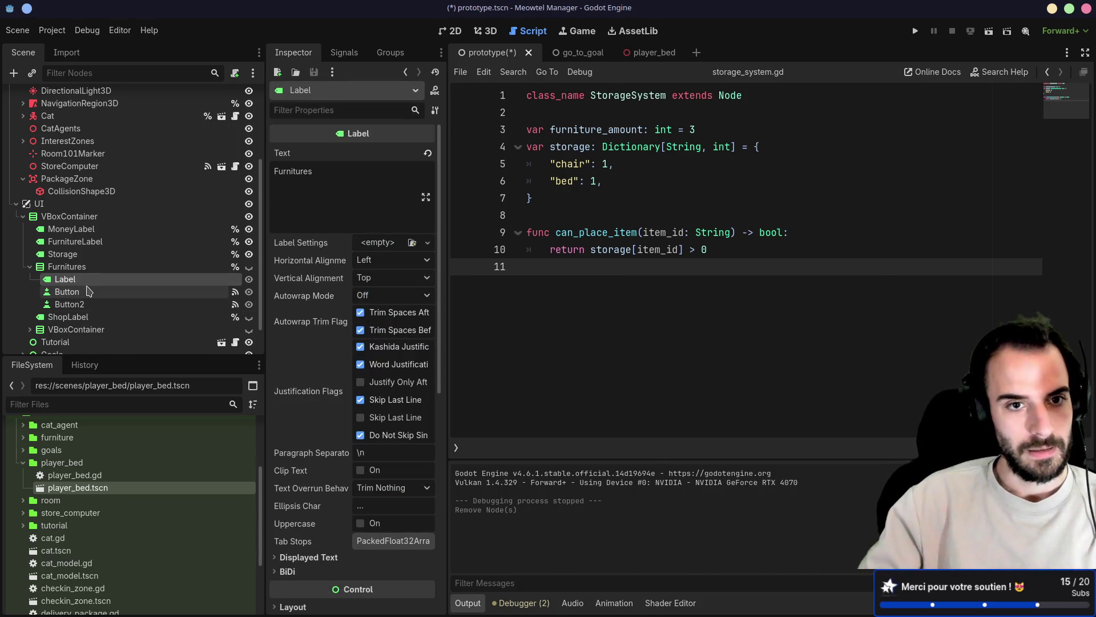
left_click(86, 292)
left_click(83, 280)
type("FurnitureTitle")
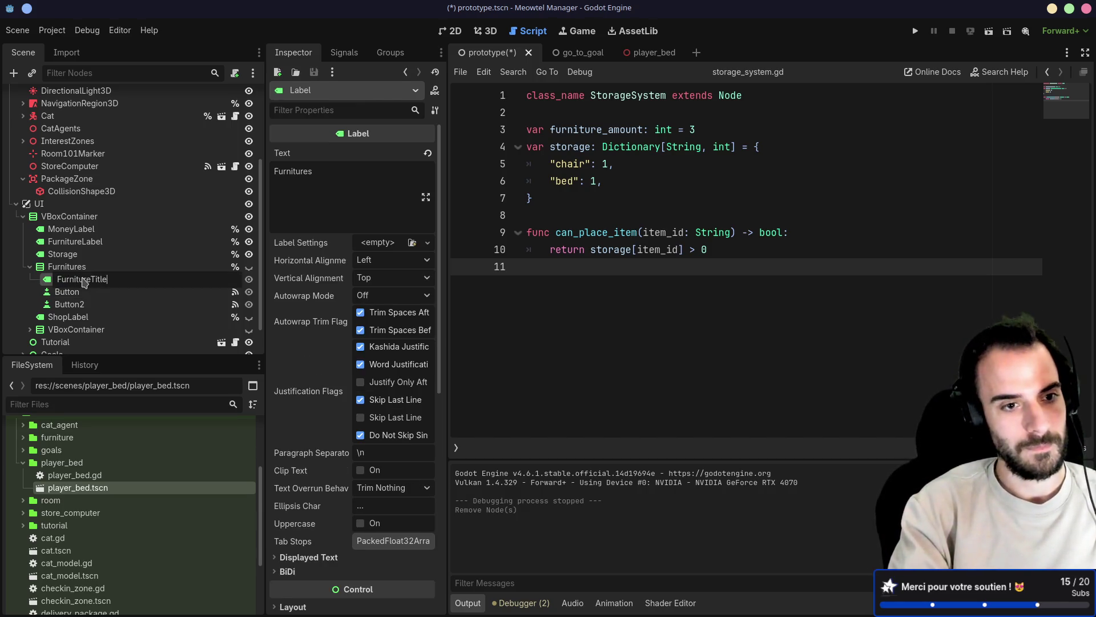
key("Return")
left_click(69, 292)
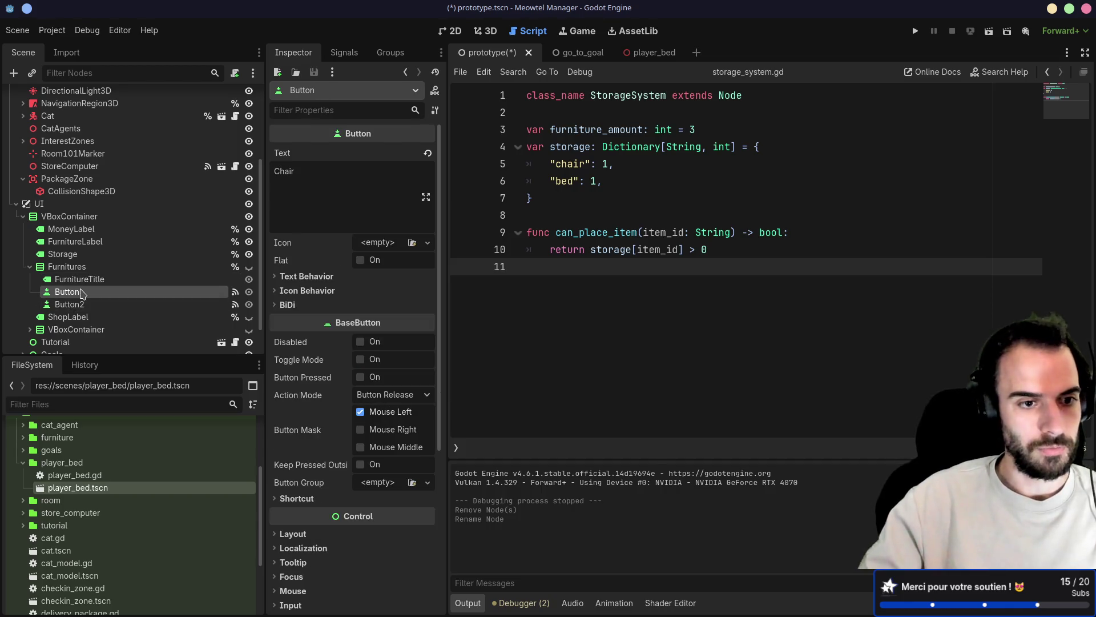
type("Chair")
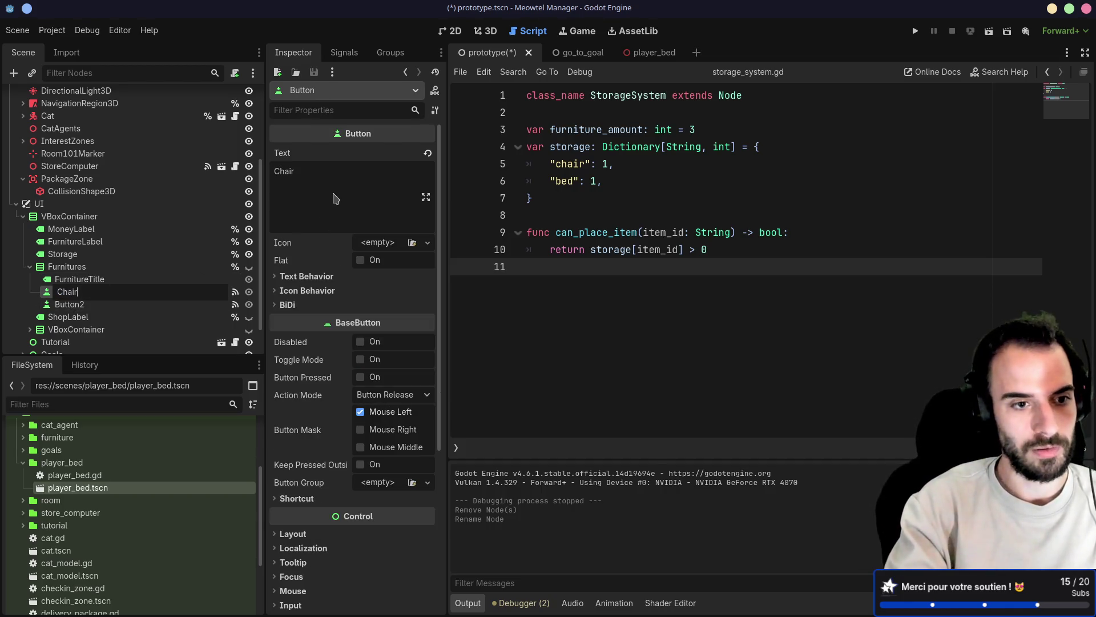
key("Return")
left_click(73, 304)
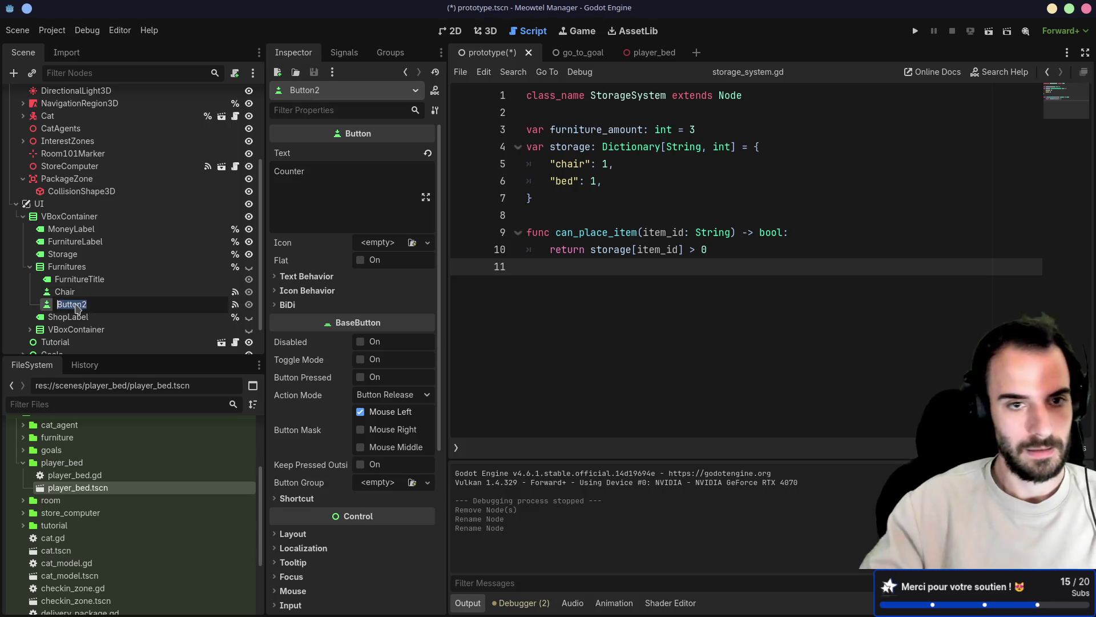
type("Bed")
key("Return")
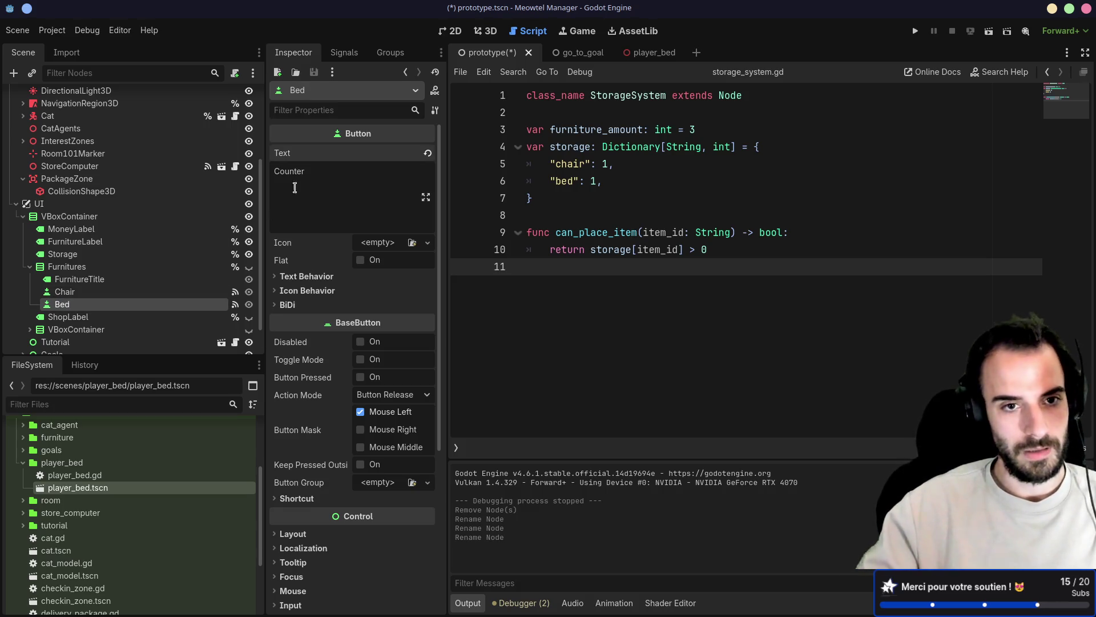
Set the Bed button's text from Counter to 'Bed' and save the prototype scene
double_click(303, 168)
type("Bed")
key("Return")
key("BackSpace")
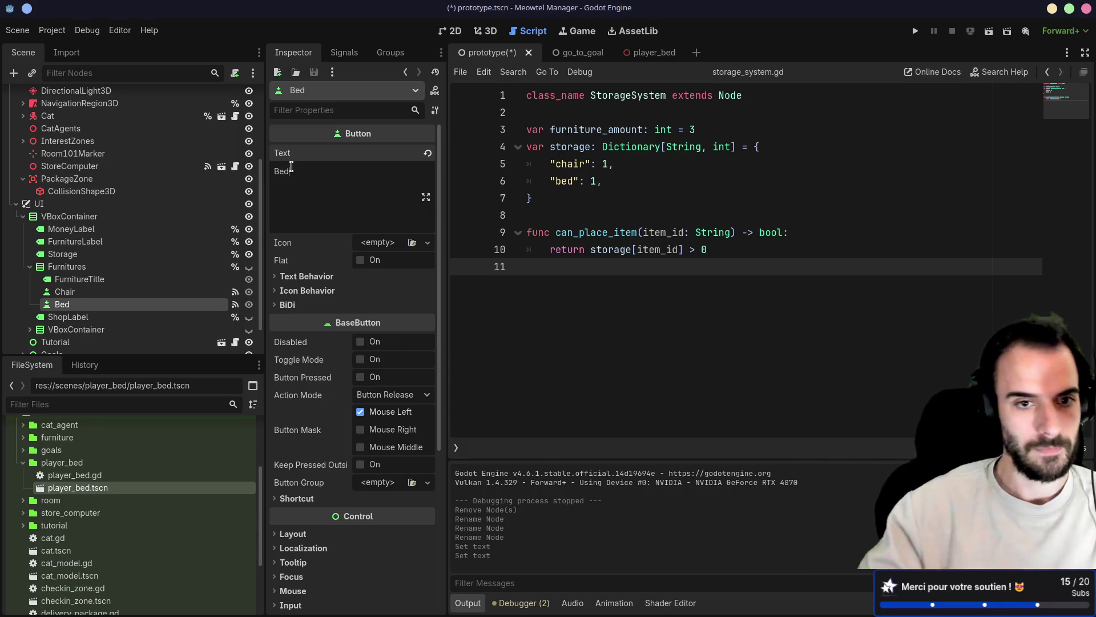
key("ctrl+s")
left_click(69, 292)
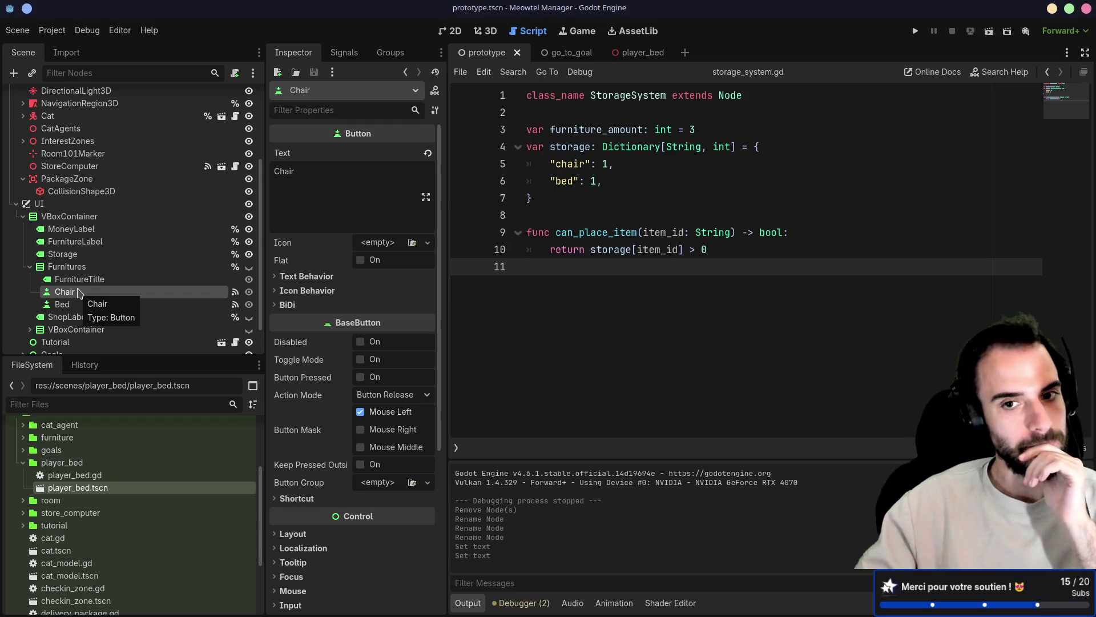
key("Up")
key("Down")
key("Down")
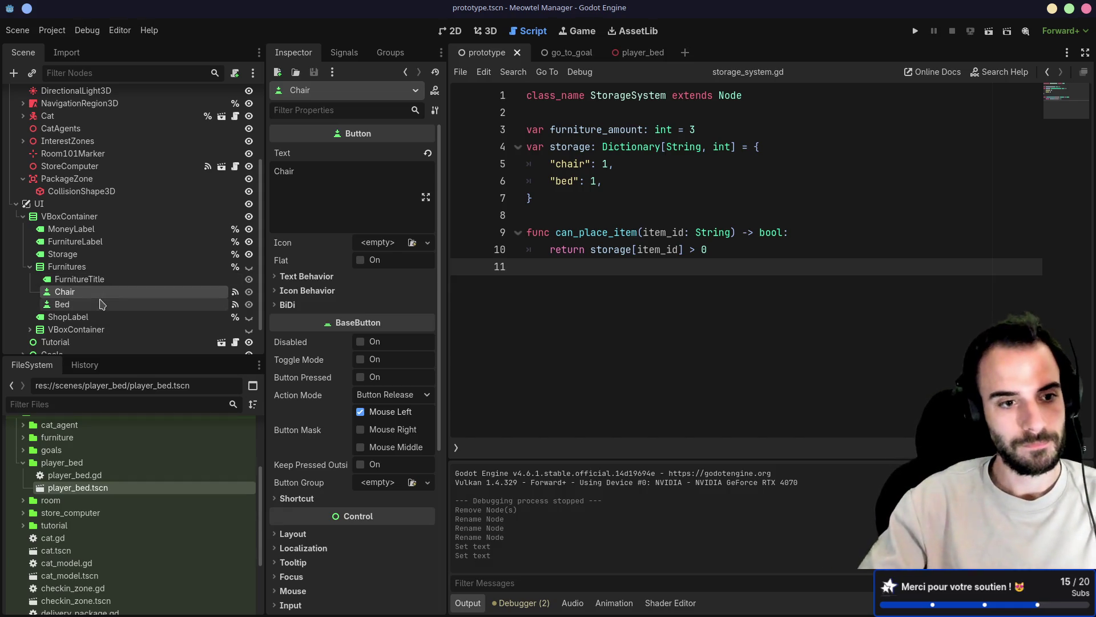
Add a GridContainer under Furnitures and move the Chair and Bed buttons into it
left_click(485, 31)
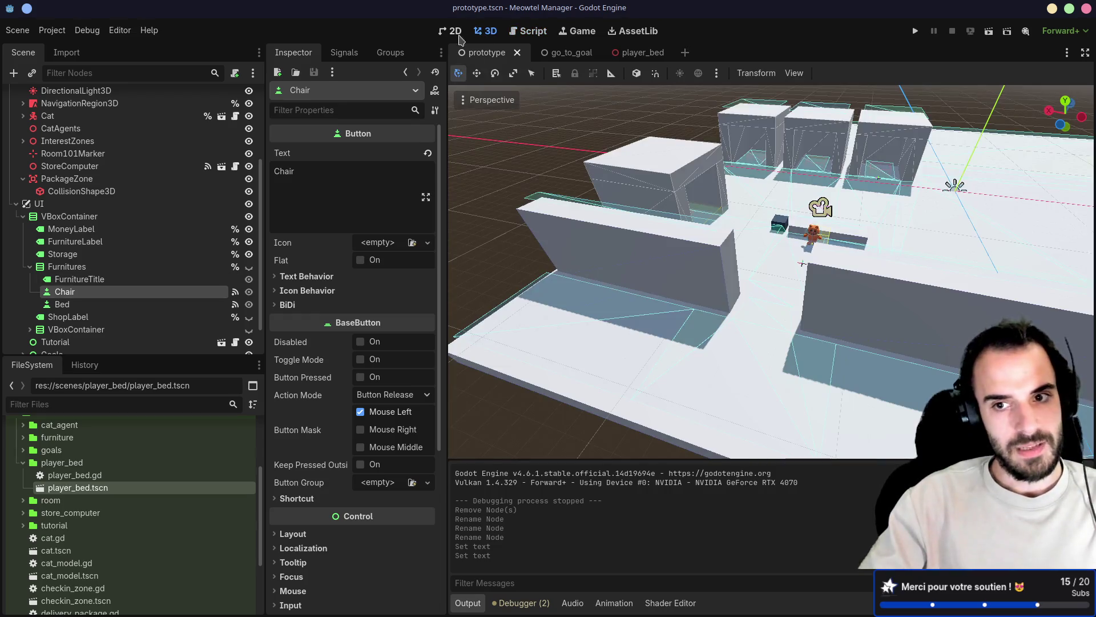
left_click_drag(674, 280, 674, 279)
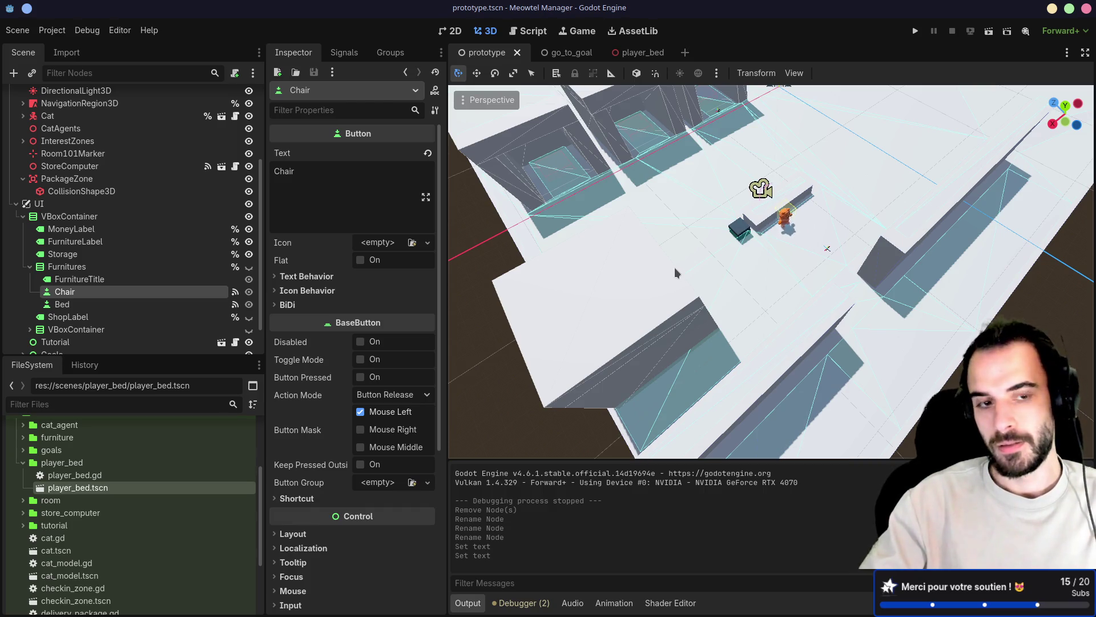
left_click(330, 174)
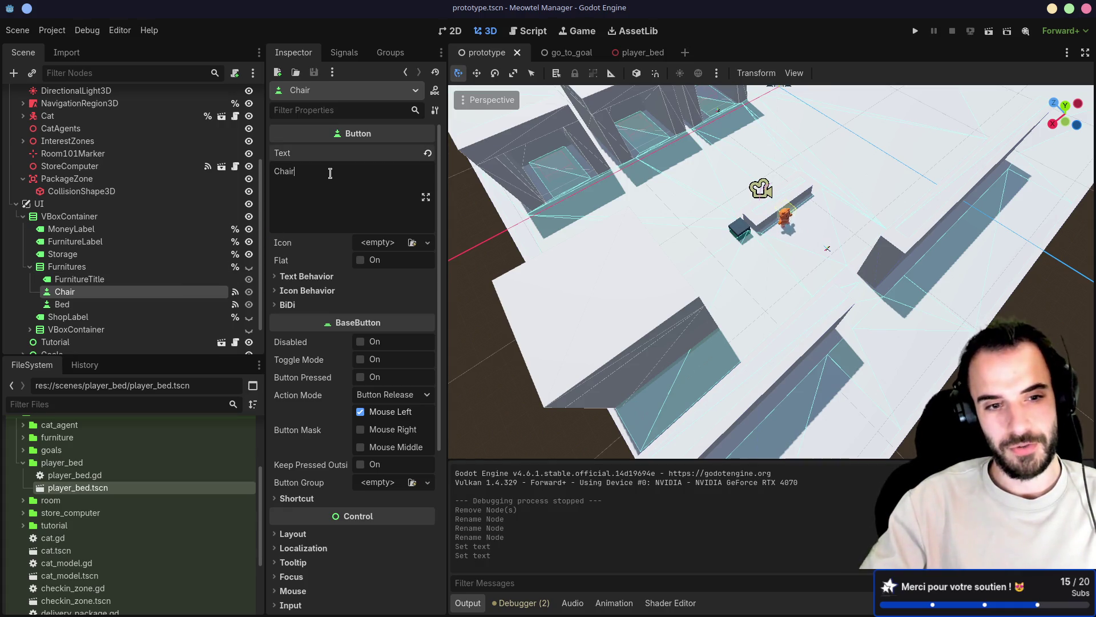
left_click(57, 267)
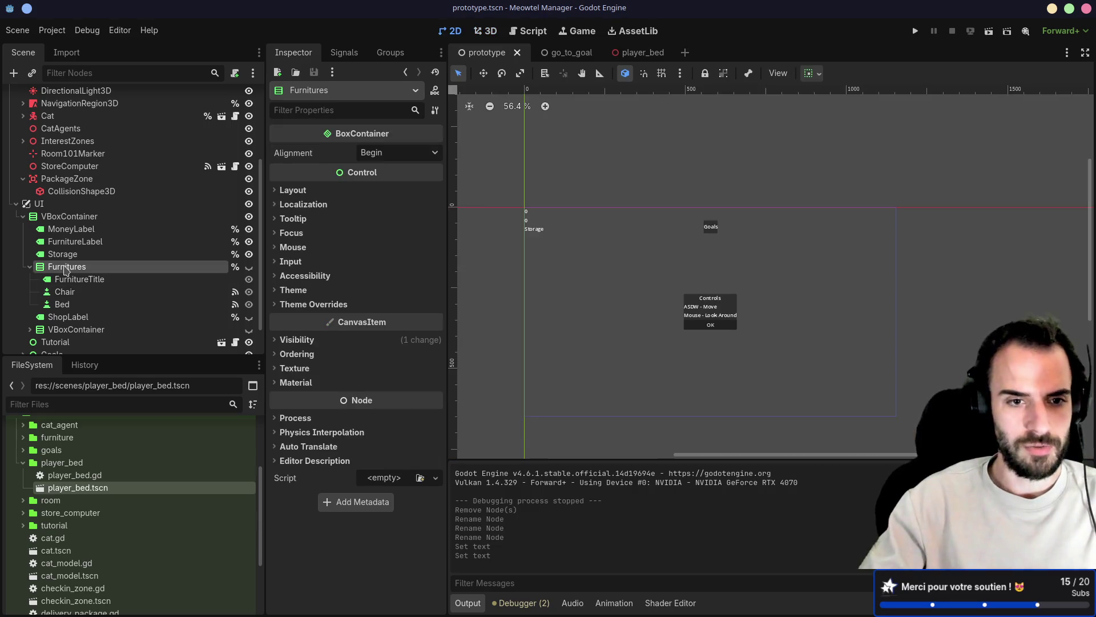
key("ctrl+a")
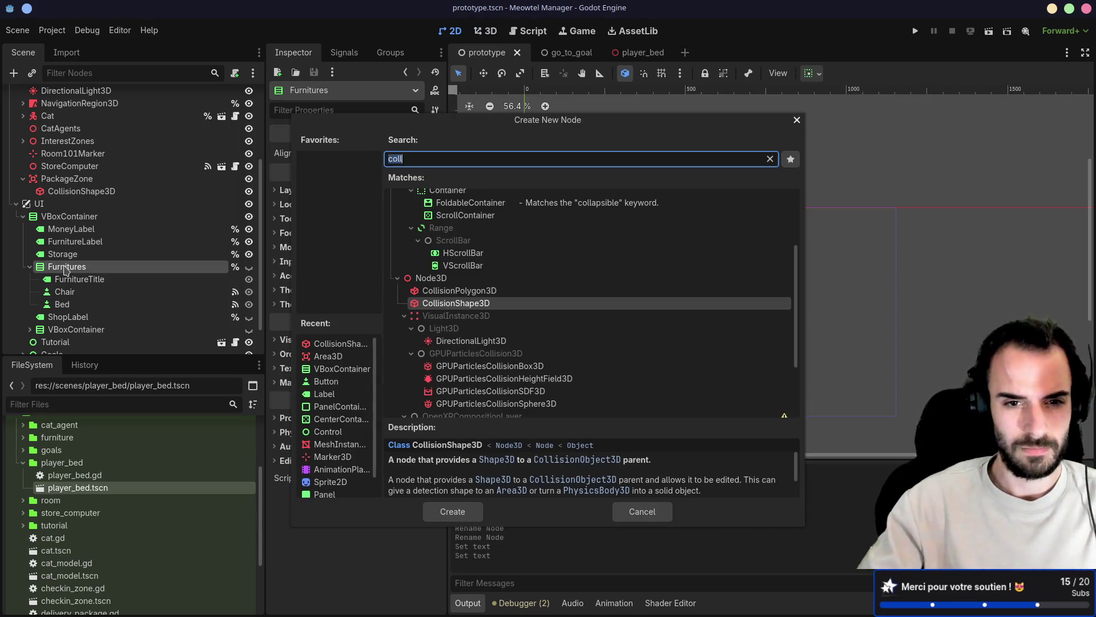
type("gtrid")
key("BackSpace")
key("BackSpace")
key("BackSpace")
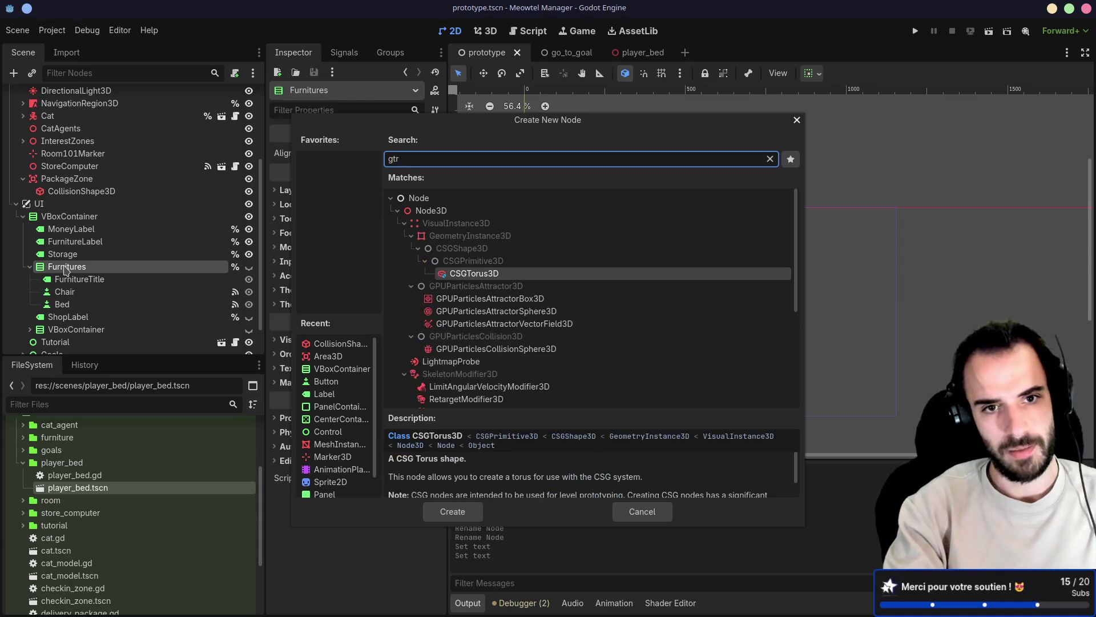
type("rid")
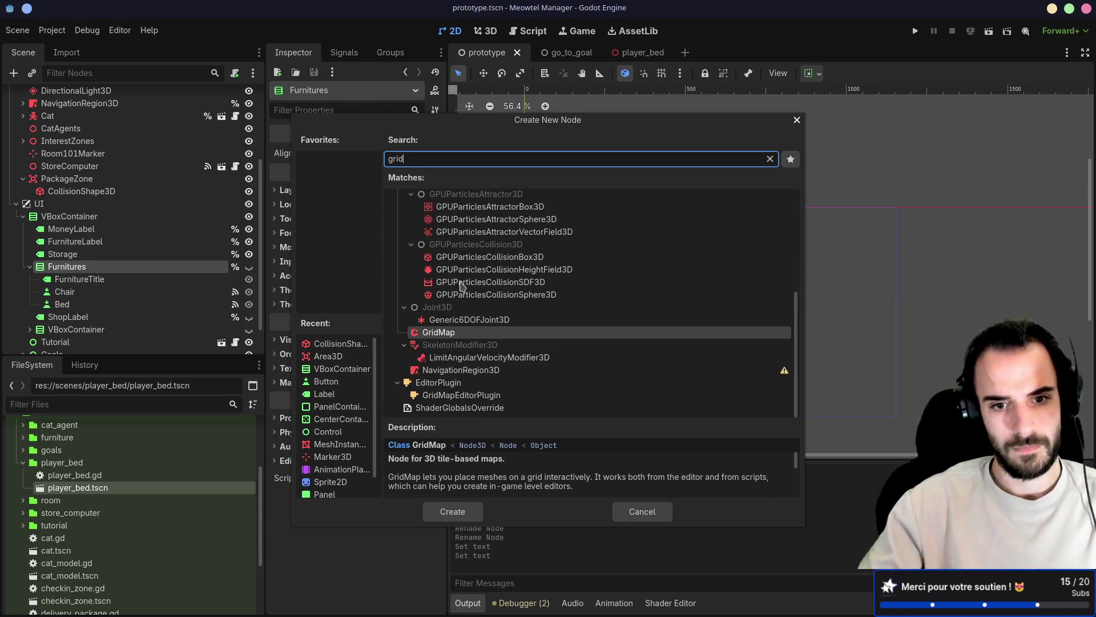
scroll(455, 289, "up", 3)
scroll(467, 331, "up", 3)
double_click(467, 326)
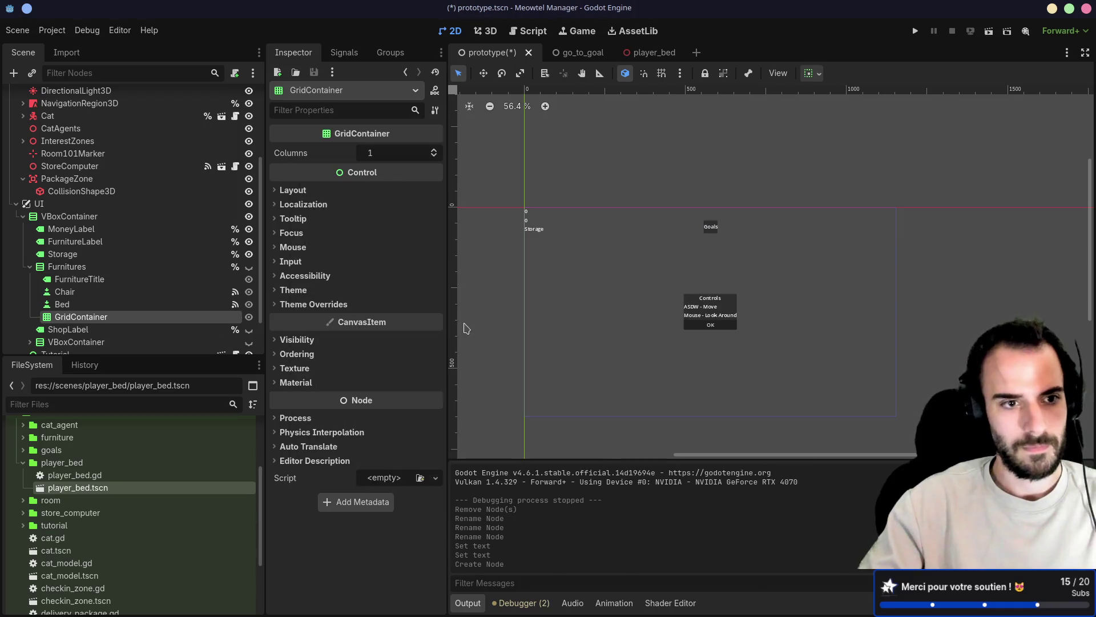
left_click(76, 292)
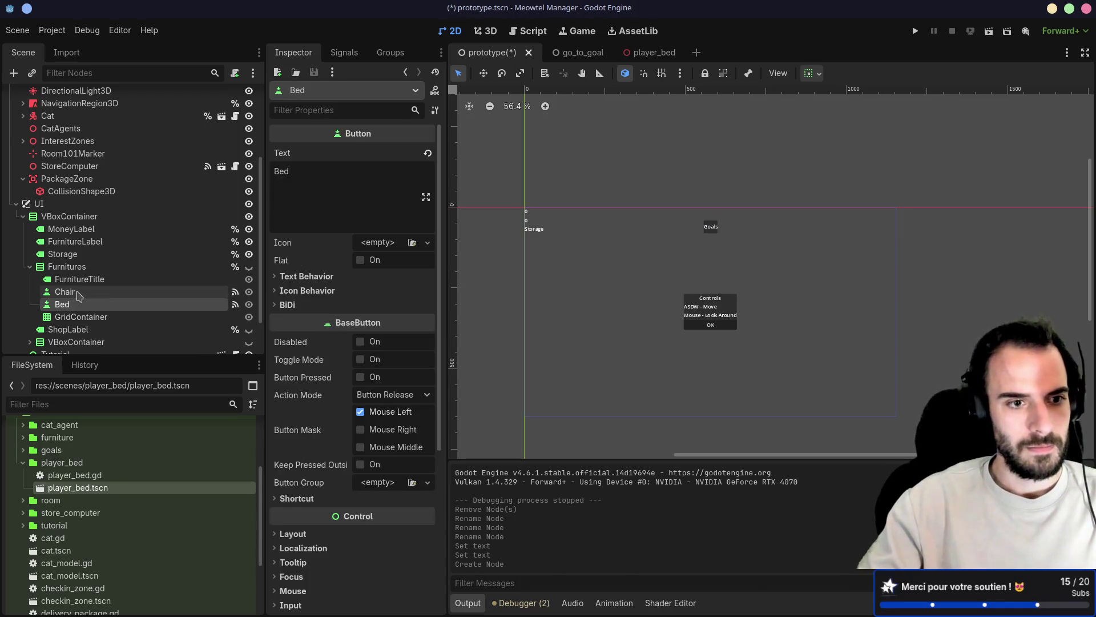
left_click_drag(94, 304, 102, 319)
Add two Label nodes to the grid, placed above Chair and above Bed
left_click(92, 292)
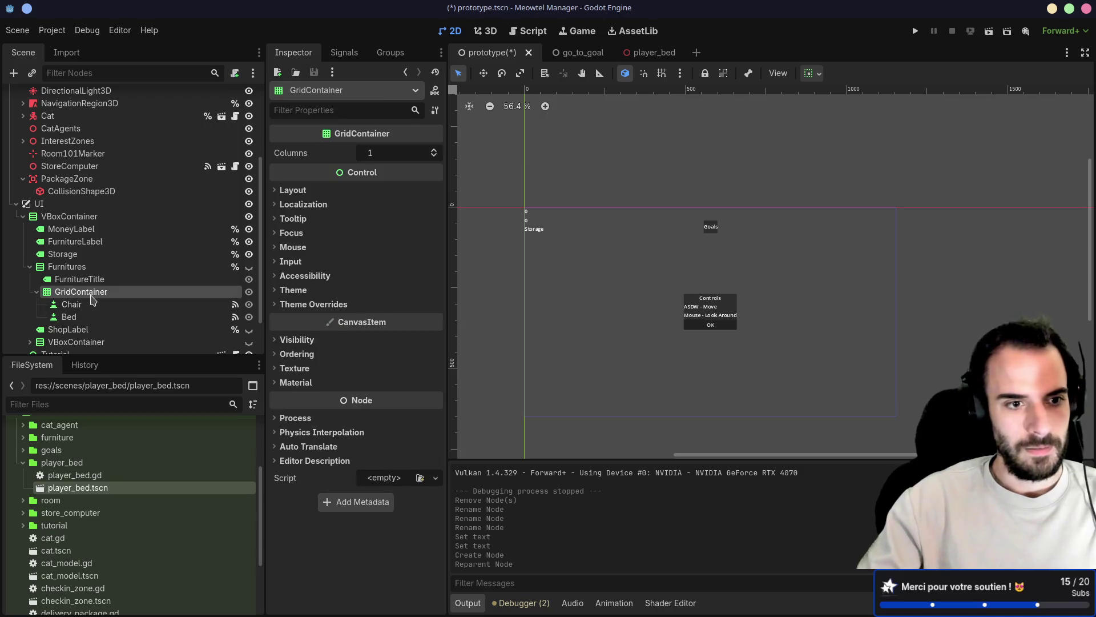
key("ctrl+a")
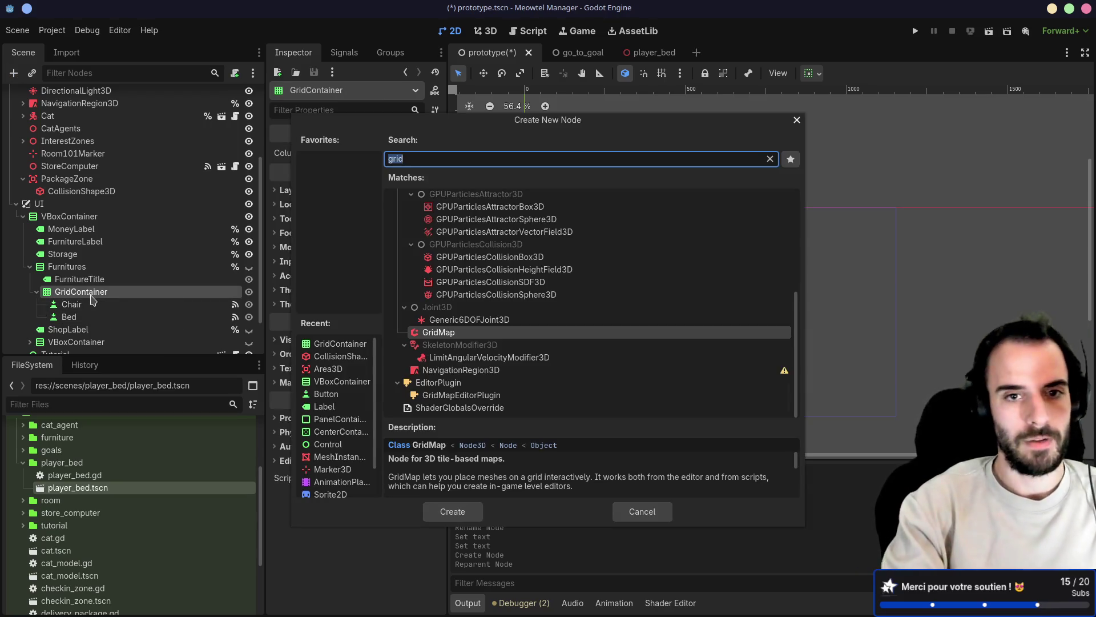
type("Chair")
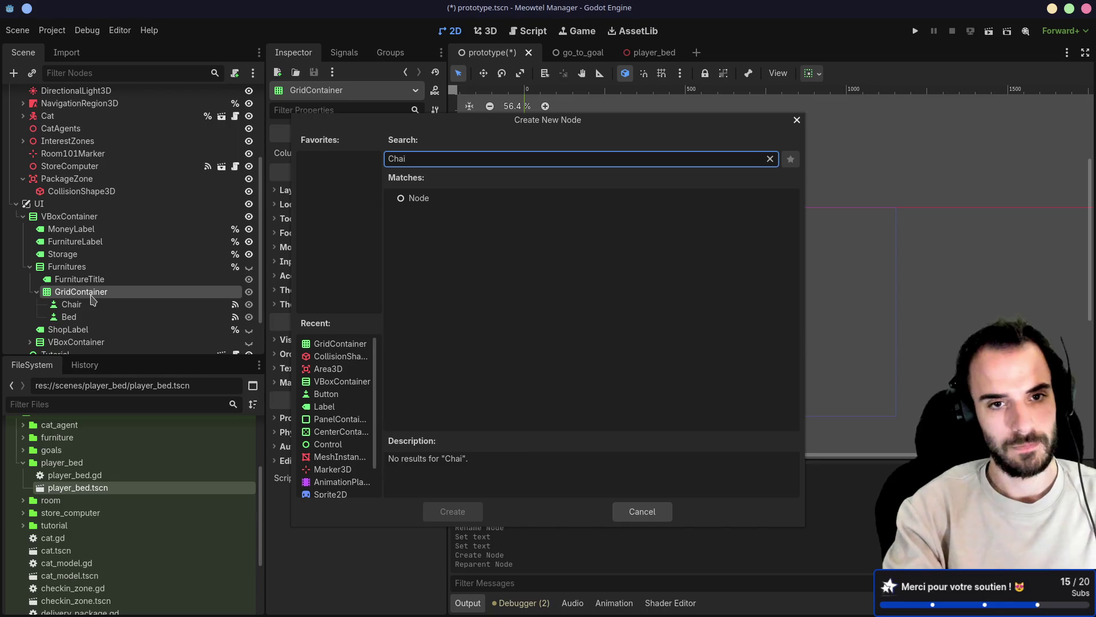
key("BackSpace")
key("BackSpace")
key("BackSpace")
type("label")
key("Return")
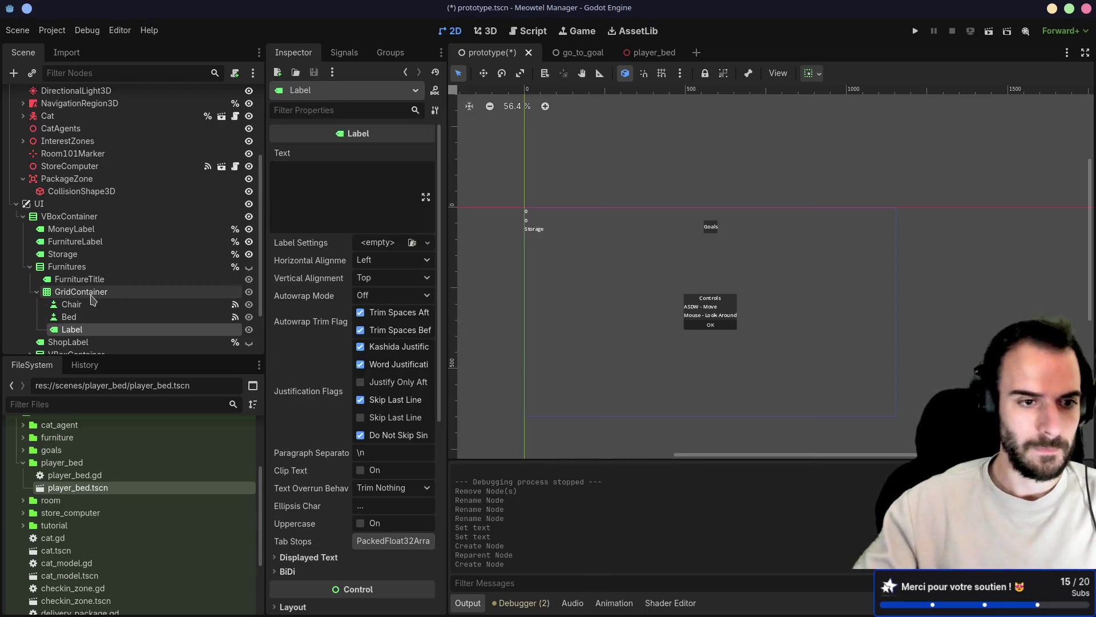
key("ctrl+d")
left_click_drag(72, 329, 78, 302)
left_click_drag(74, 342, 87, 331)
Rename the labels ChairAmount and BedAmount and save the scene
double_click(72, 303)
type("ChairAmount")
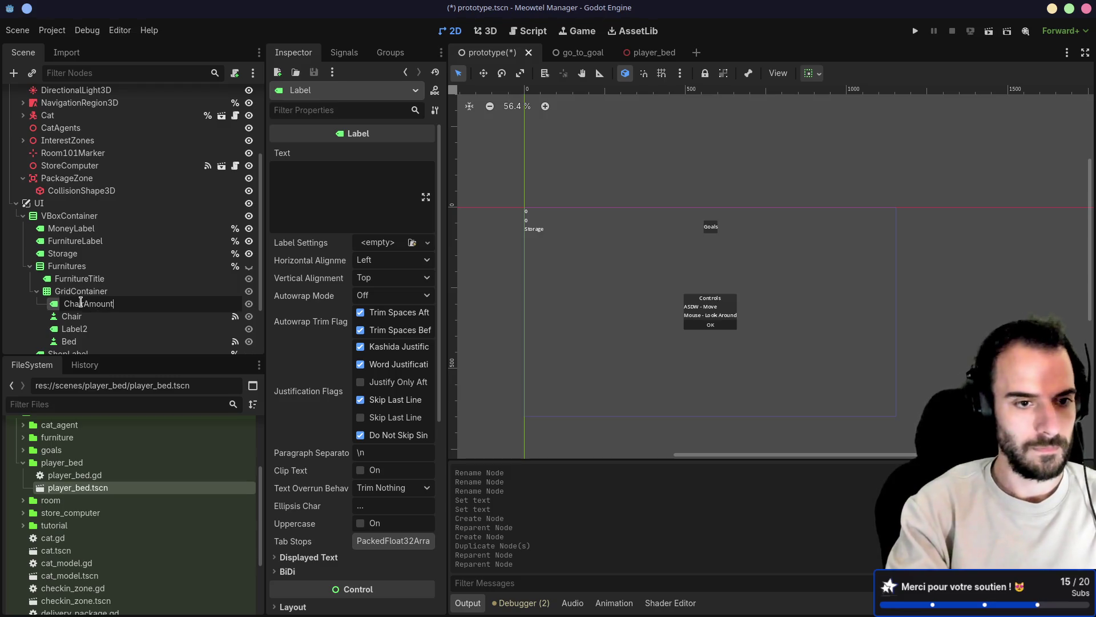
key("Return")
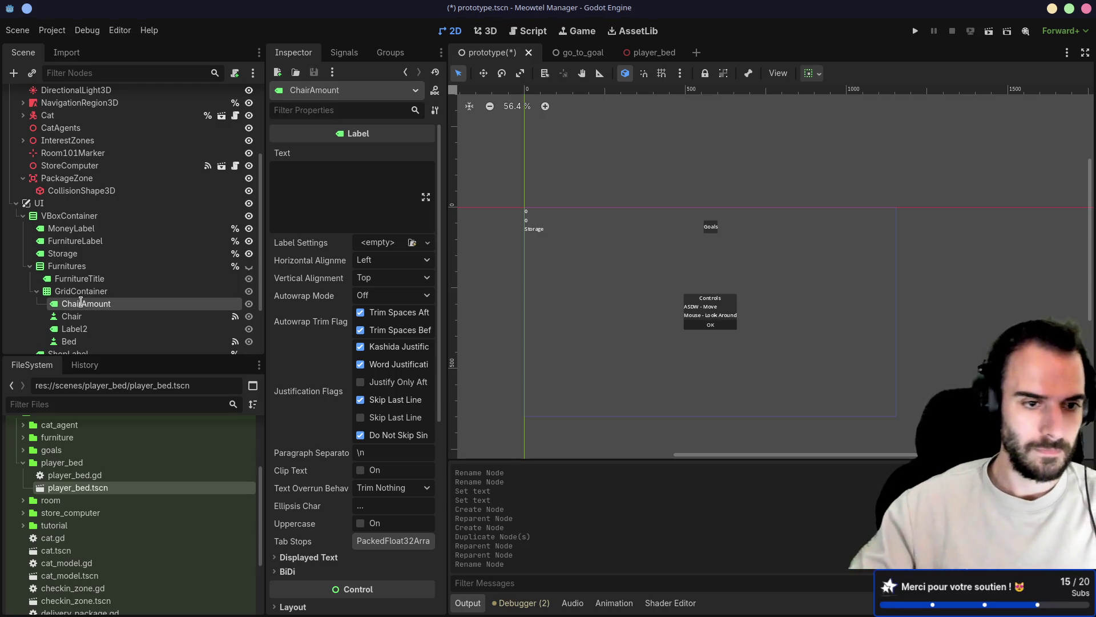
left_click(76, 329)
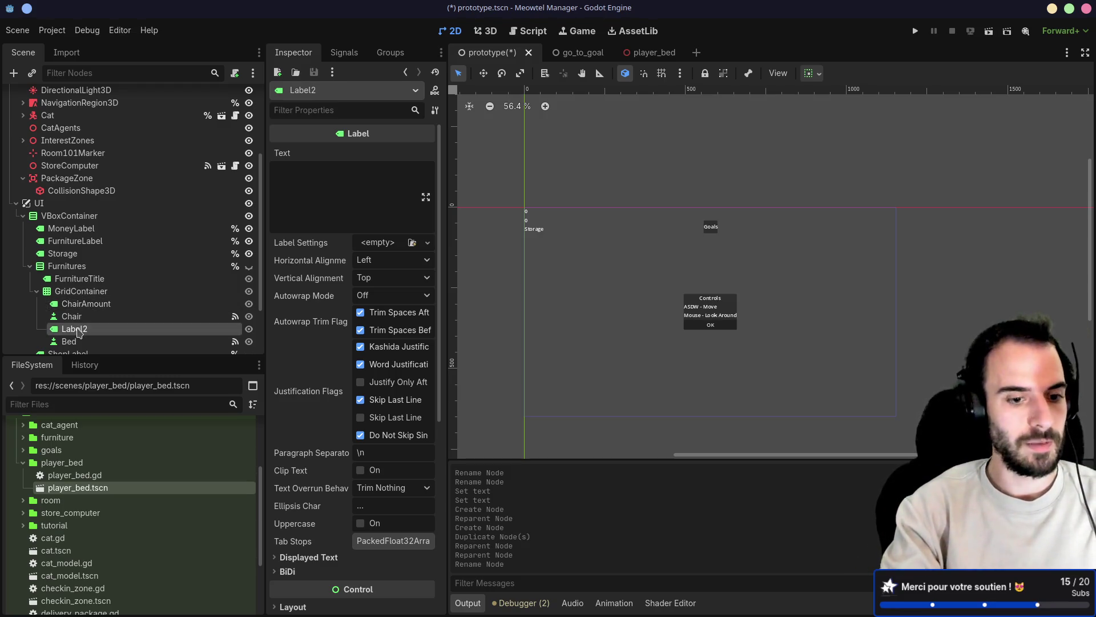
double_click(77, 331)
type("BedAmou")
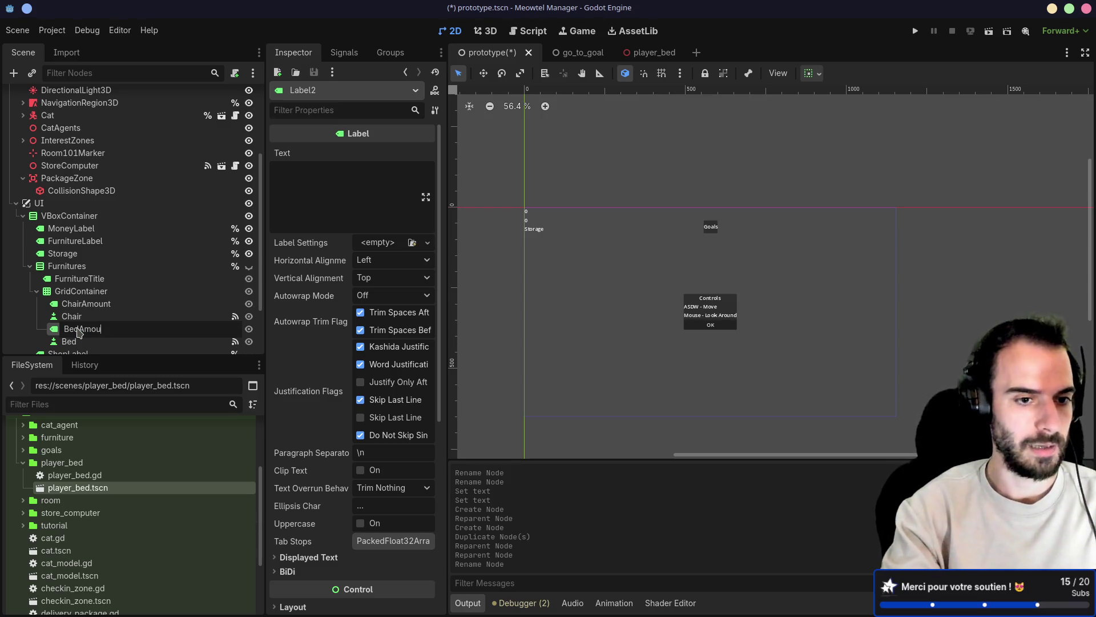
type("nt")
key("Return")
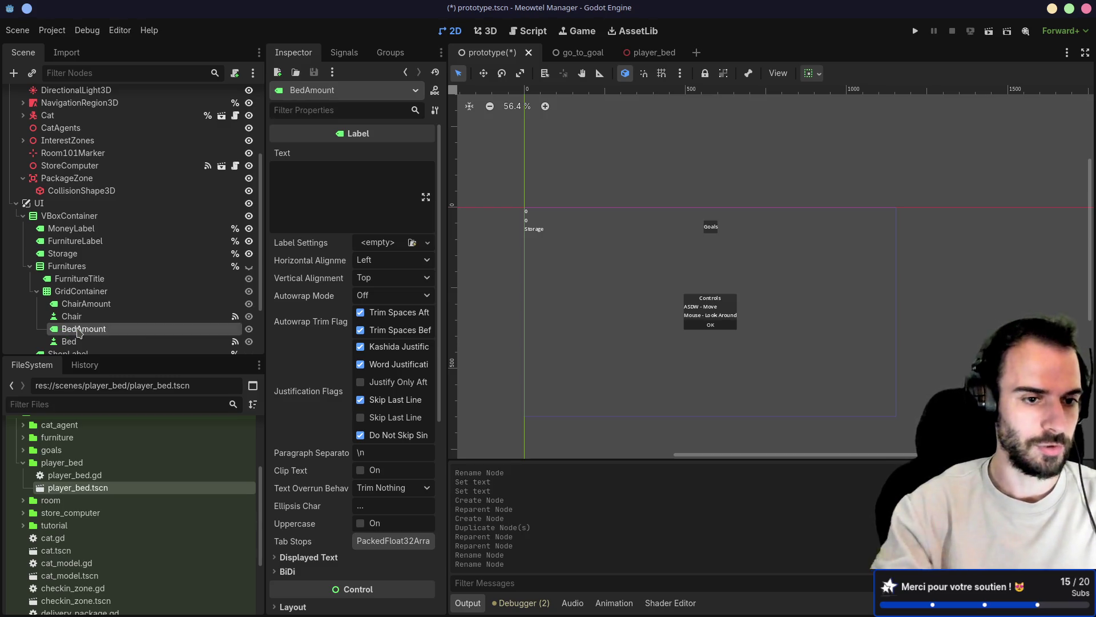
key("ctrl+s")
scroll(140, 274, "down", 1)
key("ctrl+s")
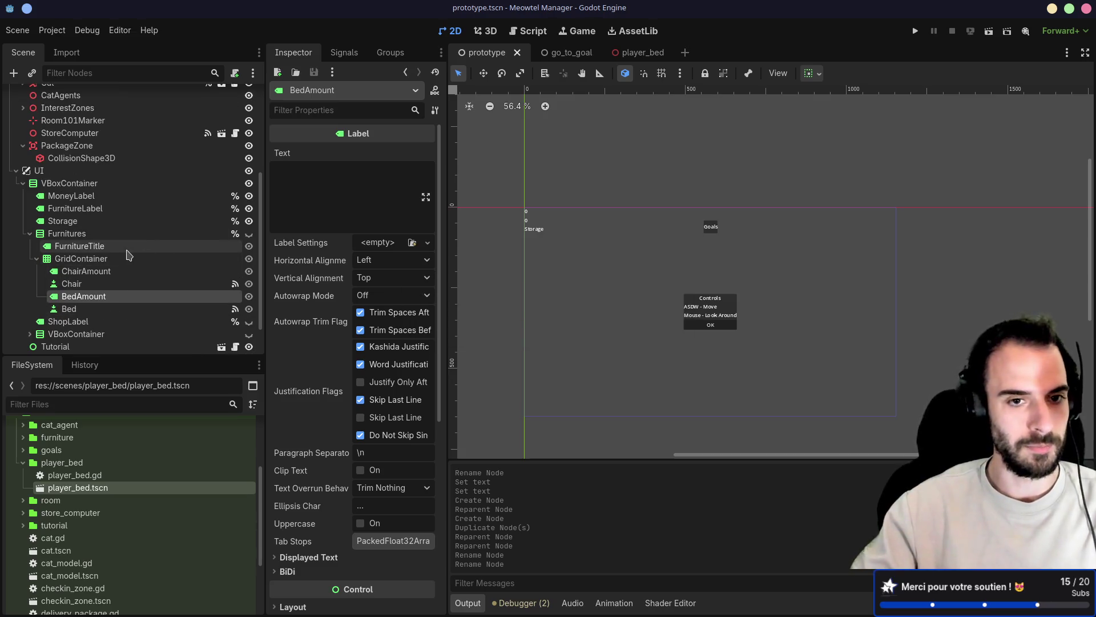
Make ChairAmount and BedAmount accessible by unique name
right_click(104, 273)
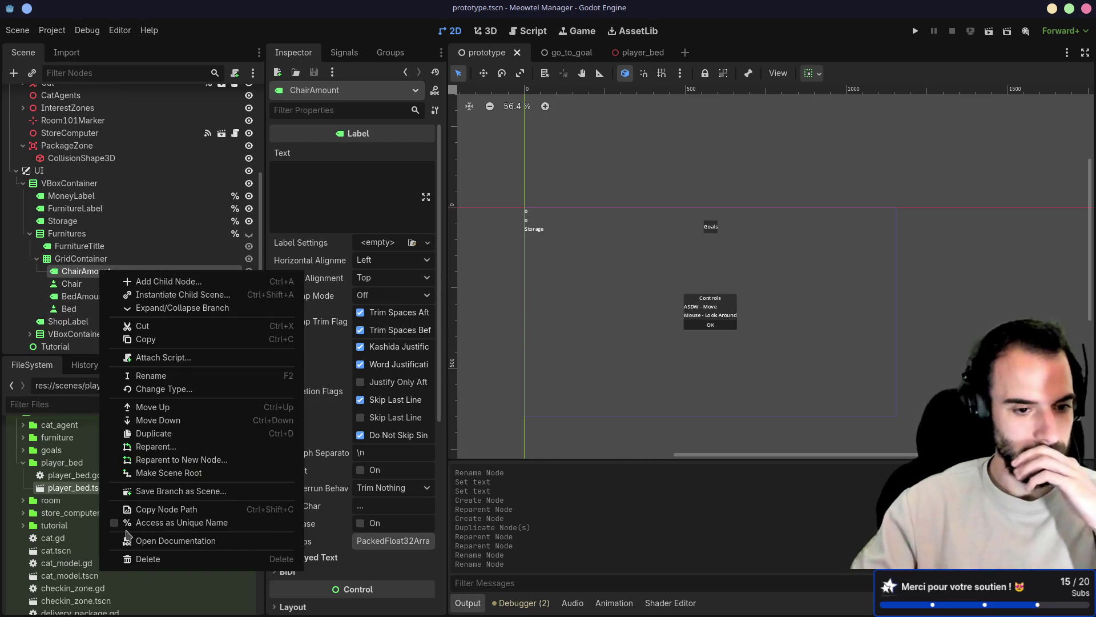
left_click(182, 522)
right_click(92, 296)
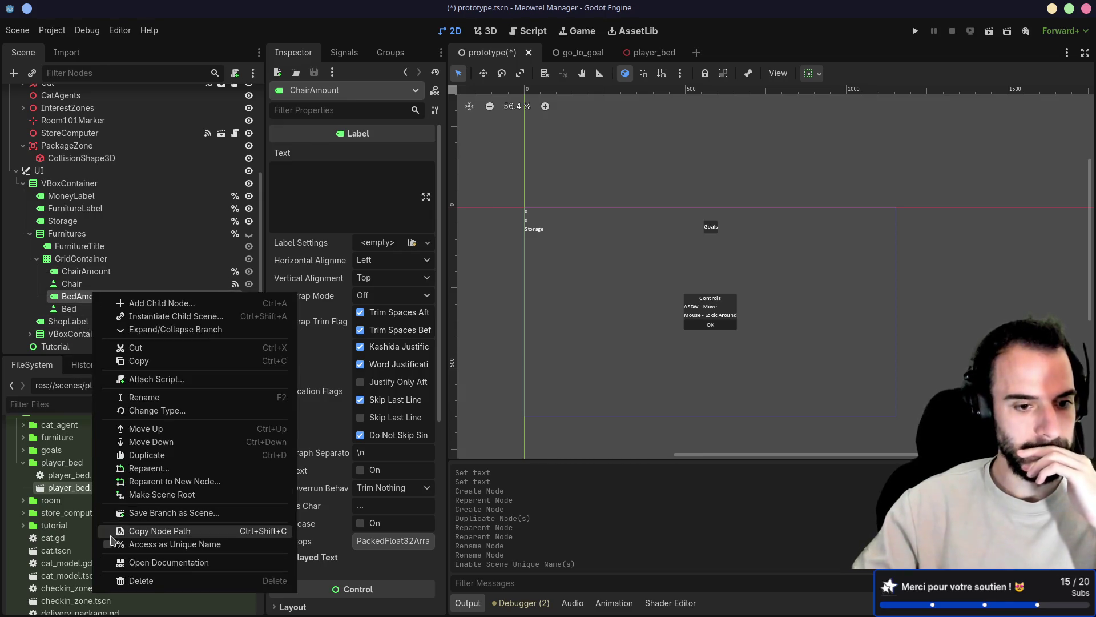
left_click(174, 543)
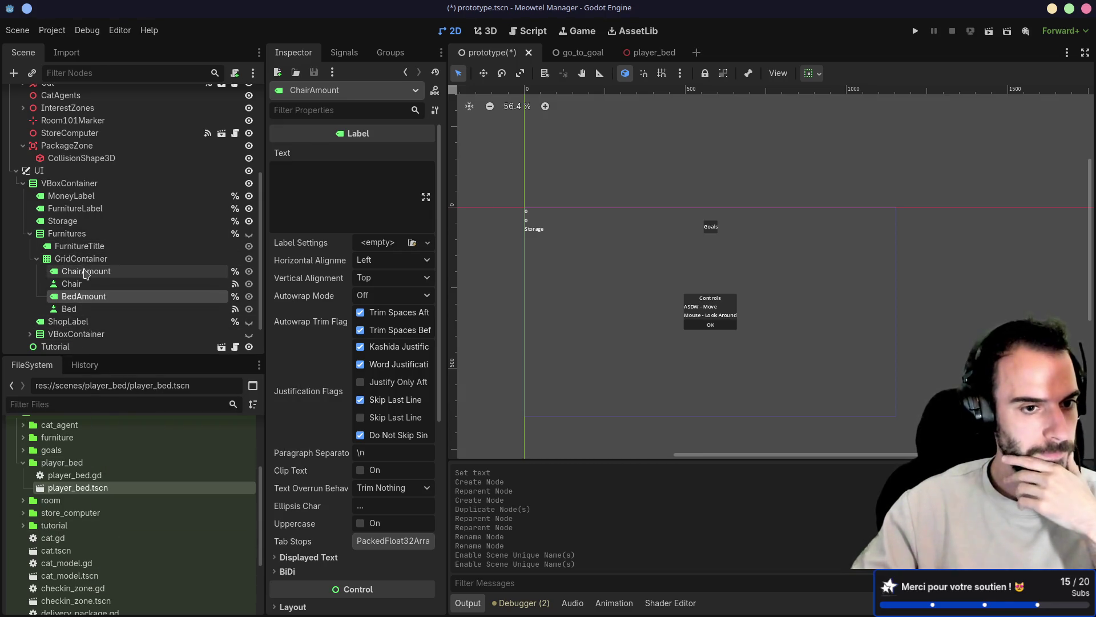
left_click(84, 296)
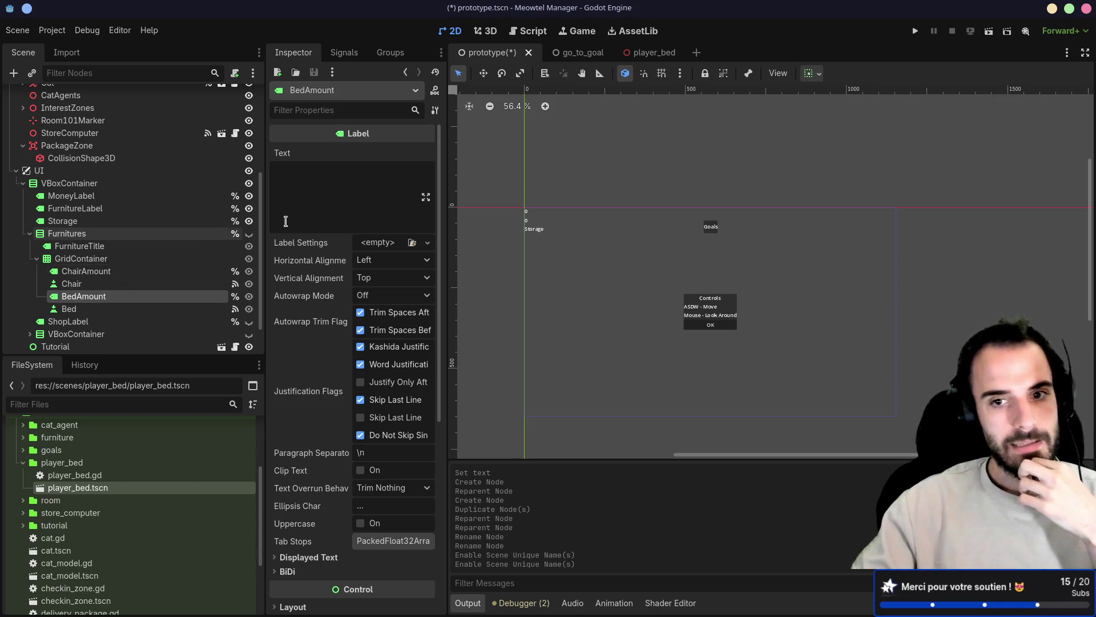
scroll(199, 196, "up", 3)
scroll(206, 157, "up", 2)
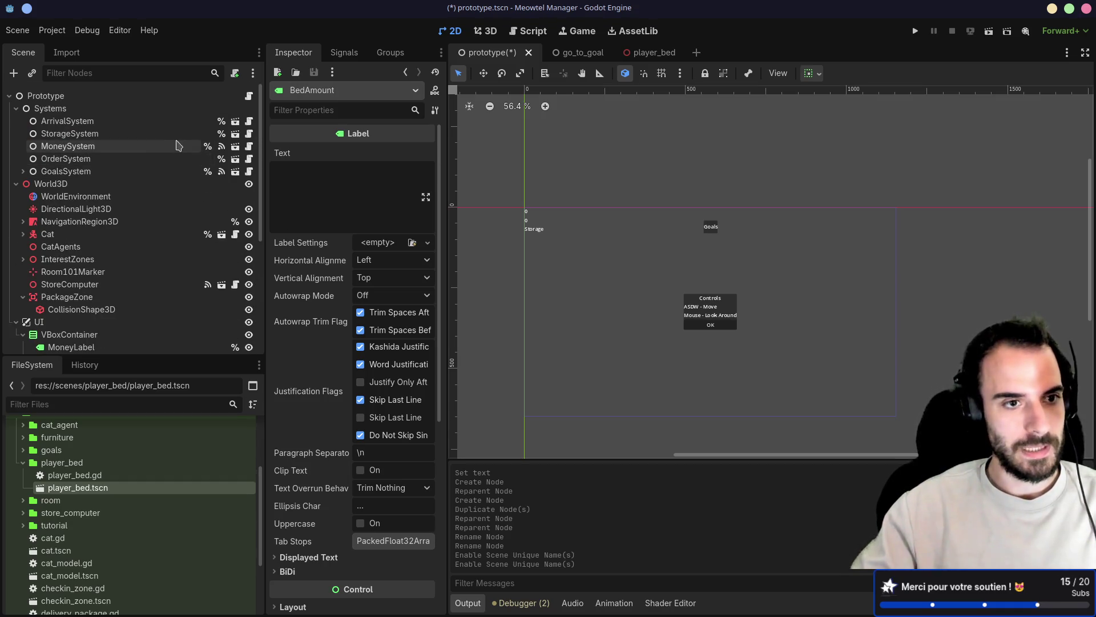
left_click(222, 135)
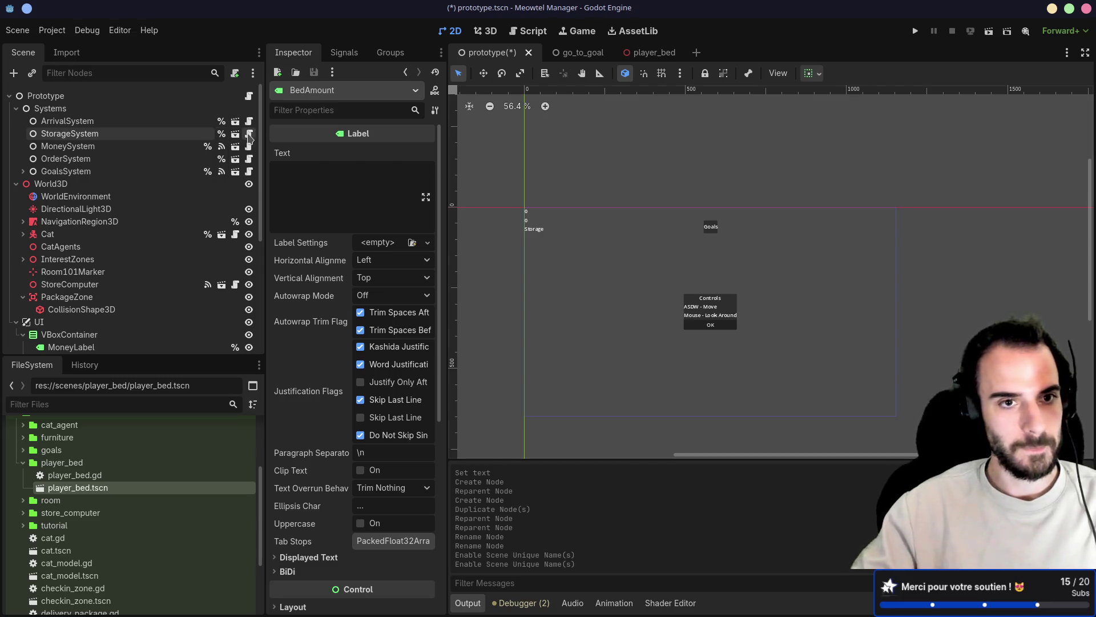
Add a _ready function to storage_system.gd below the storage dictionary
left_click(562, 211)
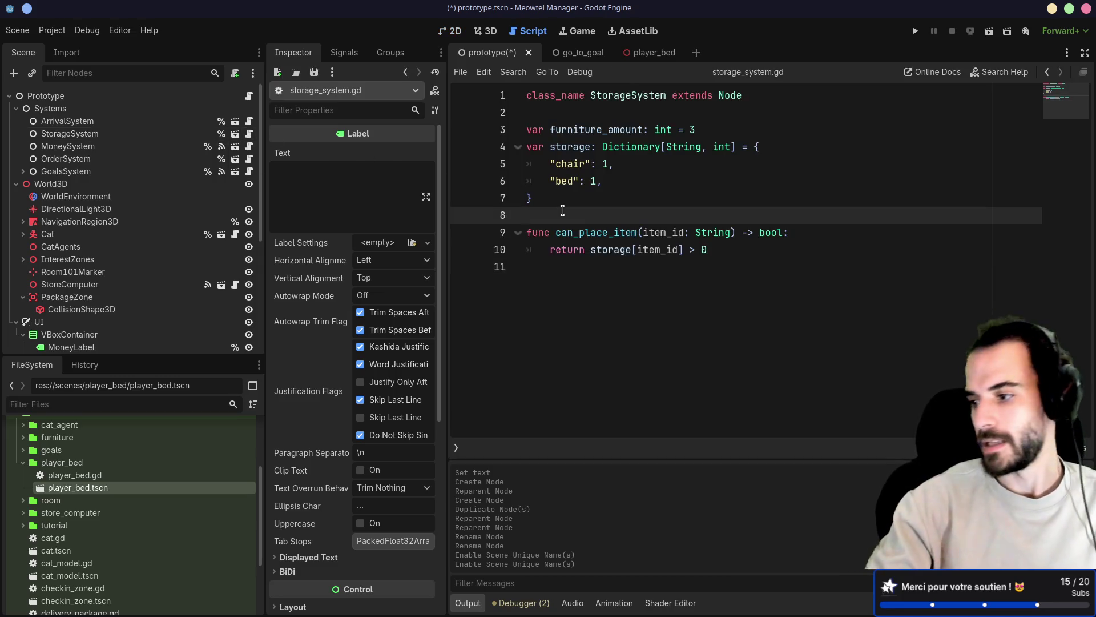
key("Return")
key("Return")
key("Up")
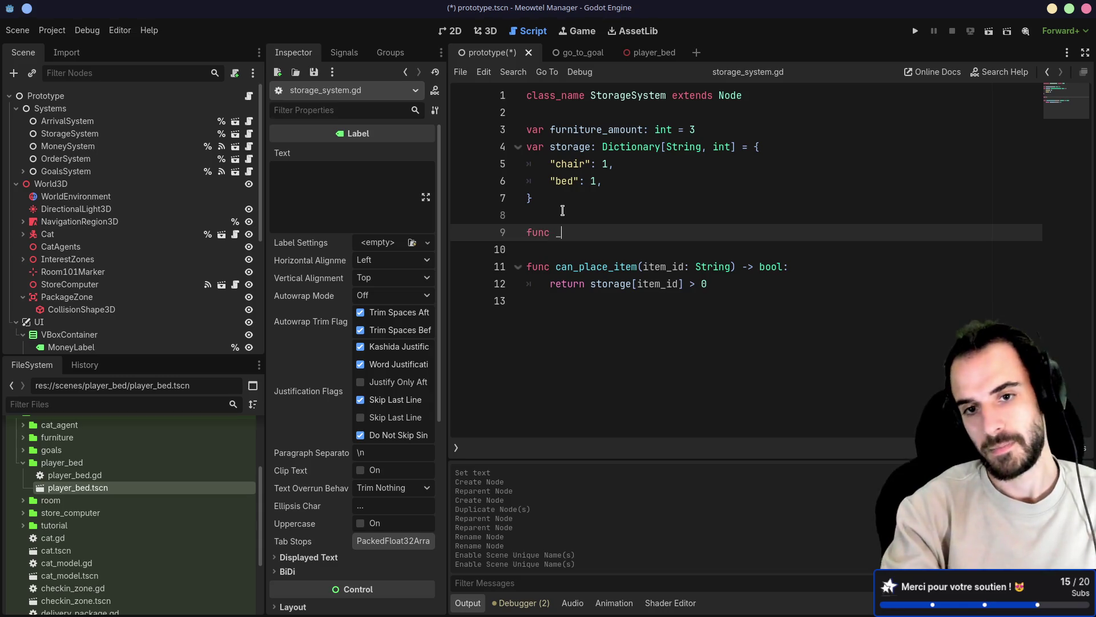
type("ready")
key("Return")
key("Return")
type("%Cha")
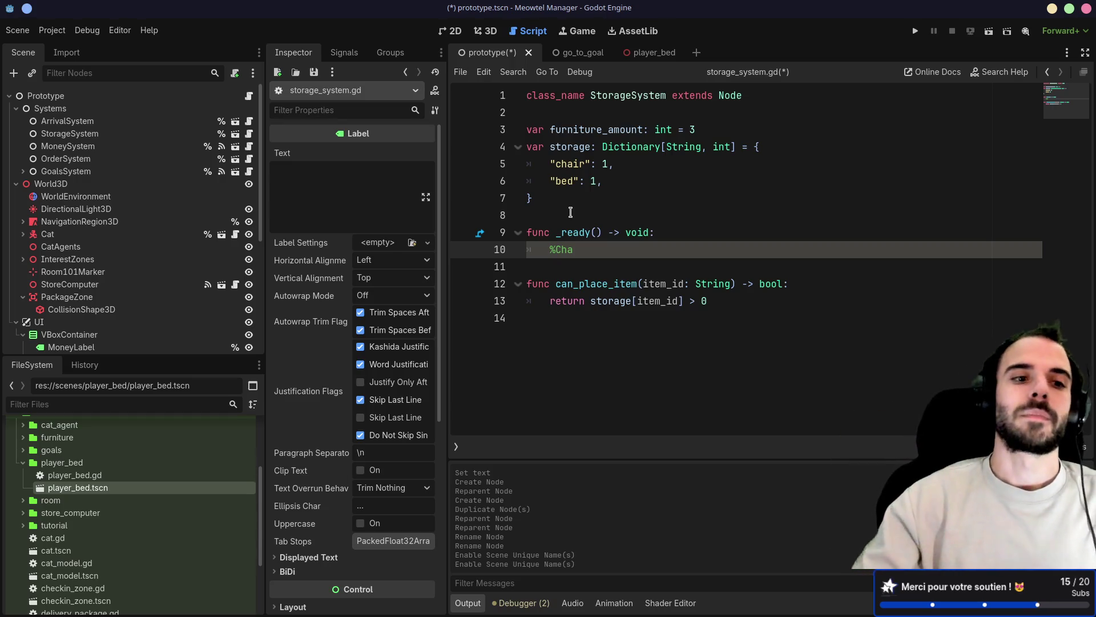
scroll(203, 241, "down", 3)
scroll(203, 242, "down", 3)
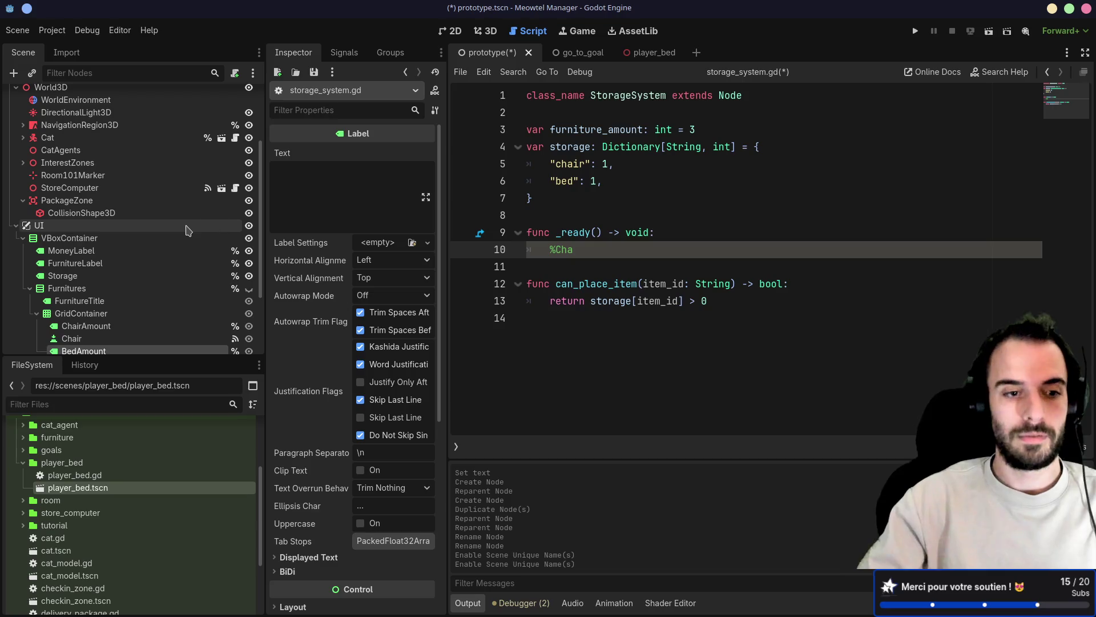
scroll(180, 225, "down", 3)
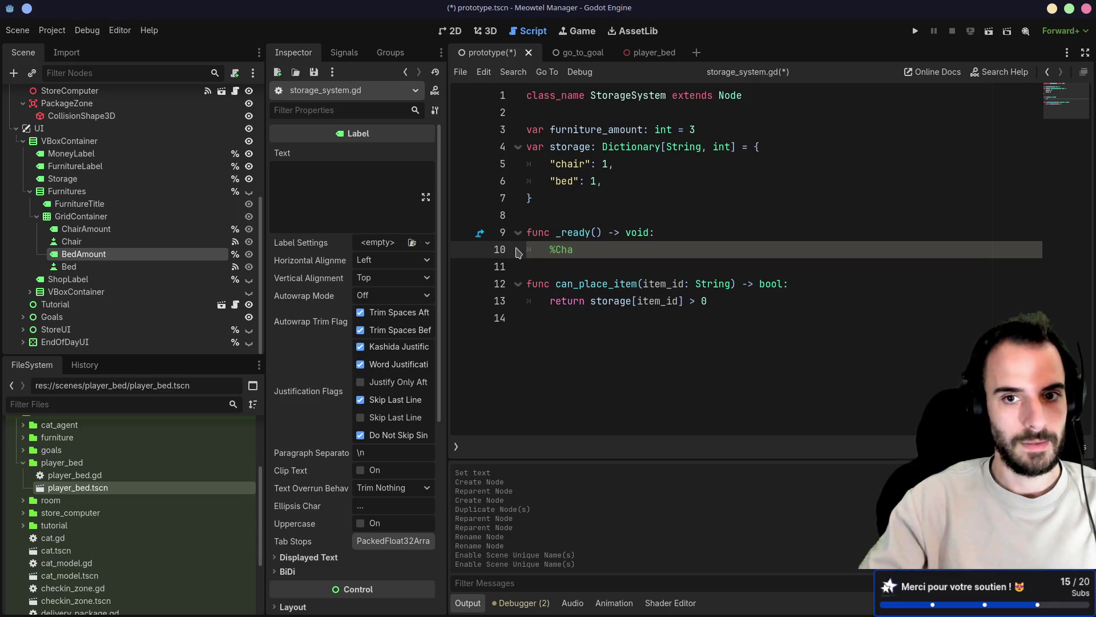
left_click(542, 264)
left_click_drag(542, 263, 520, 216)
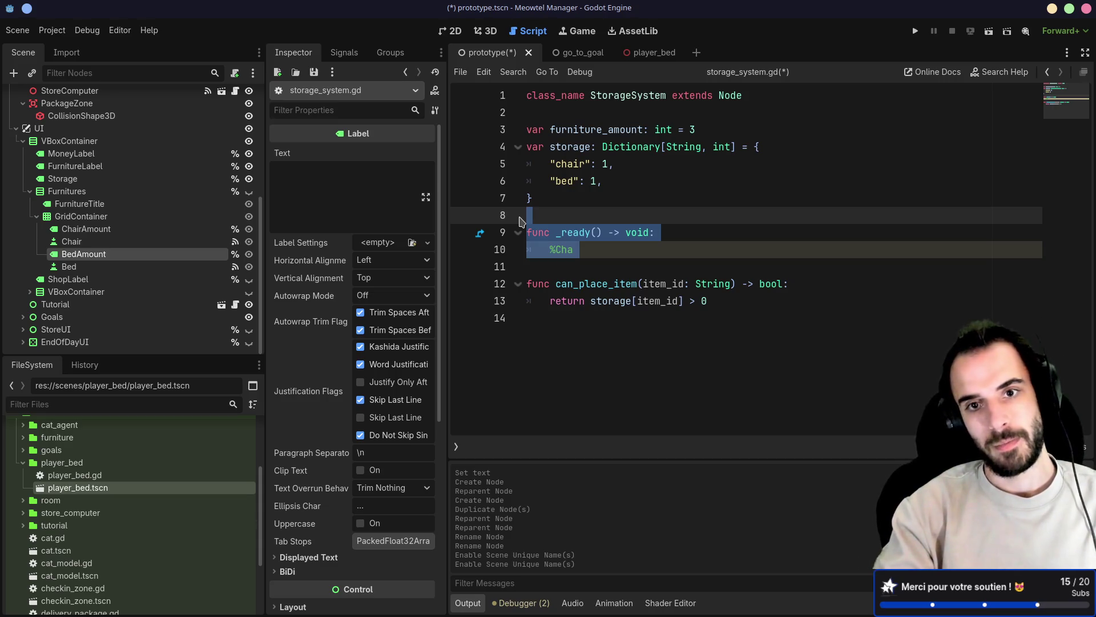
Declare a storage_modified signal carrying a storage Dictionary below the class declaration
left_click(549, 112)
key("Return")
key("Up")
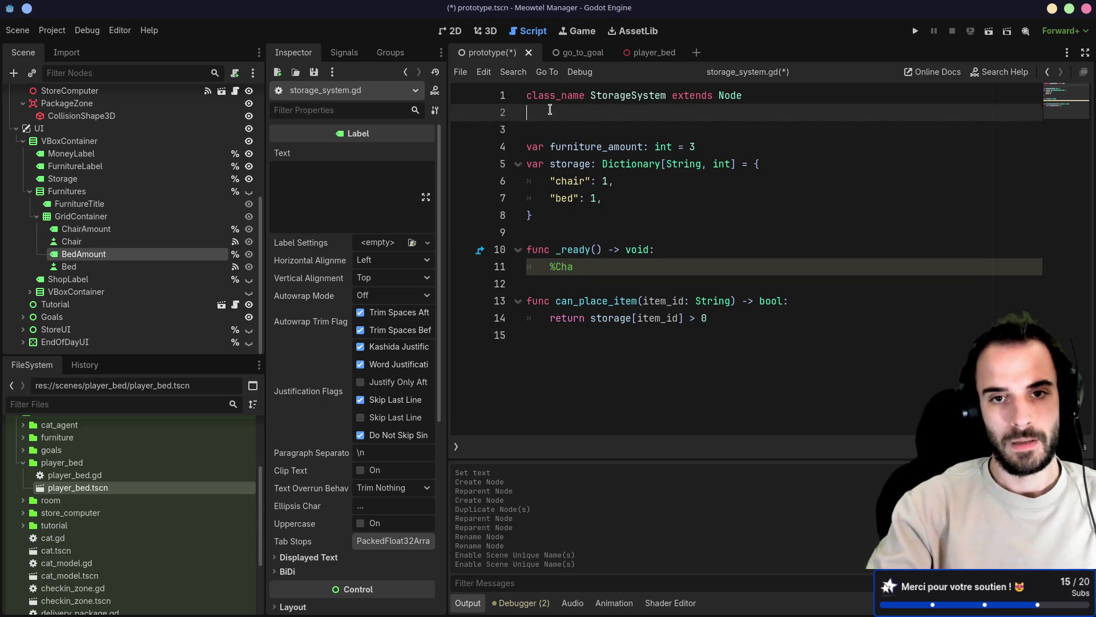
key("Return")
type("signal storage_modified(storage: Dic")
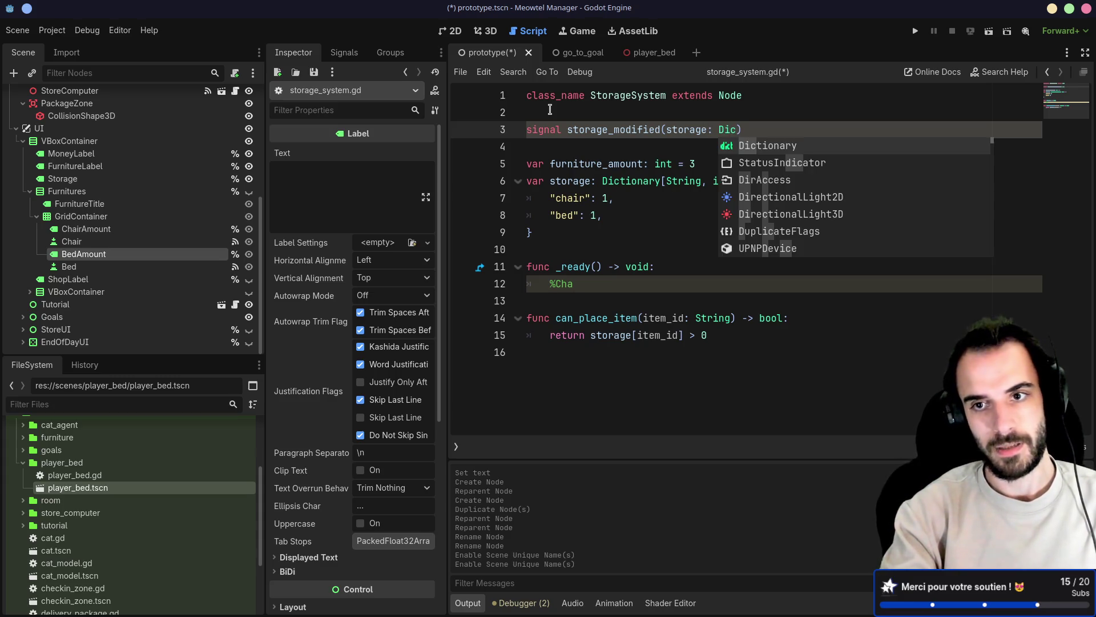
key("Return")
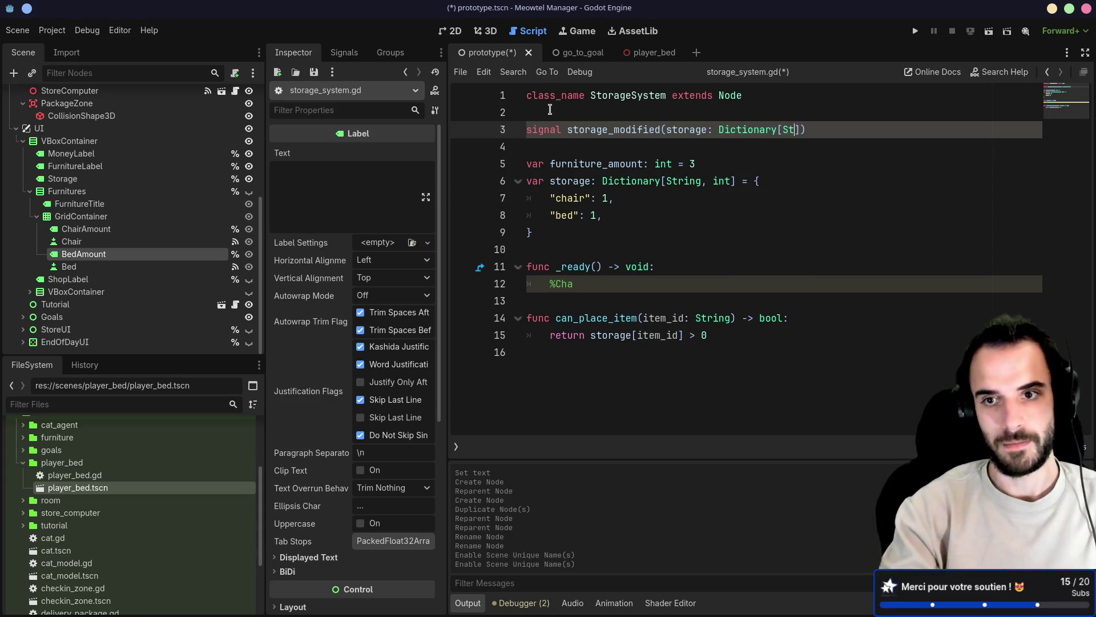
type("ring, int")
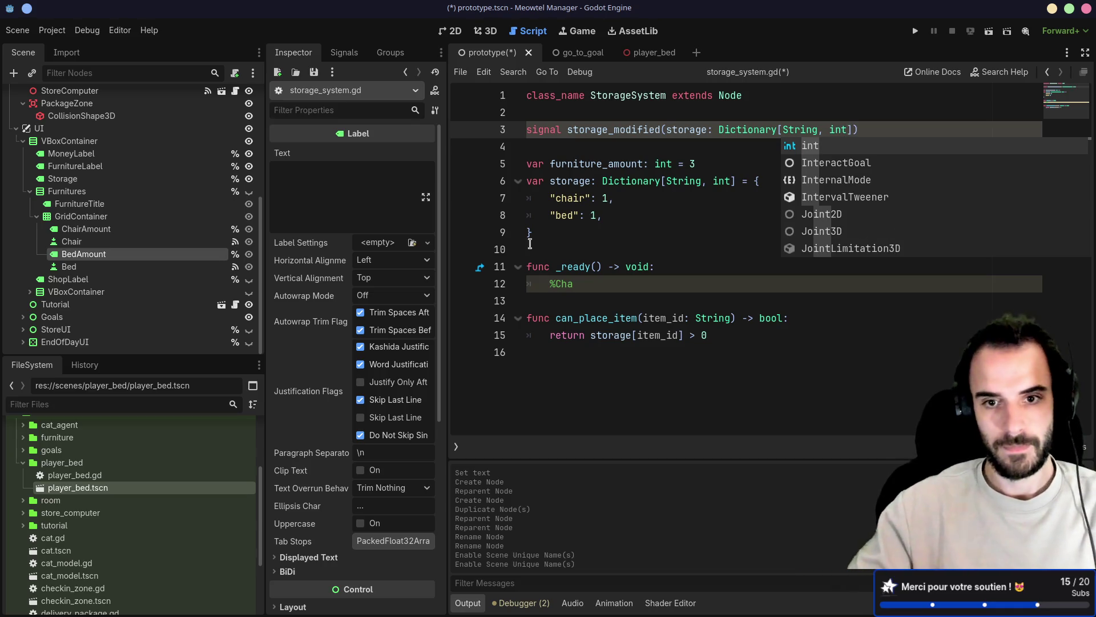
Emit storage_modified with storage from _ready and save the script
left_click_drag(550, 283, 640, 278)
type("st")
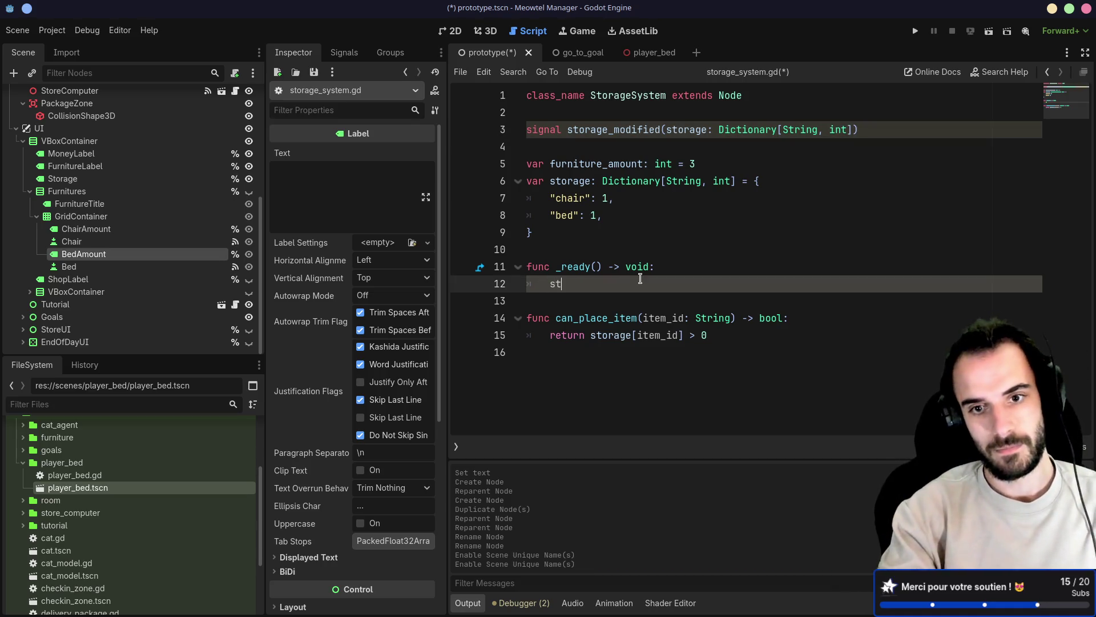
key("Return")
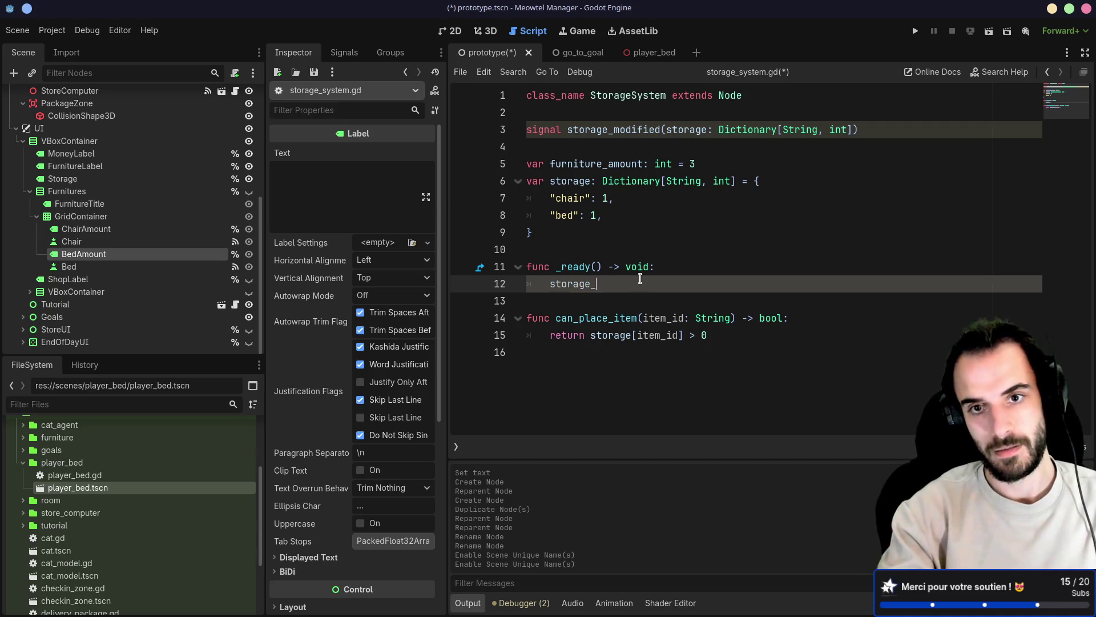
key("Return")
type(".emit(sto")
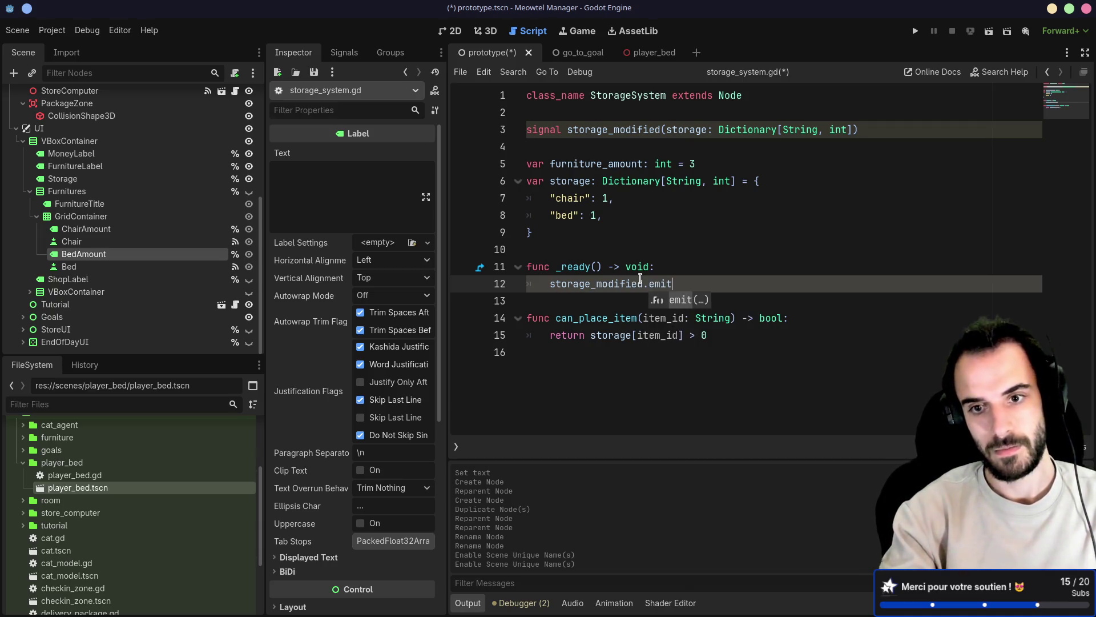
key("Return")
key("Return")
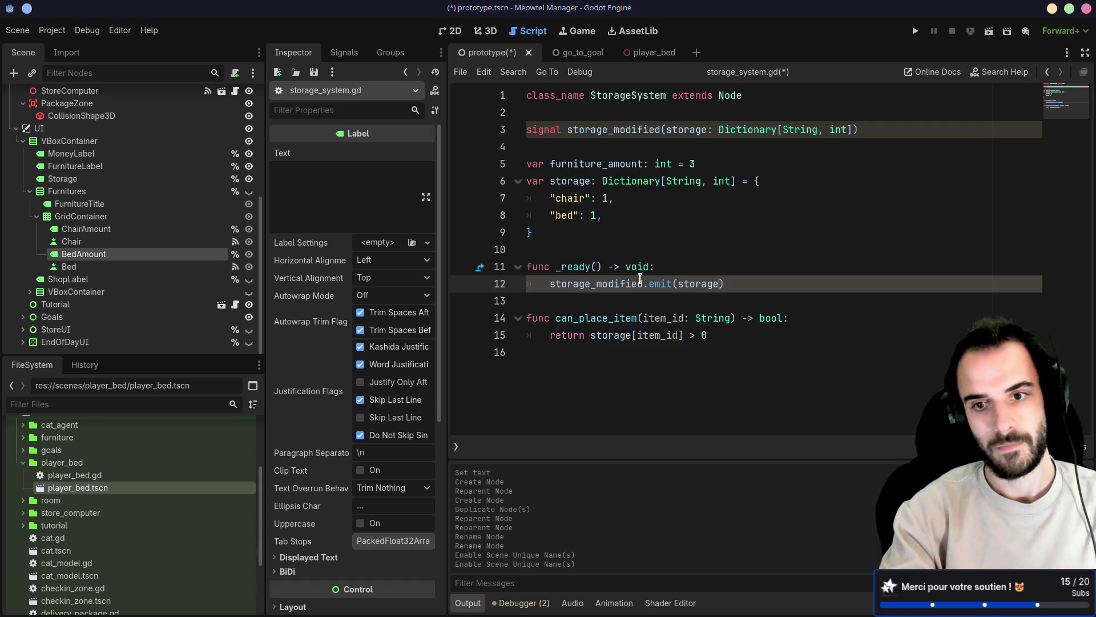
key("ctrl+s")
key("Up")
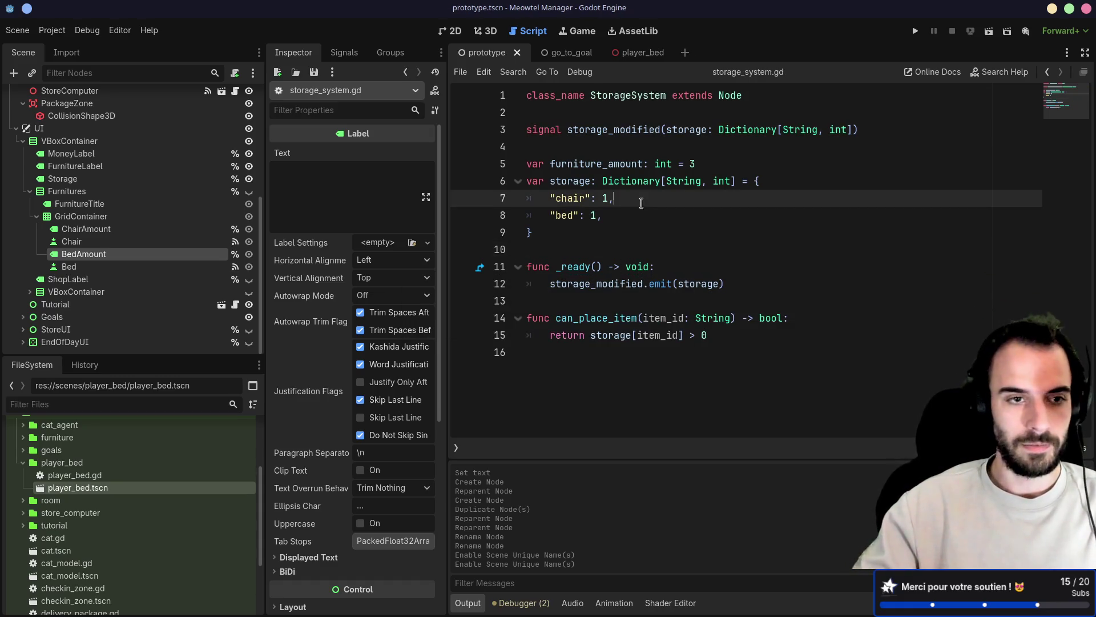
left_click(643, 198)
scroll(120, 231, "up", 3)
scroll(98, 188, "up", 3)
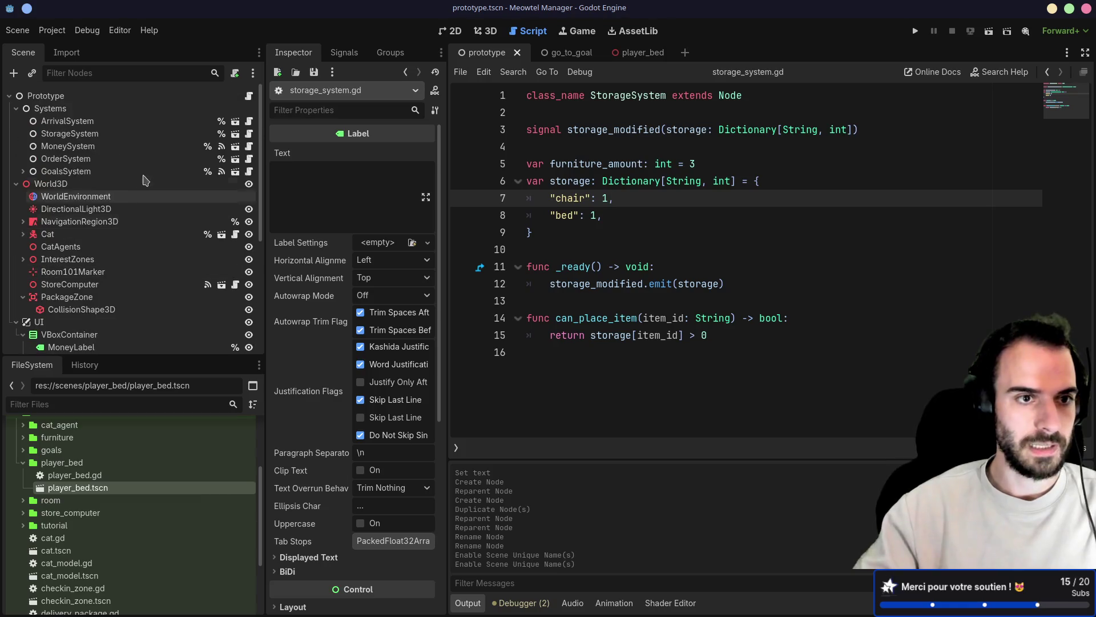
Connect StorageSystem's storage_modified signal to a new handler in prototype.gd
left_click(60, 95)
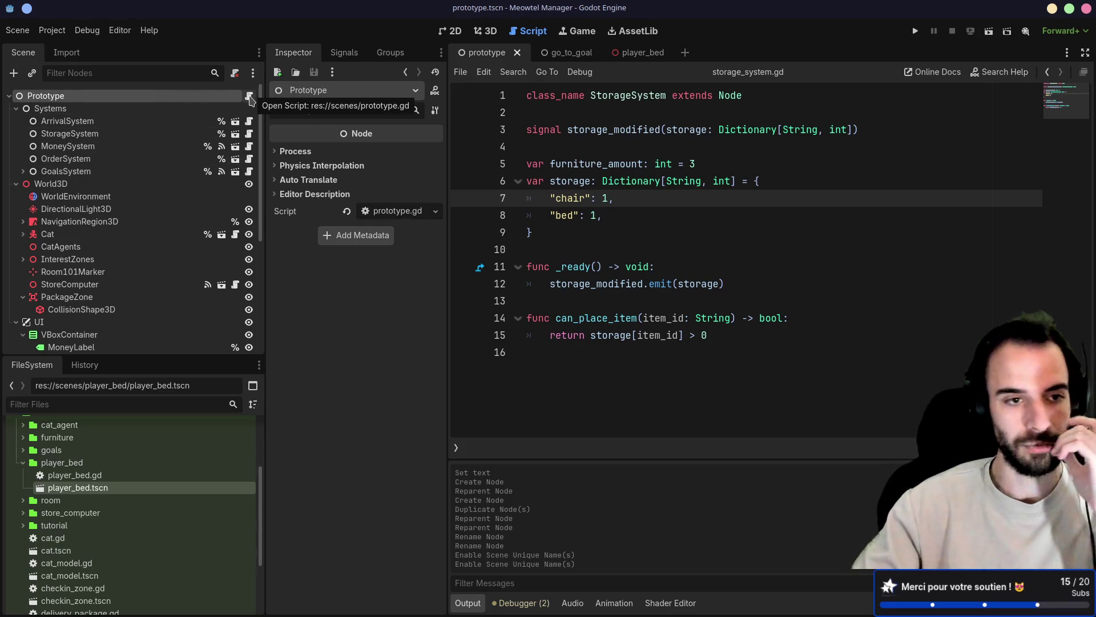
left_click(137, 134)
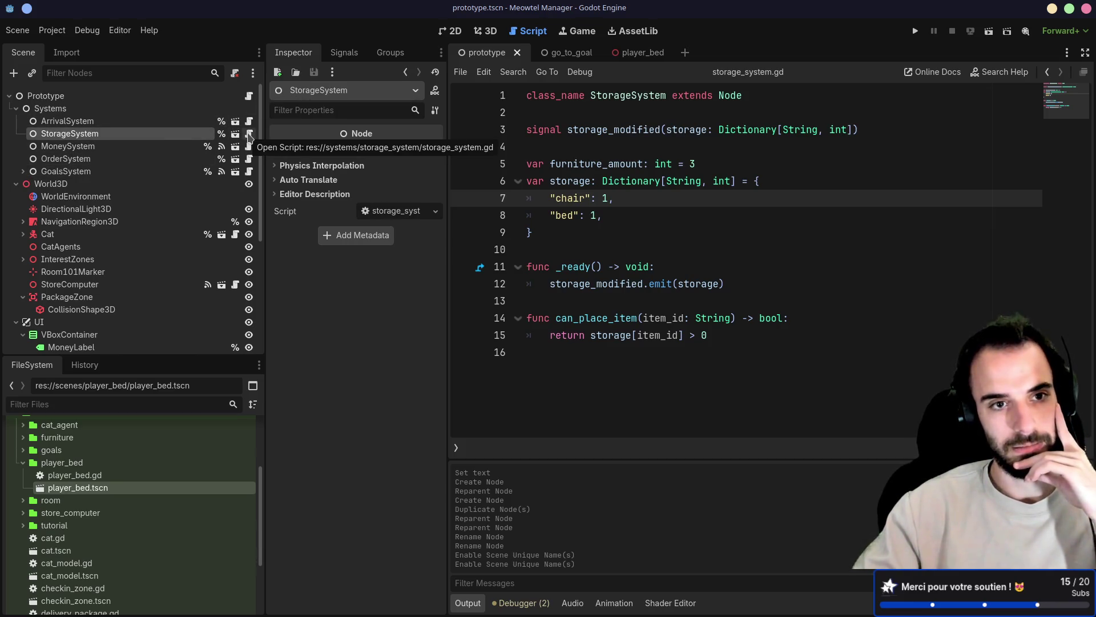
left_click(344, 53)
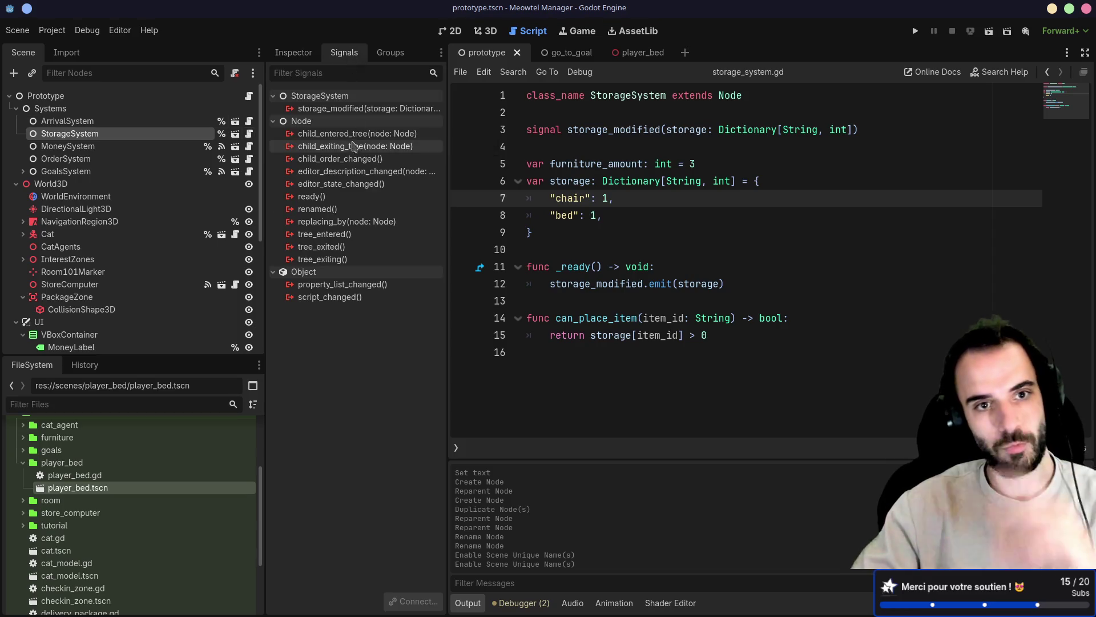
double_click(345, 109)
left_click(499, 447)
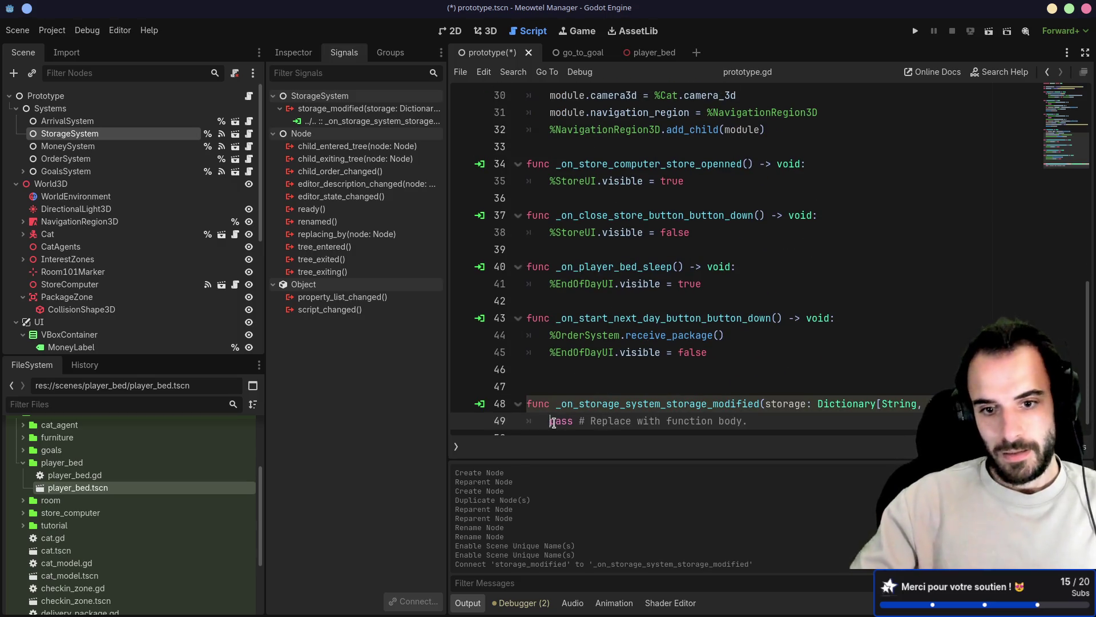
Replace pass with %ChairAmount.text = str(storage["chair"]) in the handler and save
key("shift+End")
key("BackSpace")
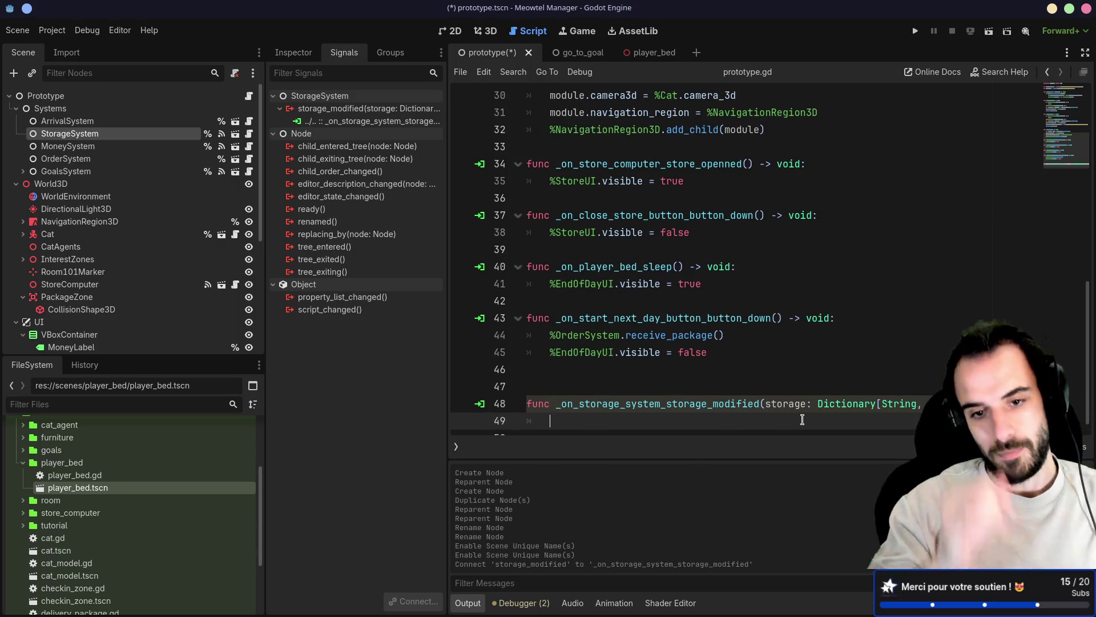
left_click(642, 380)
key("BackSpace")
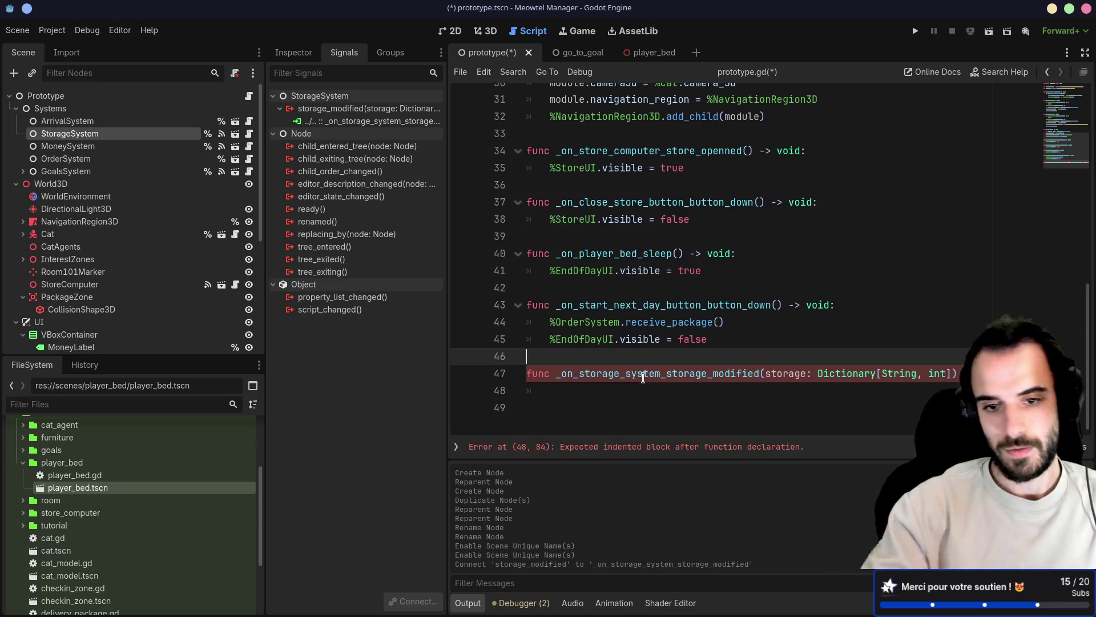
left_click(618, 387)
type("%")
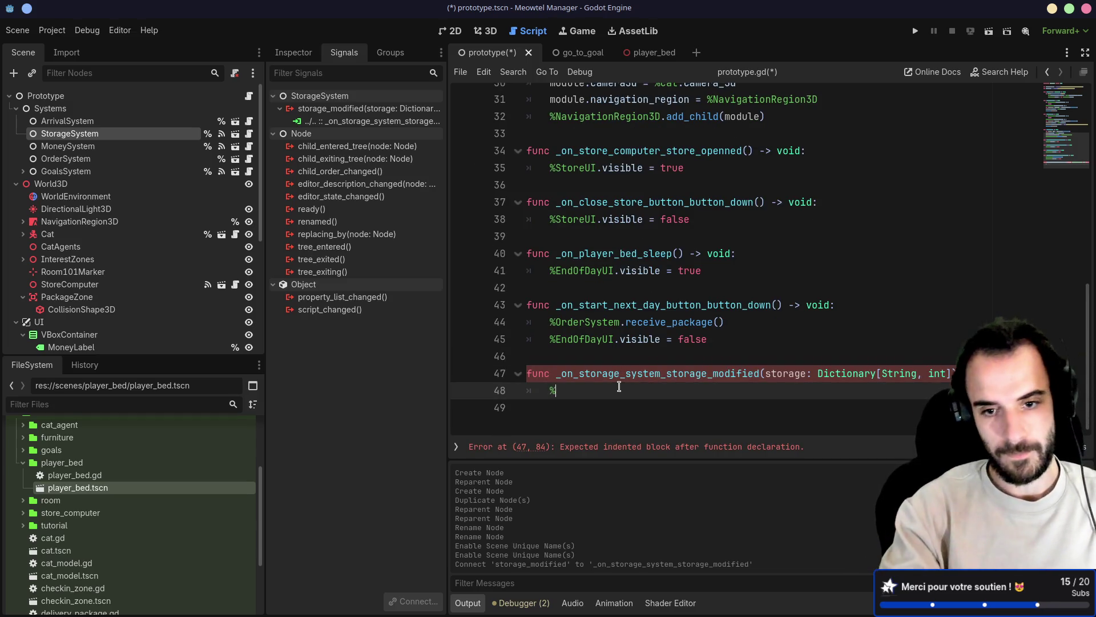
type("Char")
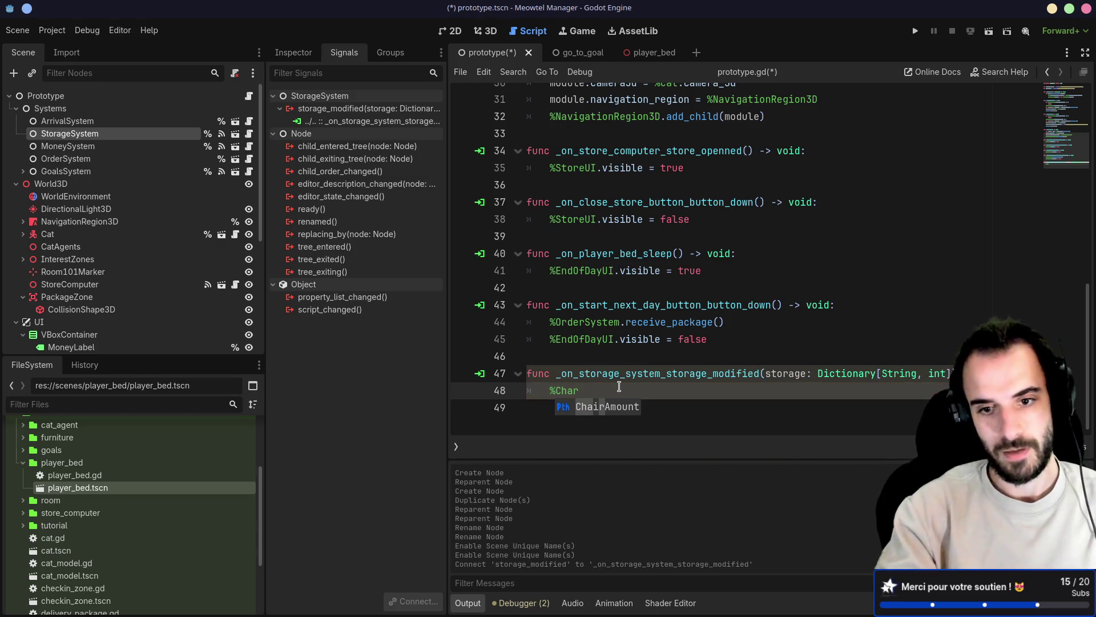
key("Return")
type("tex")
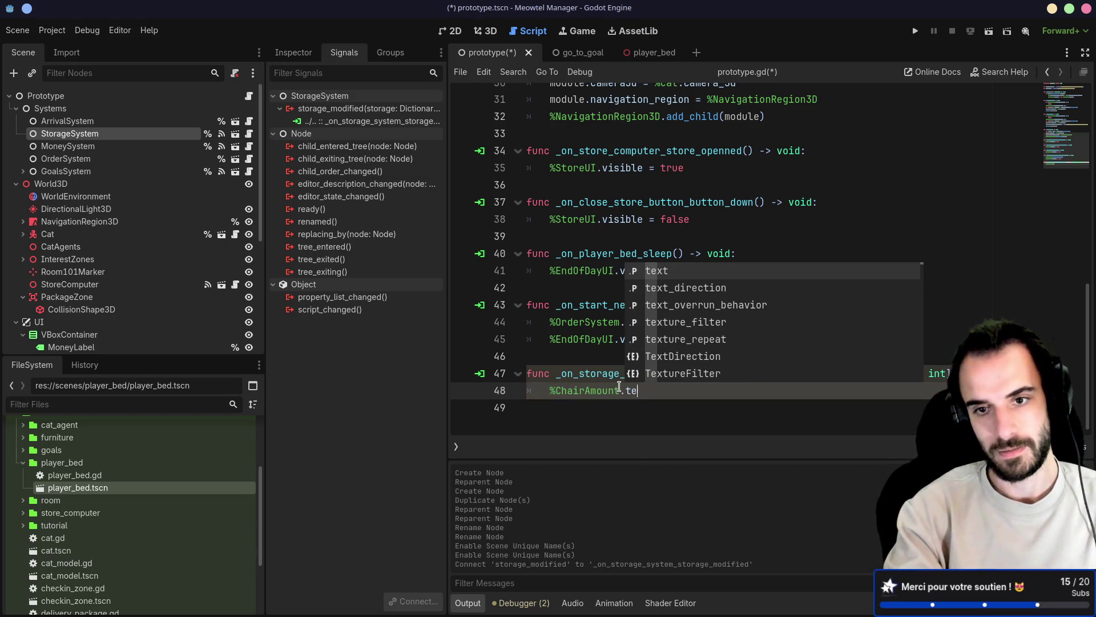
key("Return")
type("st")
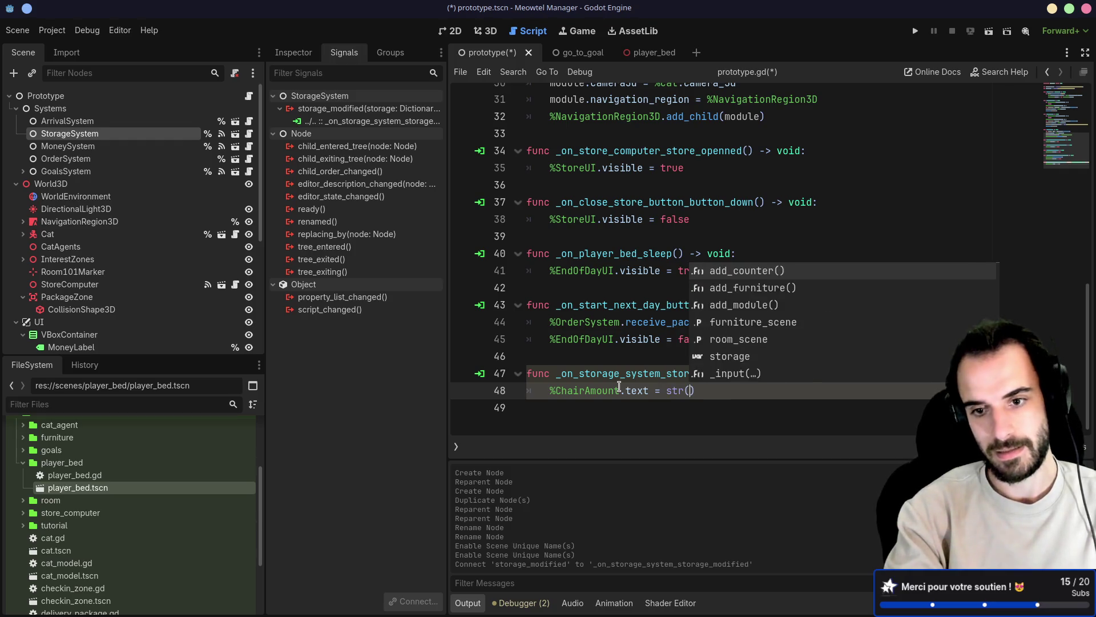
type("r(")
type("o")
key("Return")
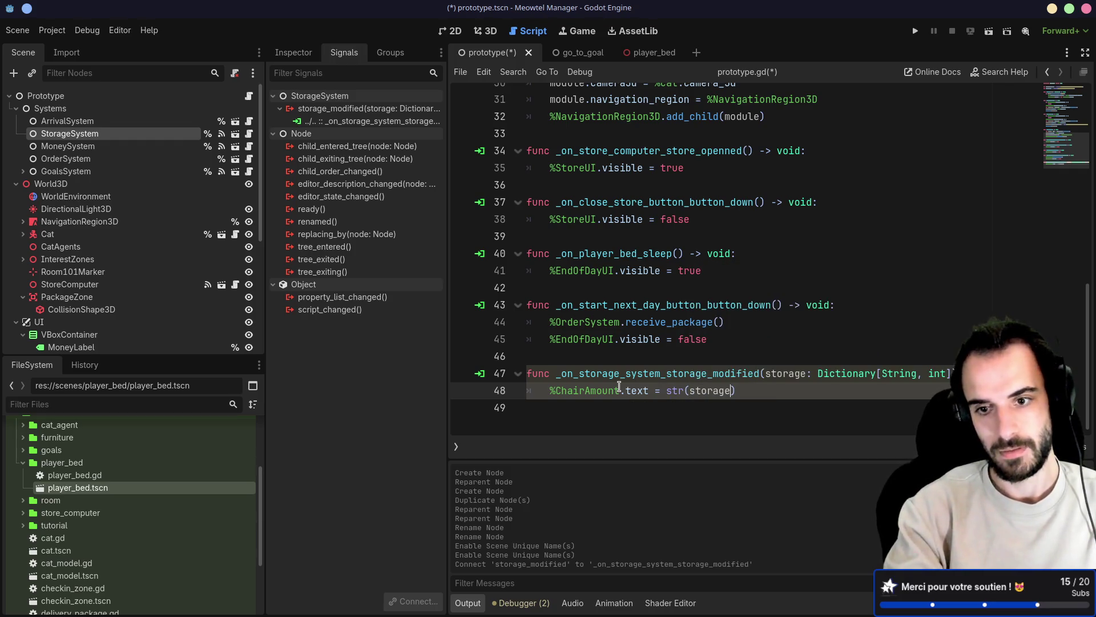
type("[\"chair")
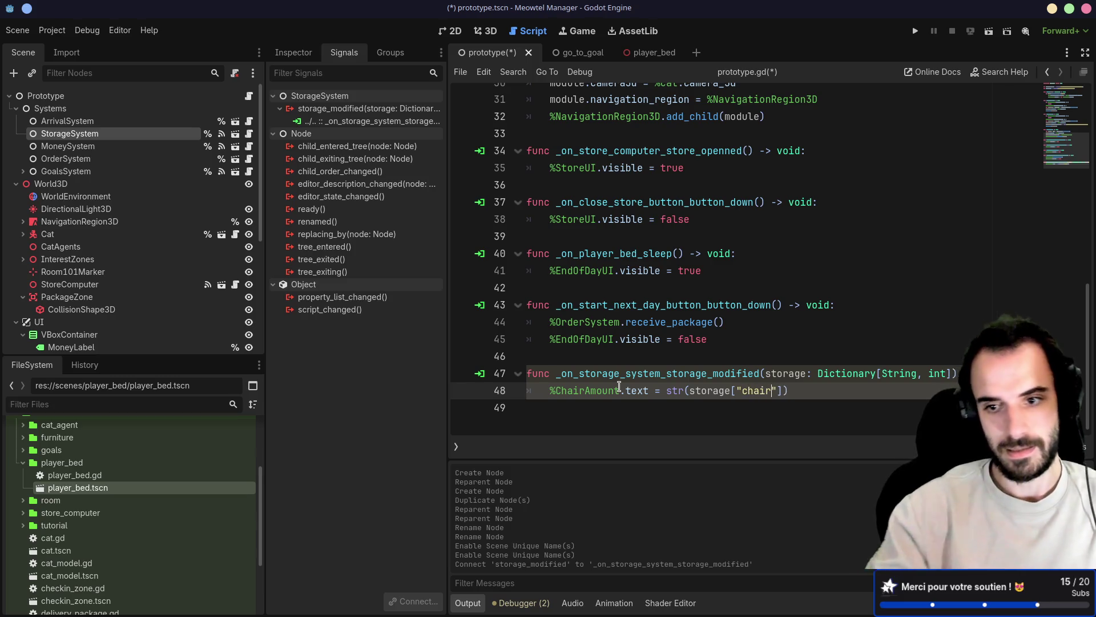
key("ctrl+s")
Duplicate the line as %BedAmount.text = str(storage["bed"]) and save
triple_click(515, 390)
scroll(514, 391, "up", 1)
key("ctrl+c")
key("Down")
key("ctrl+v")
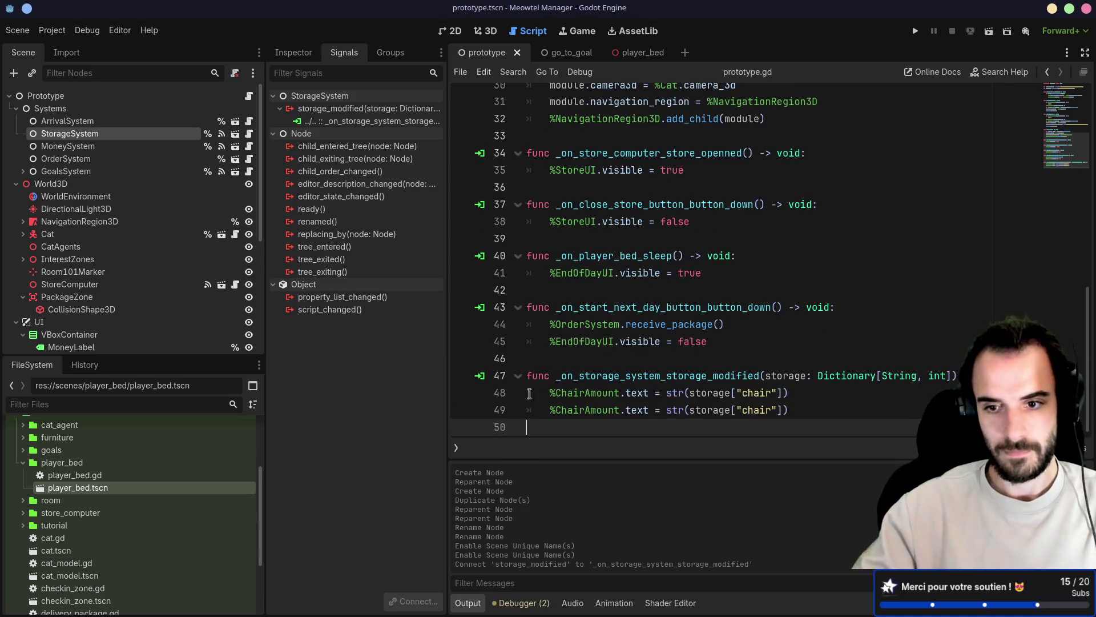
left_click(582, 409)
double_click(583, 410)
type("Bed")
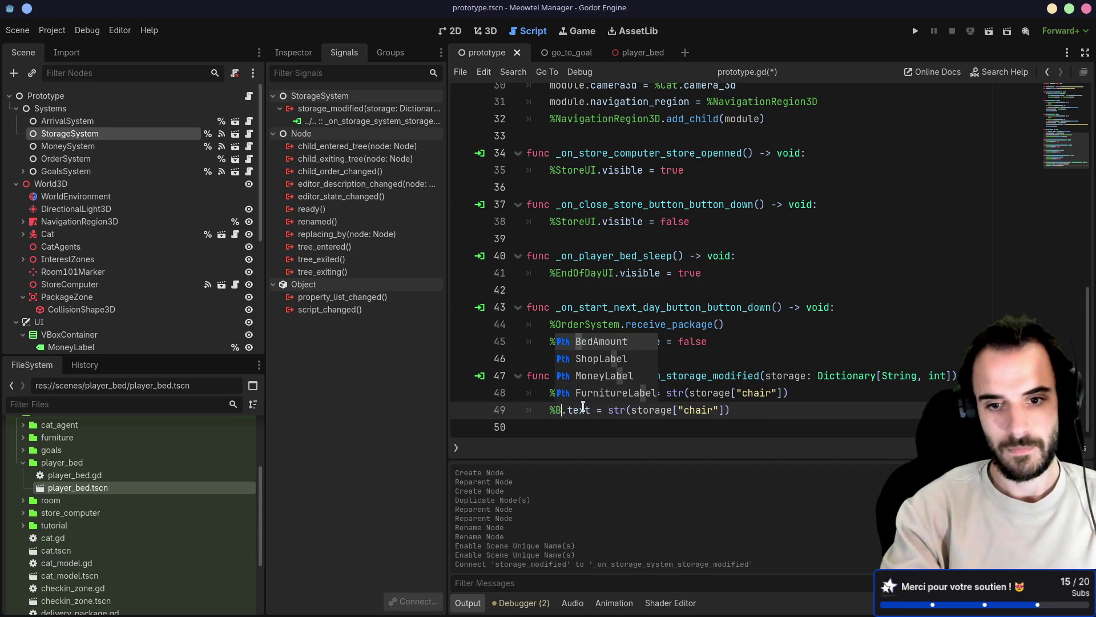
key("Return")
key("ctrl+s")
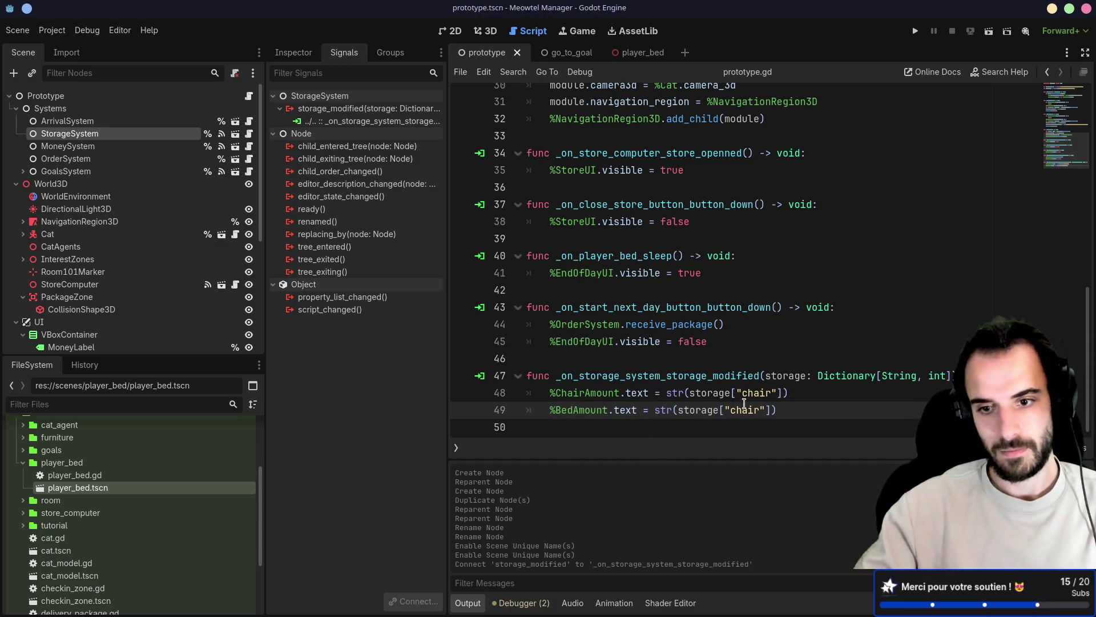
type("ed")
key("ctrl+s")
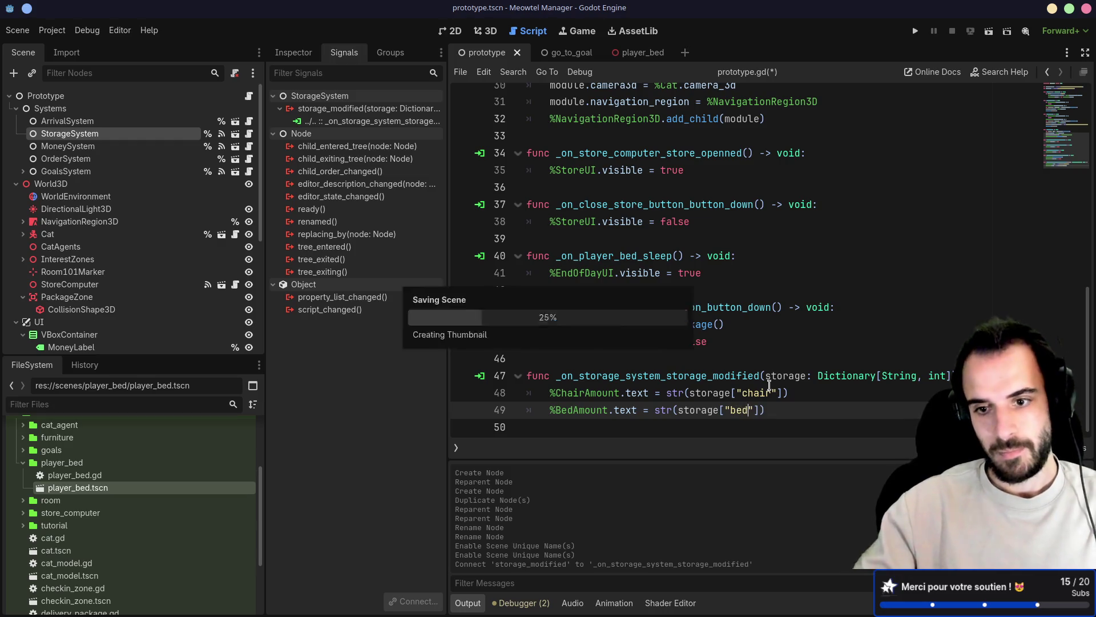
left_click_drag(776, 411, 544, 387)
key("ctrl+s")
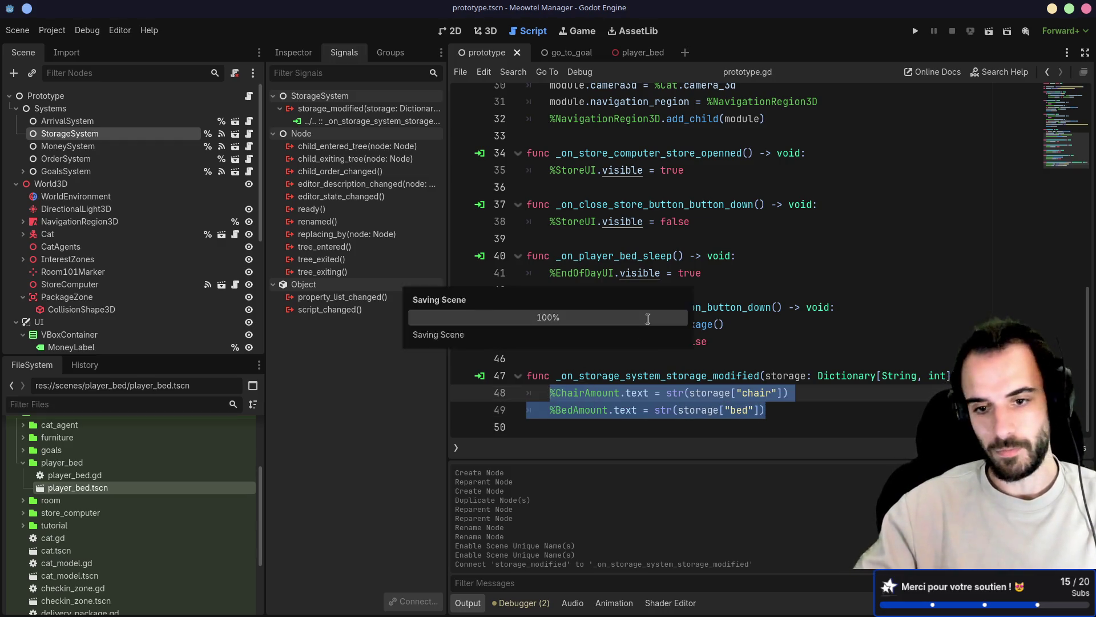
left_click(687, 363)
key("ctrl+s")
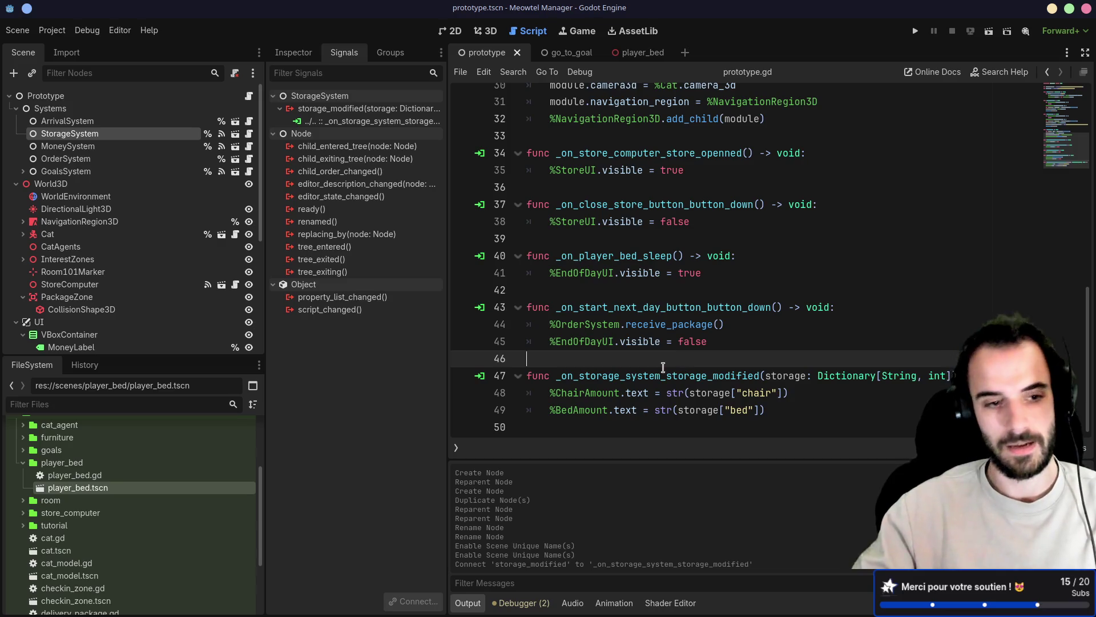
scroll(146, 258, "down", 3)
scroll(151, 257, "down", 2)
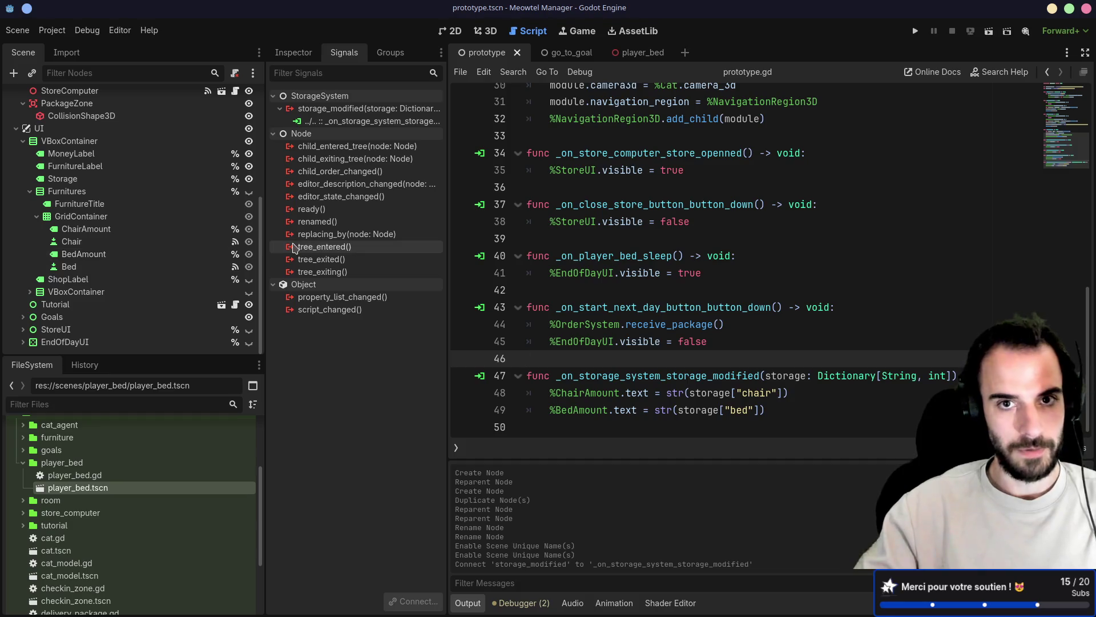
Set the GridContainer to 2 columns and run the game to check the chair and bed counts show 1
left_click(446, 32)
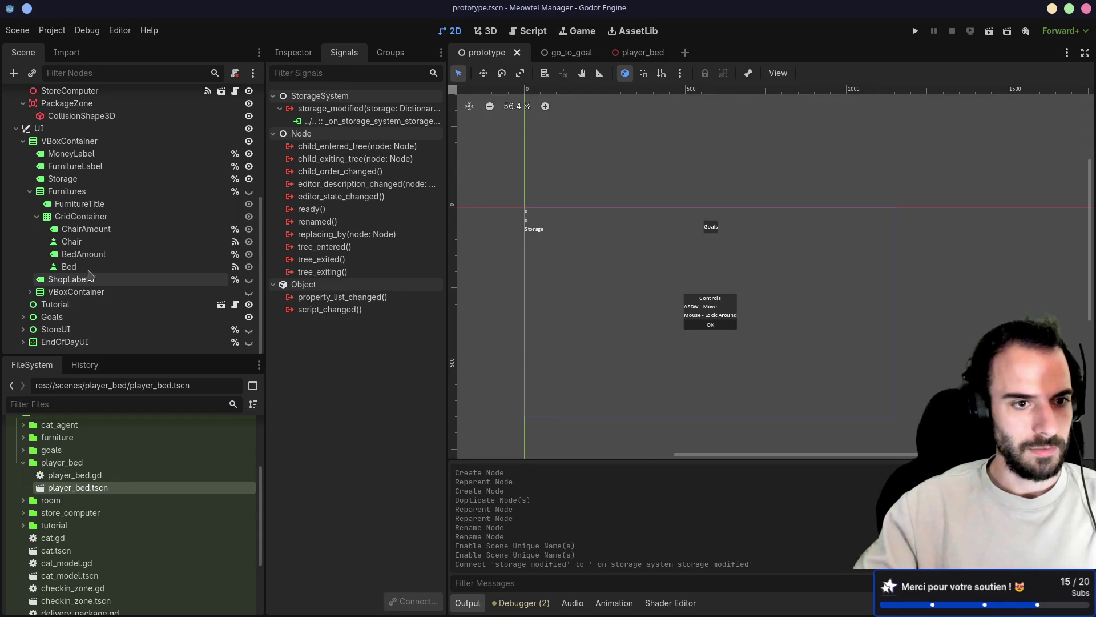
left_click(115, 217)
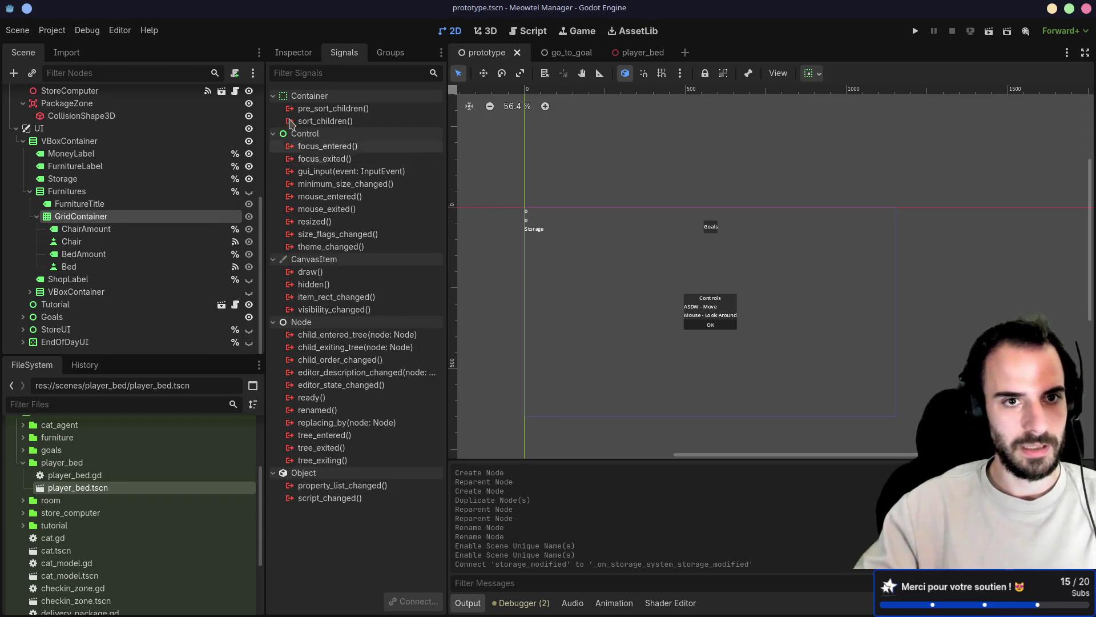
left_click(293, 54)
left_click(433, 150)
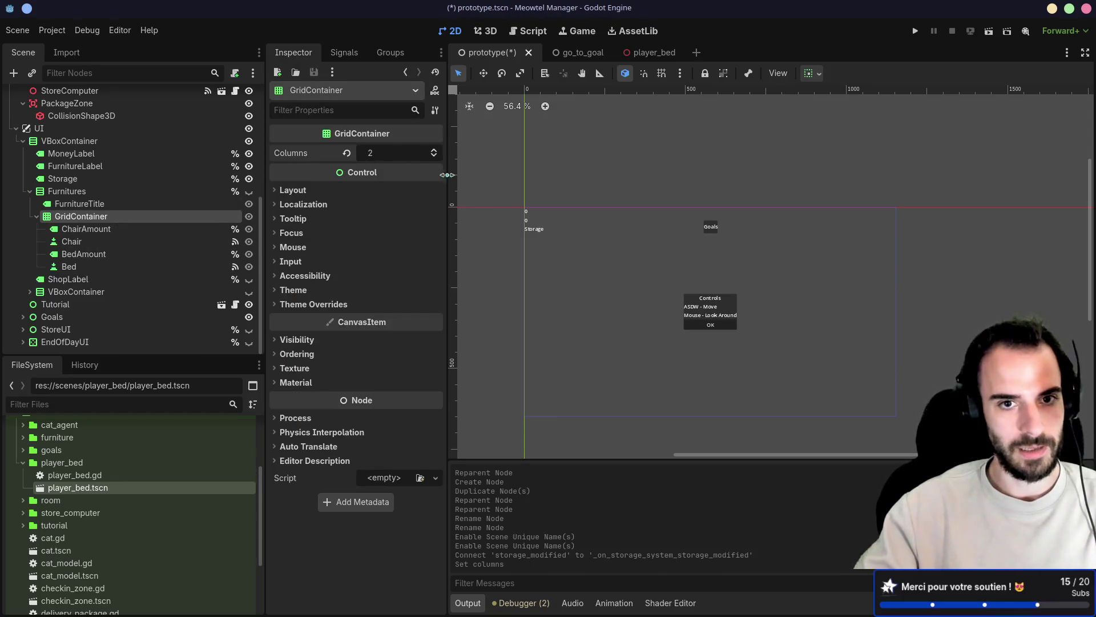
left_click(915, 31)
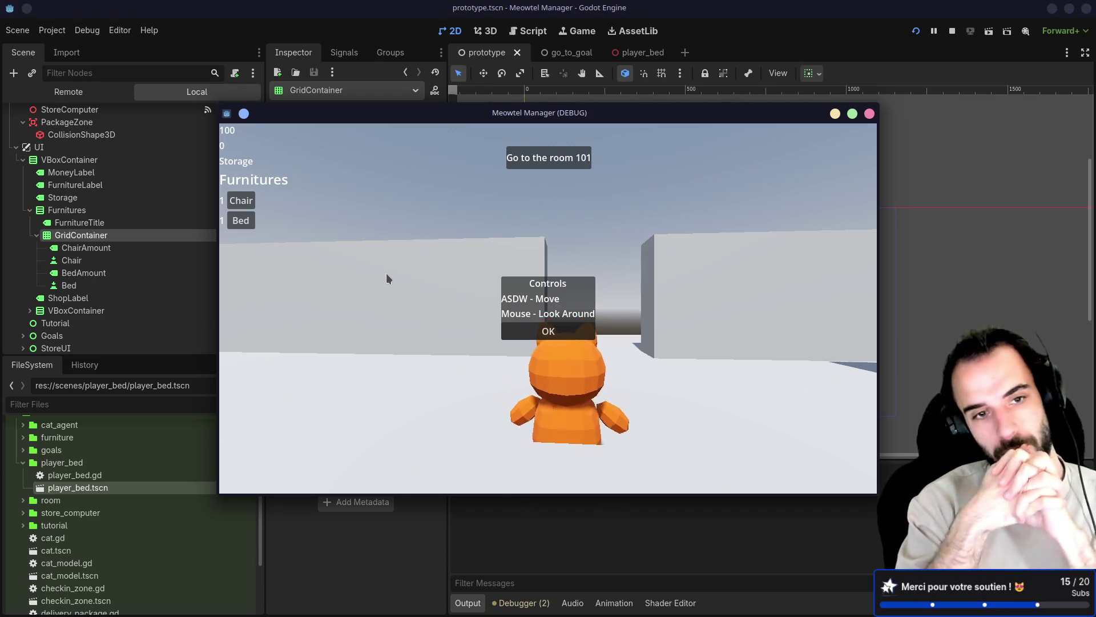
left_click(869, 116)
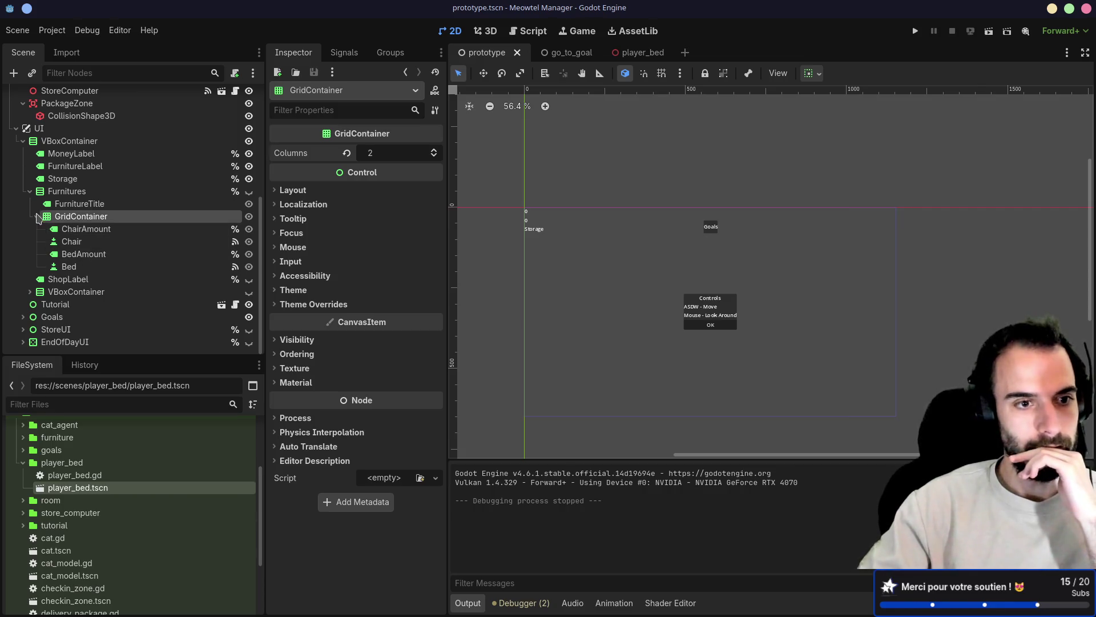
Jump from the Chair button's signals to its add_furniture handler in prototype.gd
left_click(36, 216)
left_click(37, 266)
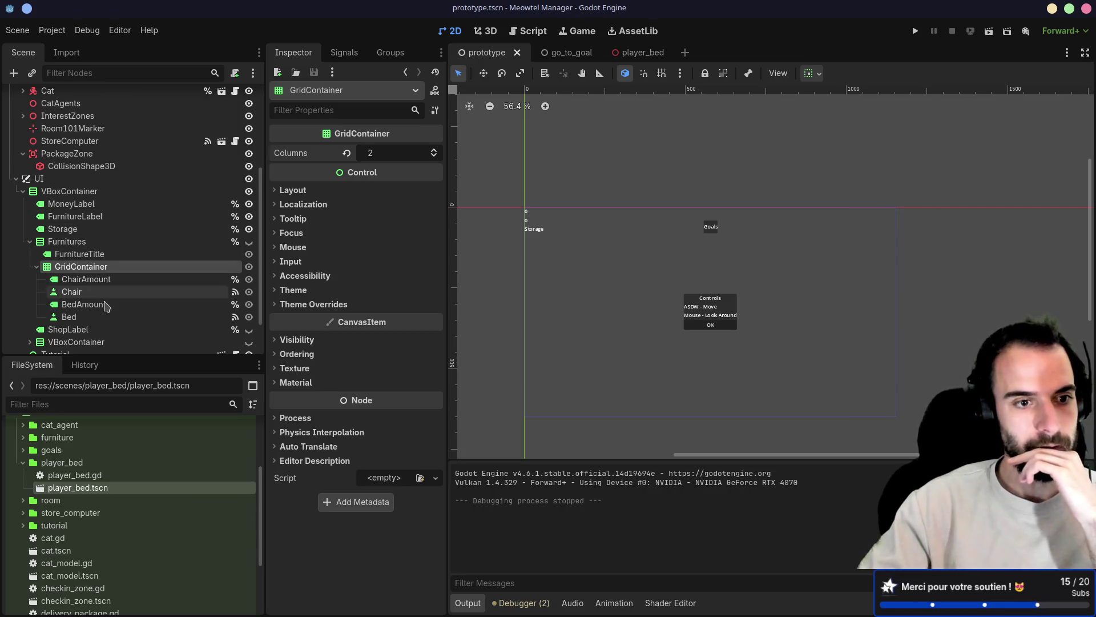
left_click(224, 294)
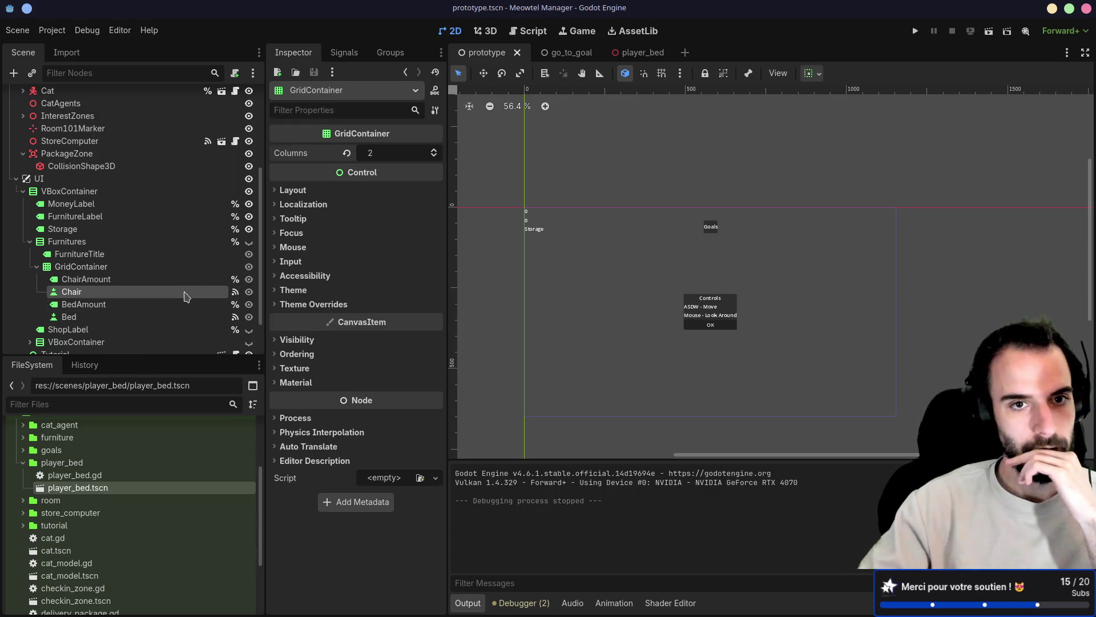
left_click(344, 52)
left_click(360, 121)
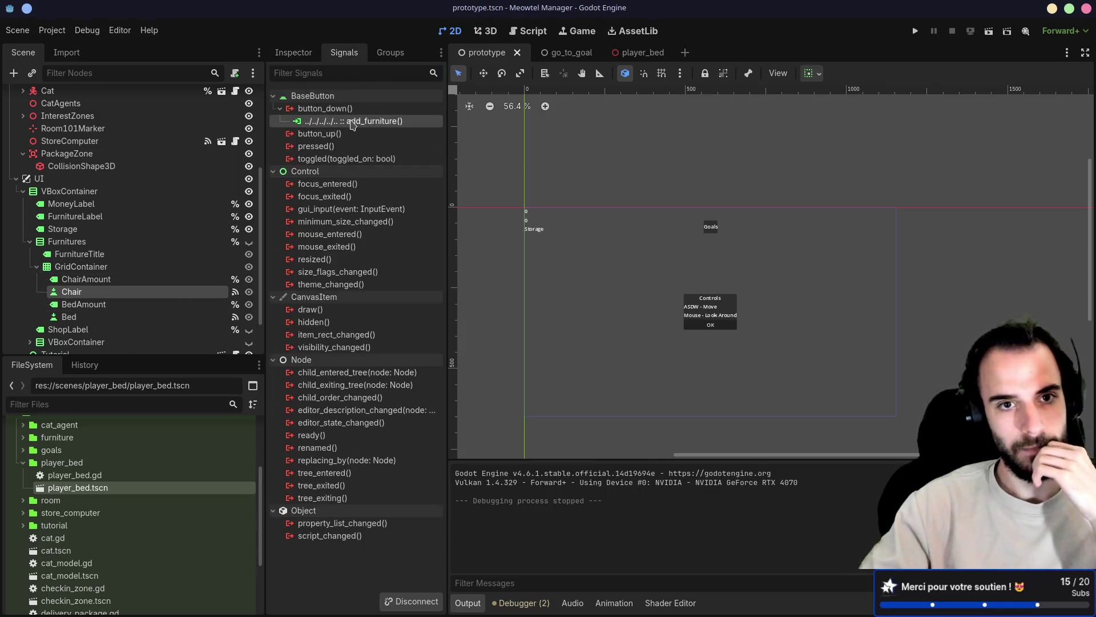
double_click(360, 121)
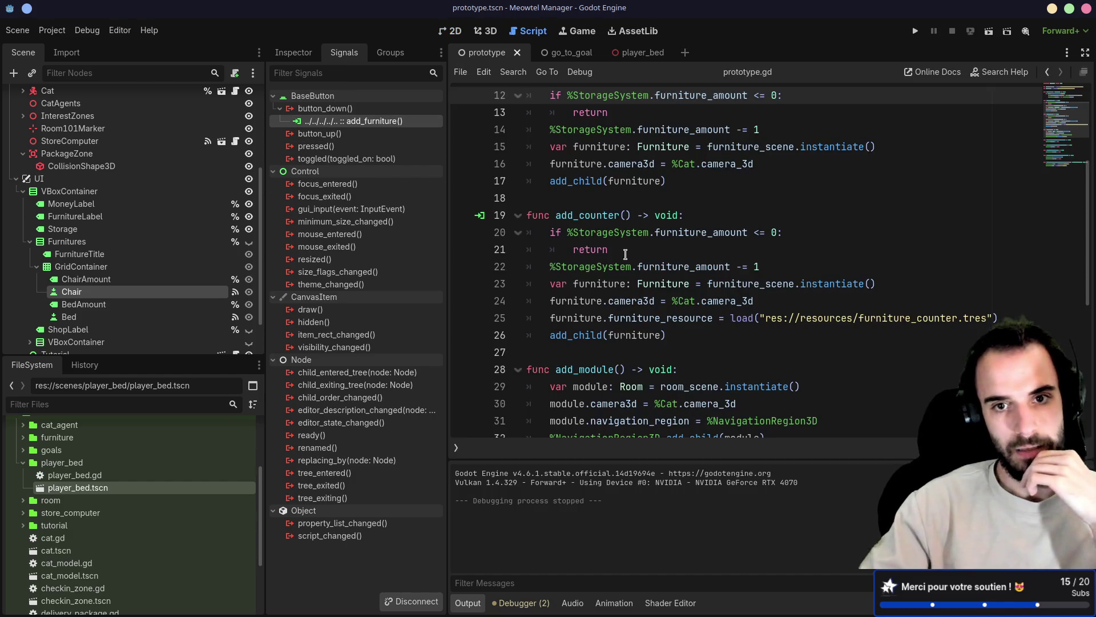
scroll(624, 253, "up", 2)
scroll(625, 252, "up", 2)
scroll(628, 254, "down", 2)
scroll(628, 254, "down", 1)
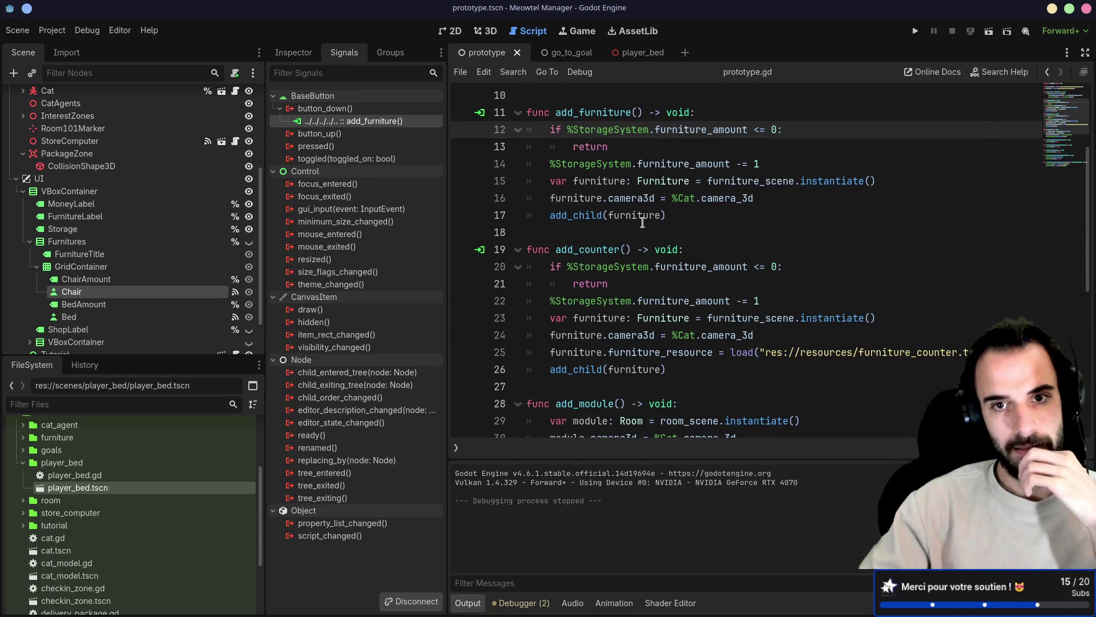
Inspect the furniture_amount decrement and switch to storage_system.gd
double_click(599, 163)
left_click_drag(637, 164, 731, 163)
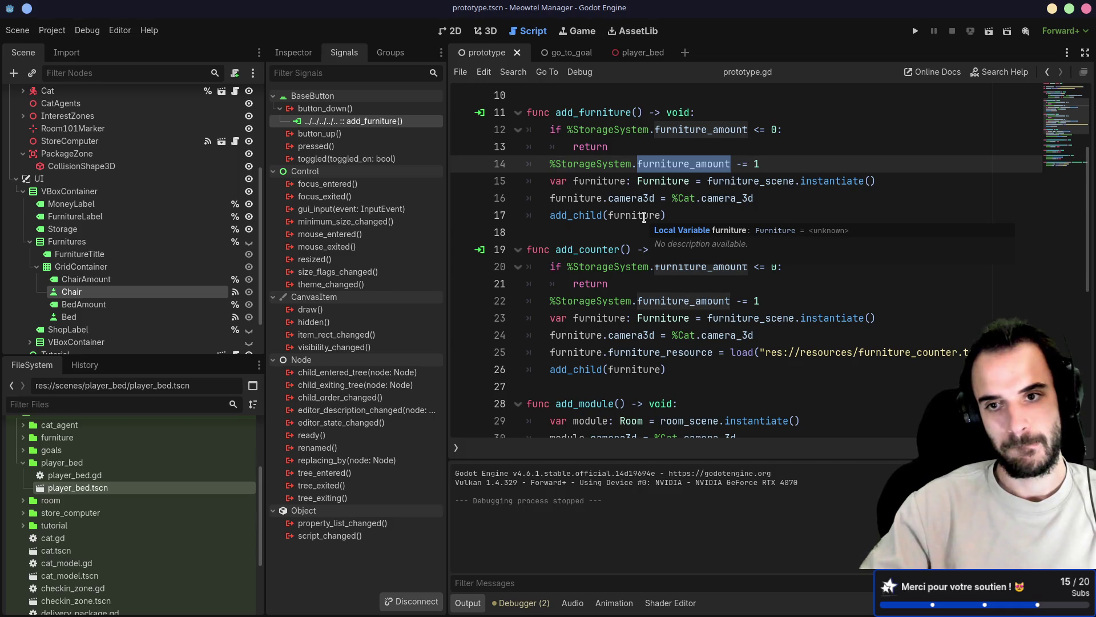
left_click(606, 172, "ctrl")
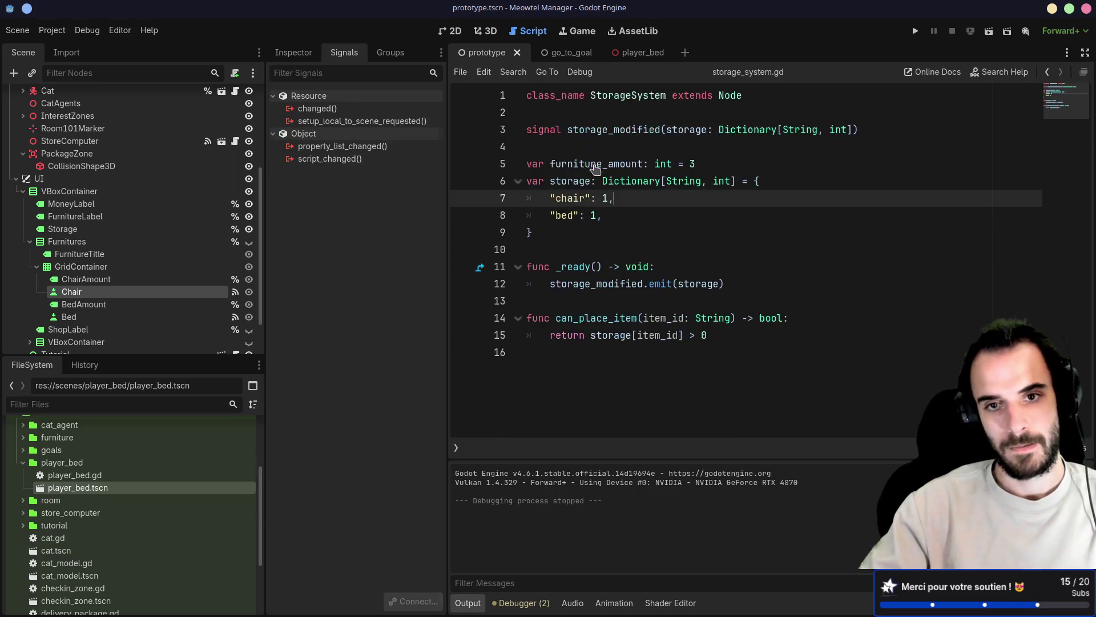
Paste a copy of can_place_item below it renamed place_item and save
left_click_drag(526, 361, 524, 301)
key("ctrl+c")
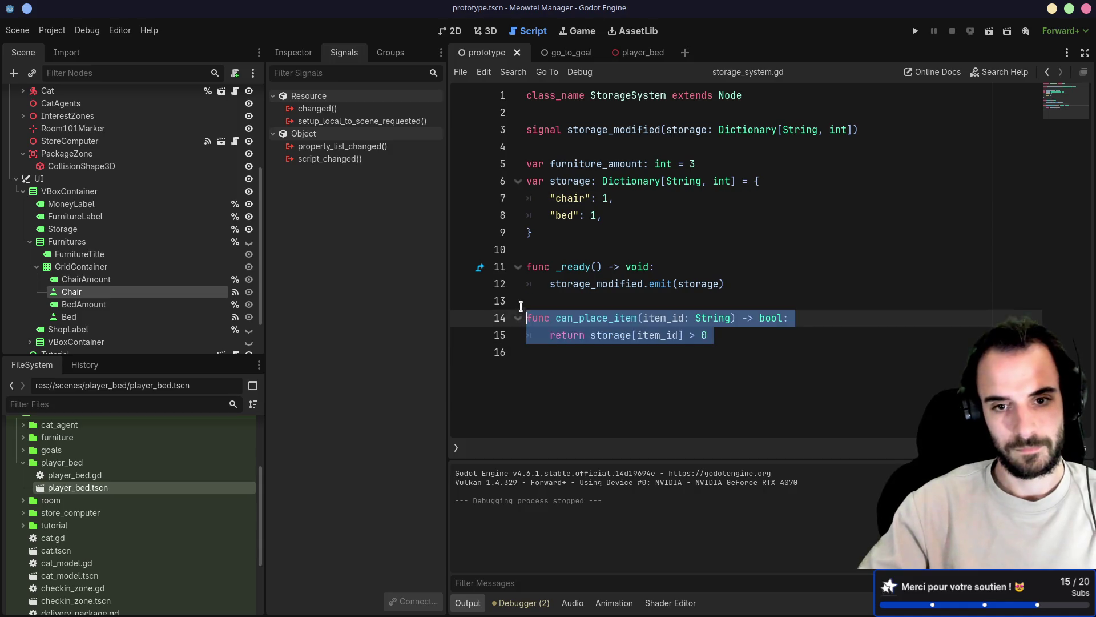
left_click(544, 358)
key("ctrl+v")
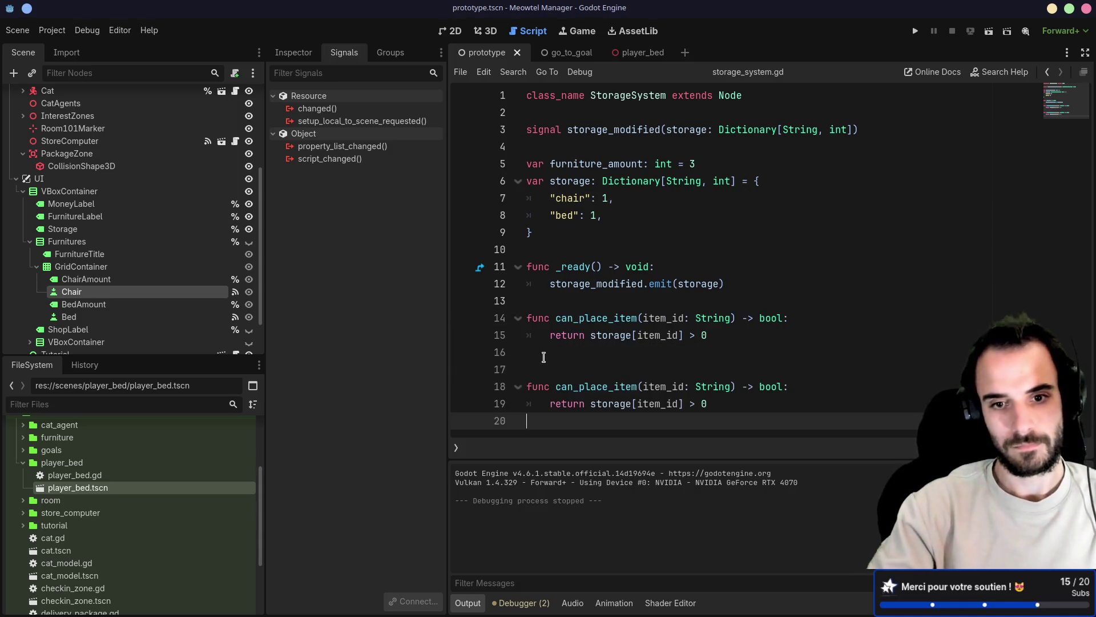
left_click(556, 386)
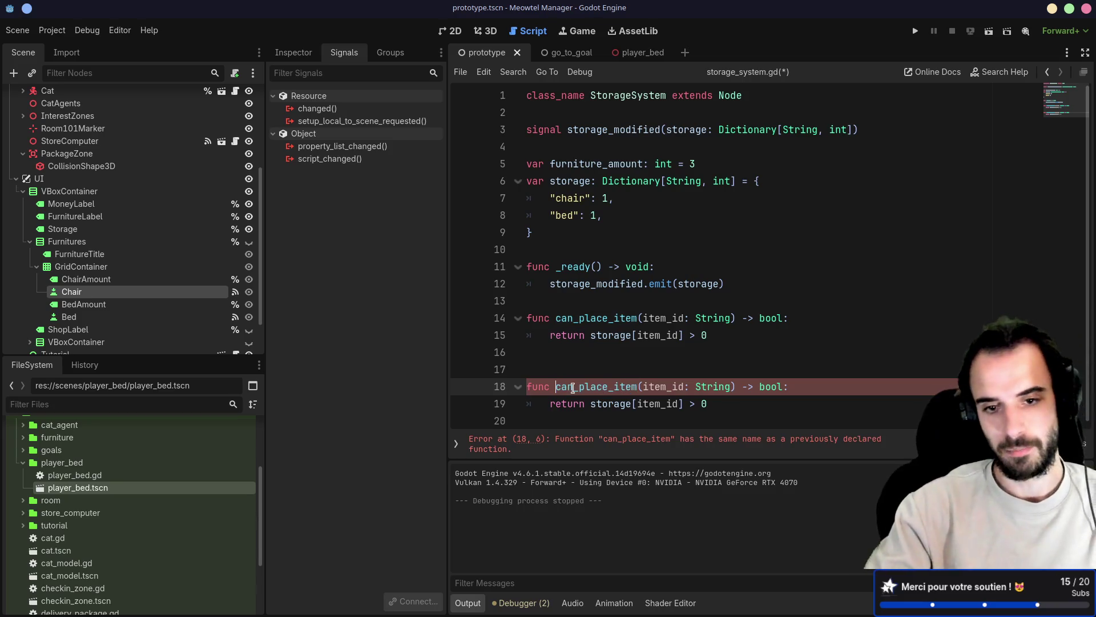
key("ctrl+s")
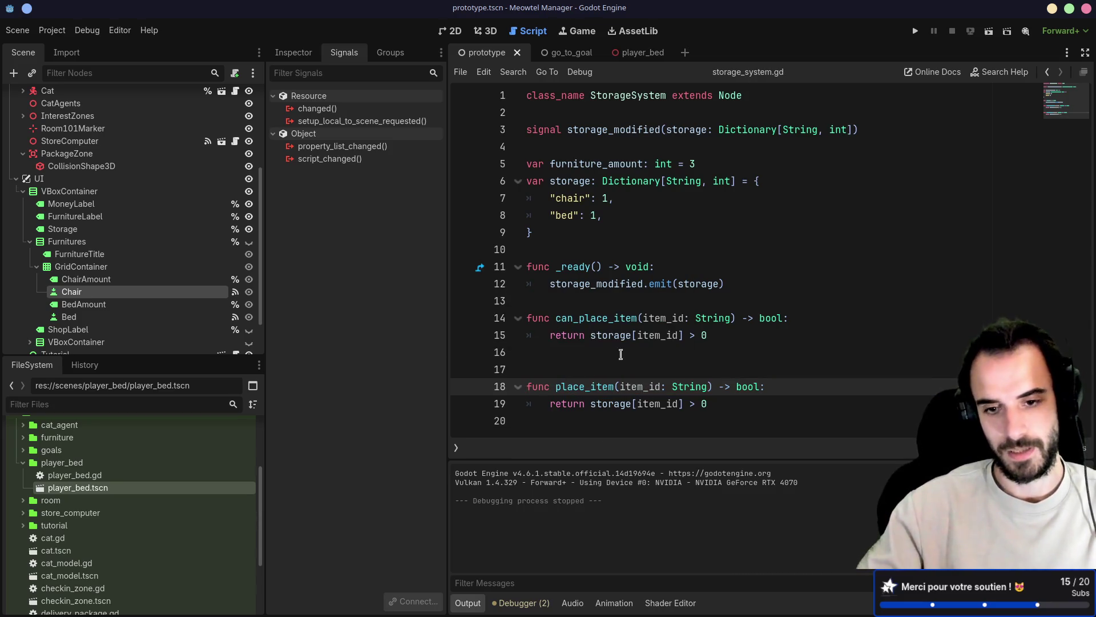
Change place_item's body to storage[item_id] -= 1 plus storage_modified.emit(storage)
double_click(560, 403)
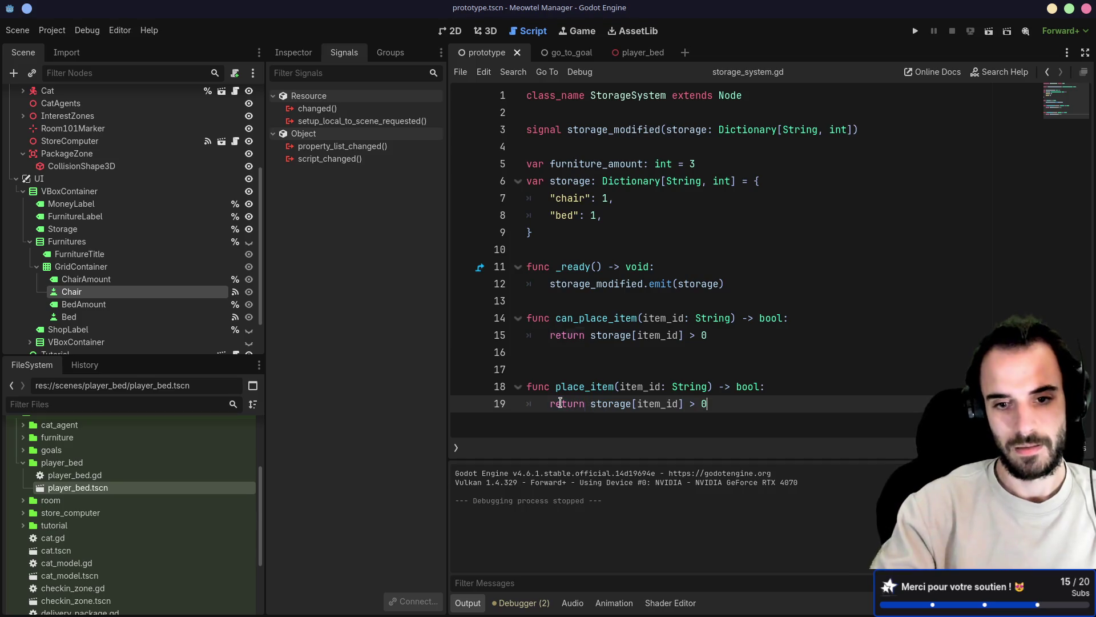
key("BackSpace")
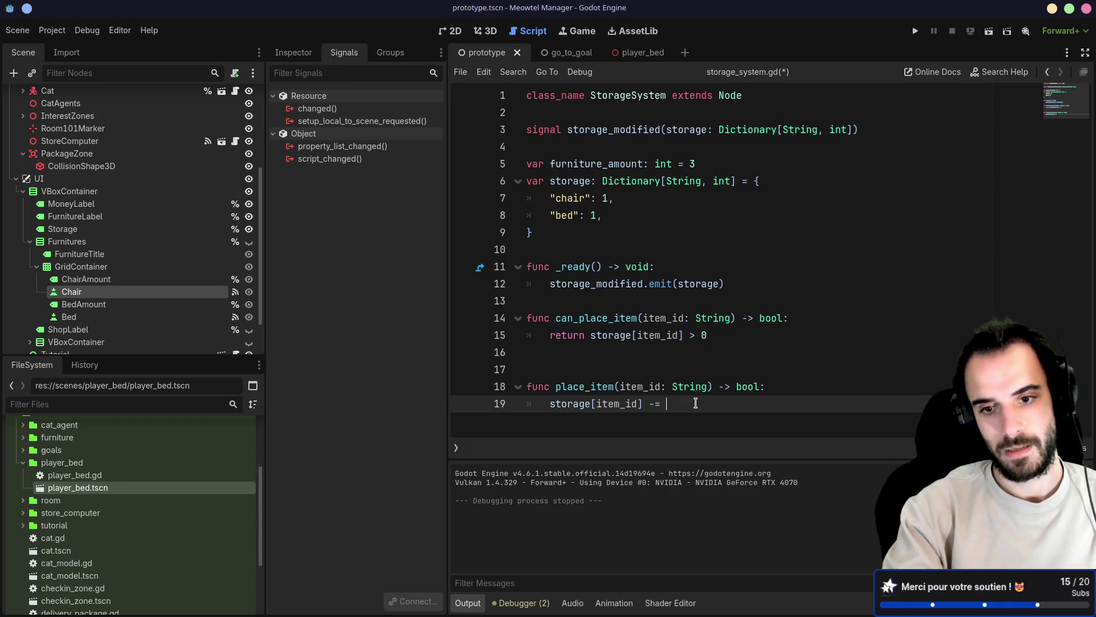
key("Return")
type("tor")
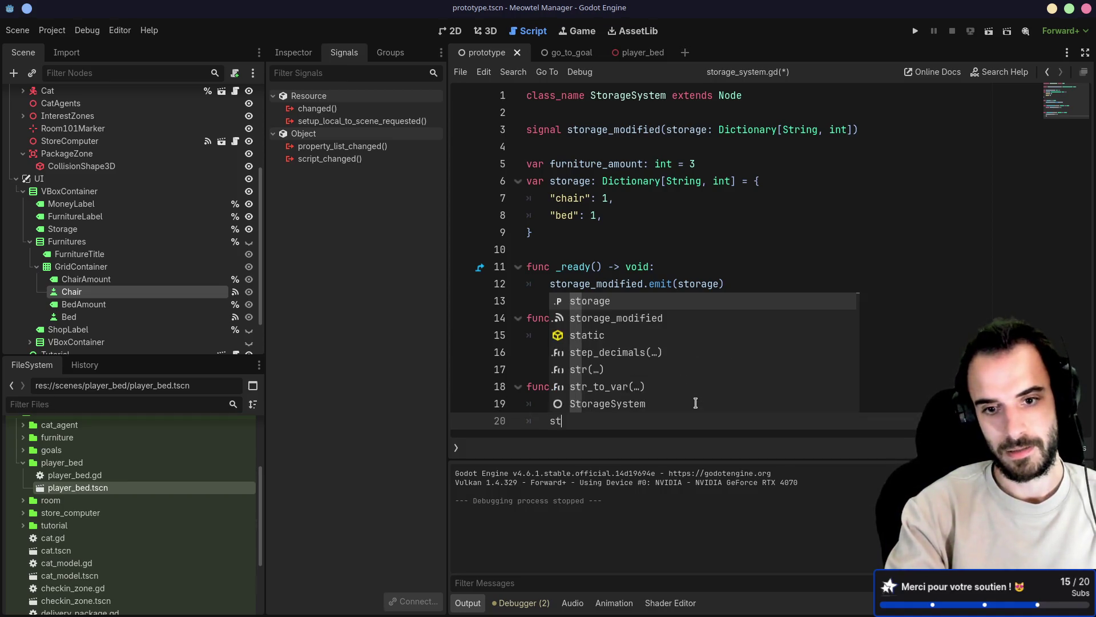
key("Down")
key("Return")
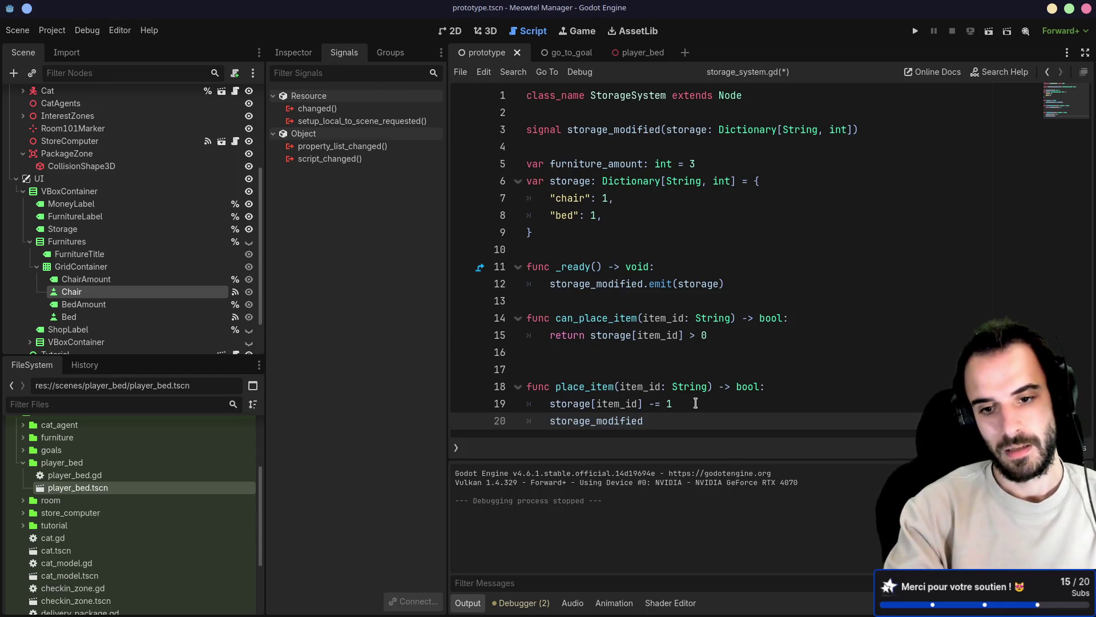
type(".emit(s")
key("Return")
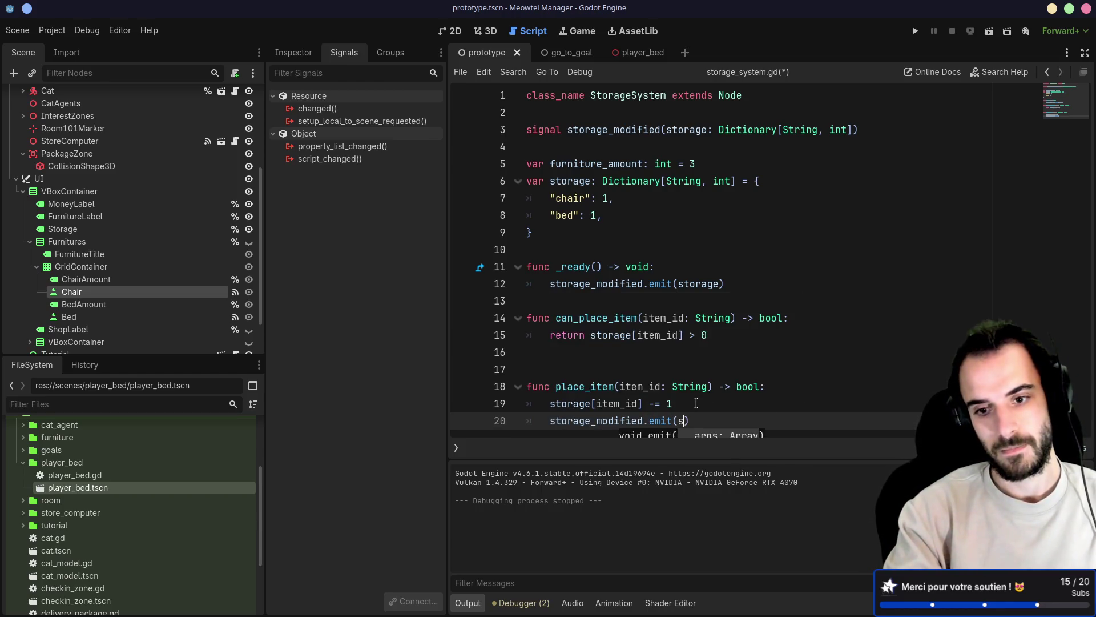
type("torage")
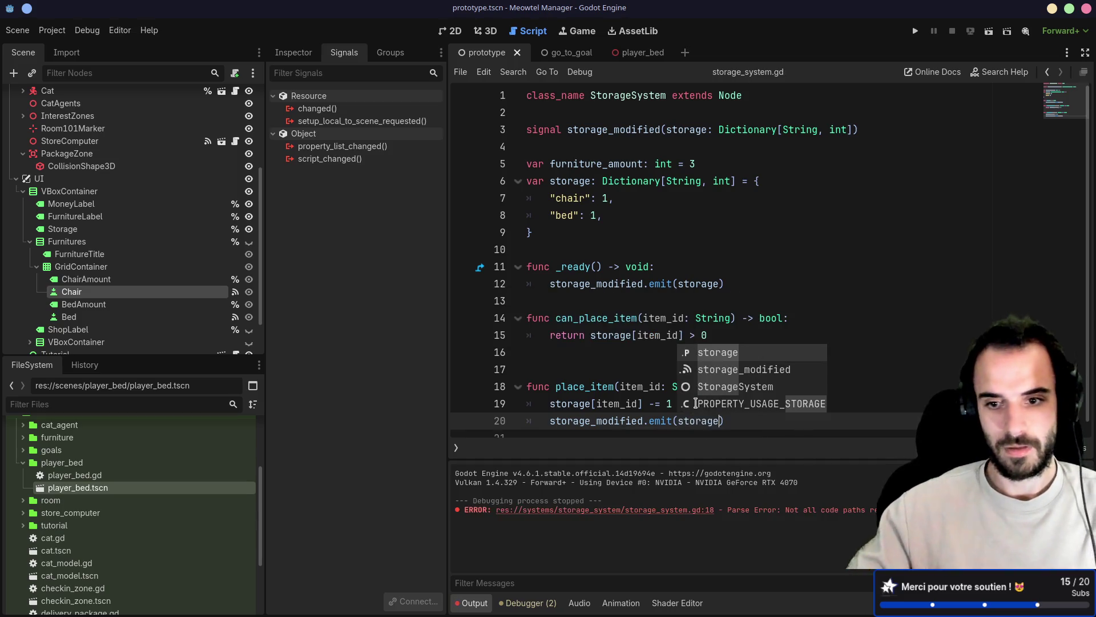
left_click(766, 318)
key("ctrl+s")
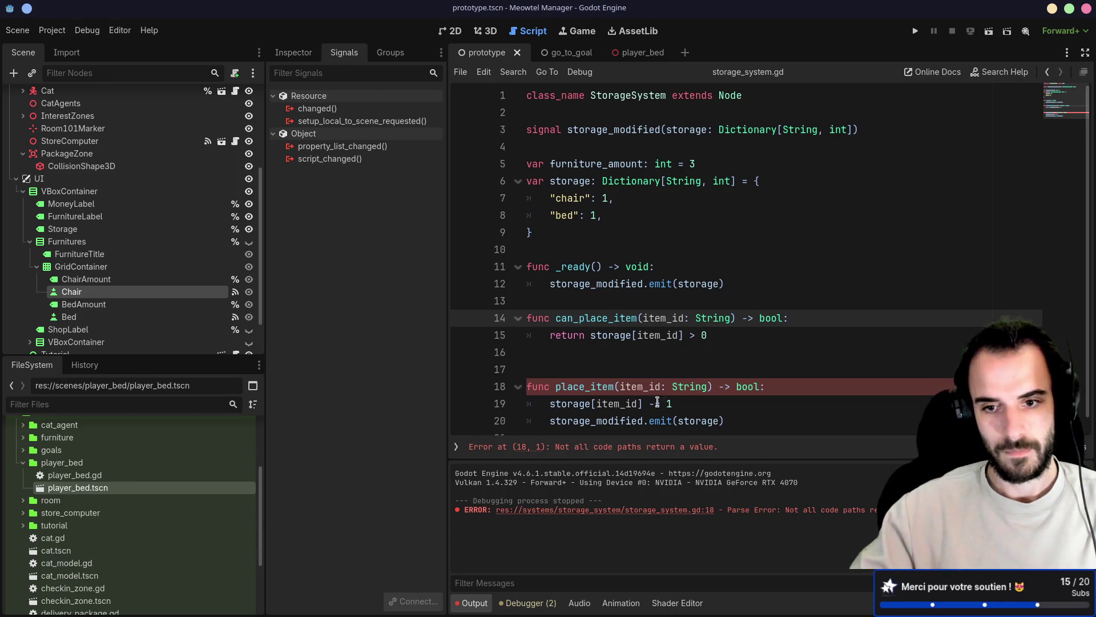
Set place_item's return type to void and tidy the blank line before it
double_click(748, 387)
type("void")
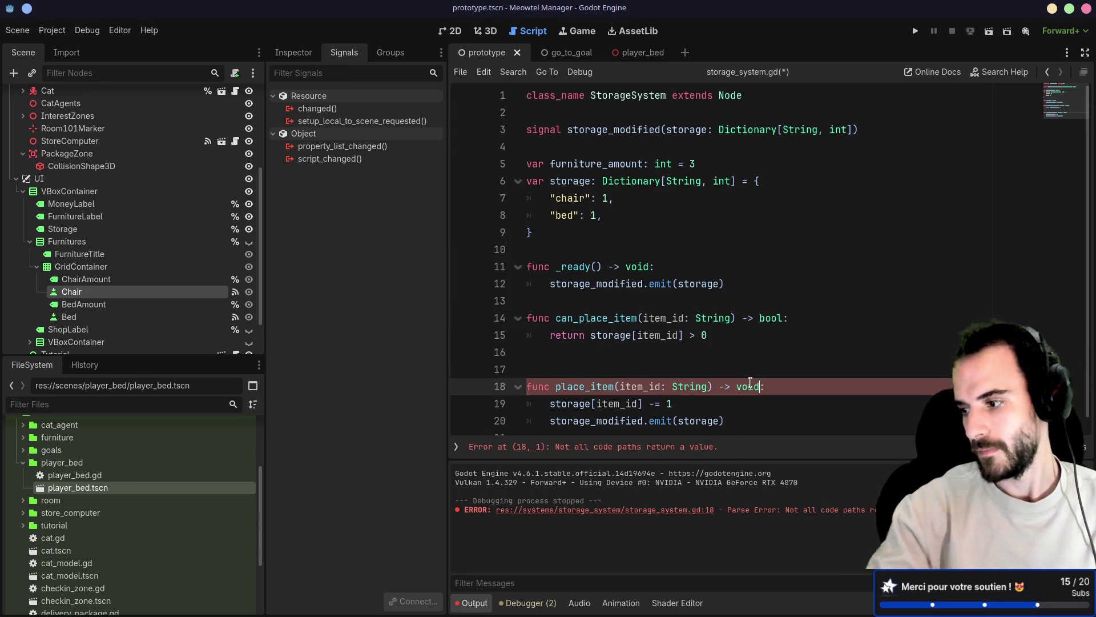
key("ctrl+s")
left_click(678, 218)
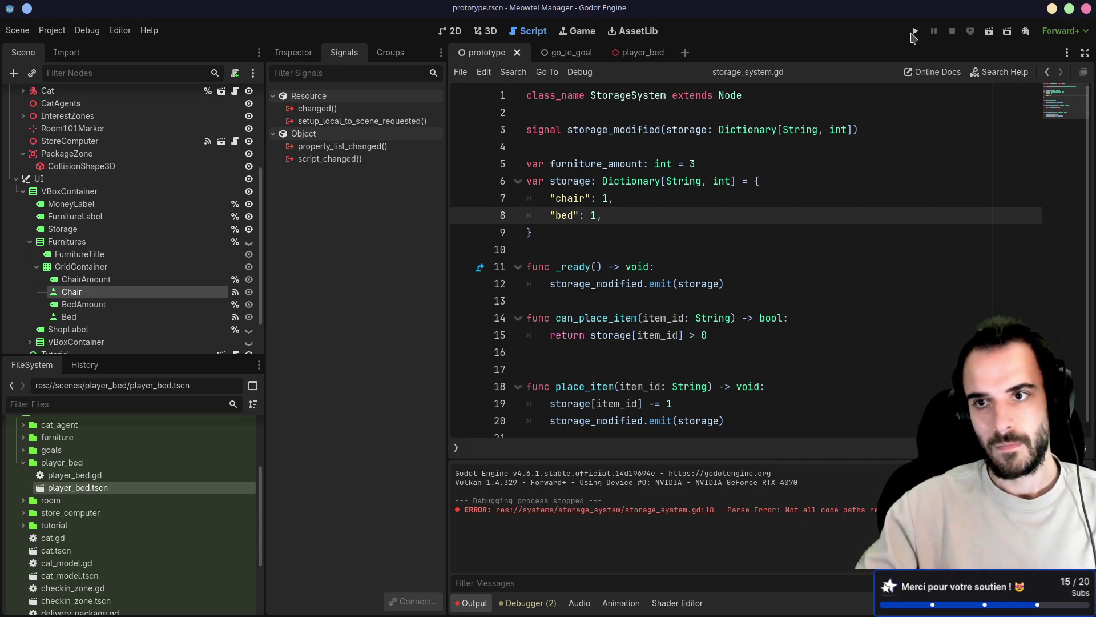
left_click(555, 349)
key("BackSpace")
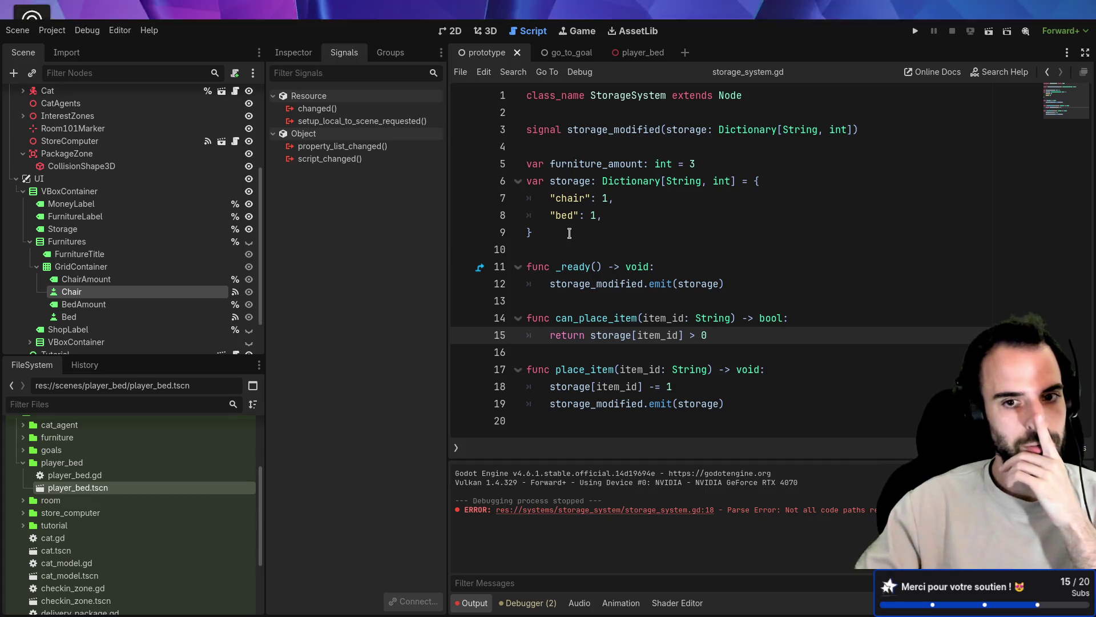
Replace add_furniture's furniture_amount -= 1 with %StorageSystem.place_item("chair")
key("ctrl+s")
key("alt+Left")
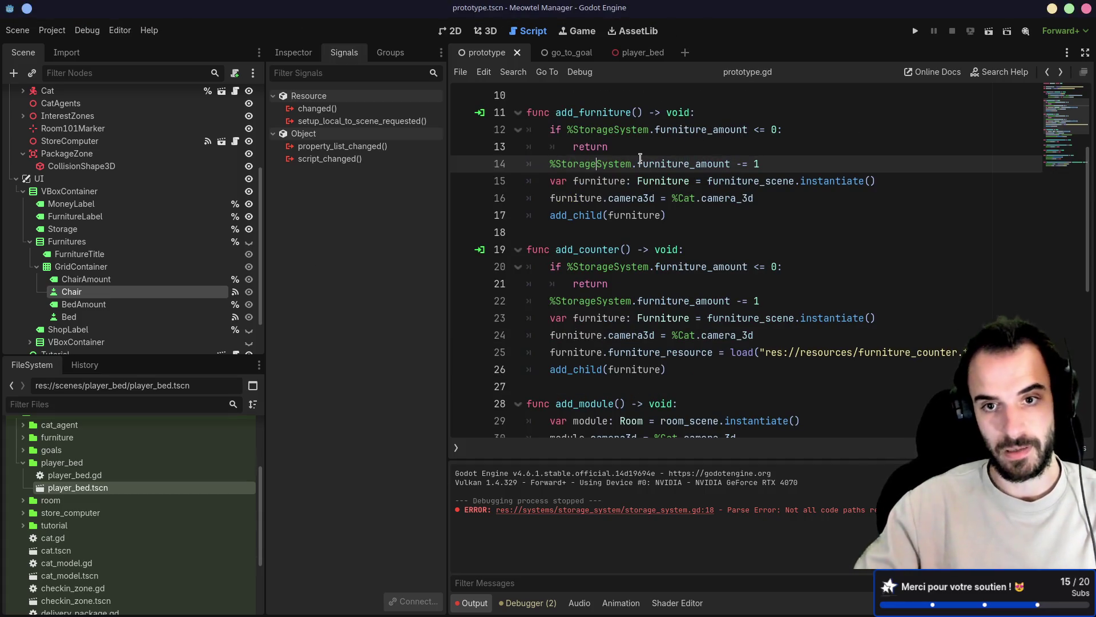
key("shift+Up")
left_click_drag(768, 163, 633, 163)
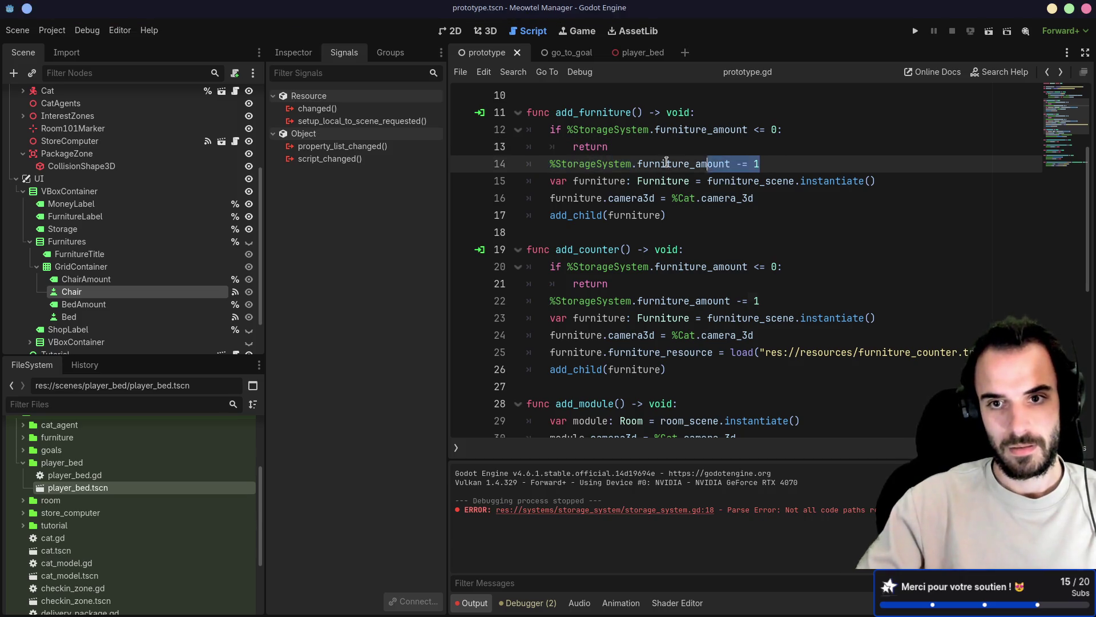
key("BackSpace")
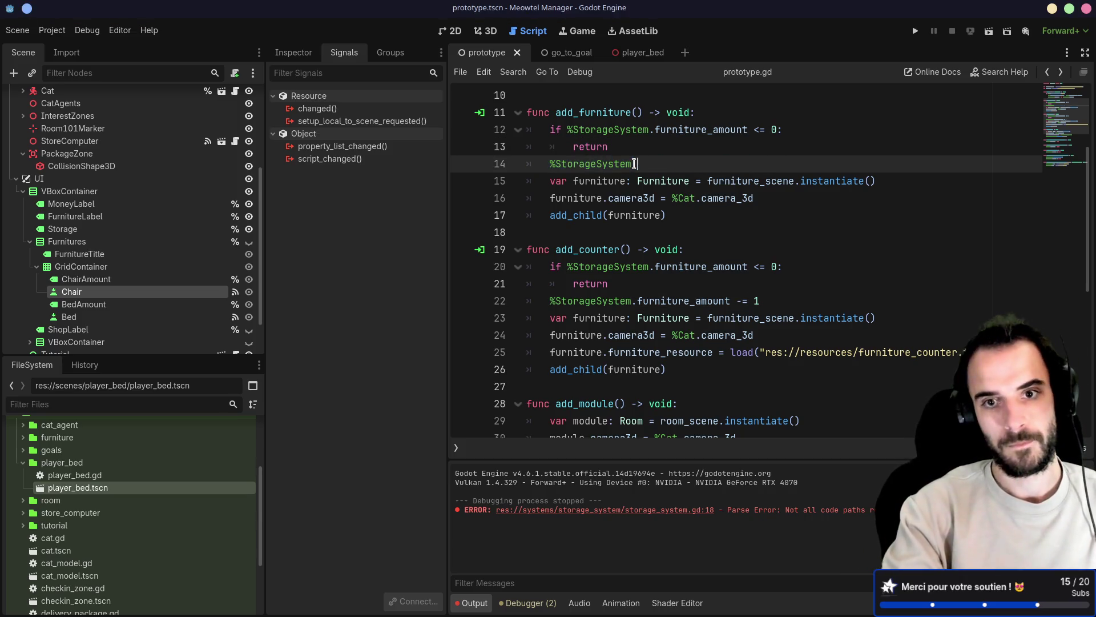
type("pla")
key("Return")
type("ir")
Paste the placement call into add_counter as place_item("bed"), removing its decrement, and run the game
left_click(768, 163)
key("shift+Up")
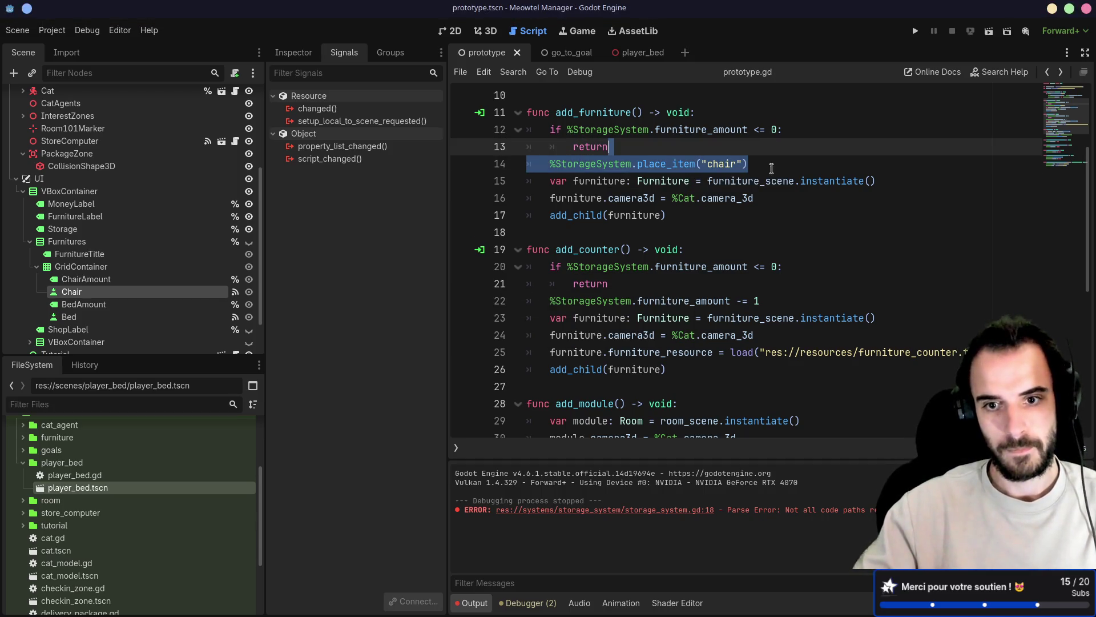
key("ctrl+c")
left_click(773, 300)
key("ctrl+v")
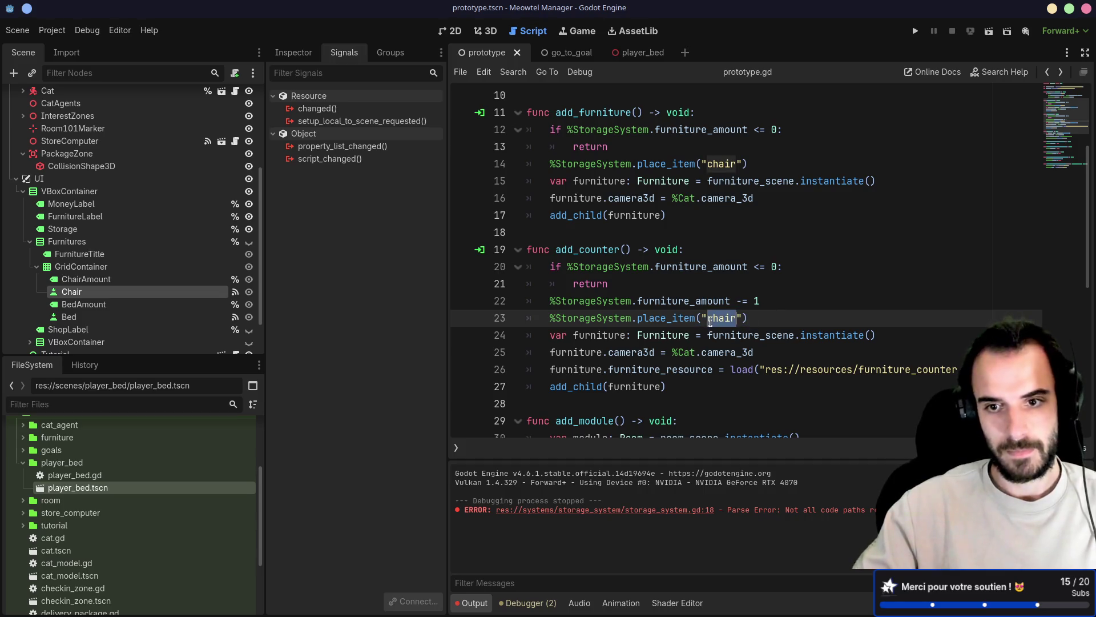
type("d")
left_click_drag(771, 301, 782, 292)
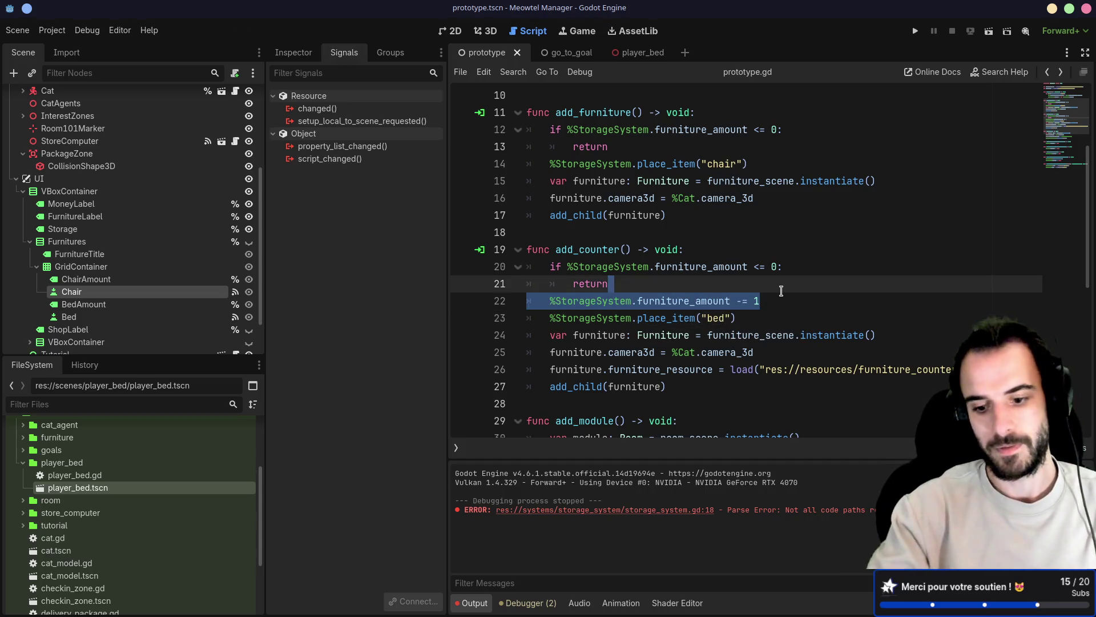
key("BackSpace")
left_click(915, 31)
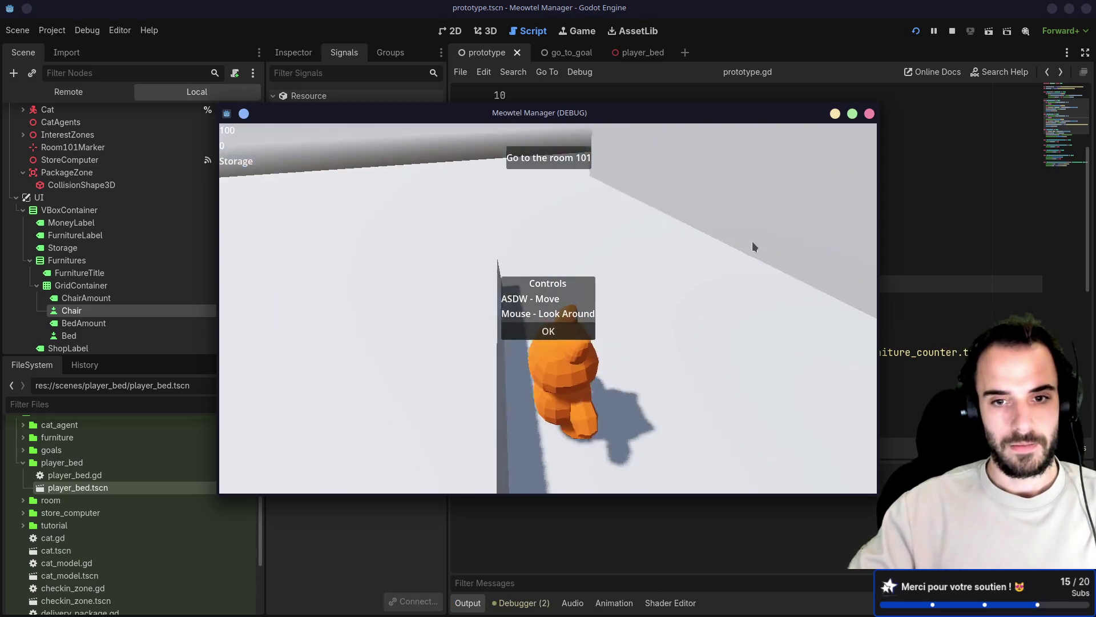
left_click(550, 332)
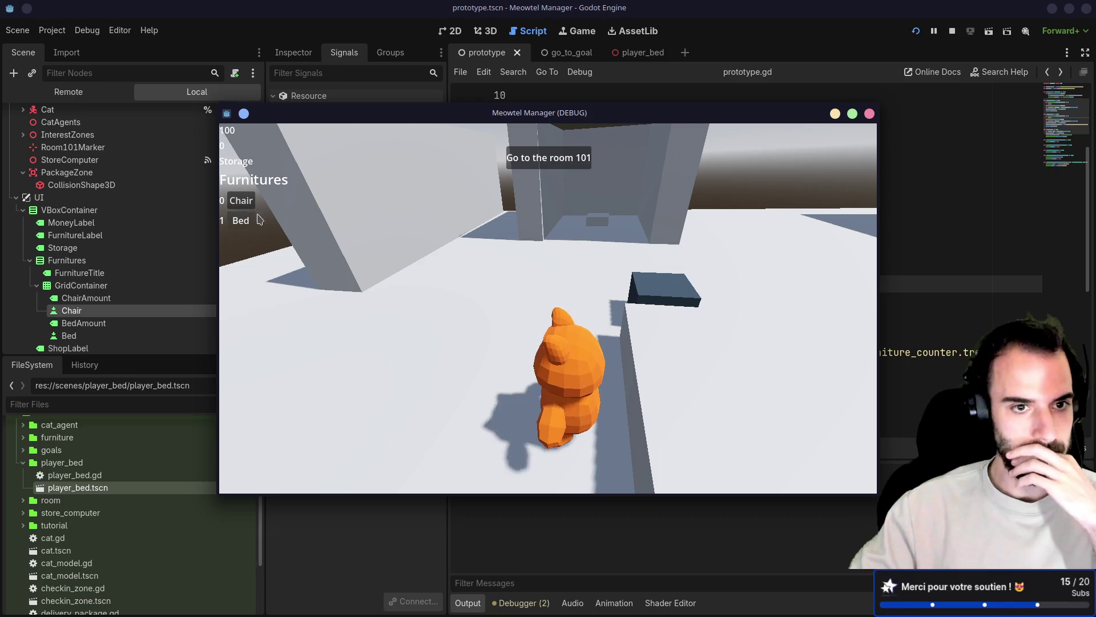
left_click(235, 207)
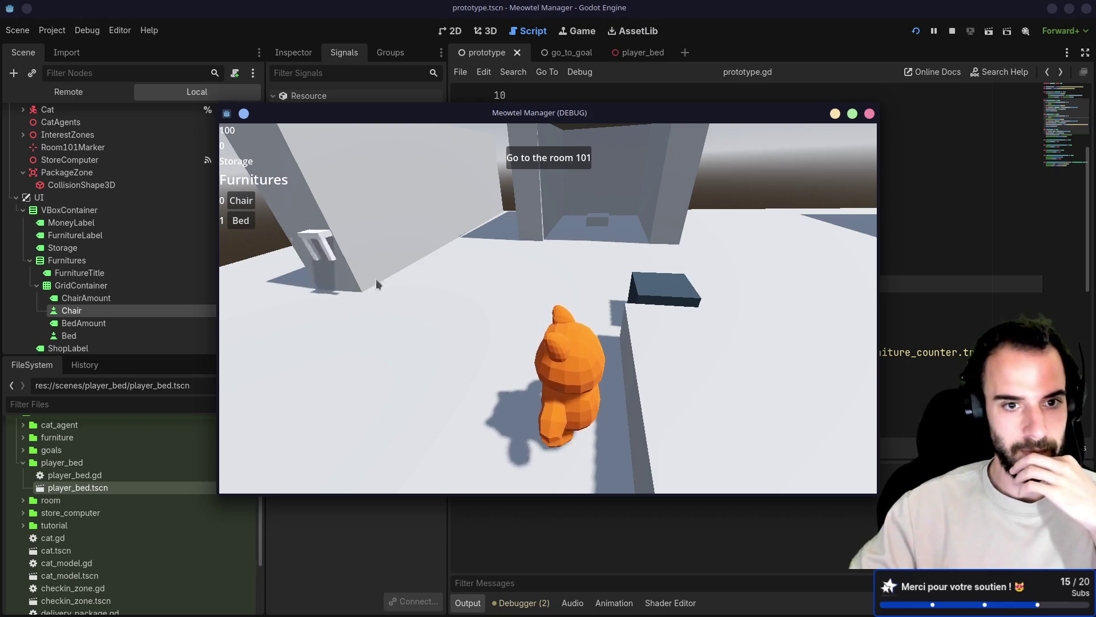
left_click(250, 207)
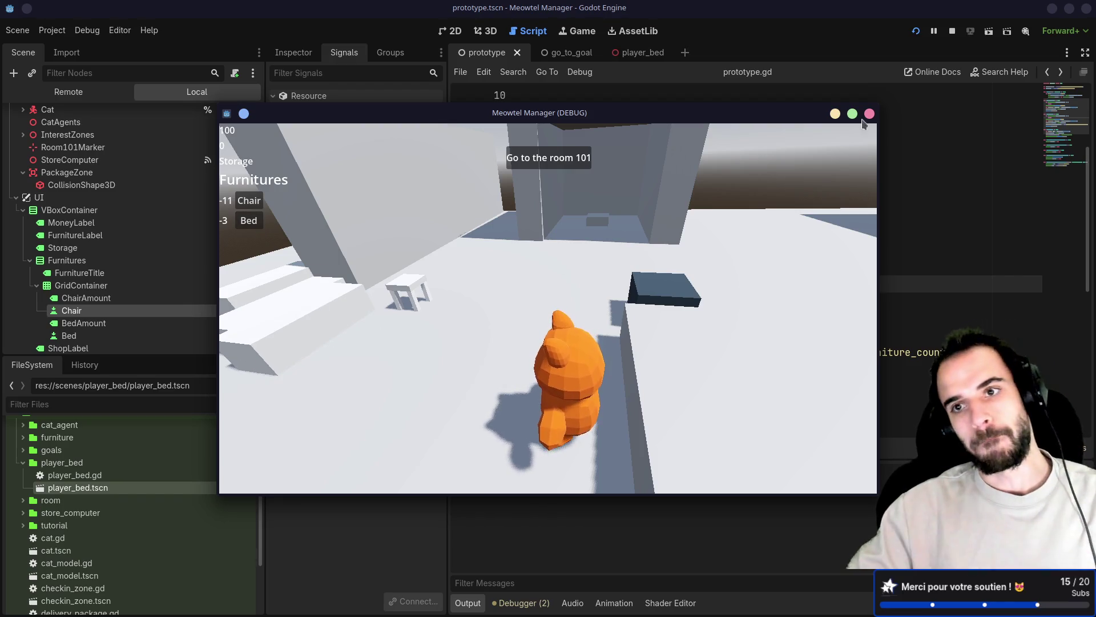
key("F8")
left_click(685, 276)
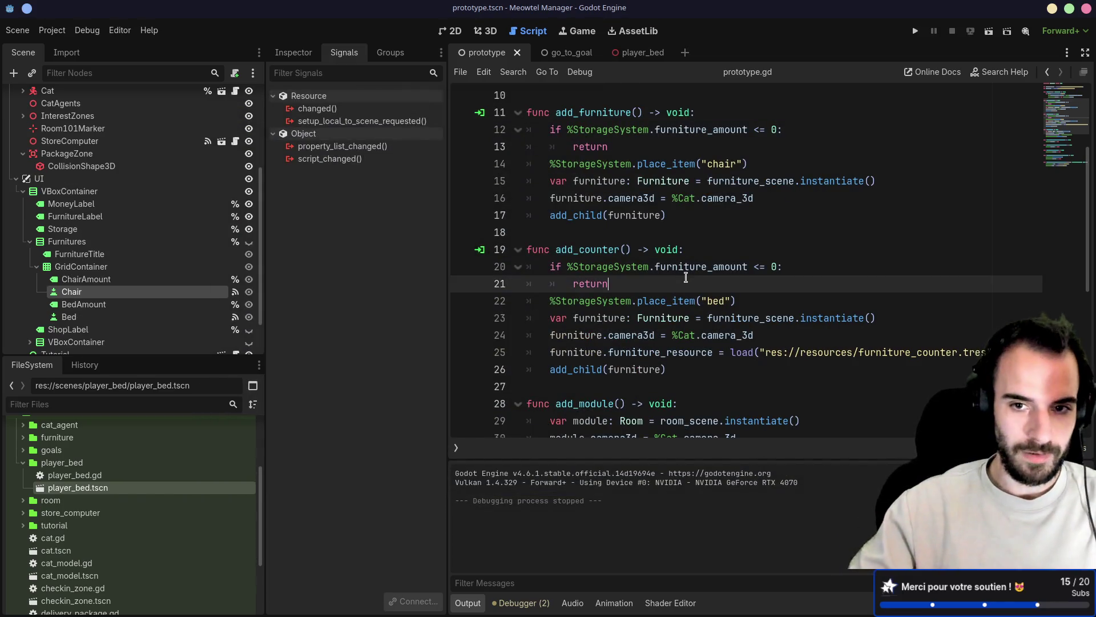
Change add_furniture's guard to if not %StorageSystem.can_place_item("chair") and save
left_click(714, 130)
double_click(713, 129)
type("can_pl")
key("Return")
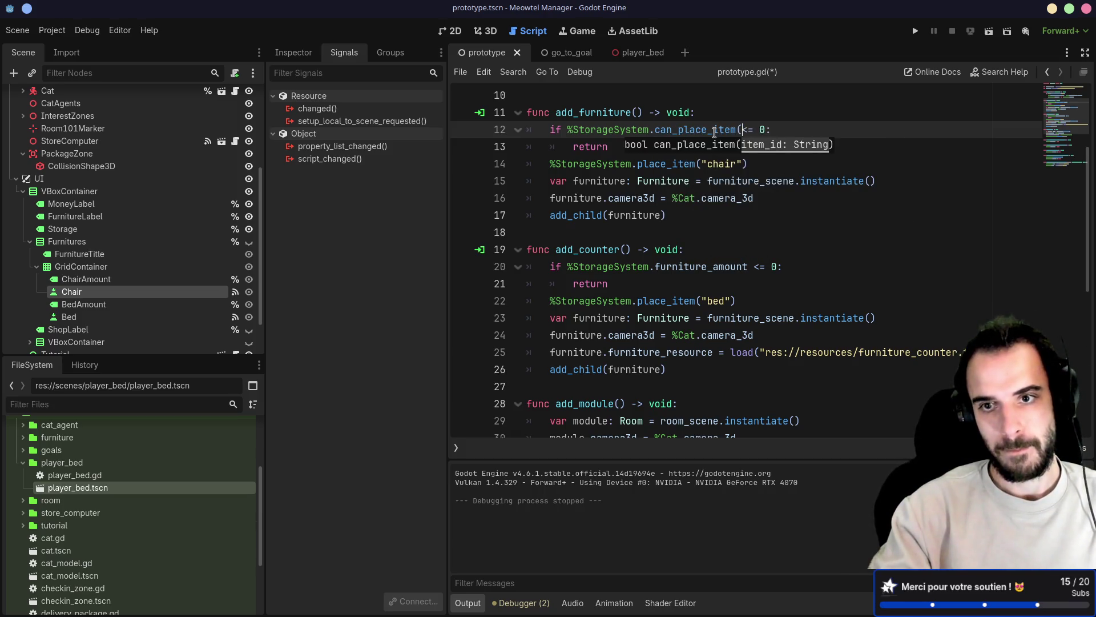
type(")")
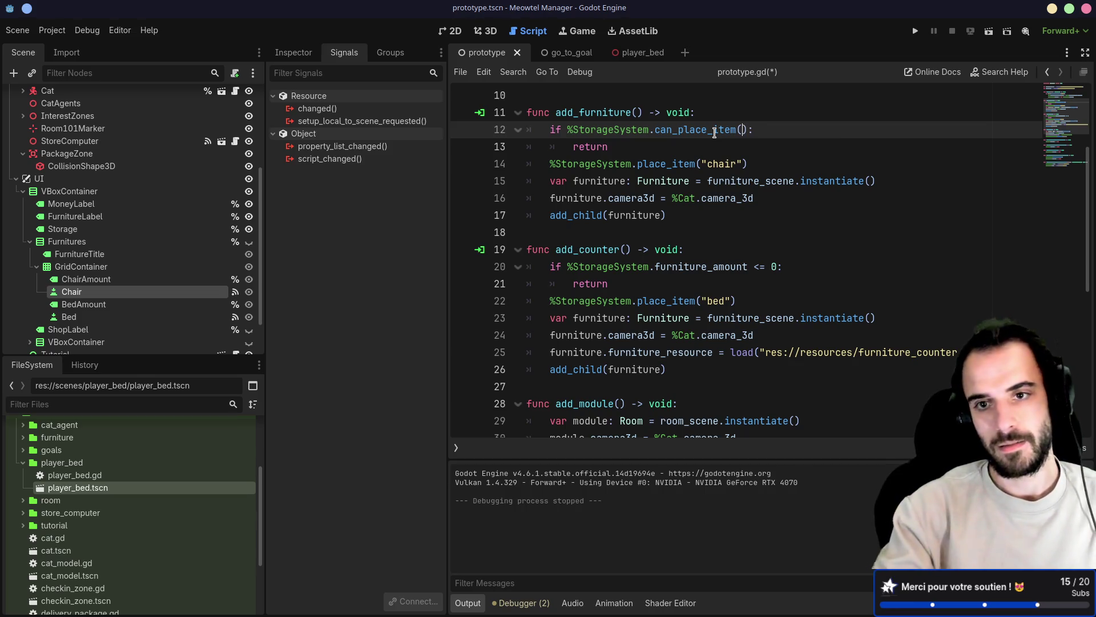
type("\"c")
key("ctrl+s")
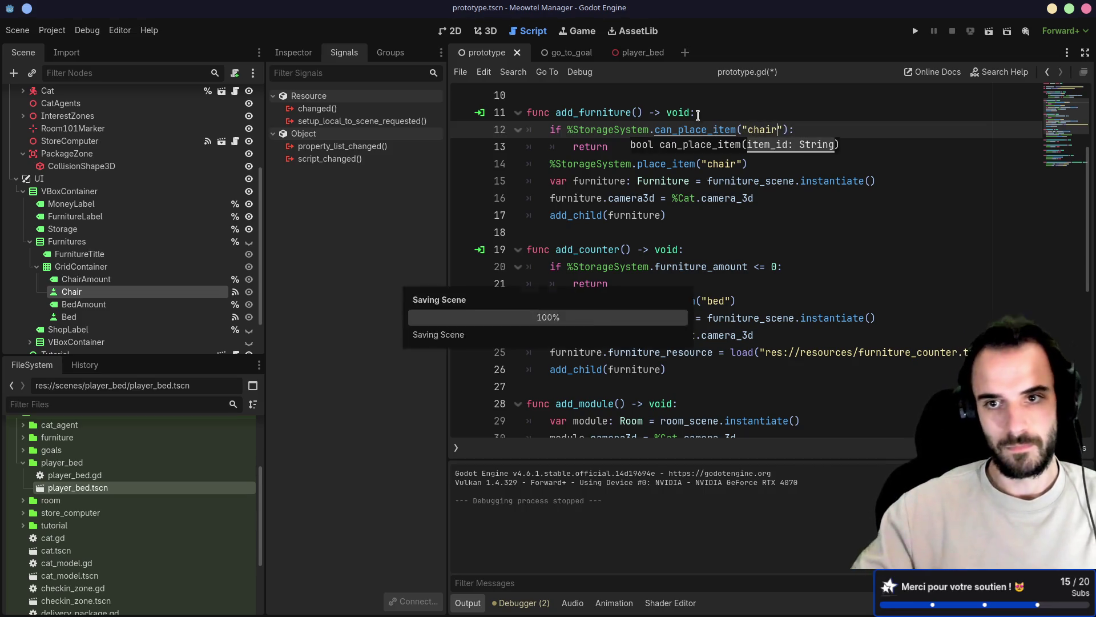
left_click(608, 198)
Paste the chair check over add_counter's old guard and select "chair" to change it to "bed"
left_click_drag(757, 166, 548, 129)
left_click(754, 303)
left_click_drag(754, 301, 548, 266)
left_click(652, 284)
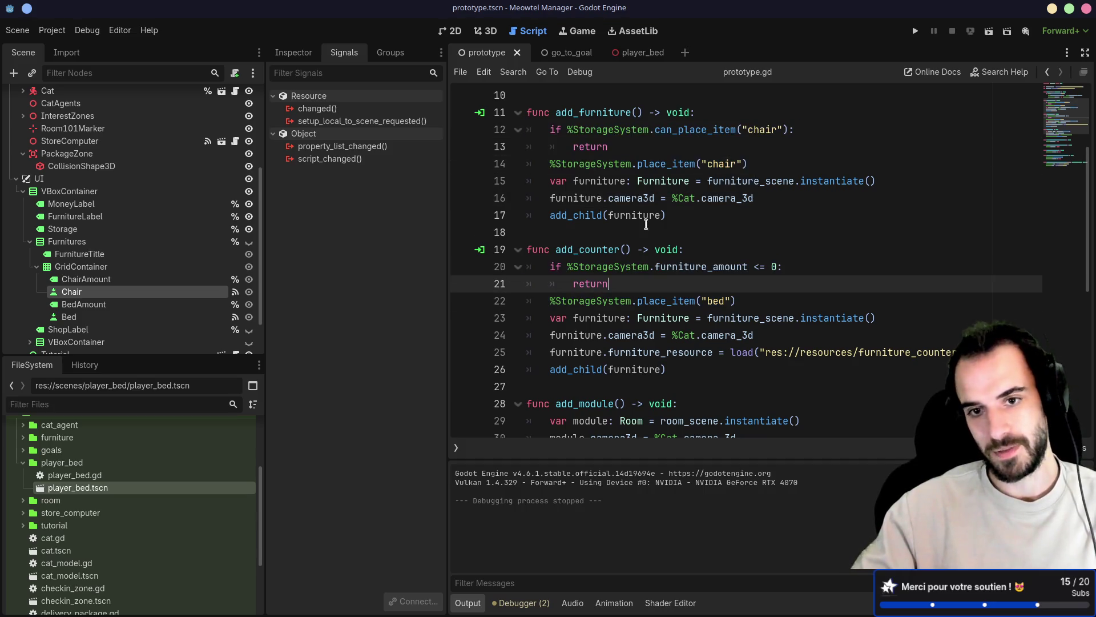
left_click(567, 130)
type("not")
left_click_drag(617, 146, 484, 130)
key("ctrl+c")
left_click_drag(626, 285, 550, 266)
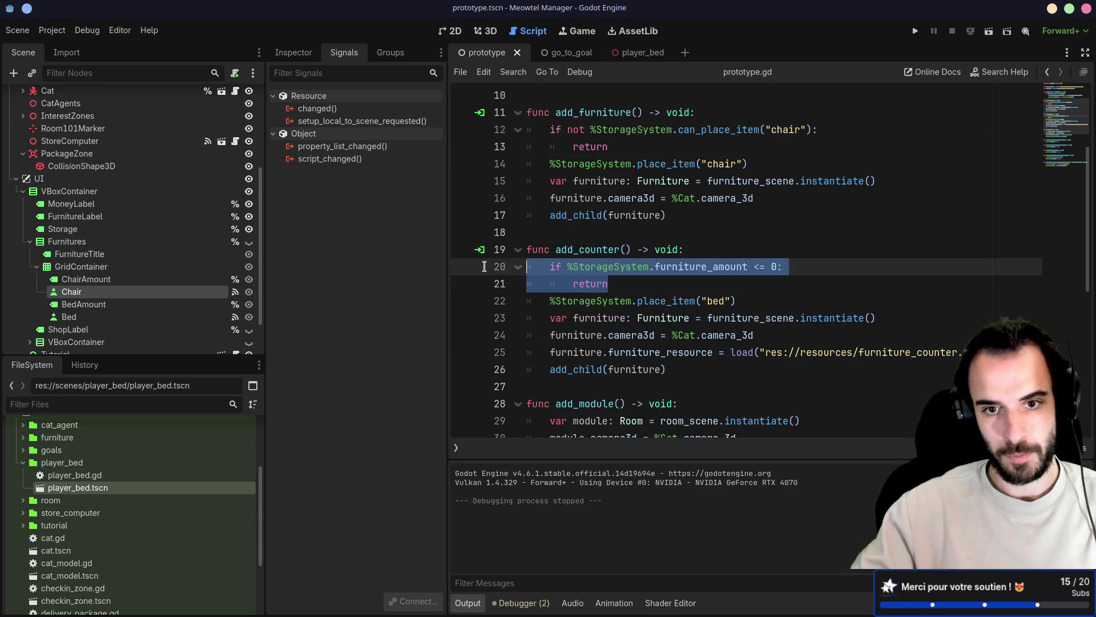
key("ctrl+v")
double_click(771, 268)
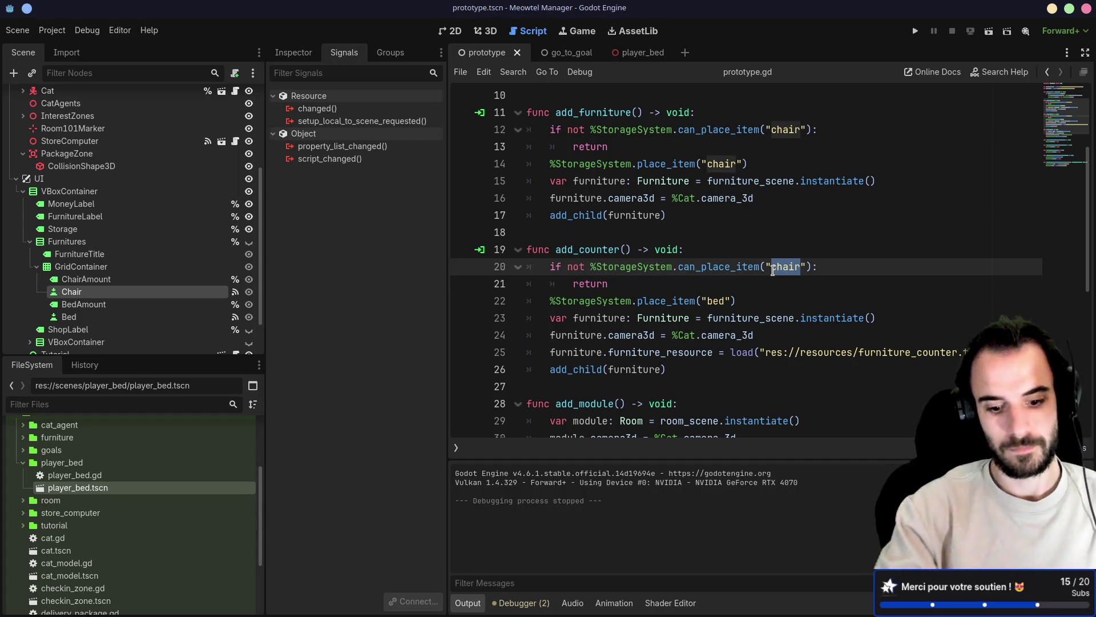
type("bed")
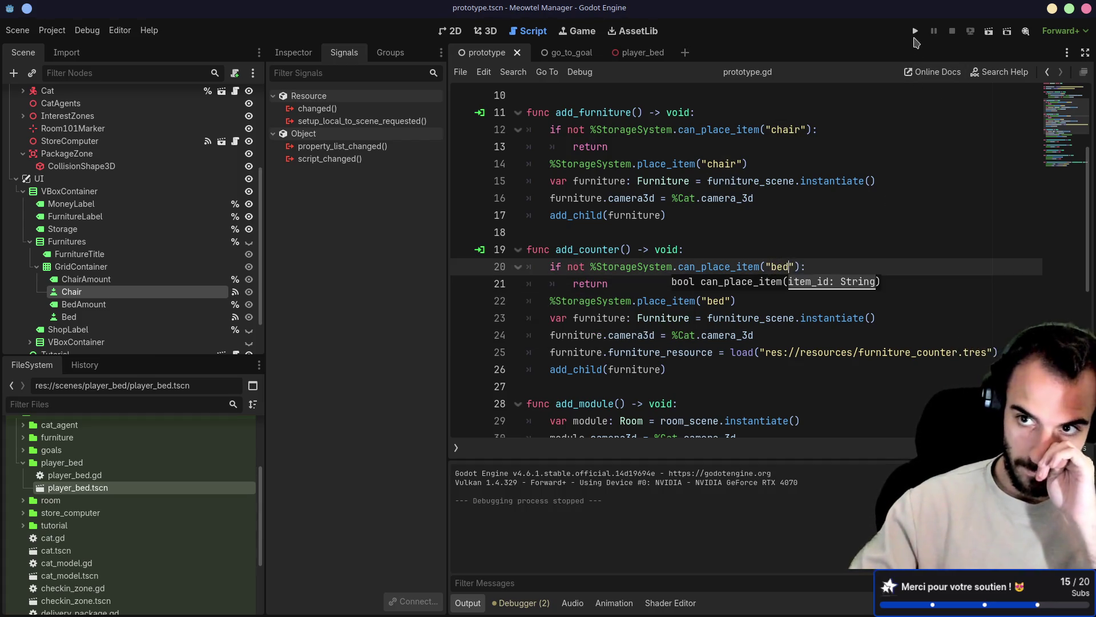
Run the game and place the one stored bed, leaving Chair and Bed counts at 0
left_click(915, 31)
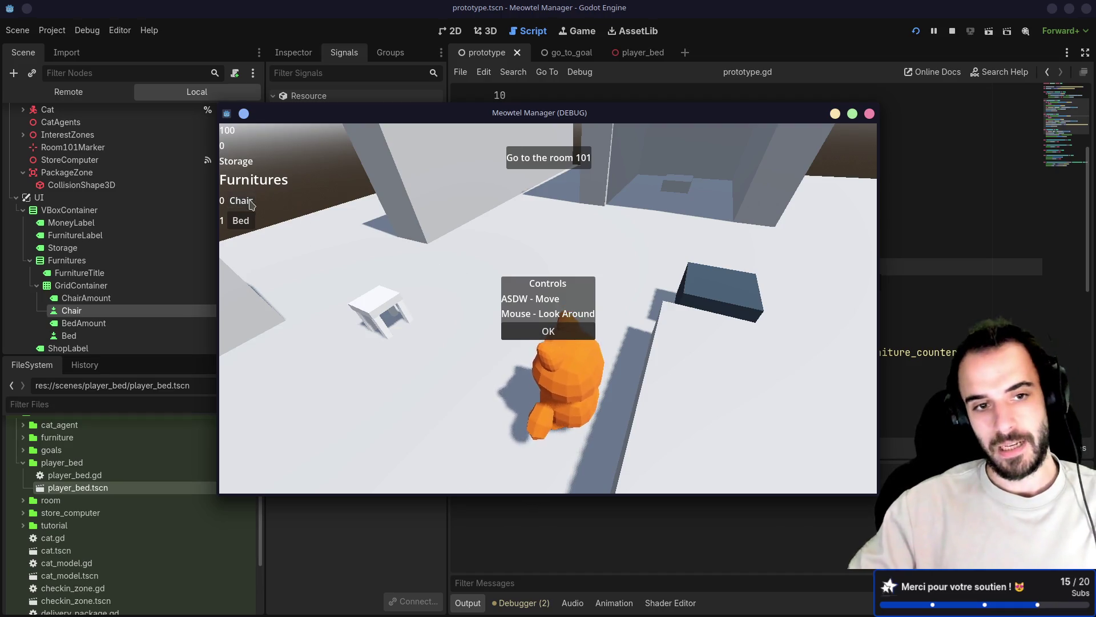
left_click(241, 221)
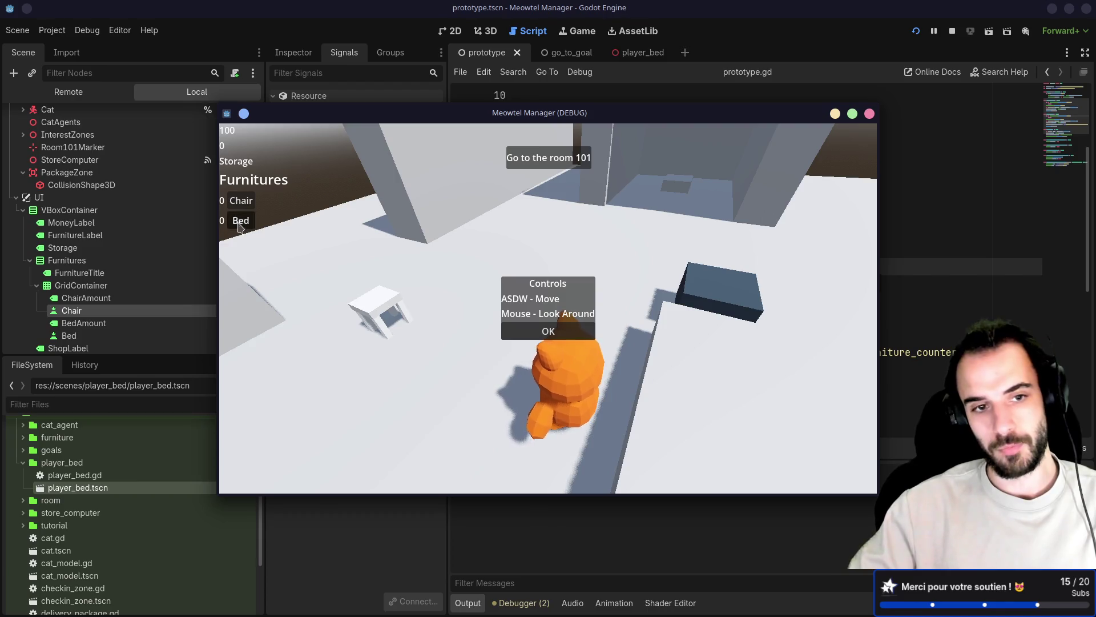
left_click(455, 262)
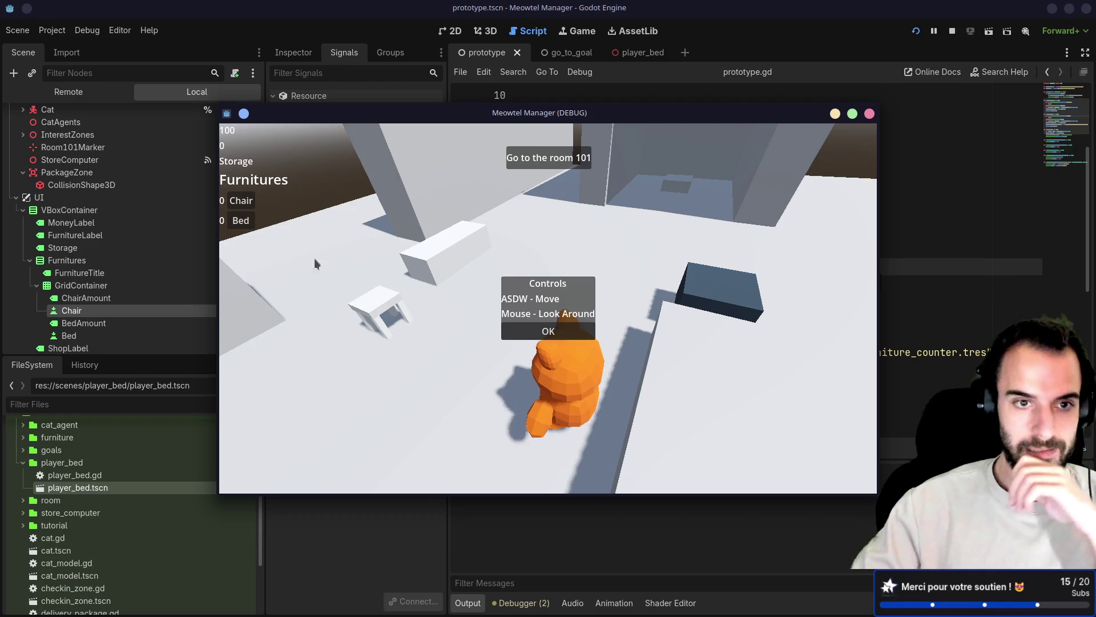
left_click(548, 331)
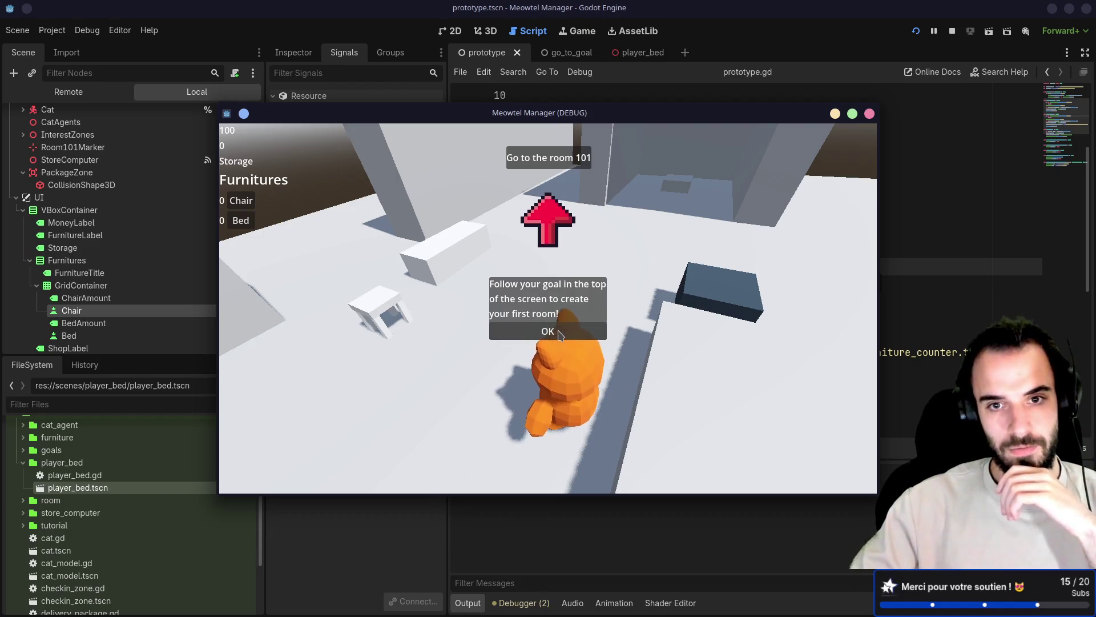
Walk the cat into the room and check the empty furniture menu
key("w")
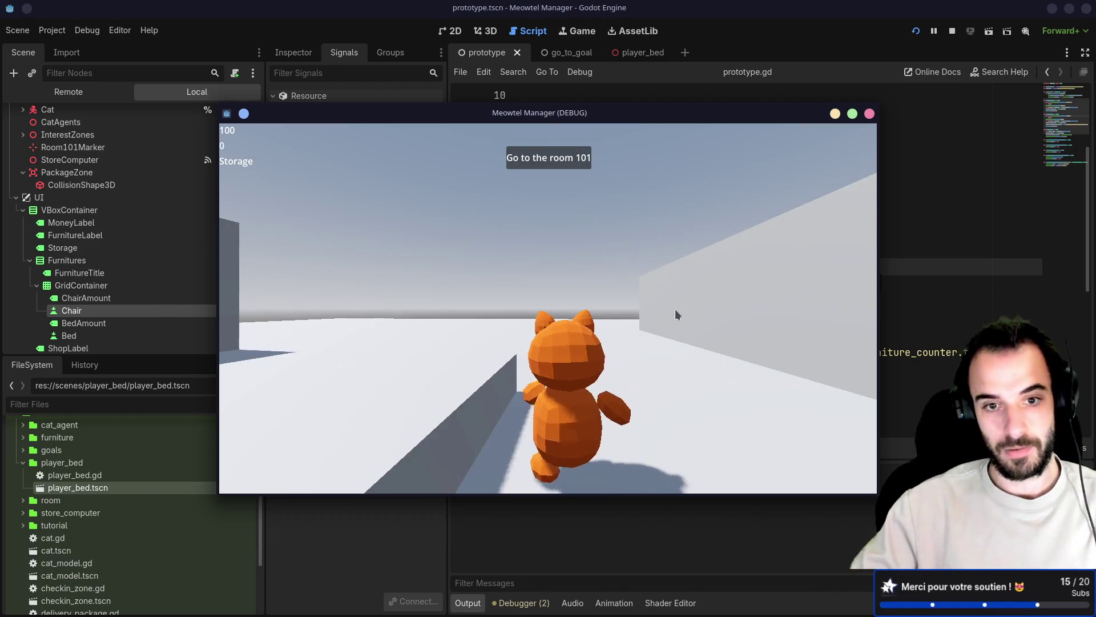
key("a")
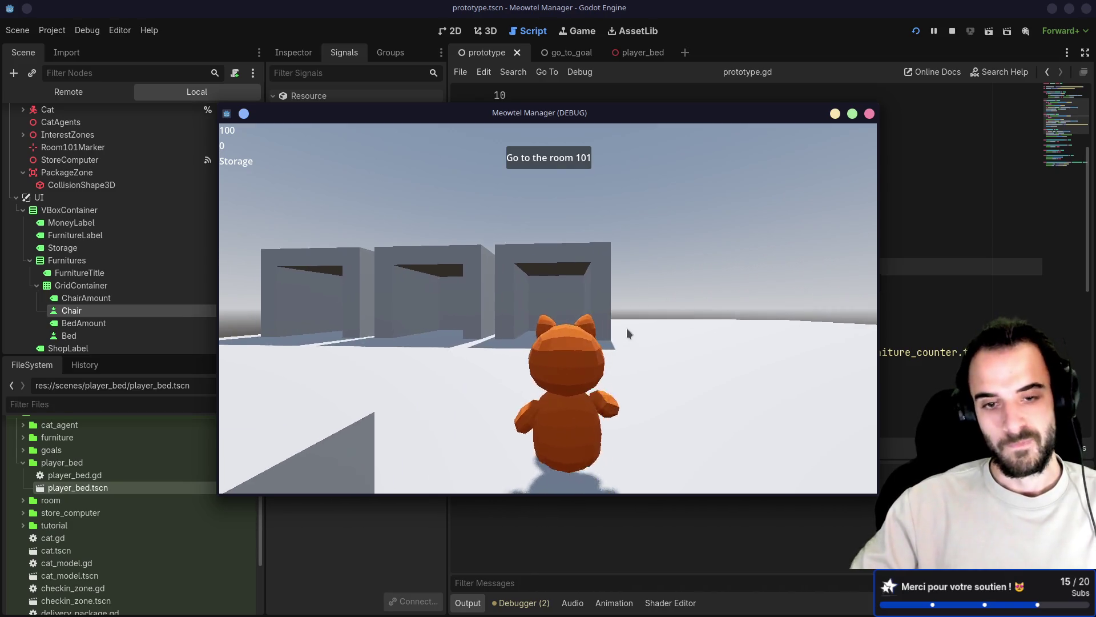
key("w")
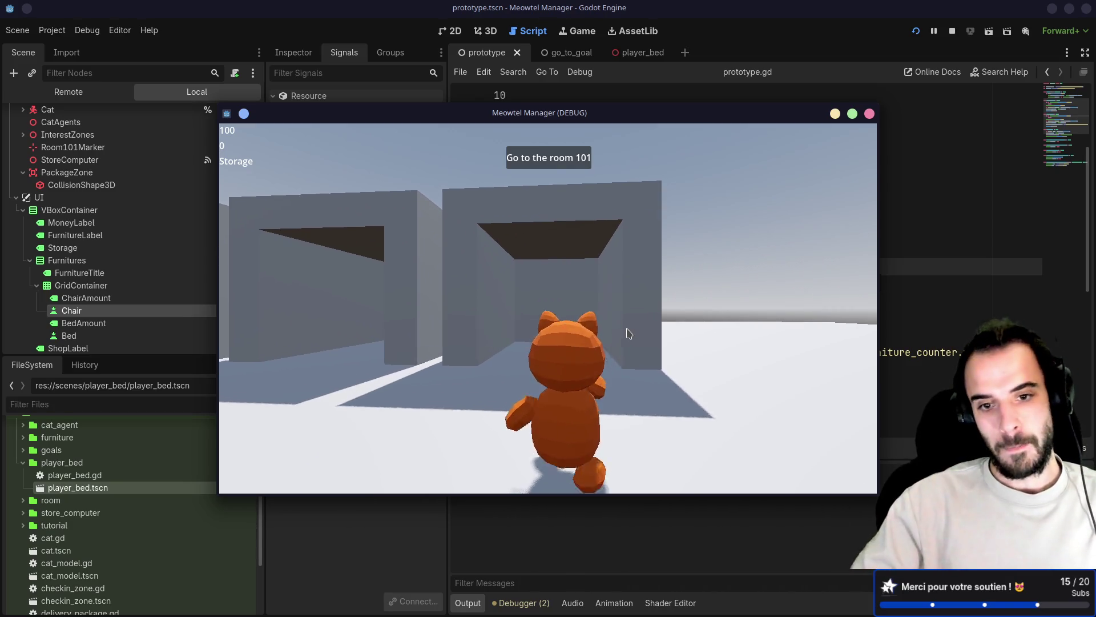
key("w")
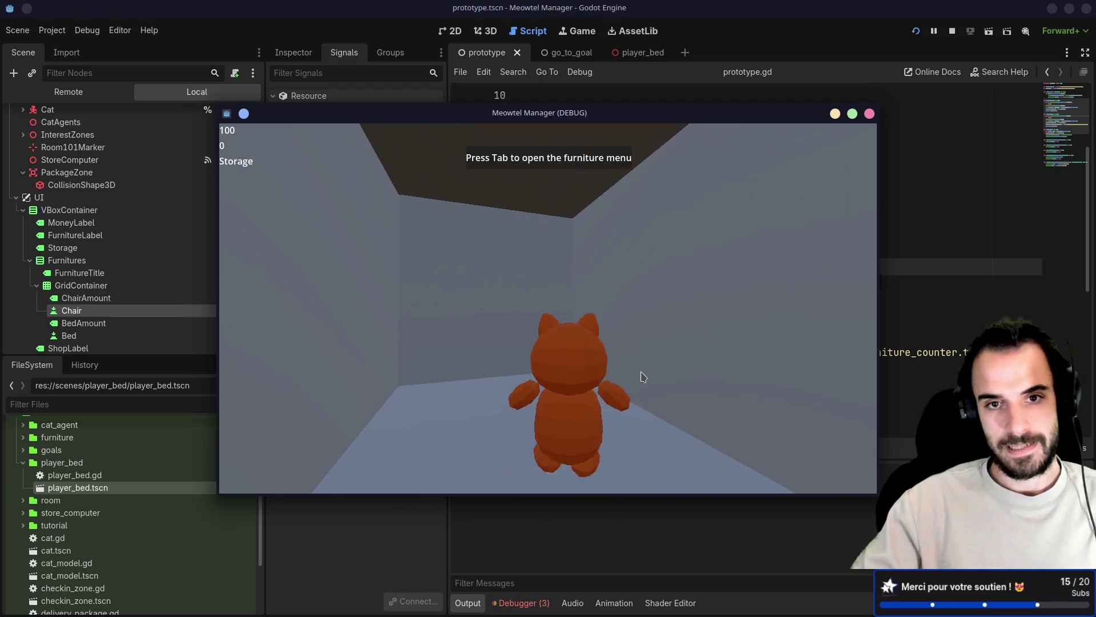
key("Tab")
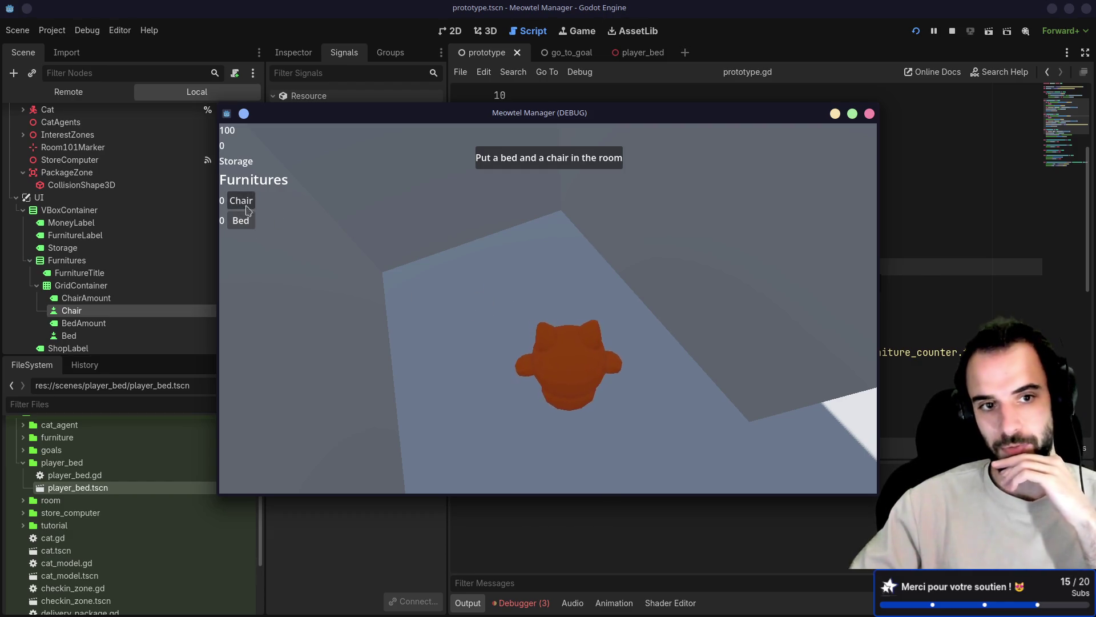
key("Tab")
Walk back out to view the placed bed and chair, then stop the running game
key("w")
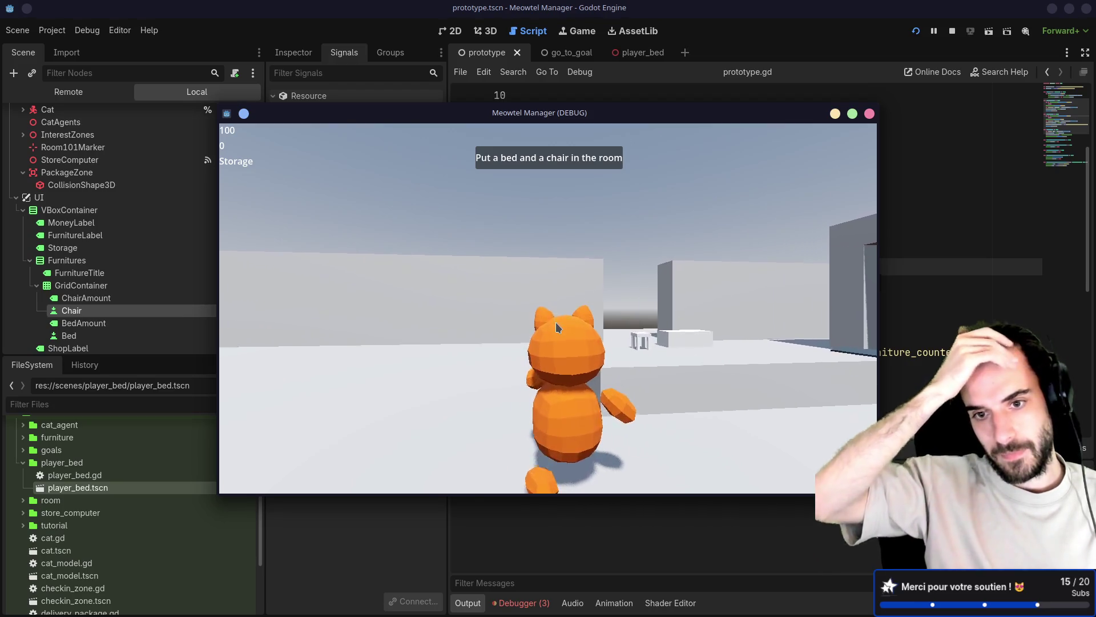
key("d")
key("w")
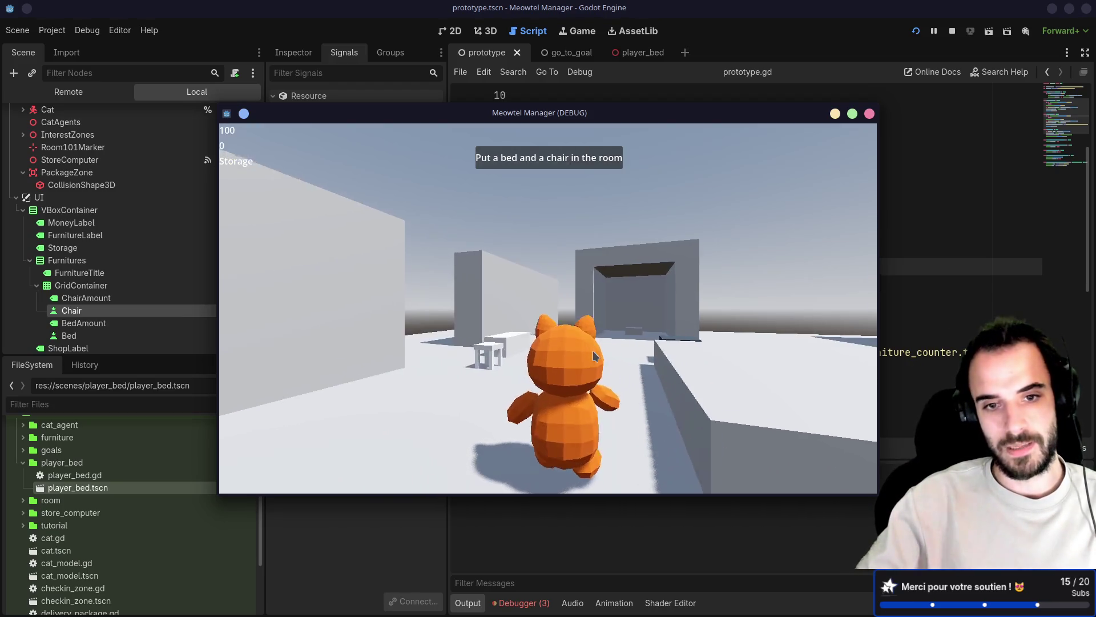
key("d")
key("a")
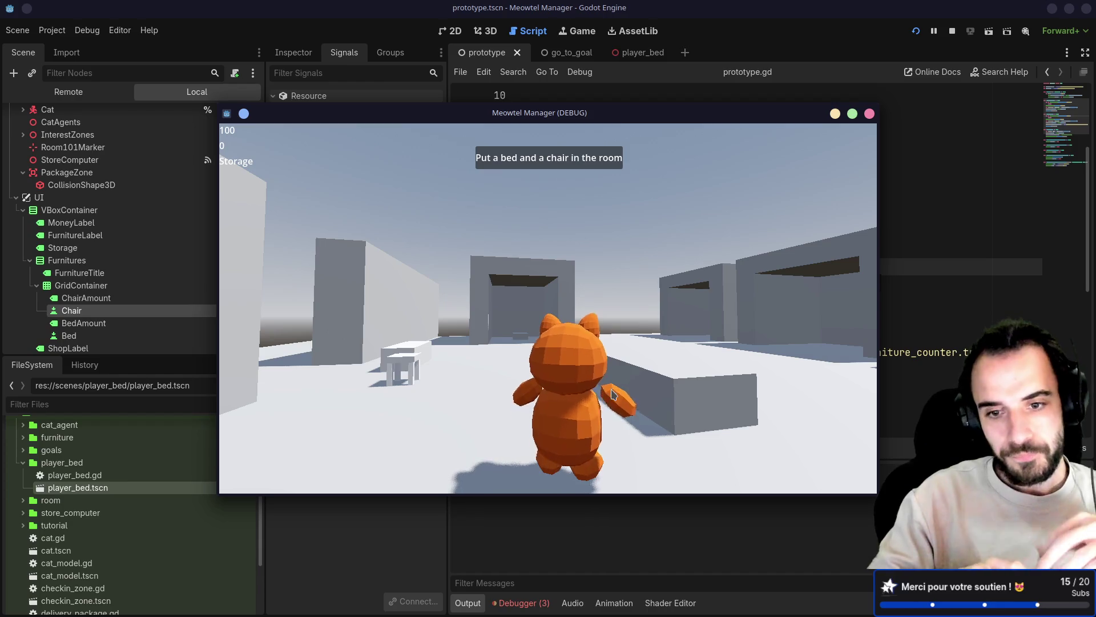
key("w")
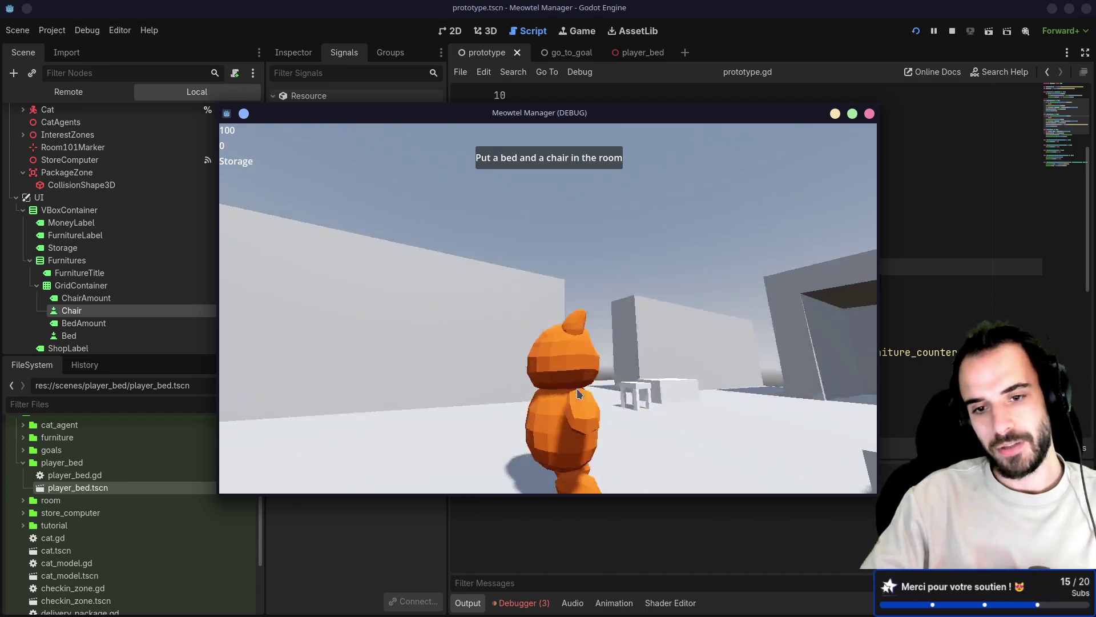
left_click(870, 113)
Launch lazygit and review the unstaged diffs for storage_system.gd and order_system.gd
key("super+2")
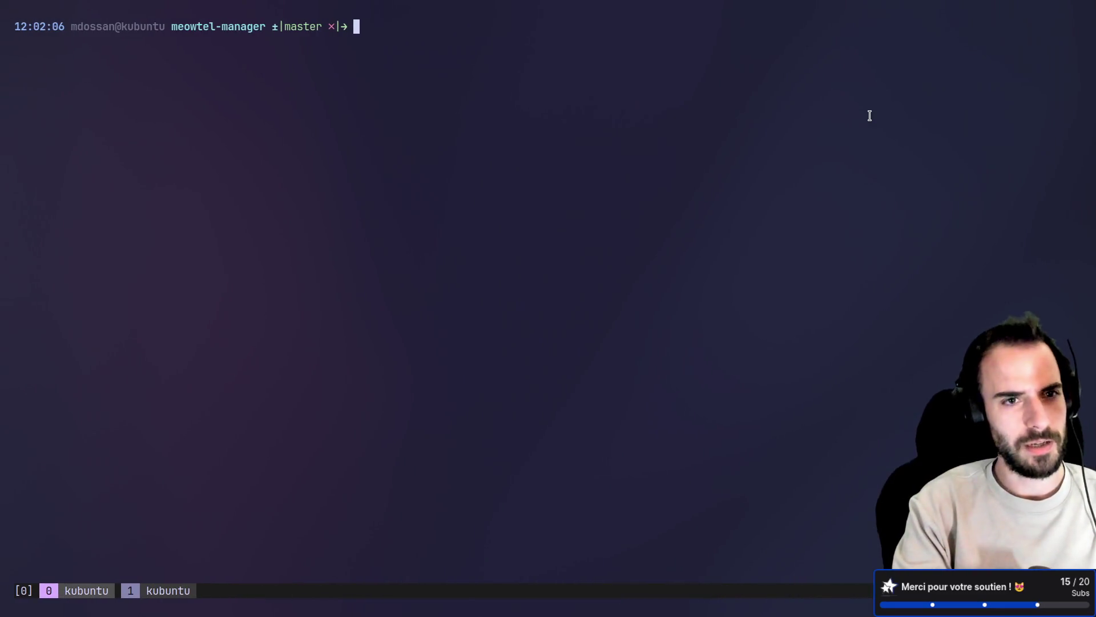
type("lazygit")
key("Return")
key("Down")
key("Down")
key("Down")
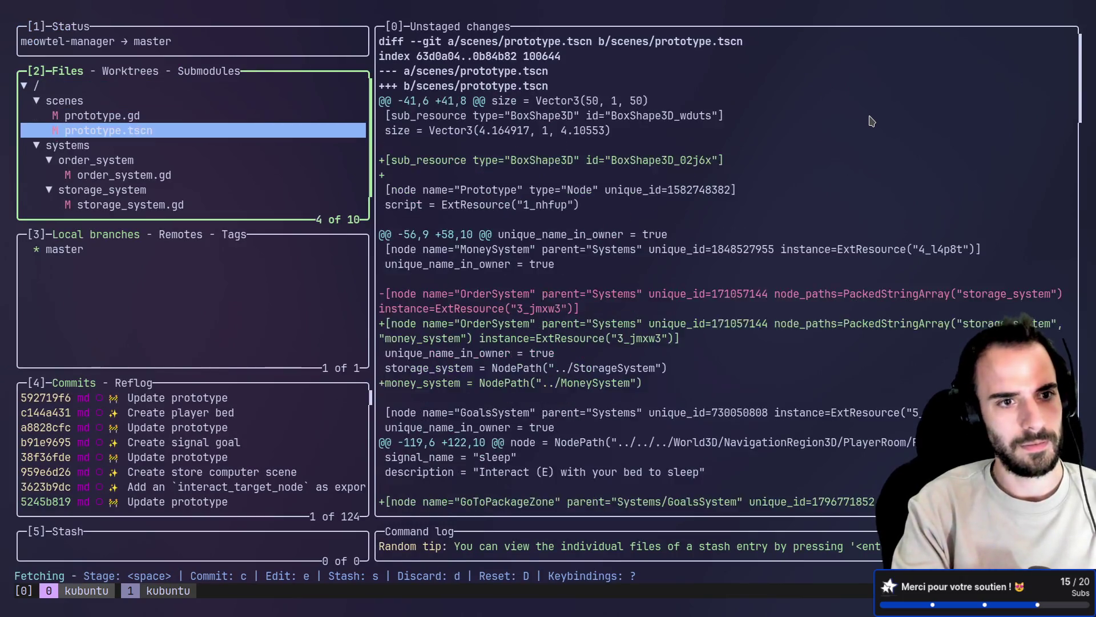
key("Down")
key("Down")
key("Down")
key("Down")
key("Down")
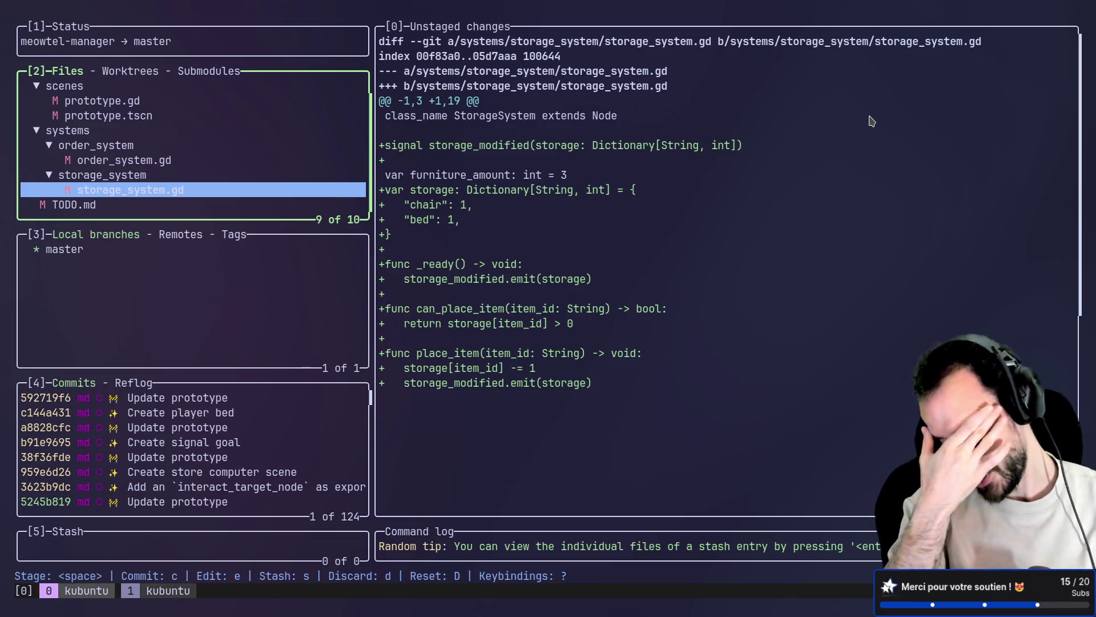
key("Up")
key("Up")
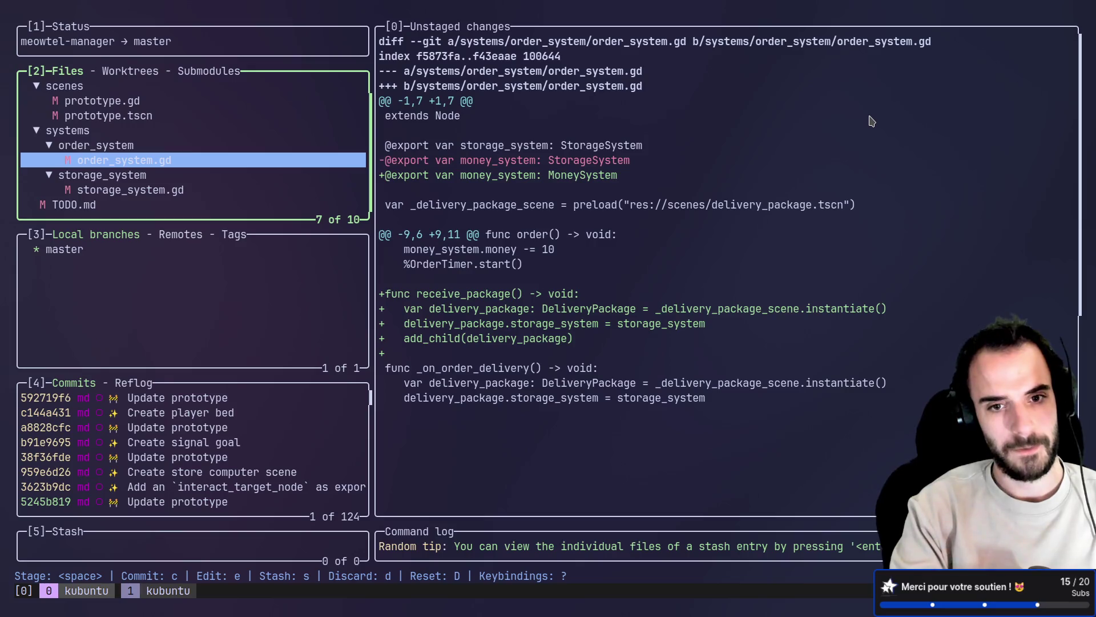
Switch to the browser showing the gitmoji.dev reference
key("alt+Tab")
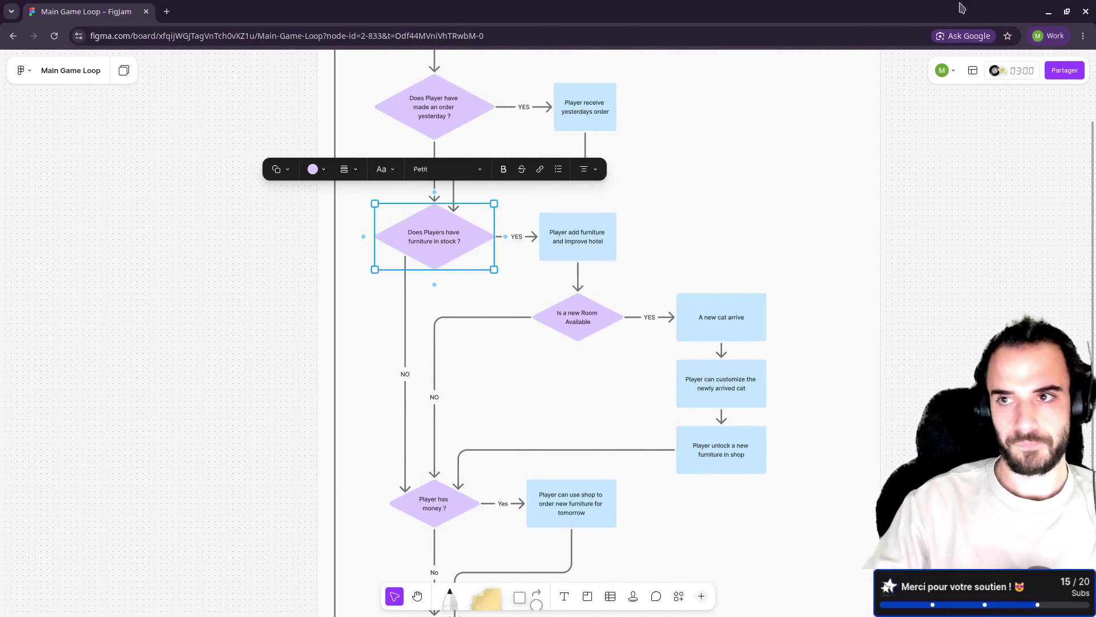
left_click(1046, 15)
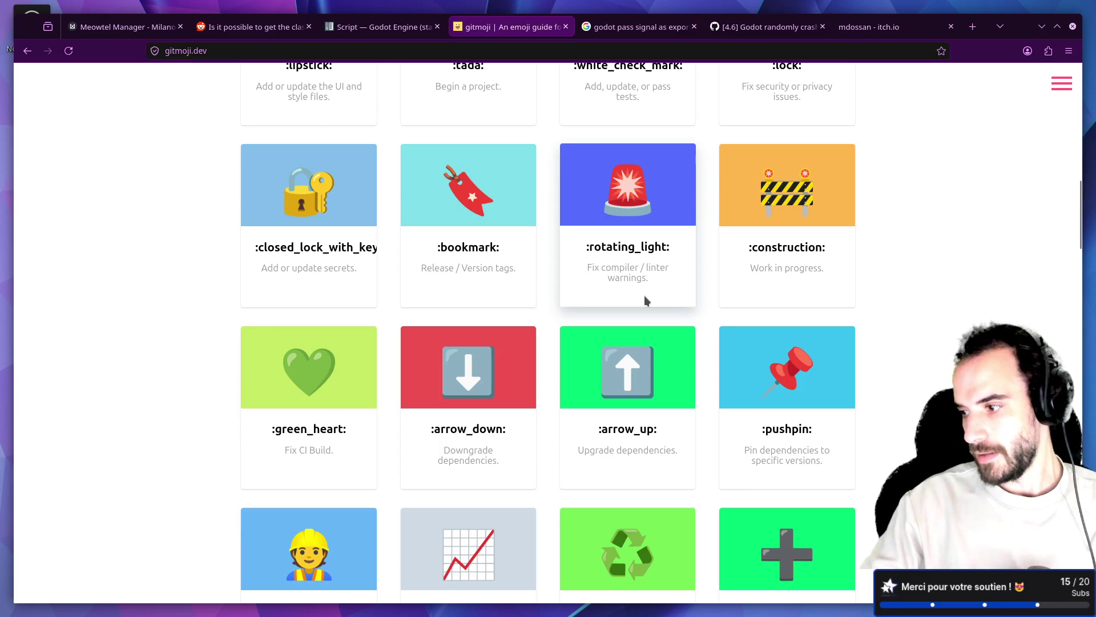
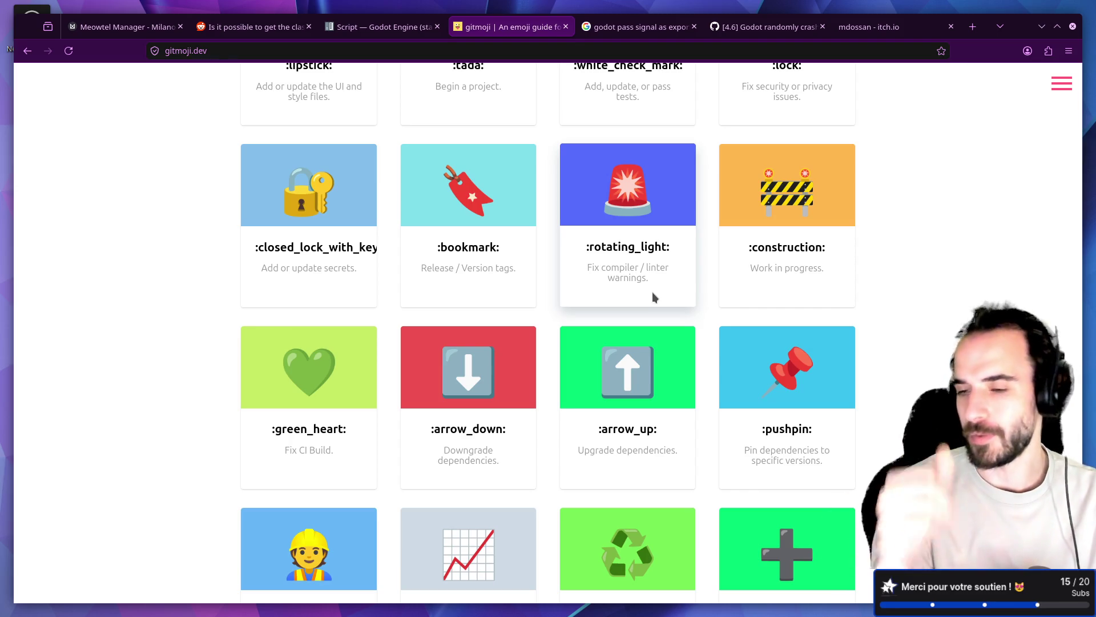
scroll(677, 291, "up", 3)
scroll(701, 278, "up", 4)
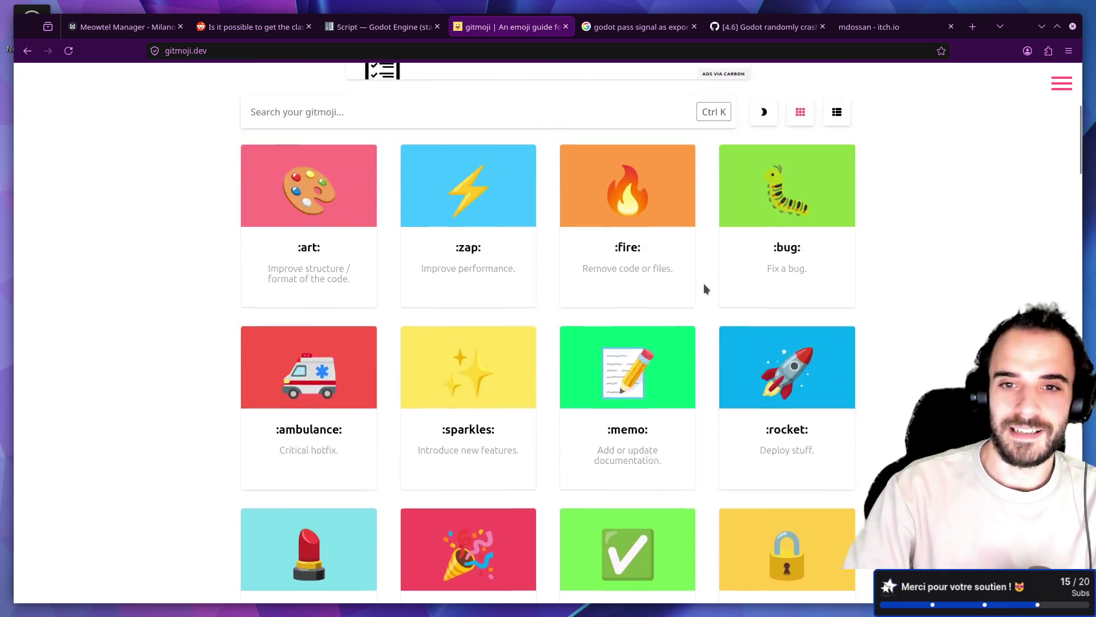
Copy the sparkles gitmoji and switch back to lazygit
left_click(465, 413)
key("alt+Tab")
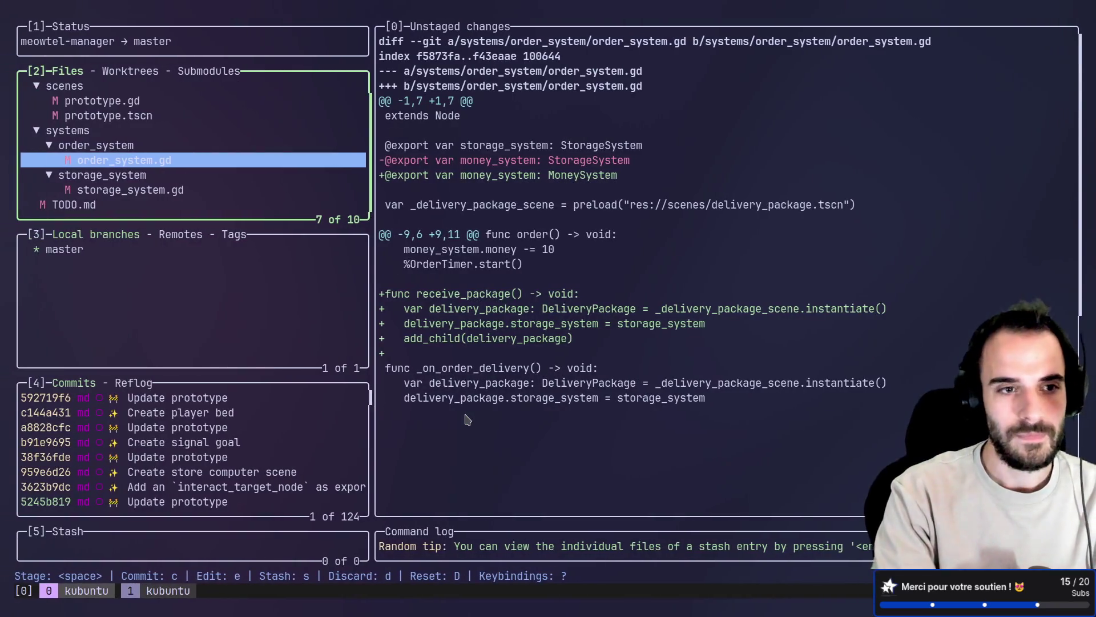
Stage order_system.gd, commit it as "✨ Add receive package func", then stage storage_system.gd
key("Down")
key("Up")
key("space")
key("c")
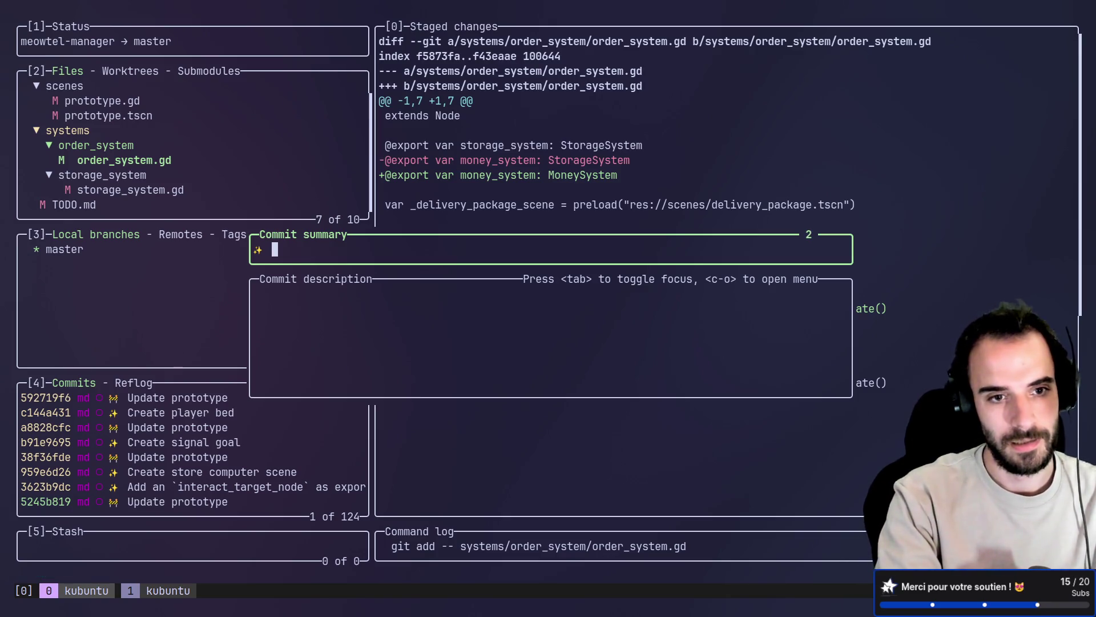
type("Fea")
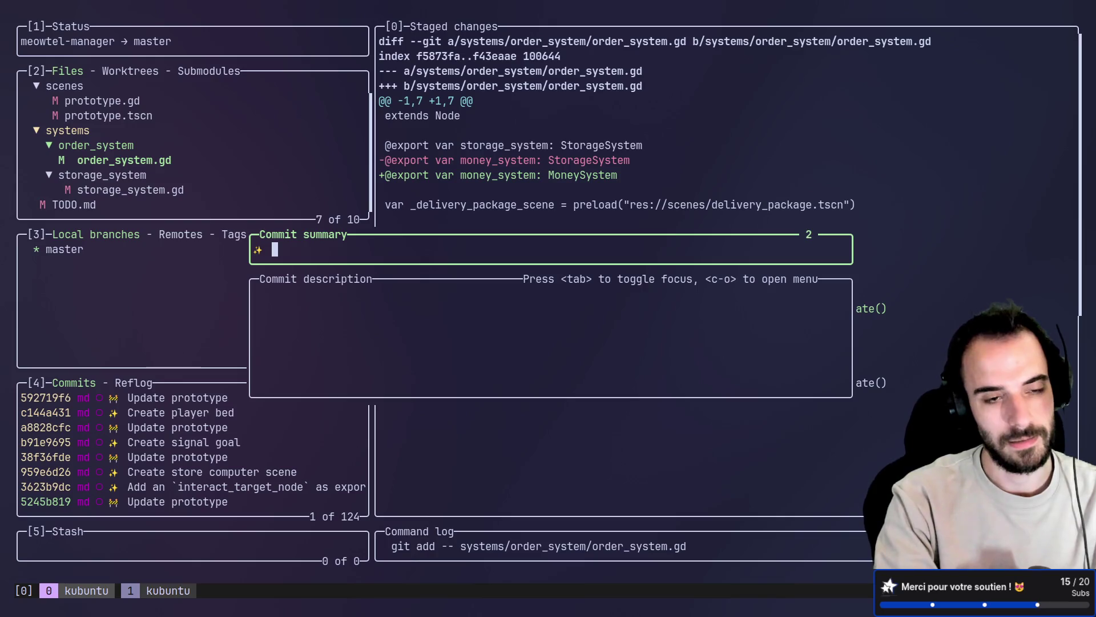
type("dd ")
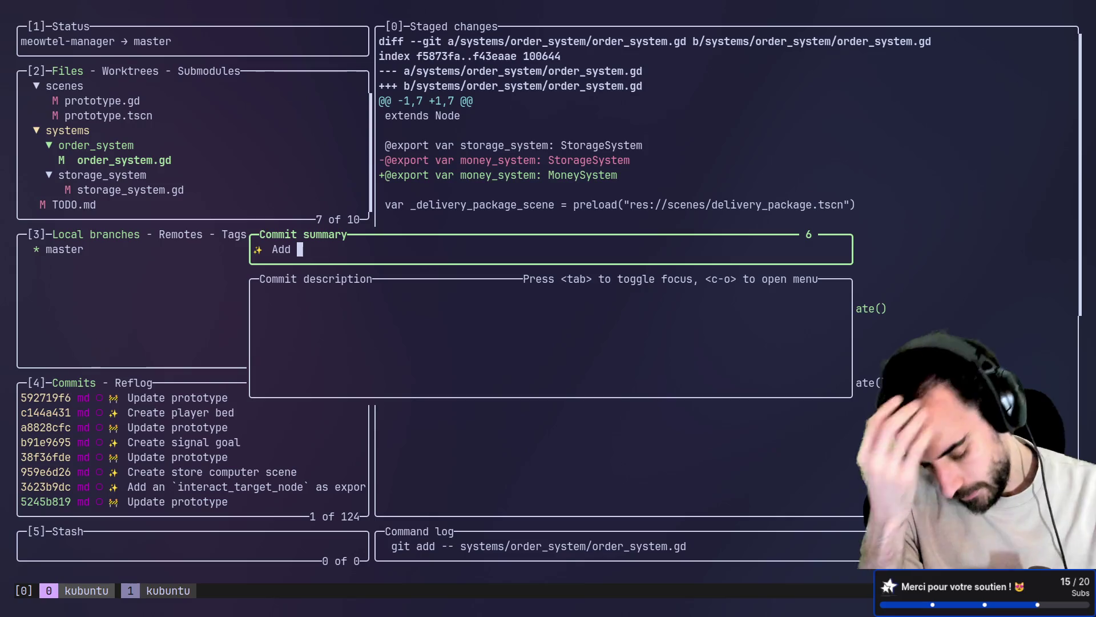
type("receive package funct")
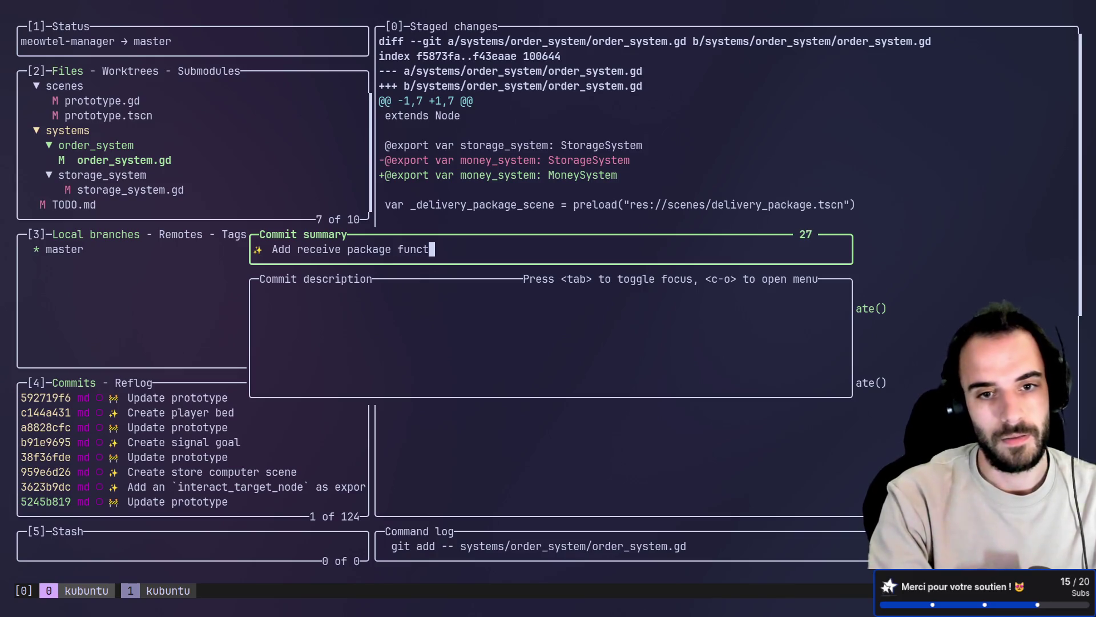
key("Return")
key("space")
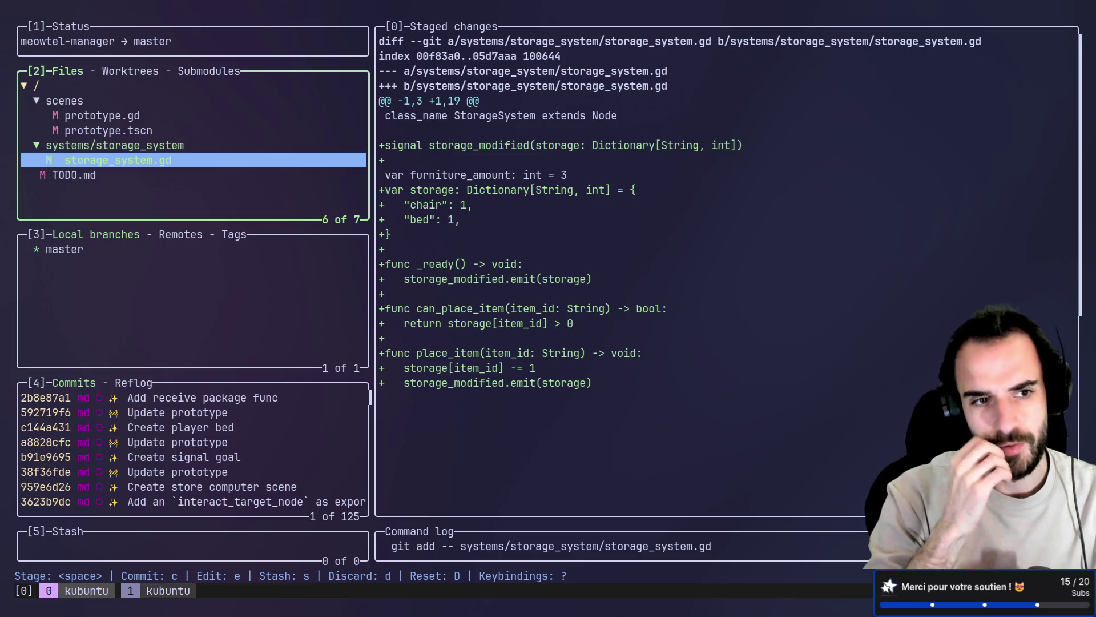
Commit the storage_system.gd changes and stage prototype.gd and prototype.tscn
key("c")
type("✨ Add sto")
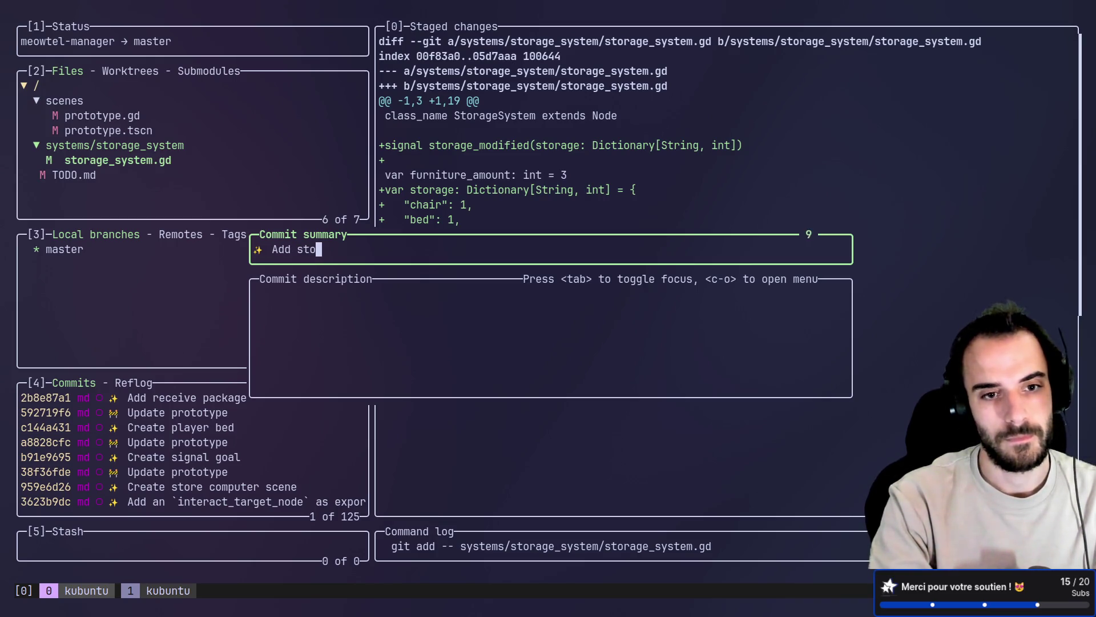
type("rage by item id in storage")
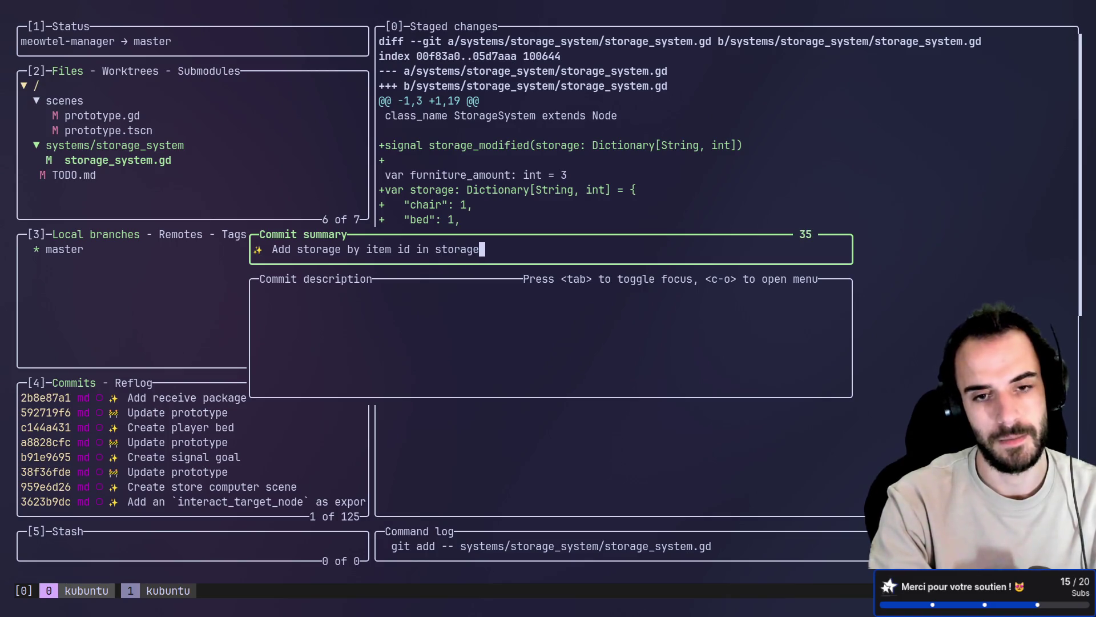
key("Return")
key("Up")
key("Up")
key("space")
key("Down")
Commit the prototype files as "Update prototype" with a gitmoji, quit lazygit and switch to Godot
key("alt+Tab")
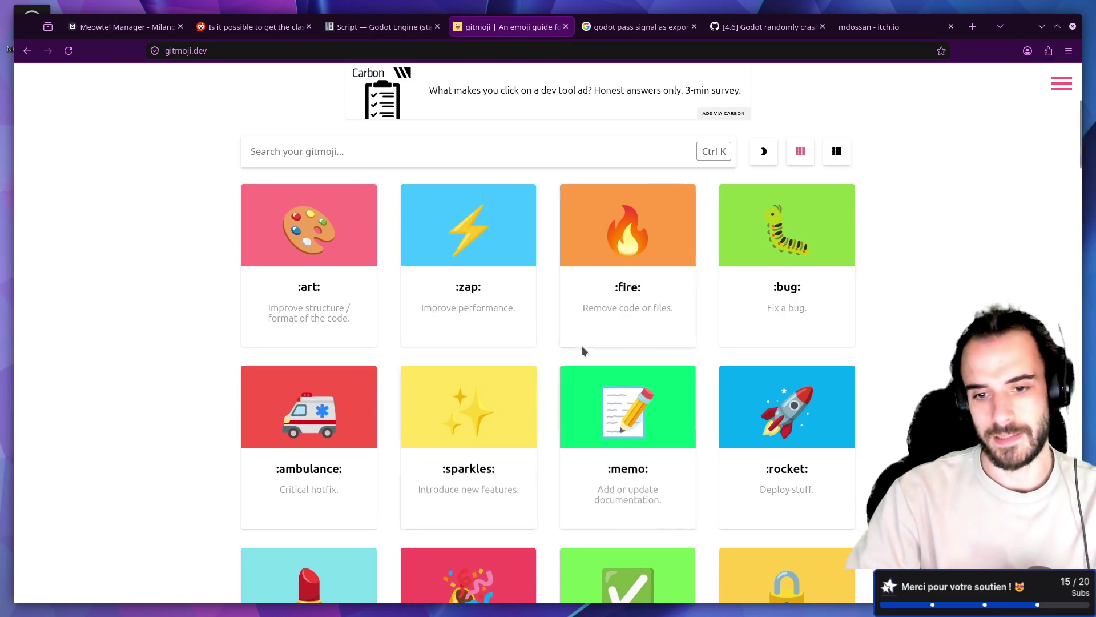
scroll(716, 376, "down", 5)
scroll(789, 131, "down", 2)
left_click(788, 131)
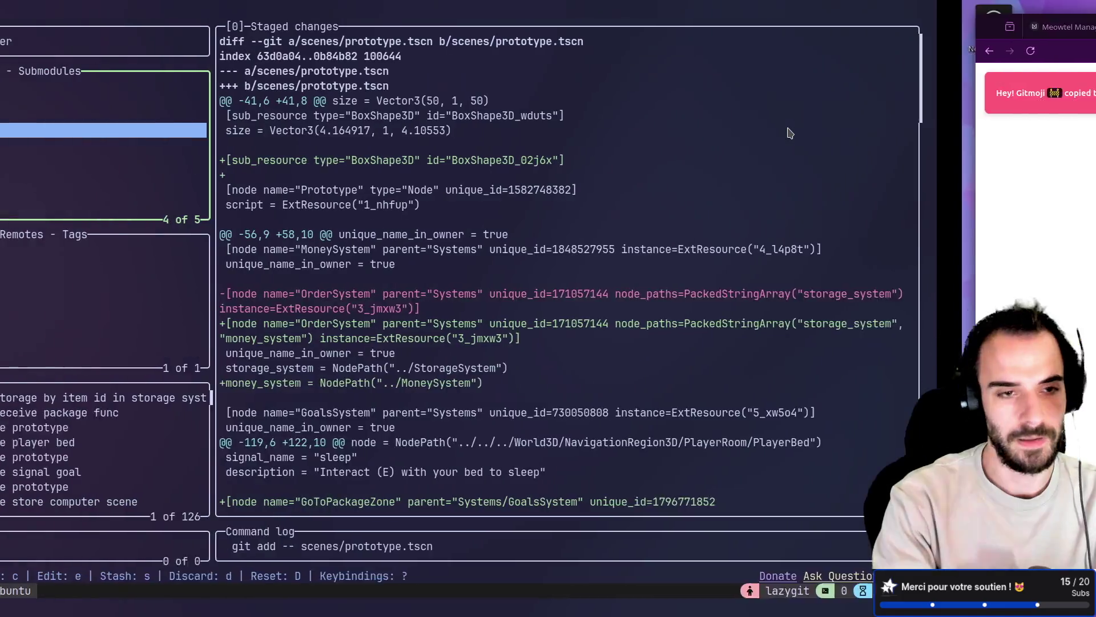
key("alt+Tab")
type("c")
type(" U")
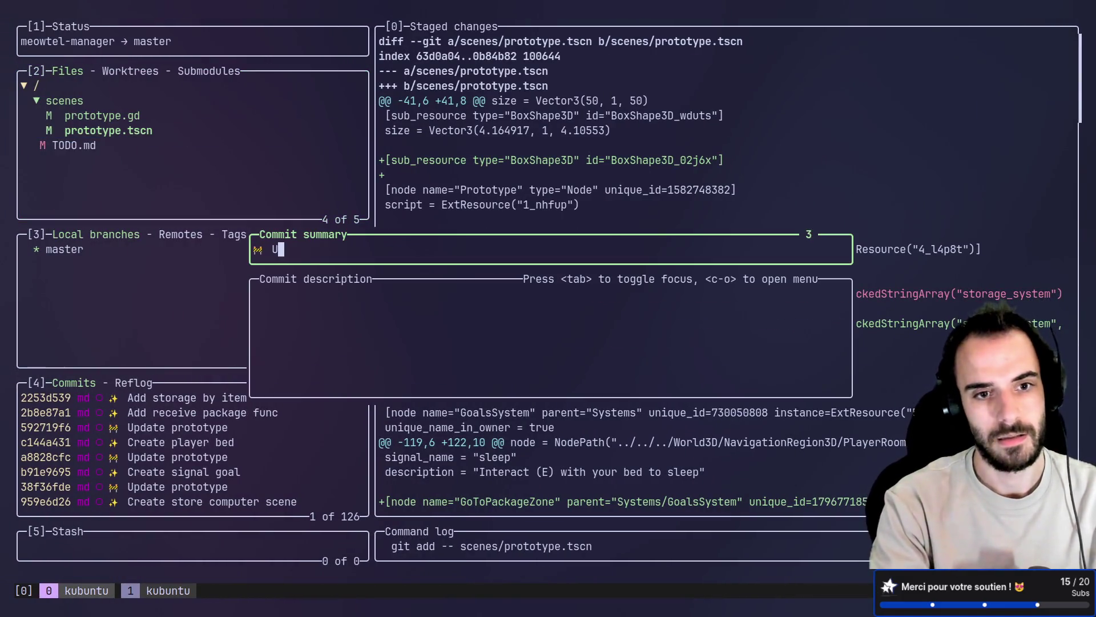
type("ype")
key("Return")
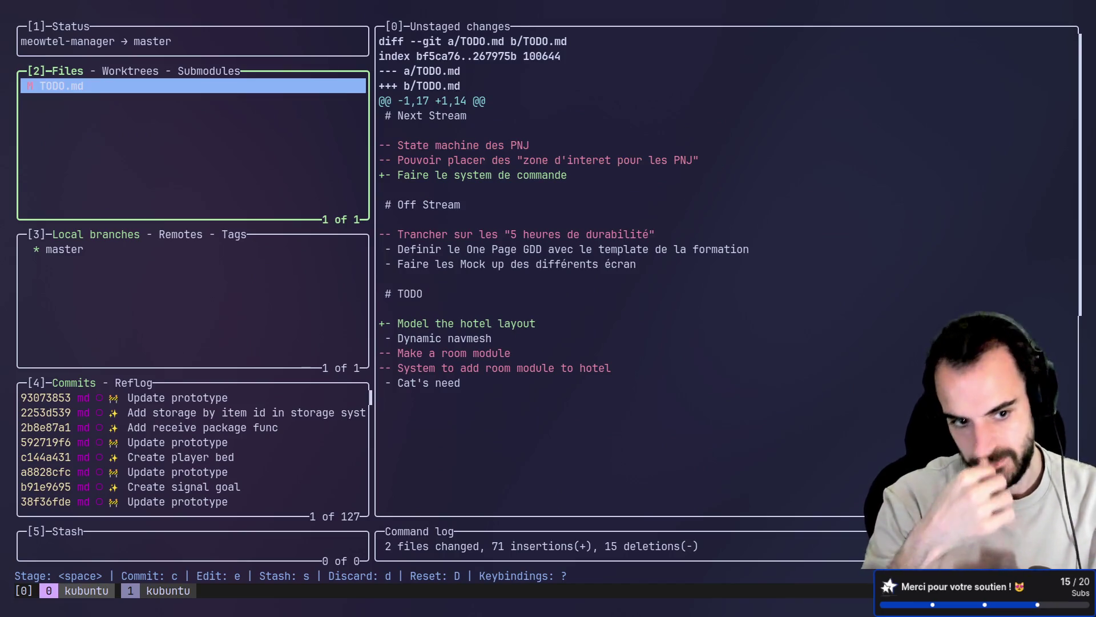
key("q")
key("alt+Tab")
key("alt+Tab")
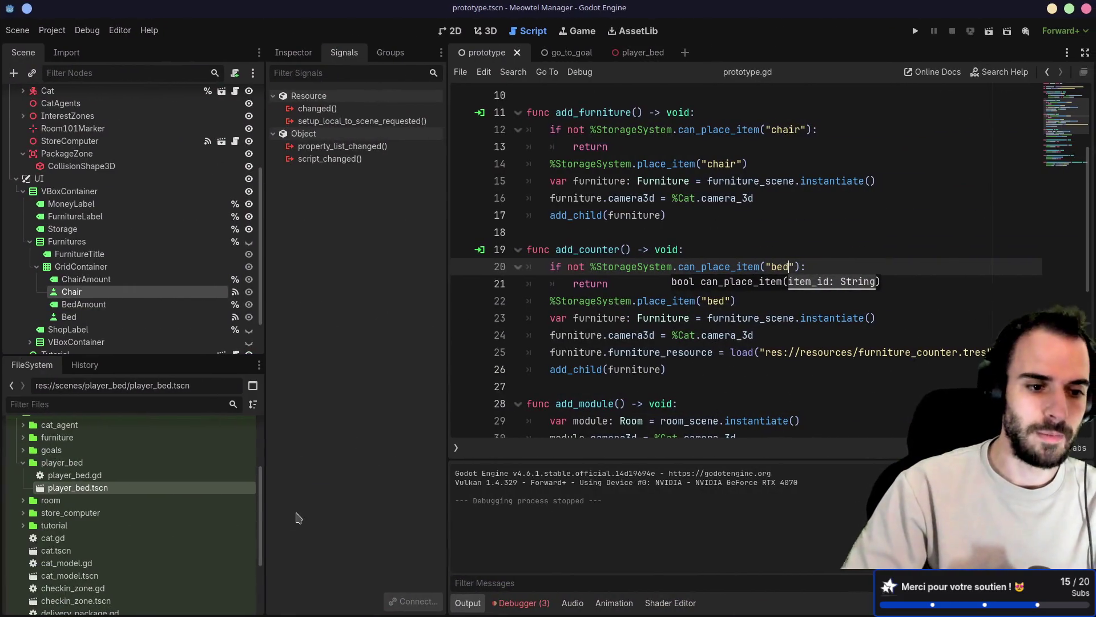
left_click(22, 463)
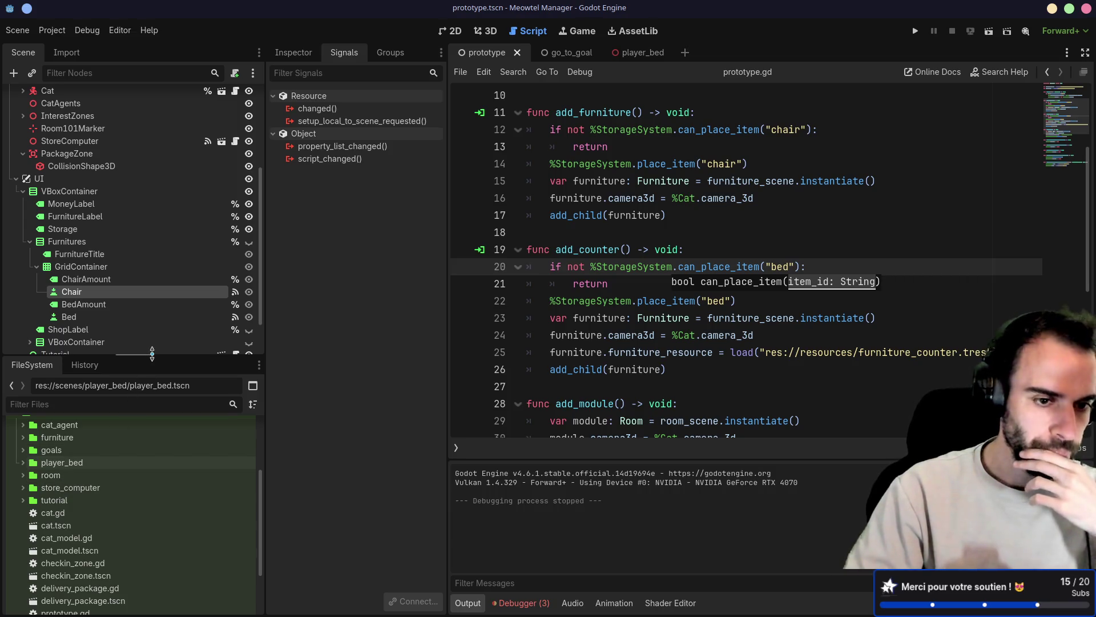
left_click_drag(153, 354, 154, 297)
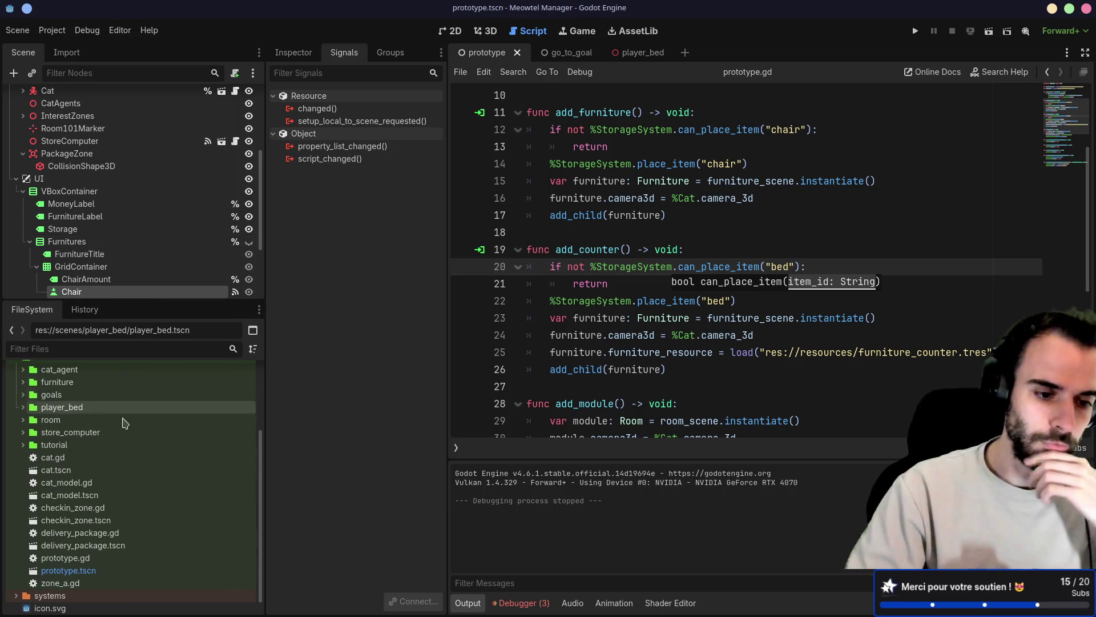
left_click_drag(160, 291, 155, 444)
left_click(717, 371)
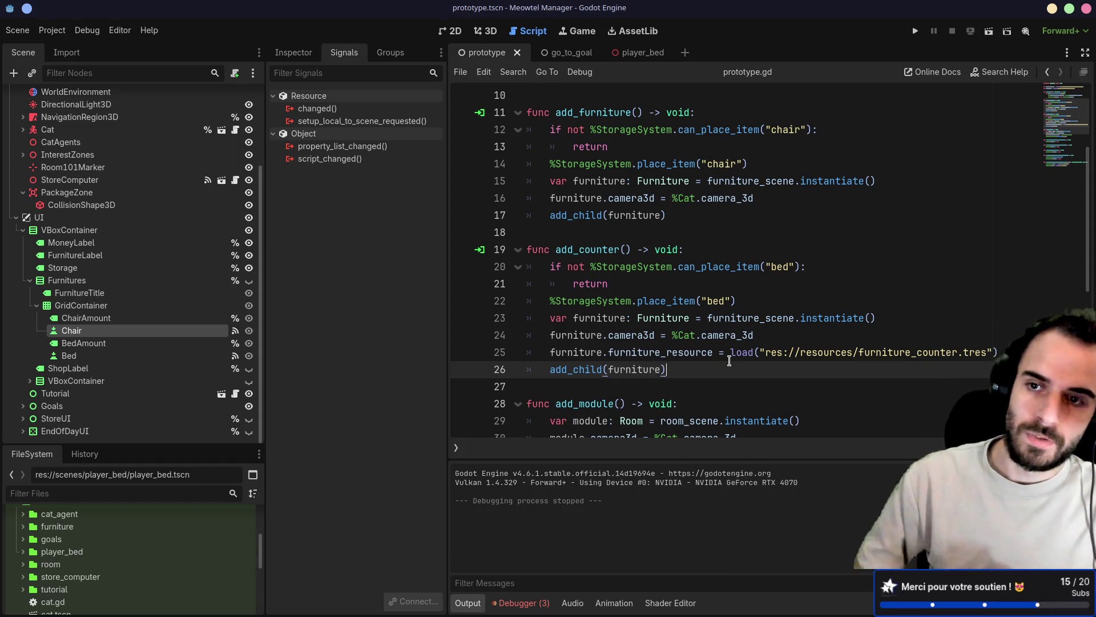
left_click(914, 31)
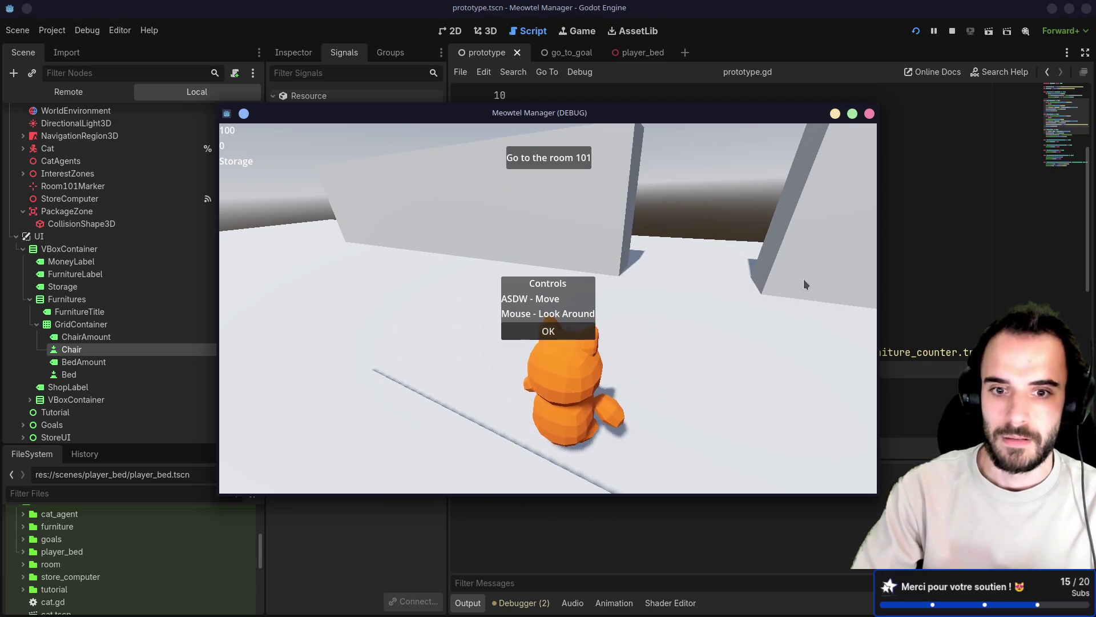
Run the game, place the chair and bed in the room and welcome the new client
left_click(582, 331)
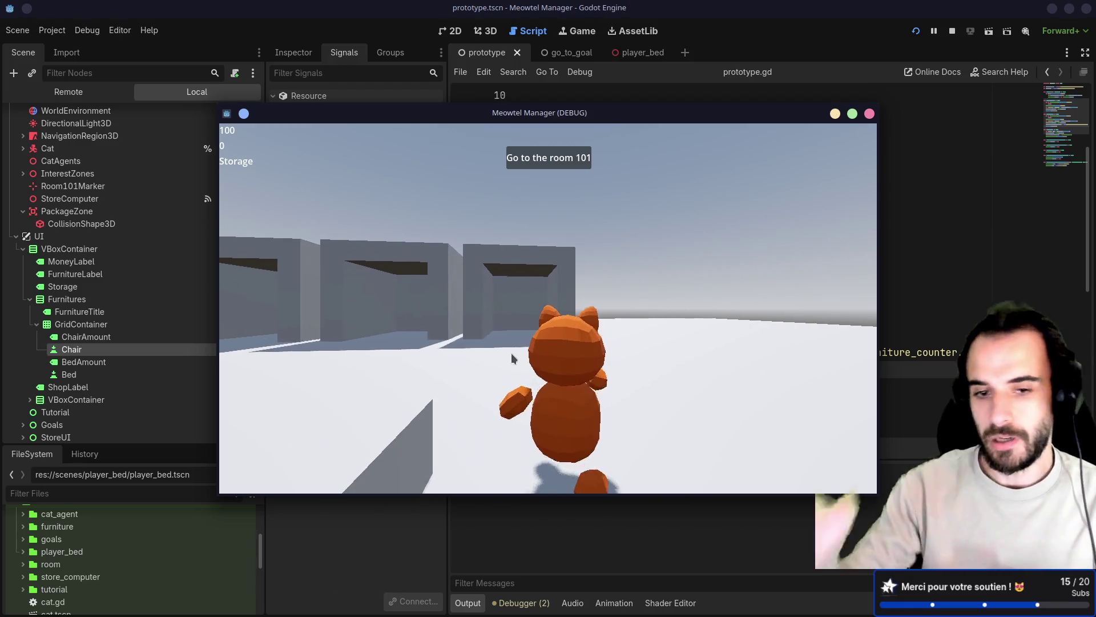
key("w")
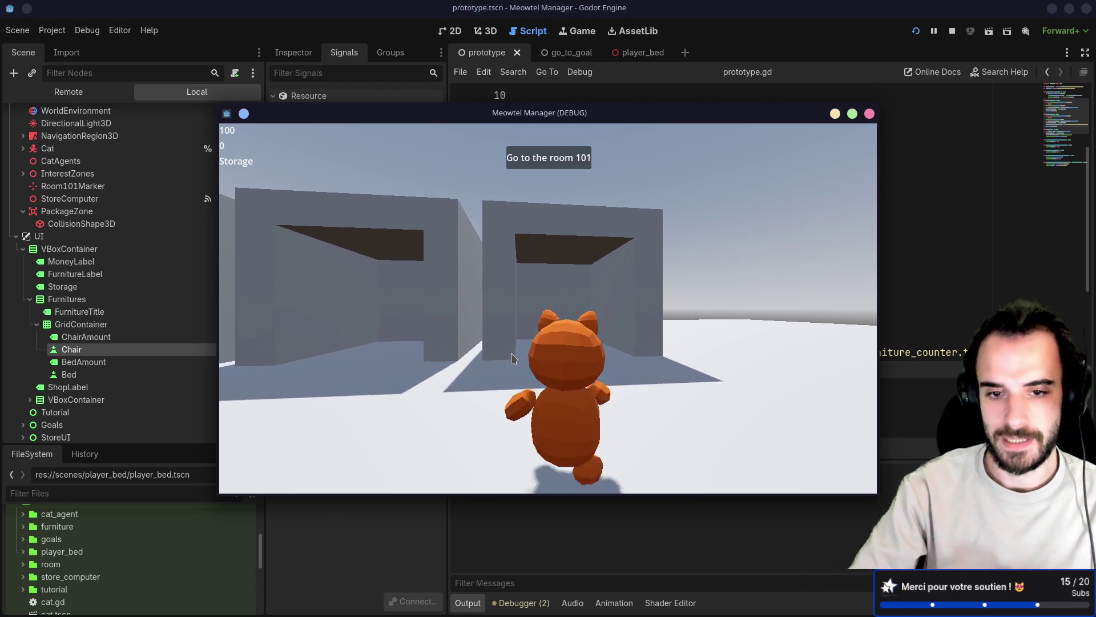
key("w")
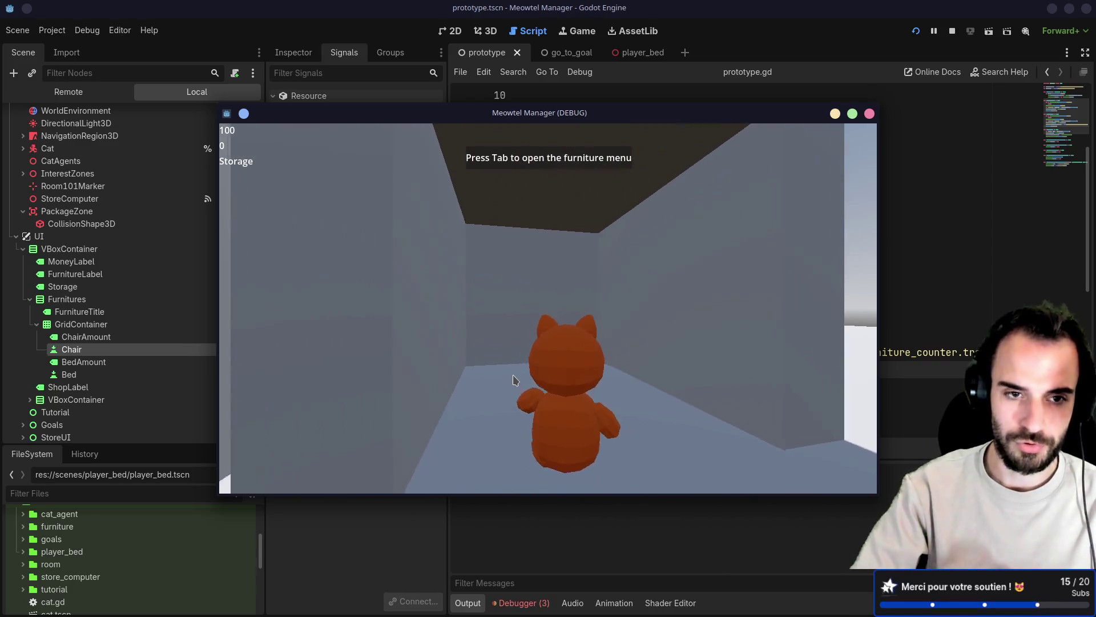
key("Tab")
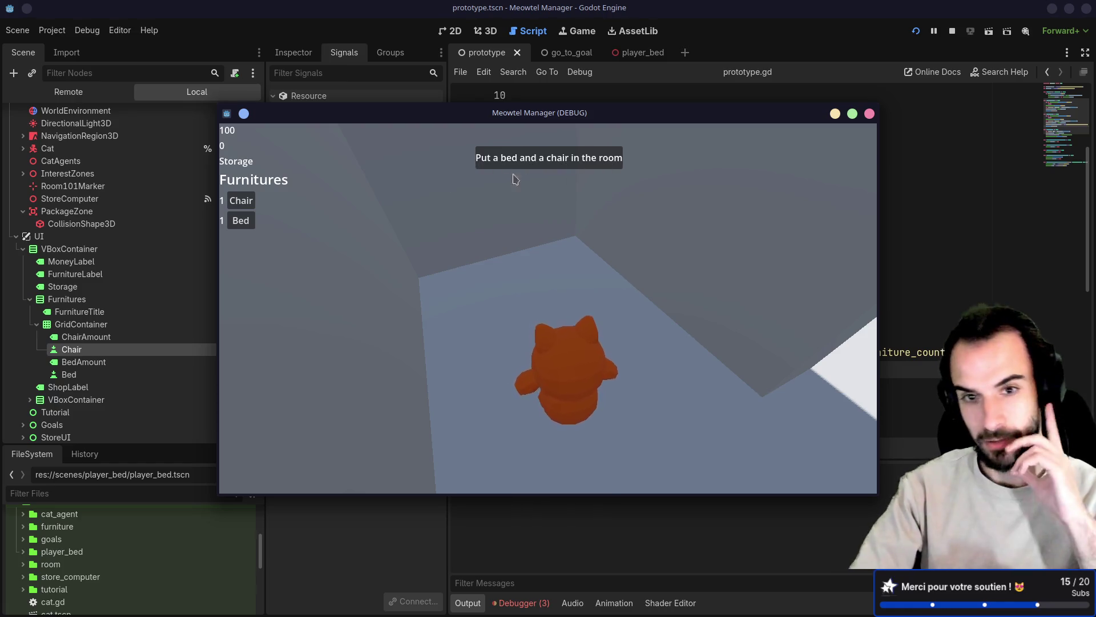
left_click(241, 200)
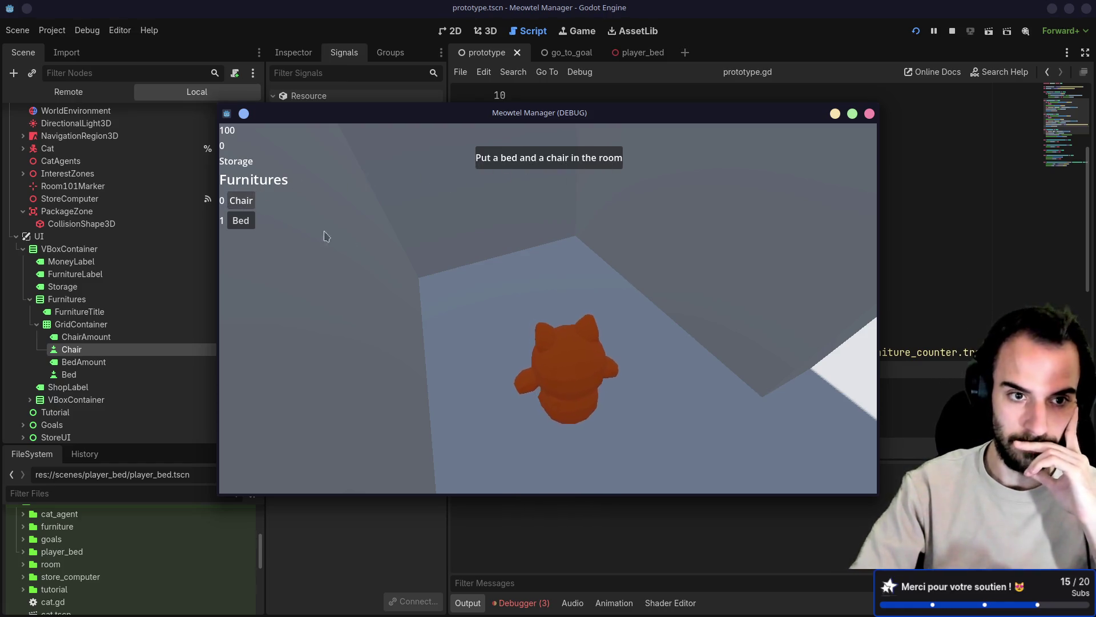
left_click(240, 221)
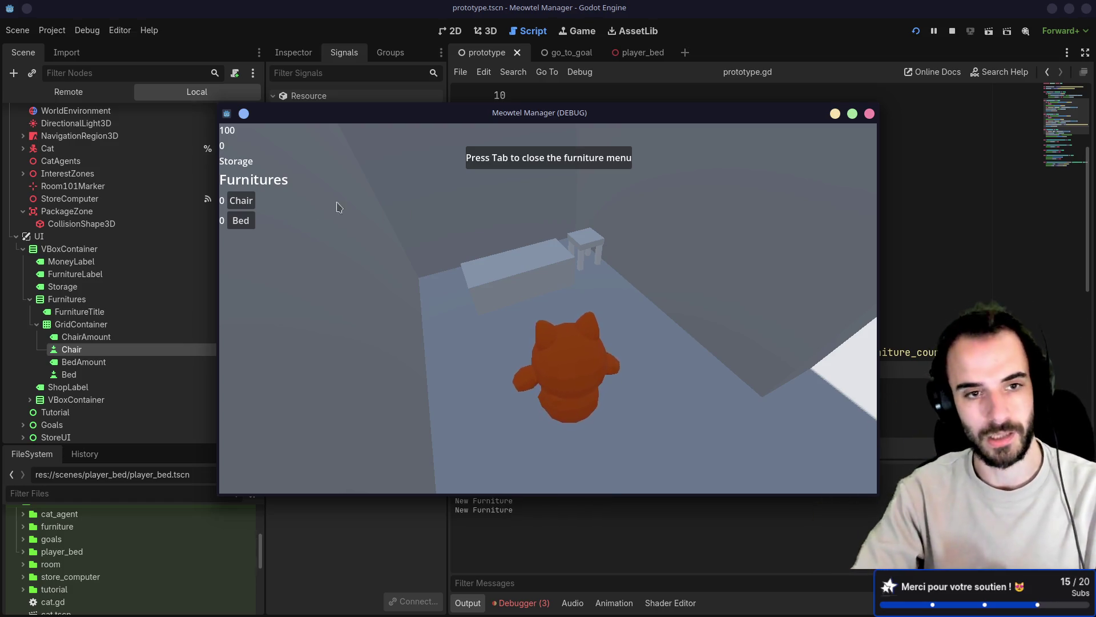
key("Tab")
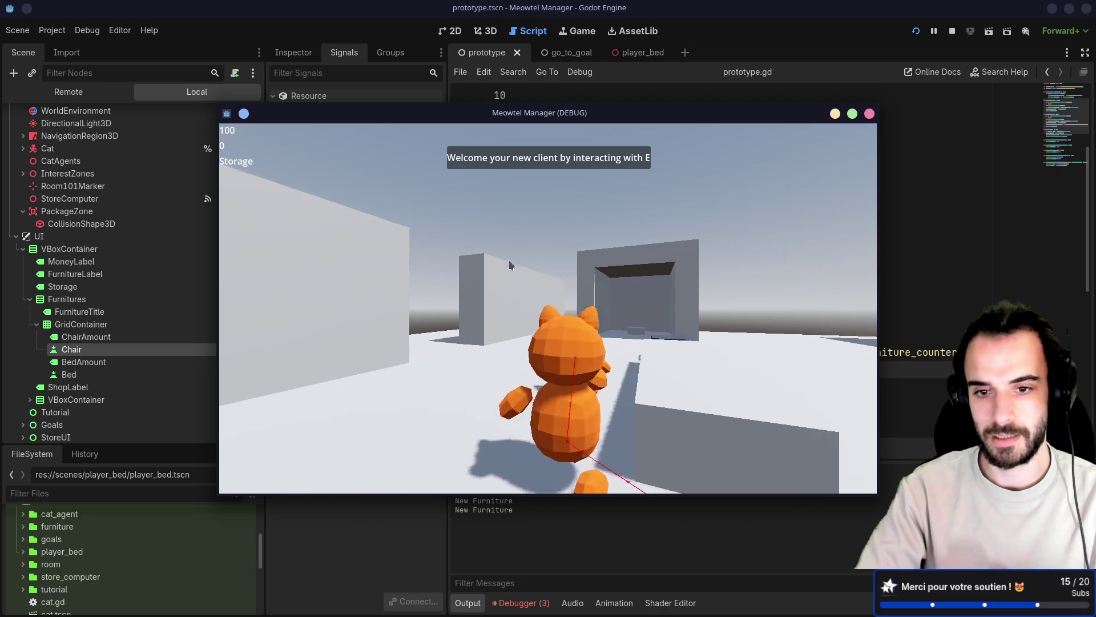
key("e")
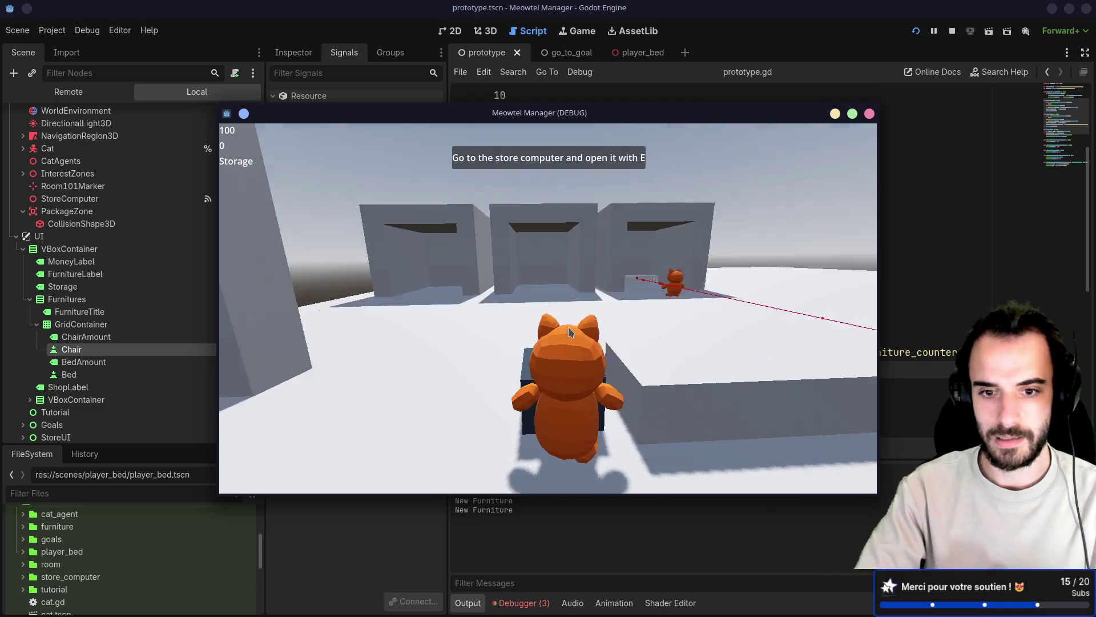
Order a bed and chair from the store computer, sleep to end the day, then stop the game
key("e")
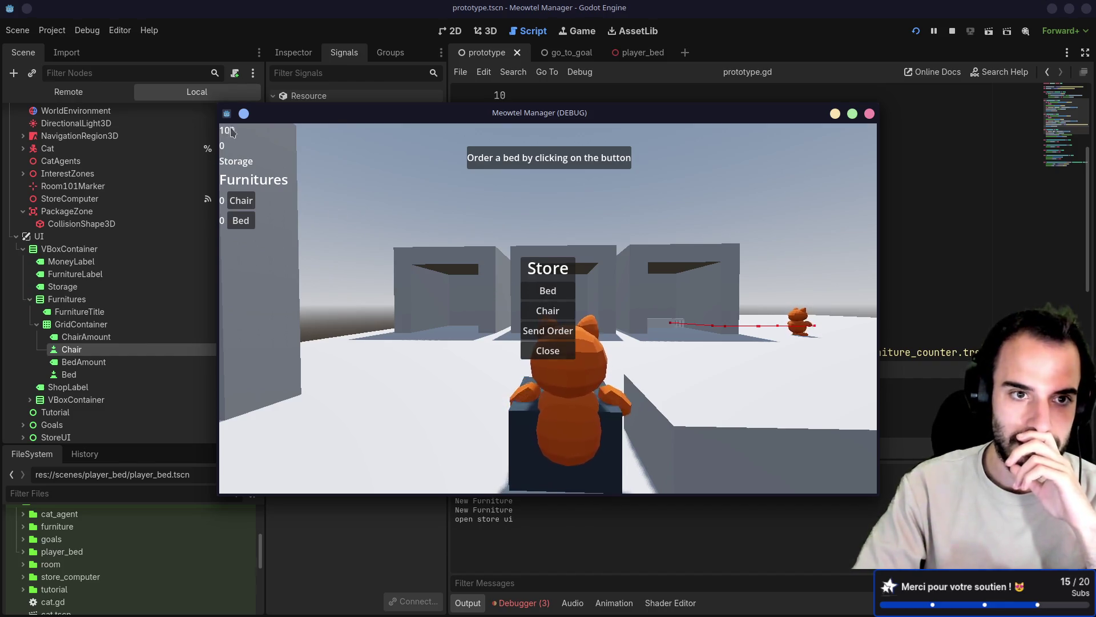
left_click(548, 290)
left_click(547, 310)
left_click(552, 332)
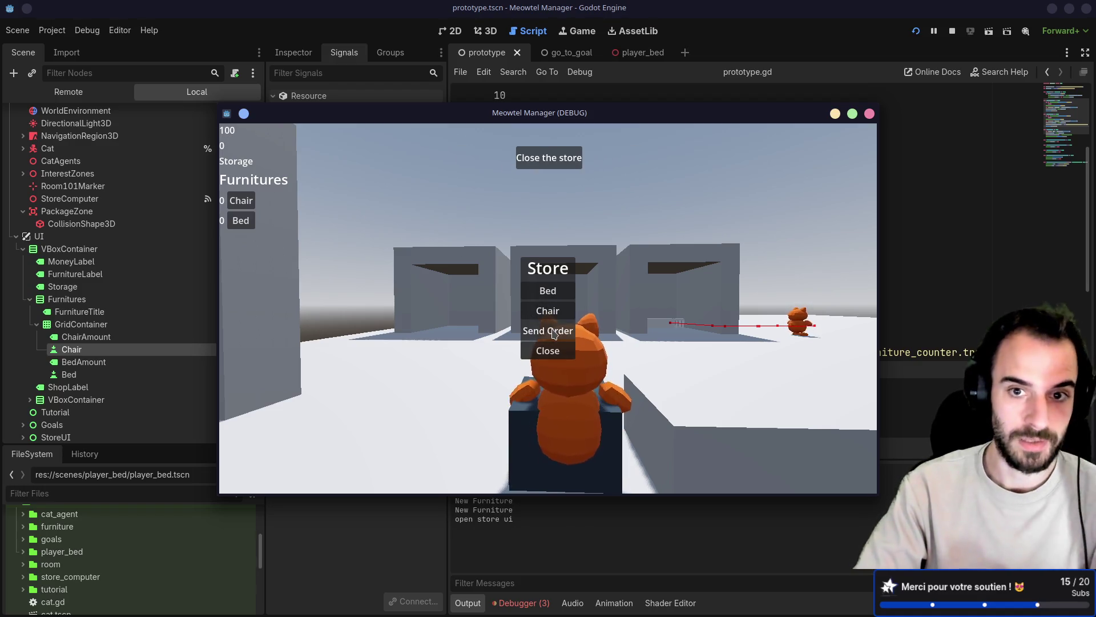
left_click(550, 350)
key("w")
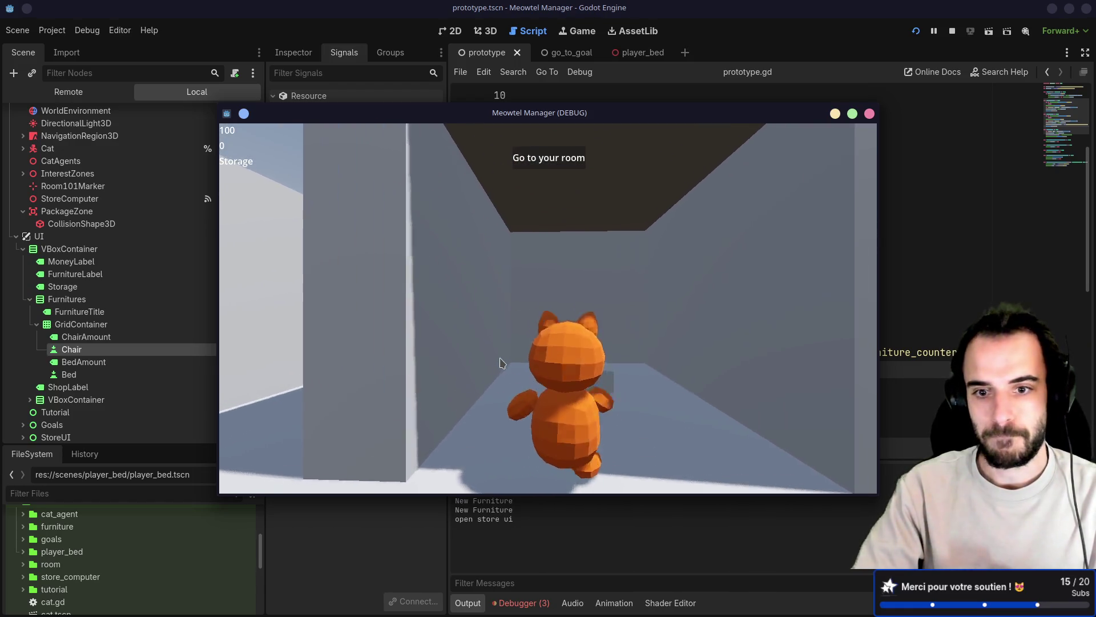
key("e")
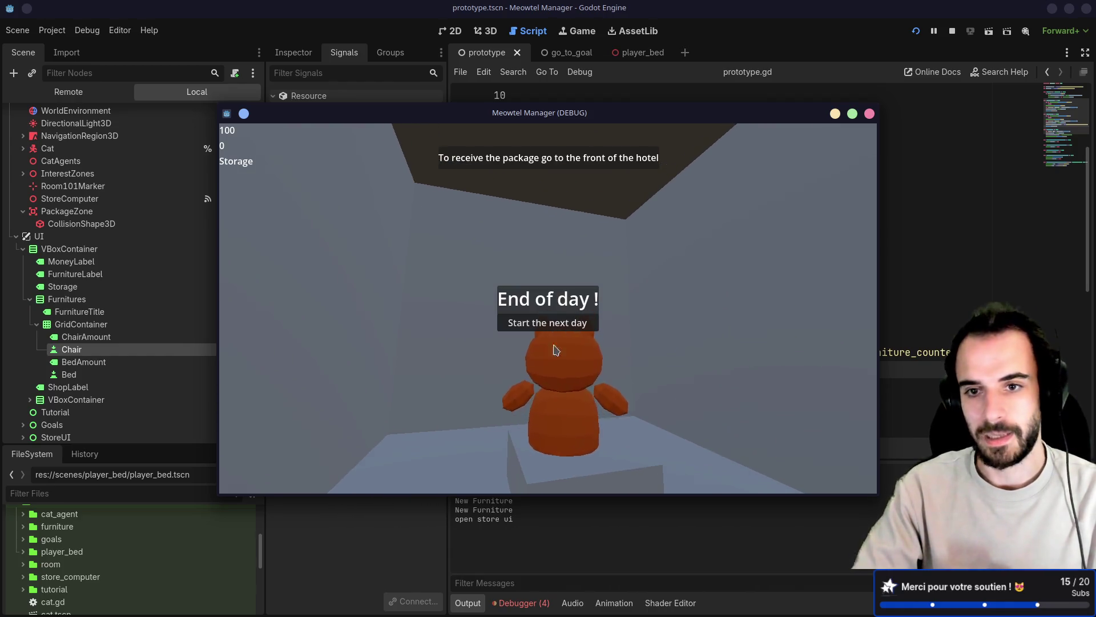
left_click(870, 114)
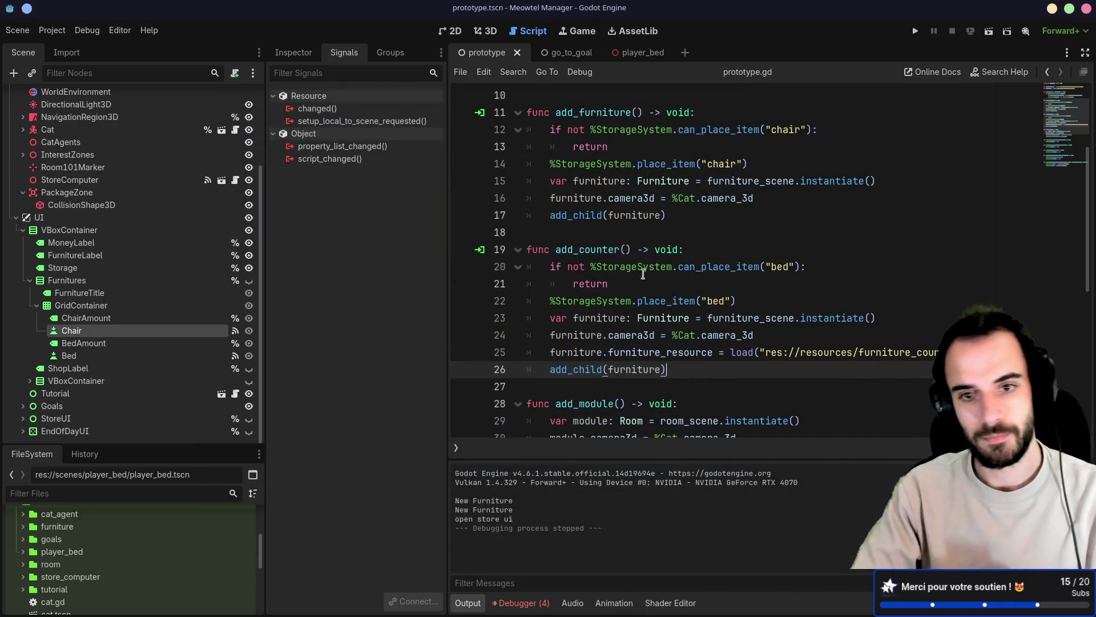
scroll(660, 287, "down", 1)
scroll(659, 285, "down", 4)
scroll(659, 285, "up", 7)
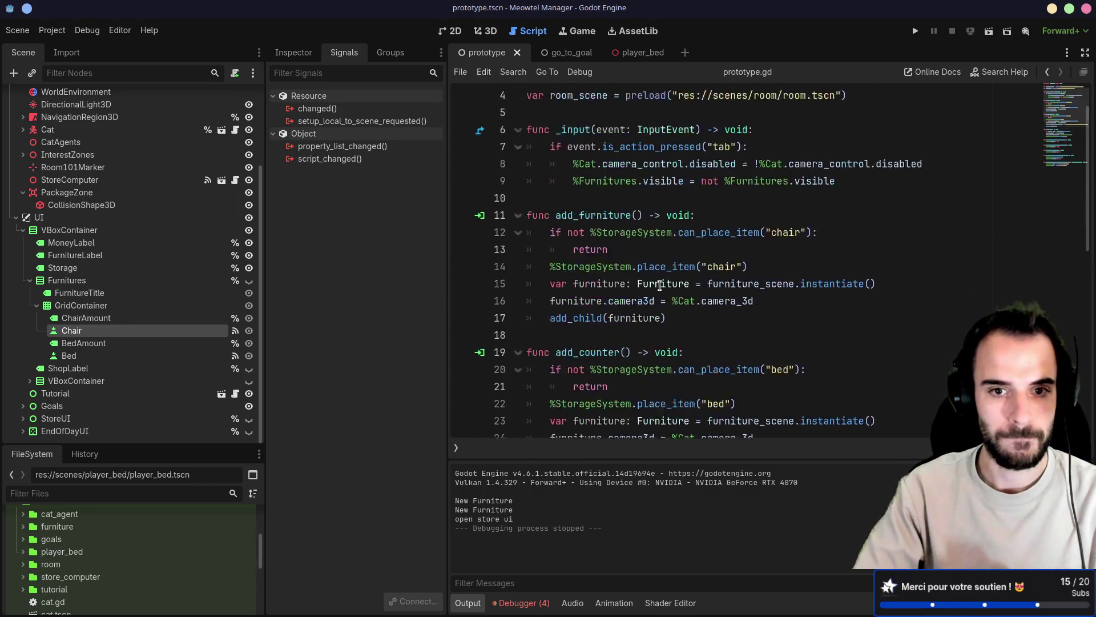
scroll(660, 284, "up", 1)
Save the scene and select the StoreUI's Furnitures container in the scene tree
key("ctrl+s")
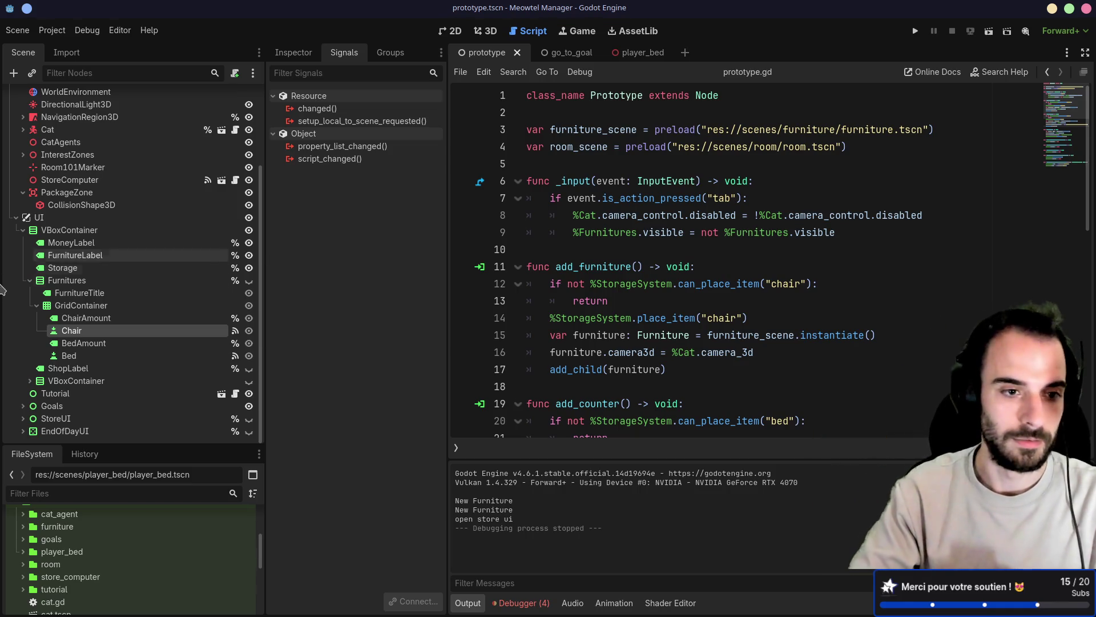
left_click(37, 305)
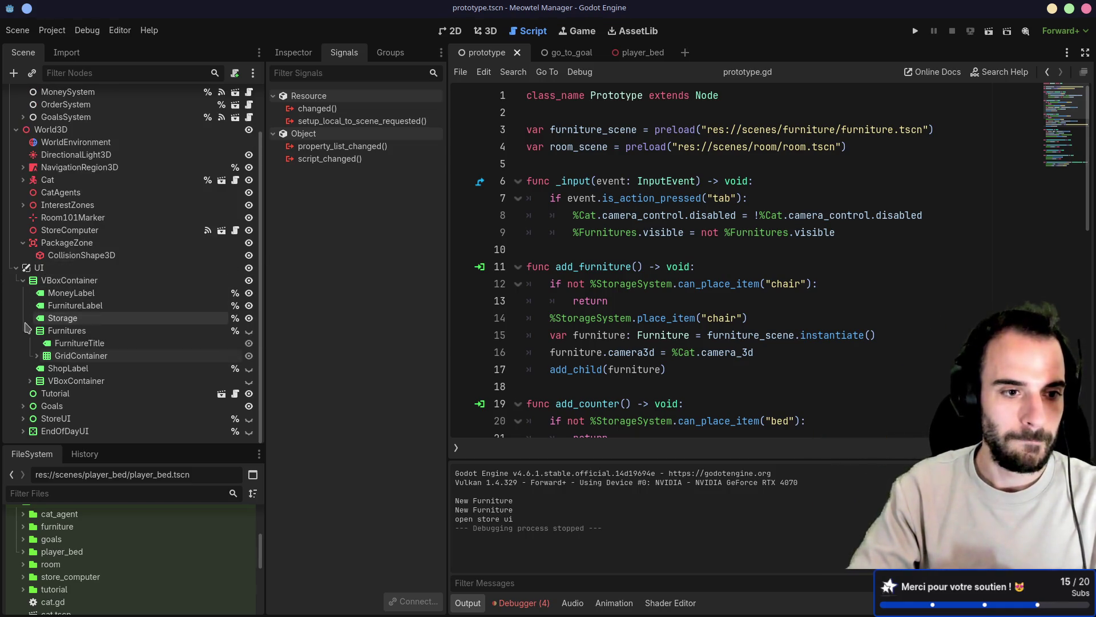
left_click(30, 329)
left_click(23, 418)
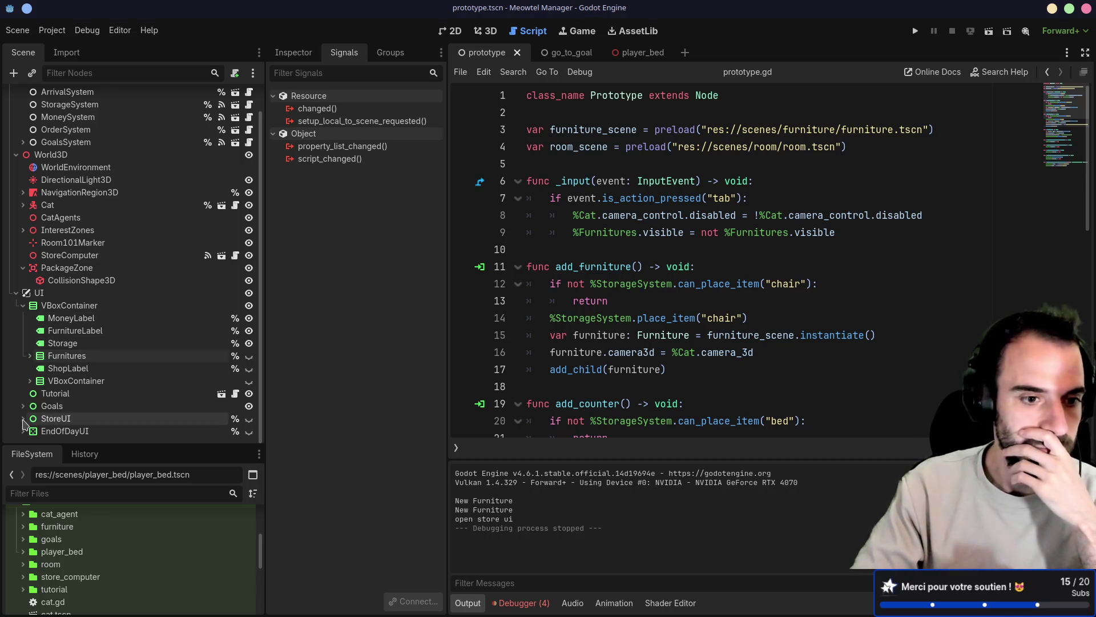
scroll(35, 402, "down", 3)
left_click(50, 368)
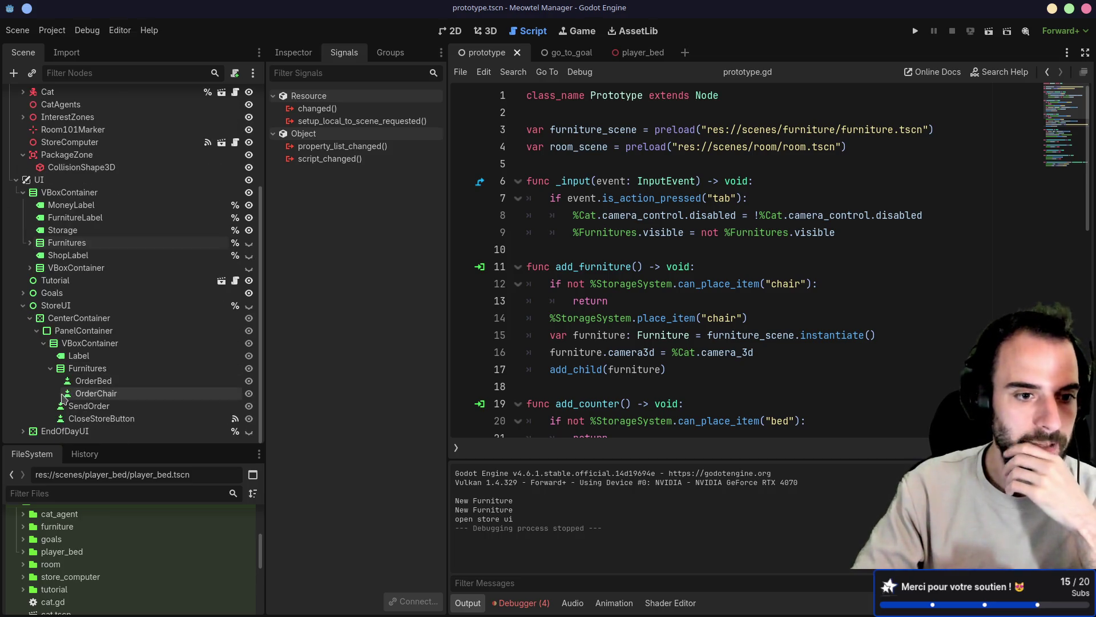
left_click(92, 380)
left_click(93, 371)
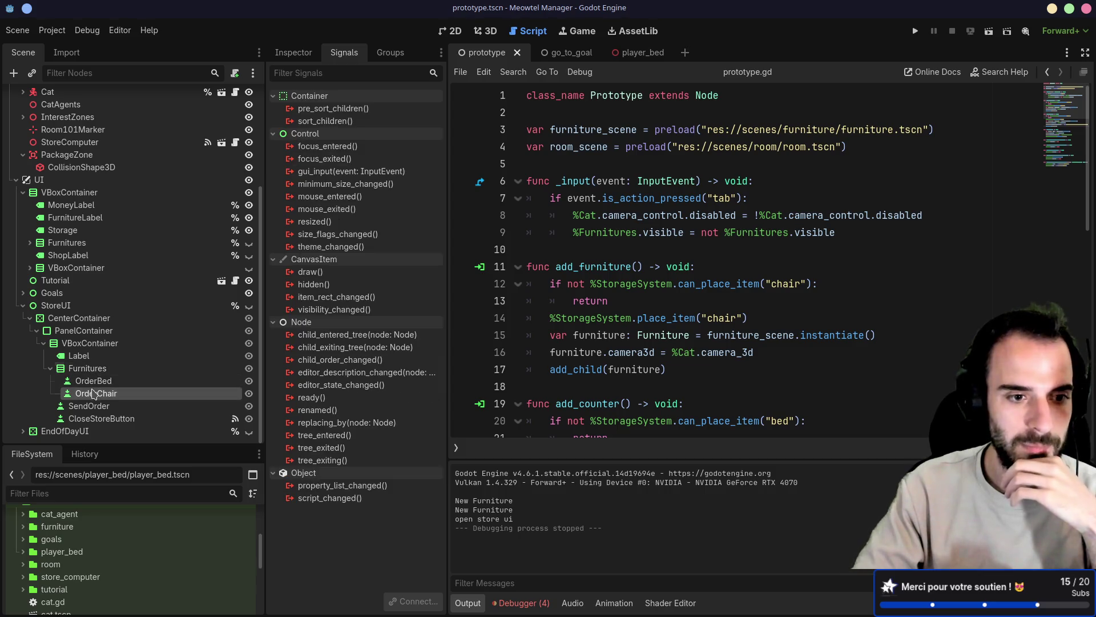
left_click(96, 371)
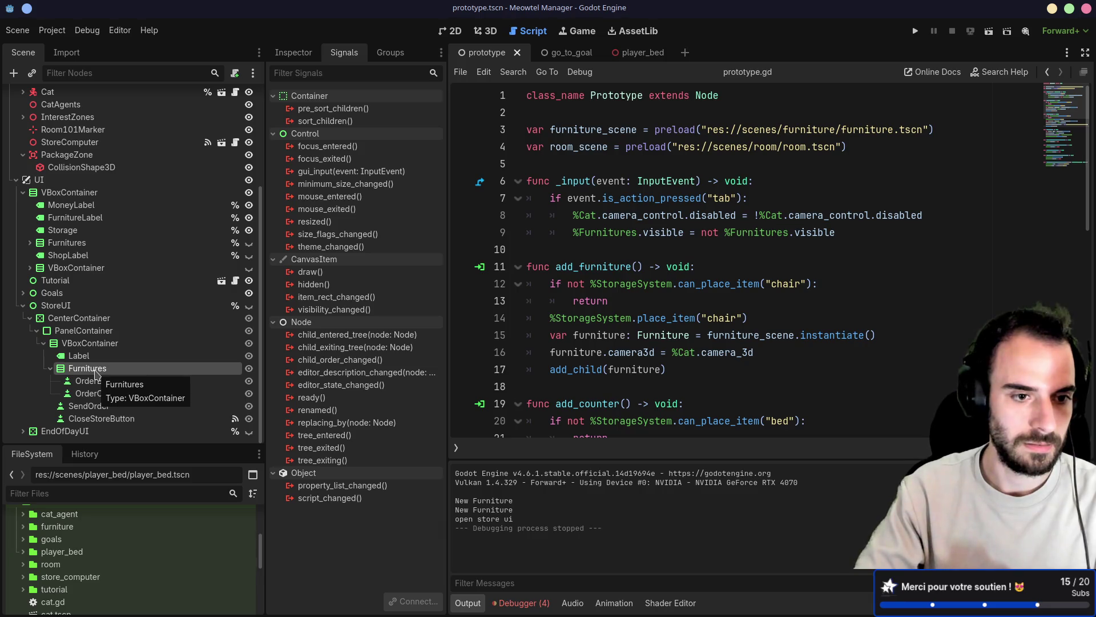
Change the Furnitures container's type to GridContainer with 2 columns
right_click(96, 374)
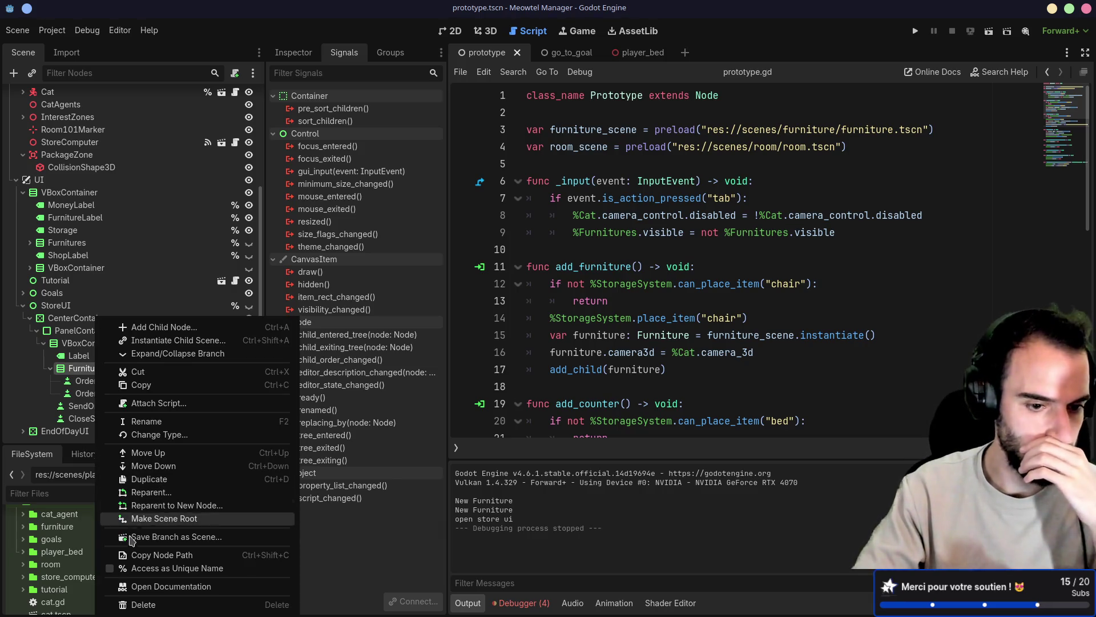
left_click(153, 434)
type("gridcontainer")
key("Return")
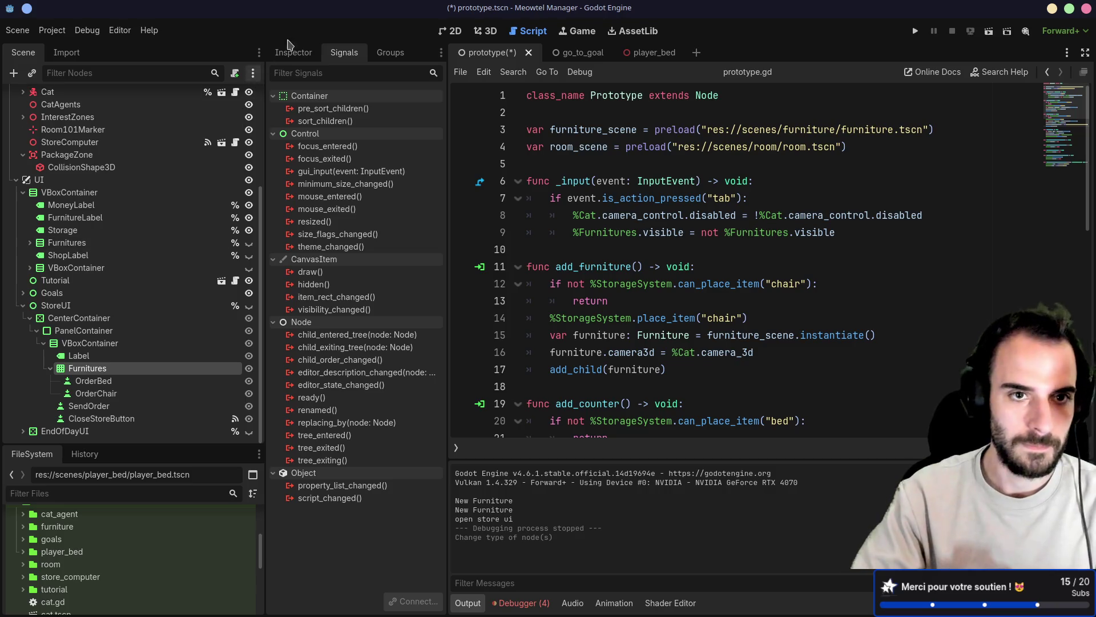
left_click(293, 51)
left_click(434, 150)
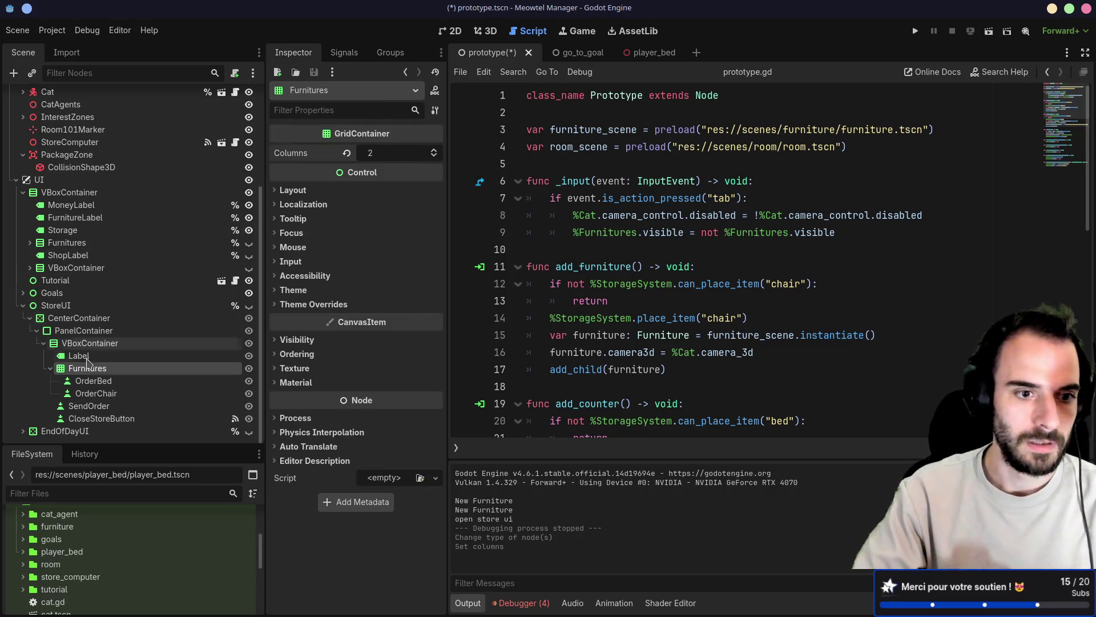
left_click(96, 392)
left_click(97, 368)
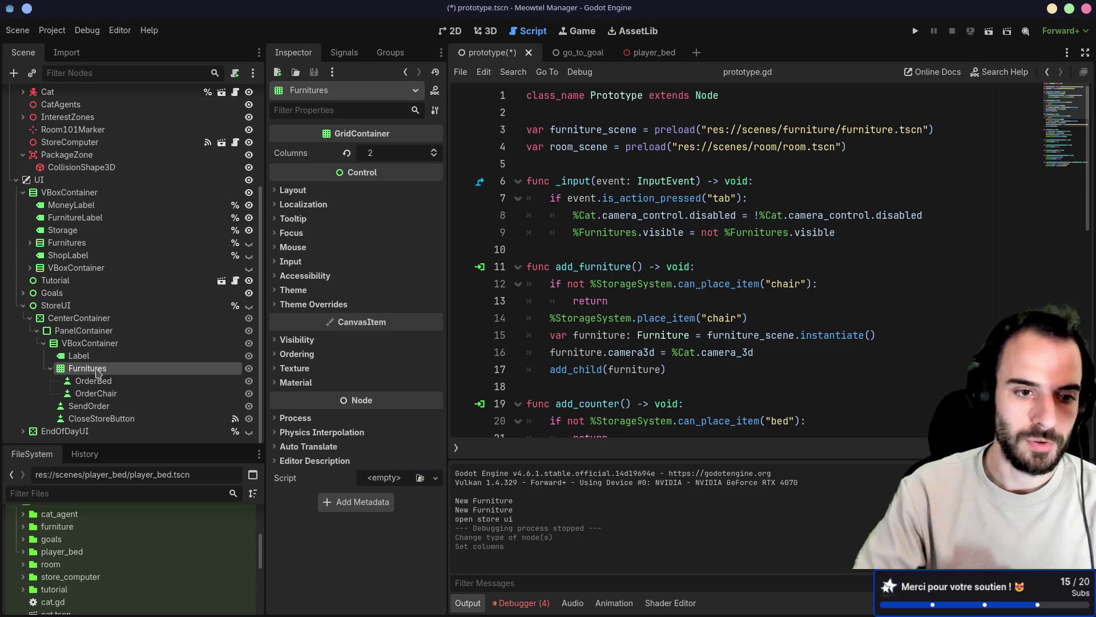
Add two Label children to Furnitures, placed above OrderBed and OrderChair
key("ctrl+a")
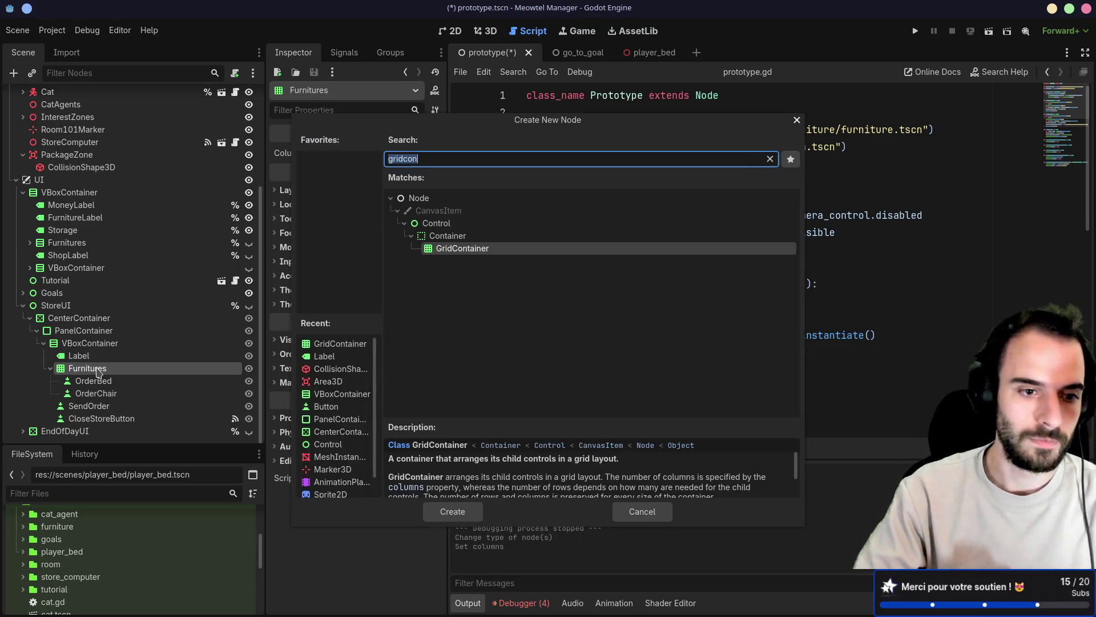
type("Bed")
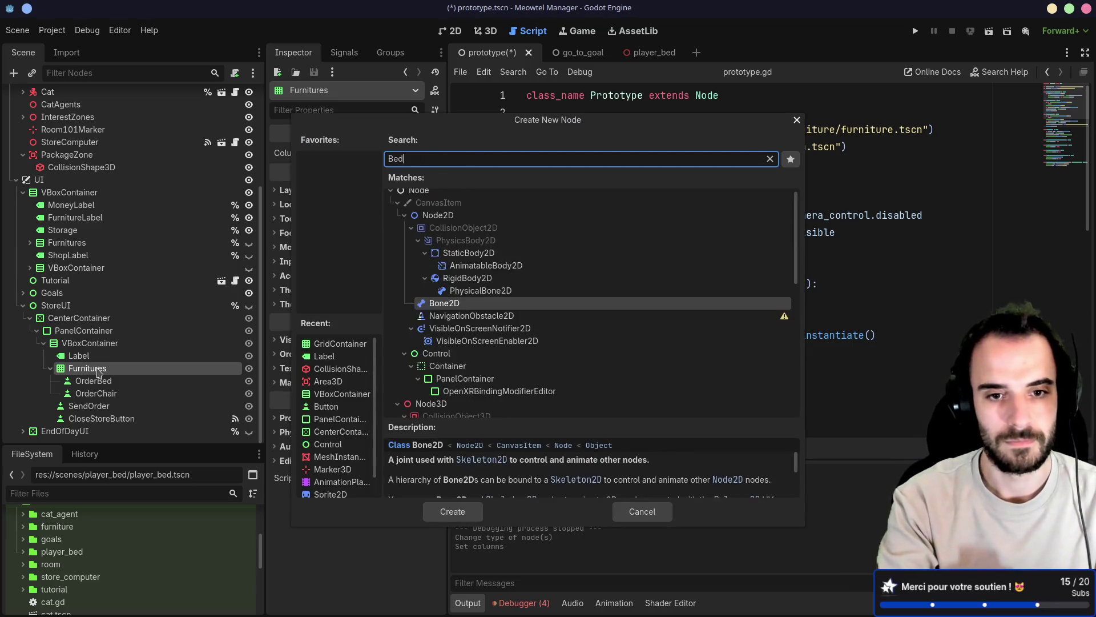
key("BackSpace")
key("BackSpace")
key("BackSpace")
type("label")
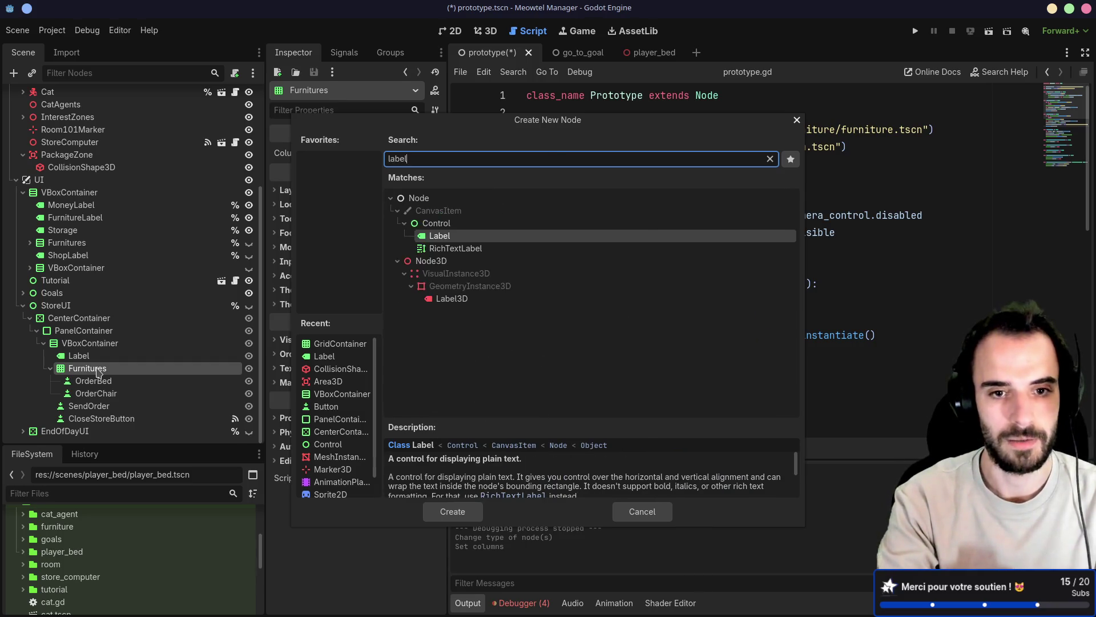
key("Return")
key("ctrl+d")
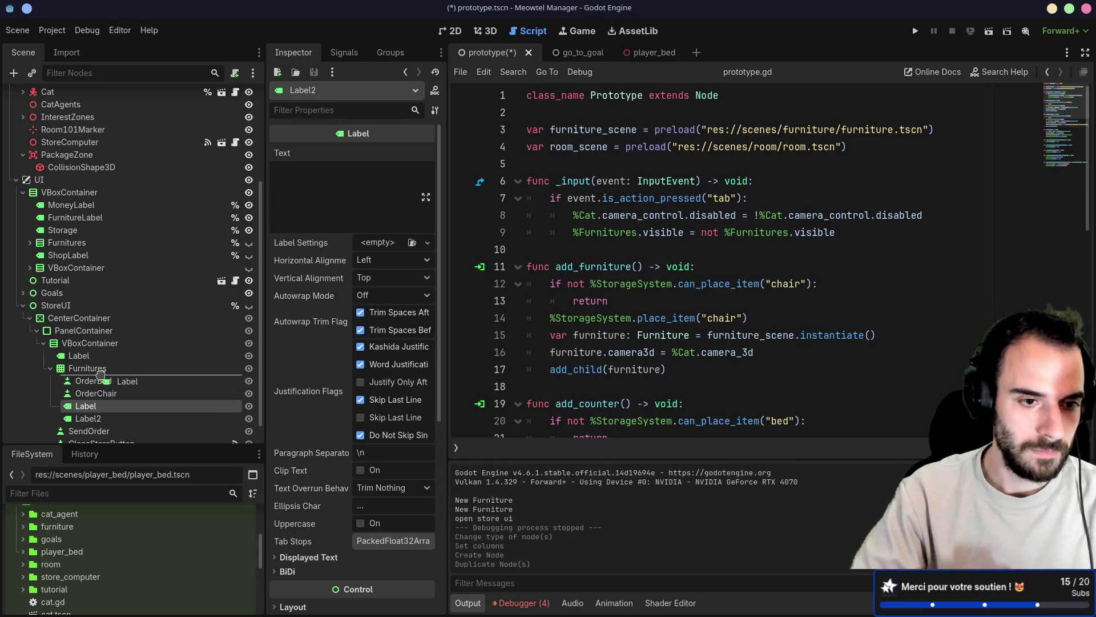
left_click_drag(100, 375, 101, 374)
left_click_drag(88, 418, 111, 400)
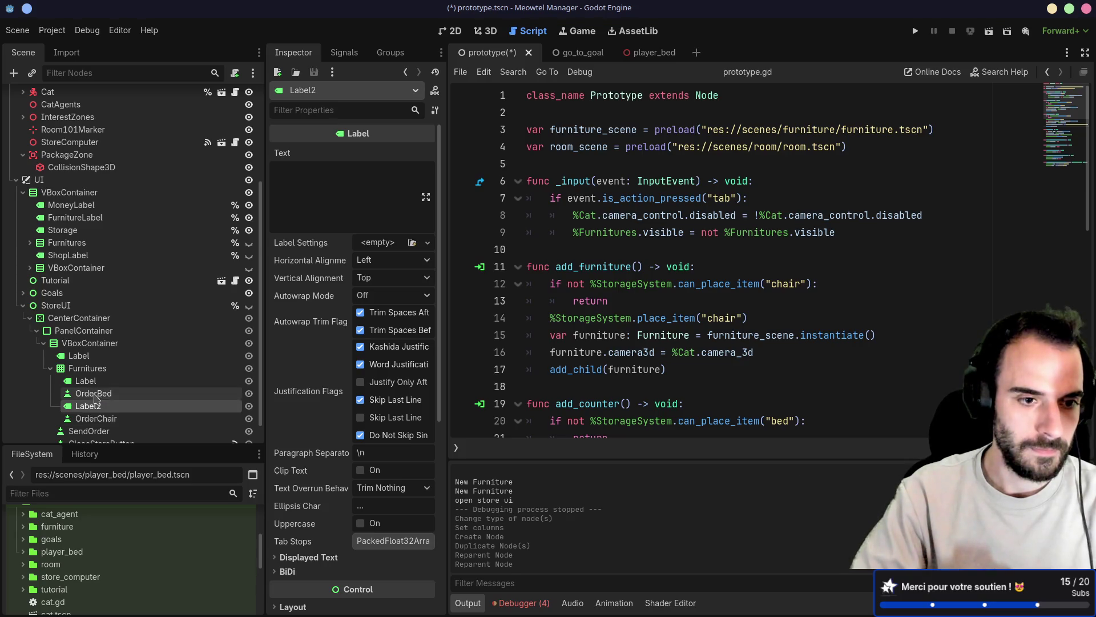
Rename the labels BedPrice and ChairPrice and save the scene
double_click(124, 383)
type("BedPrice")
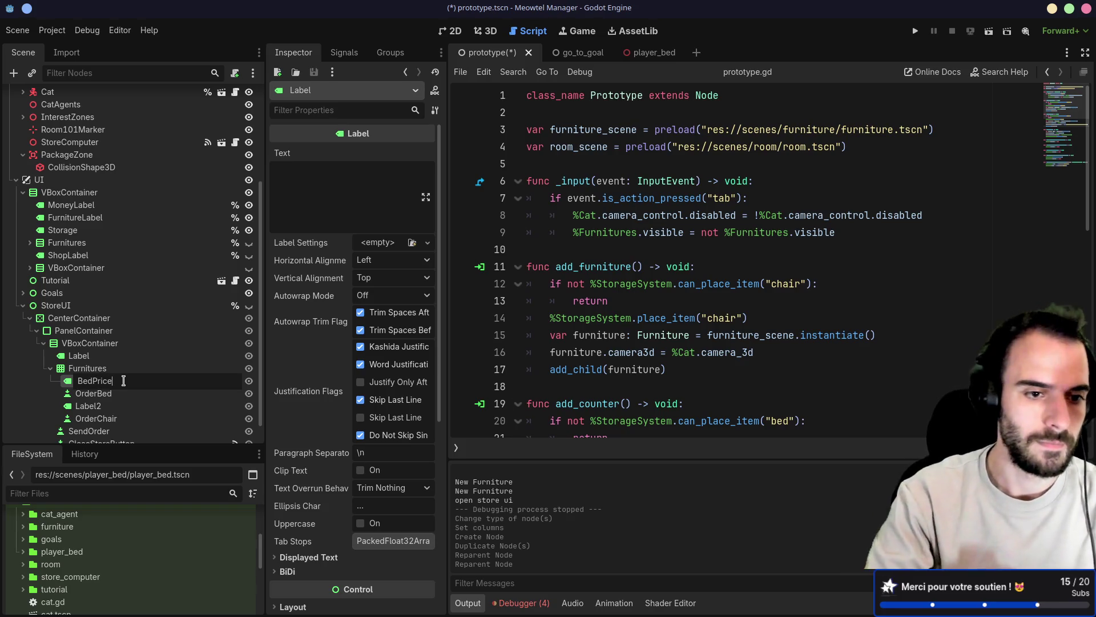
left_click(115, 392)
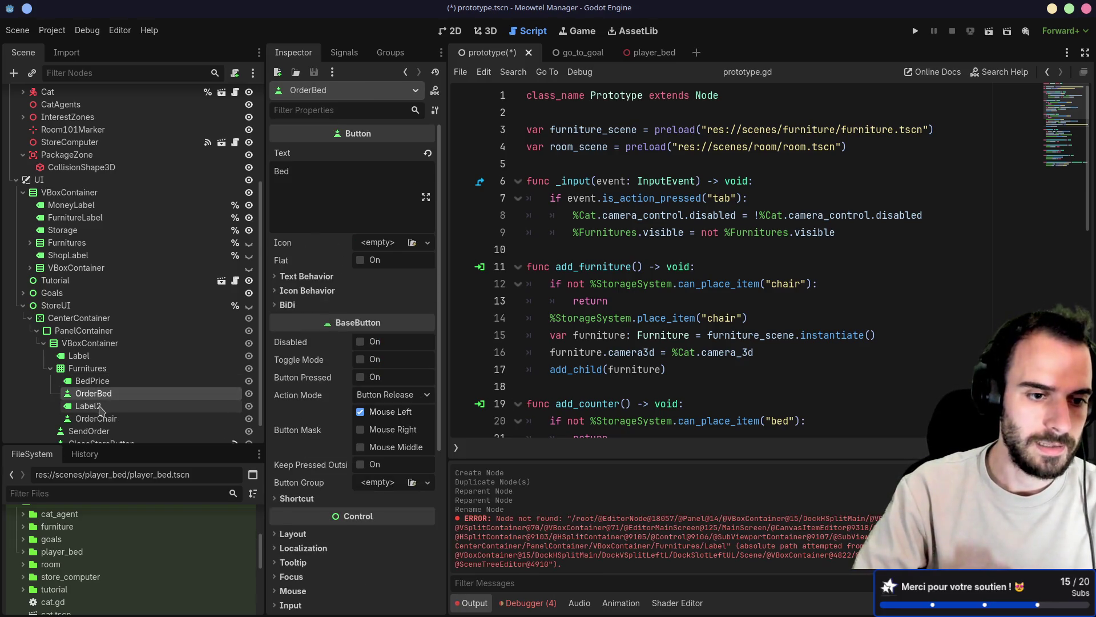
left_click(100, 408)
left_click(101, 409)
type("ChairPr")
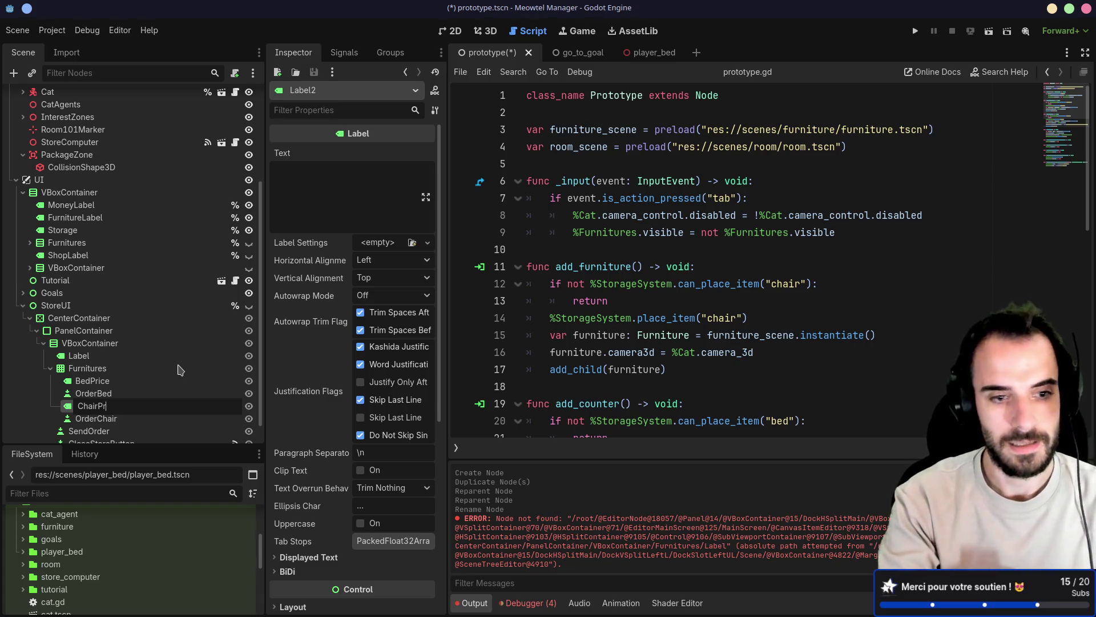
type("ice")
key("Return")
key("ctrl+s")
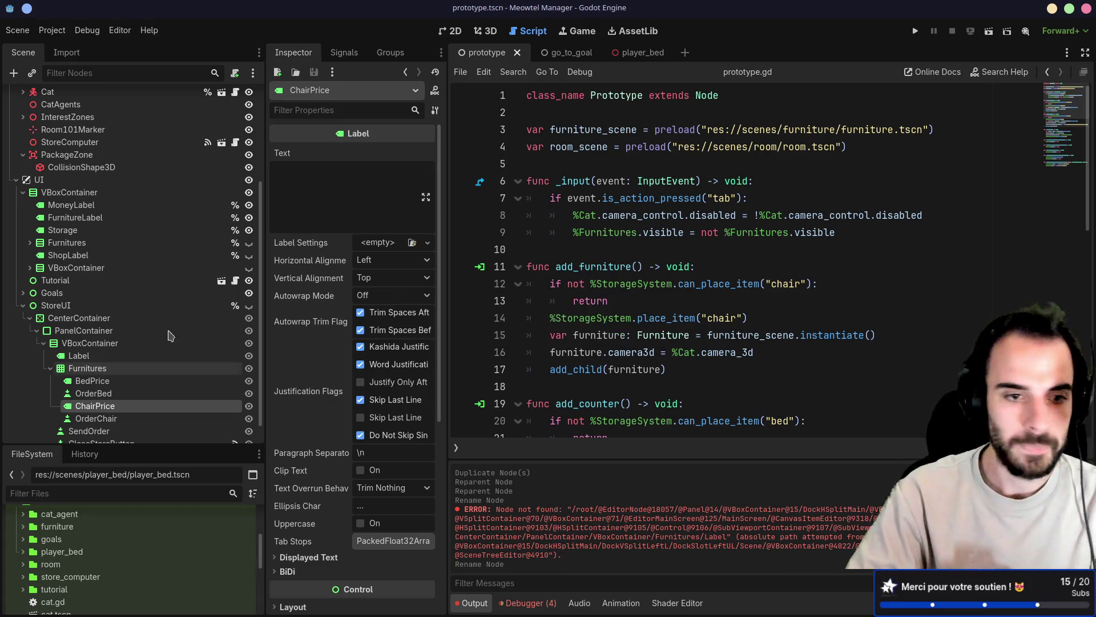
left_click(107, 383)
Set BedPrice's text to 80 and ChairPrice's text to 20, then save the scene
left_click(334, 209)
type("80")
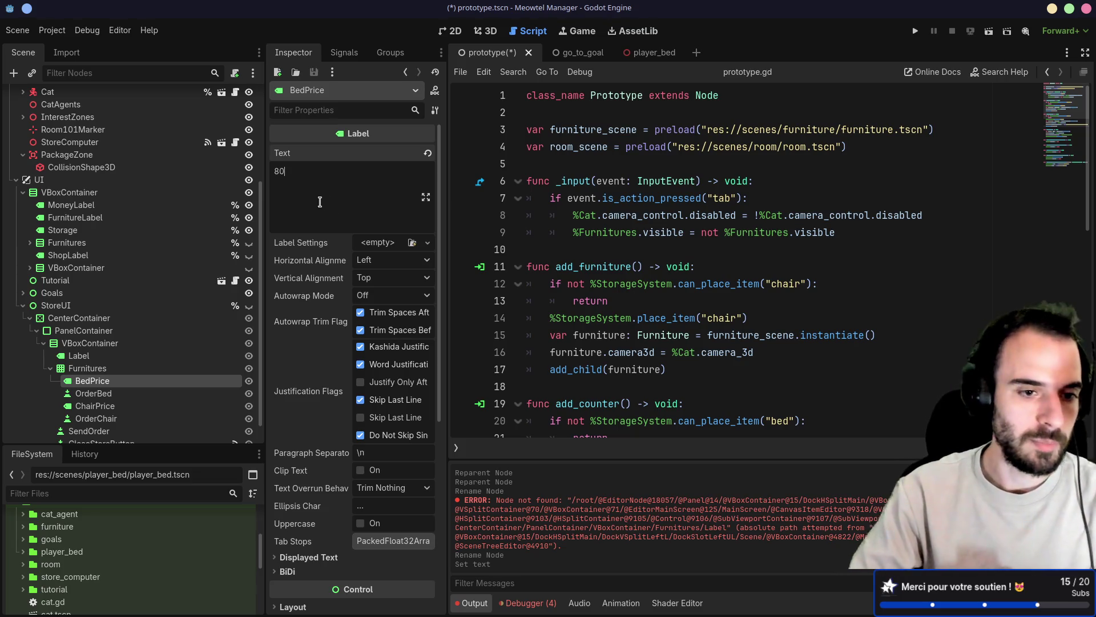
left_click(96, 404)
left_click(338, 186)
type("20")
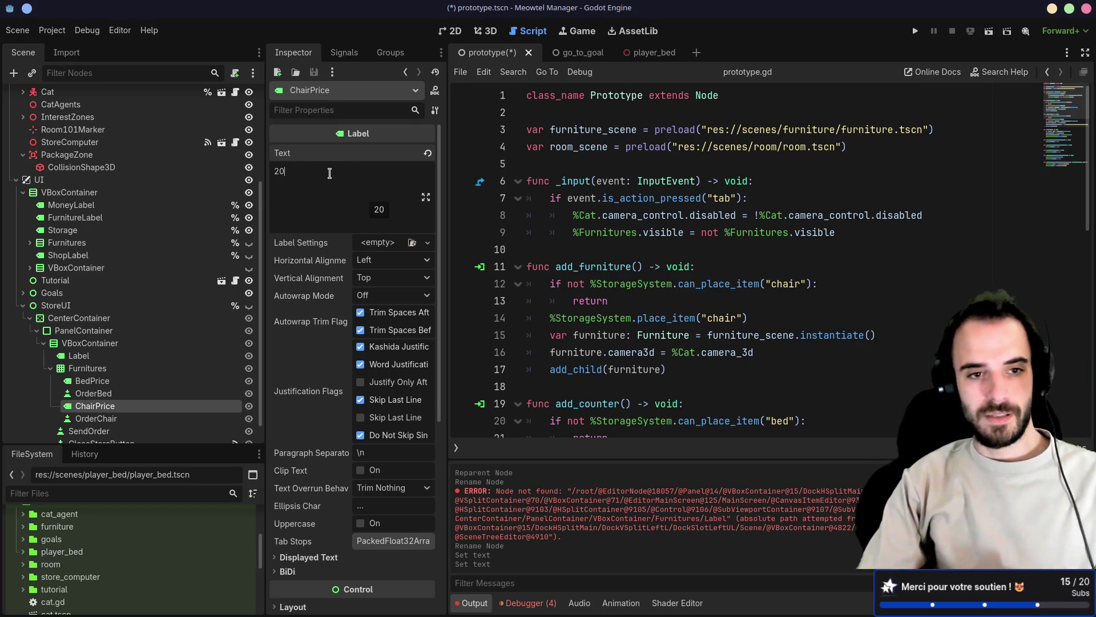
scroll(166, 288, "down", 1)
left_click(115, 392)
left_click(121, 355)
key("ctrl+s")
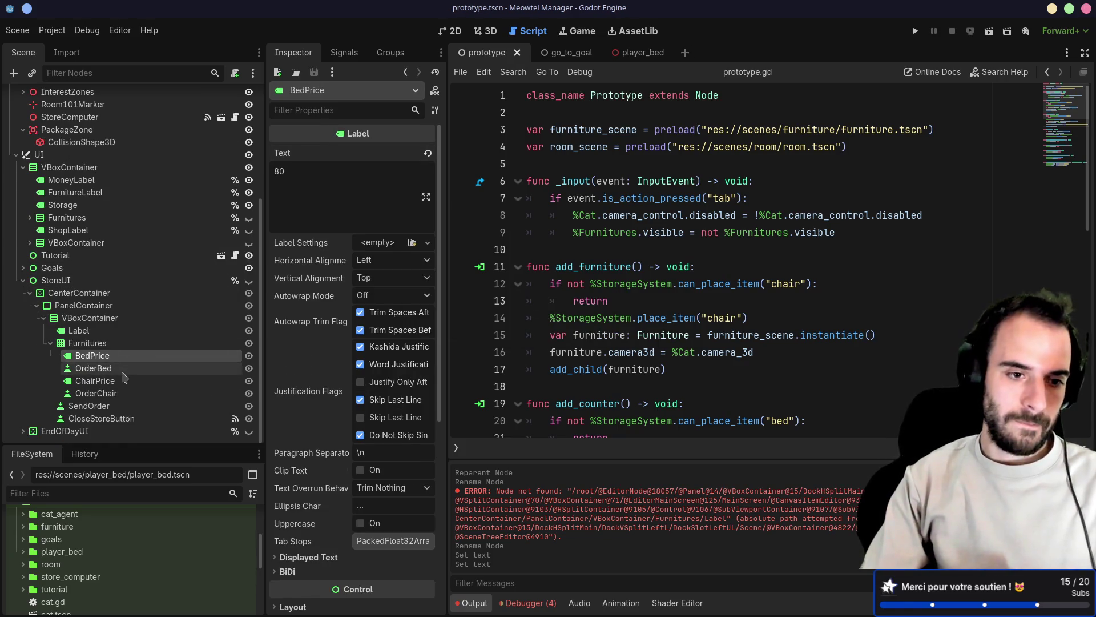
Select the OrderSystem node and bring up its order_system.gd script
left_click(125, 369)
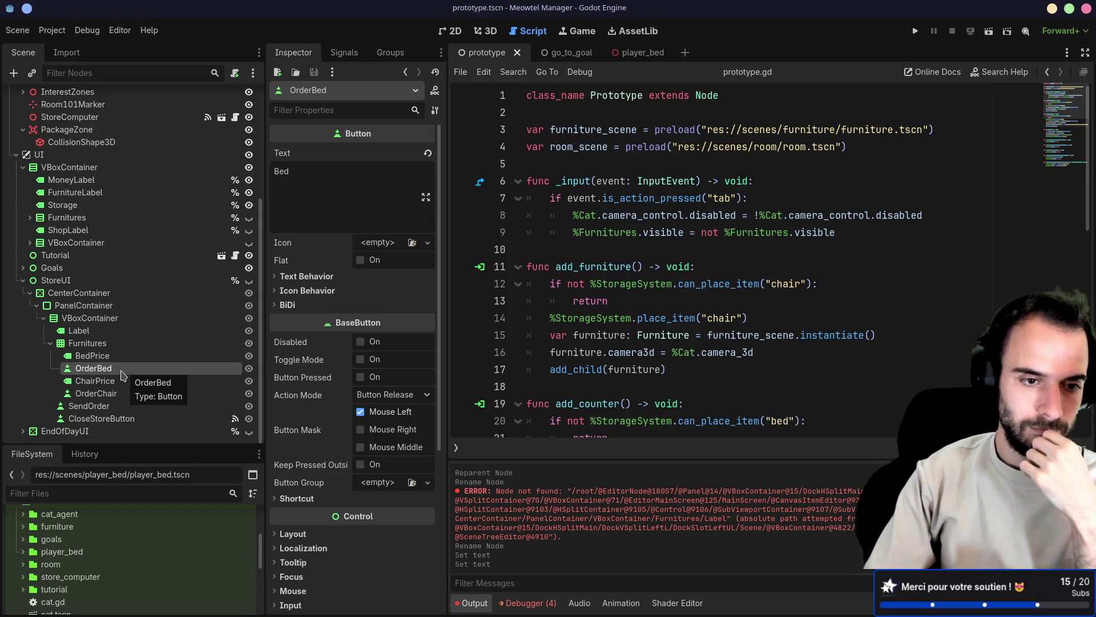
scroll(123, 373, "up", 5)
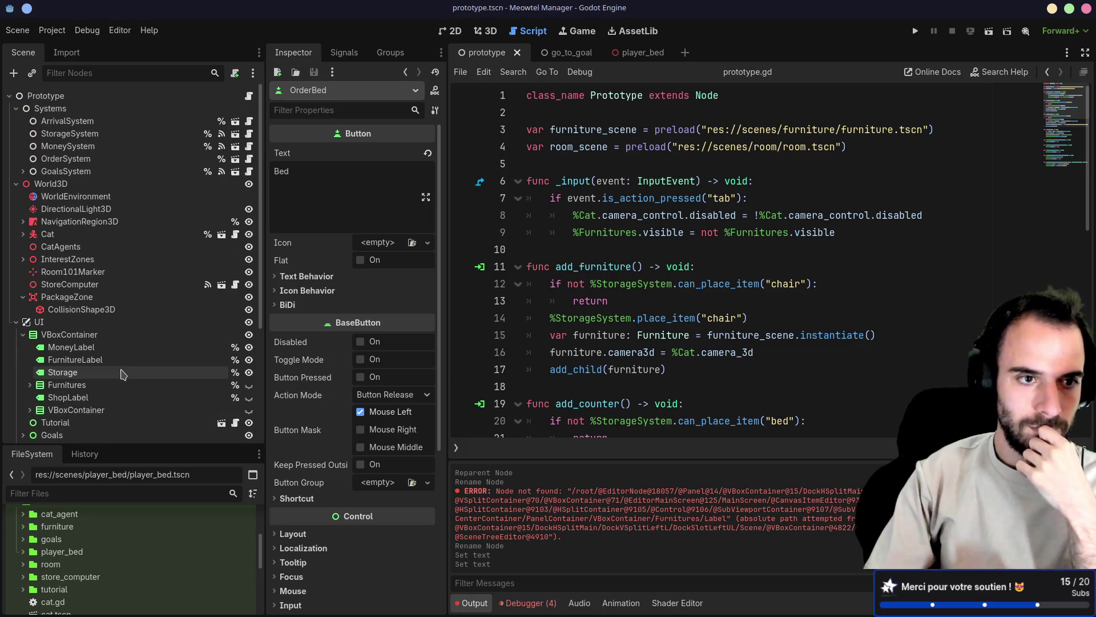
scroll(123, 374, "down", 5)
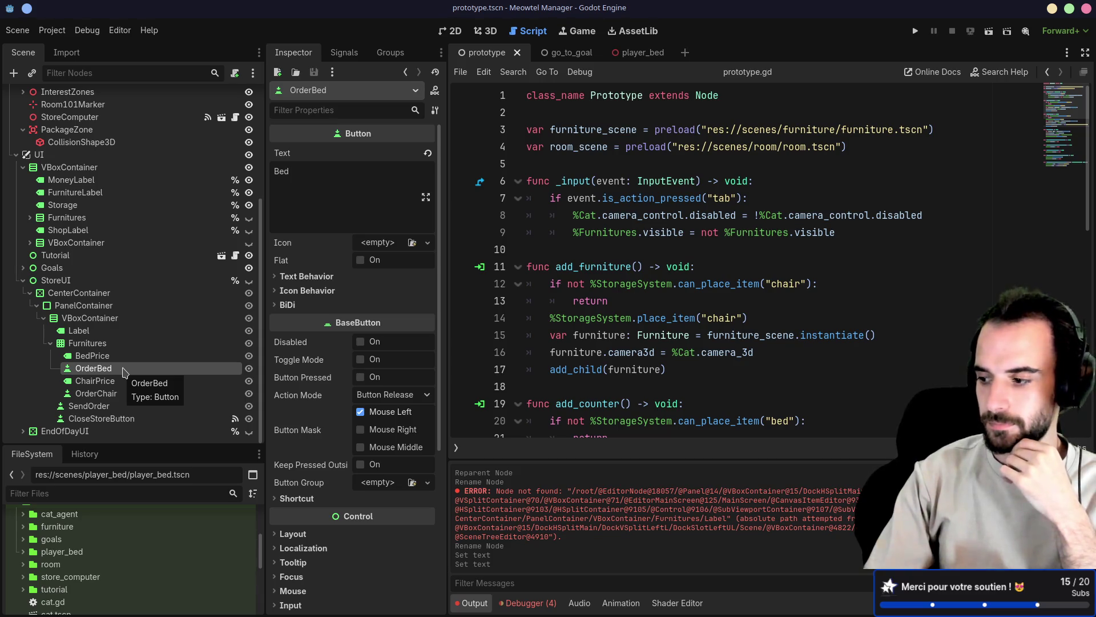
scroll(124, 369, "up", 3)
scroll(137, 337, "up", 2)
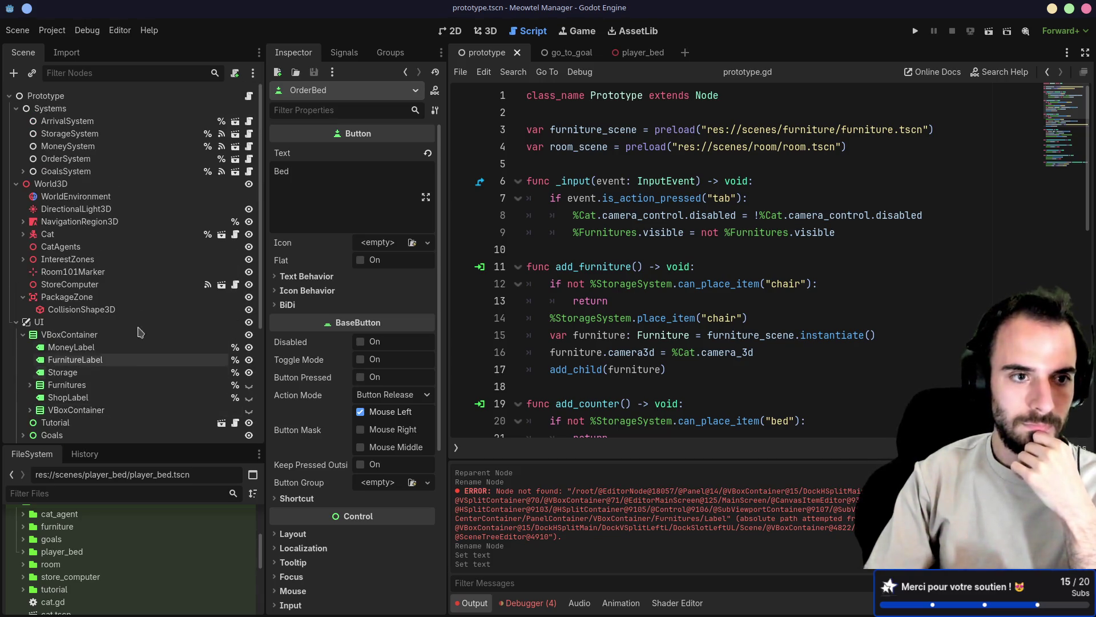
left_click(91, 160)
left_click(248, 160)
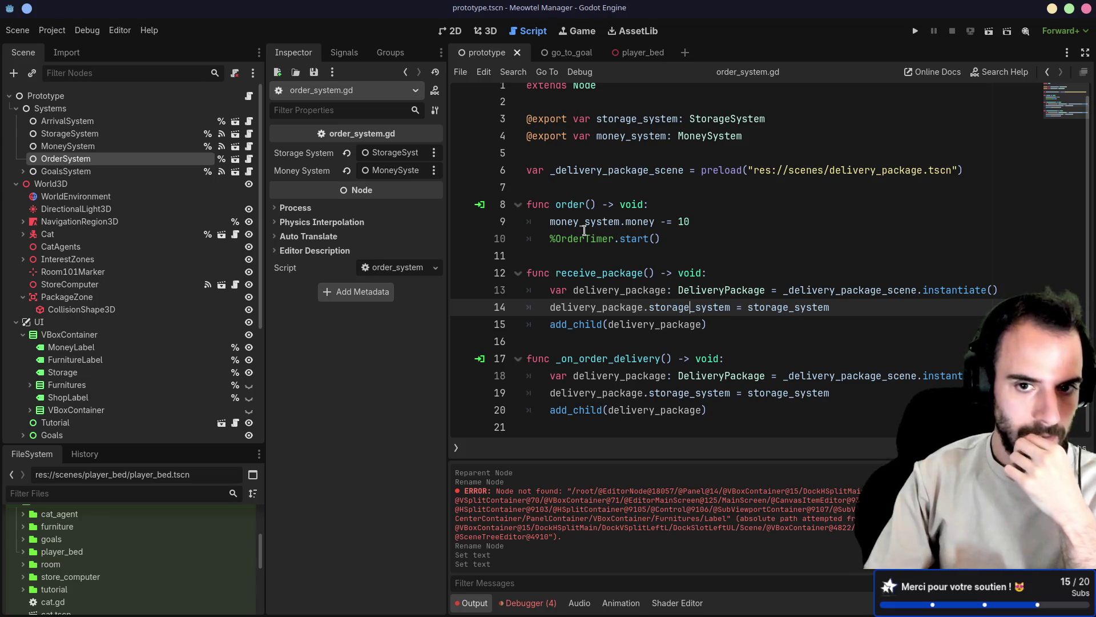
scroll(184, 316, "down", 5)
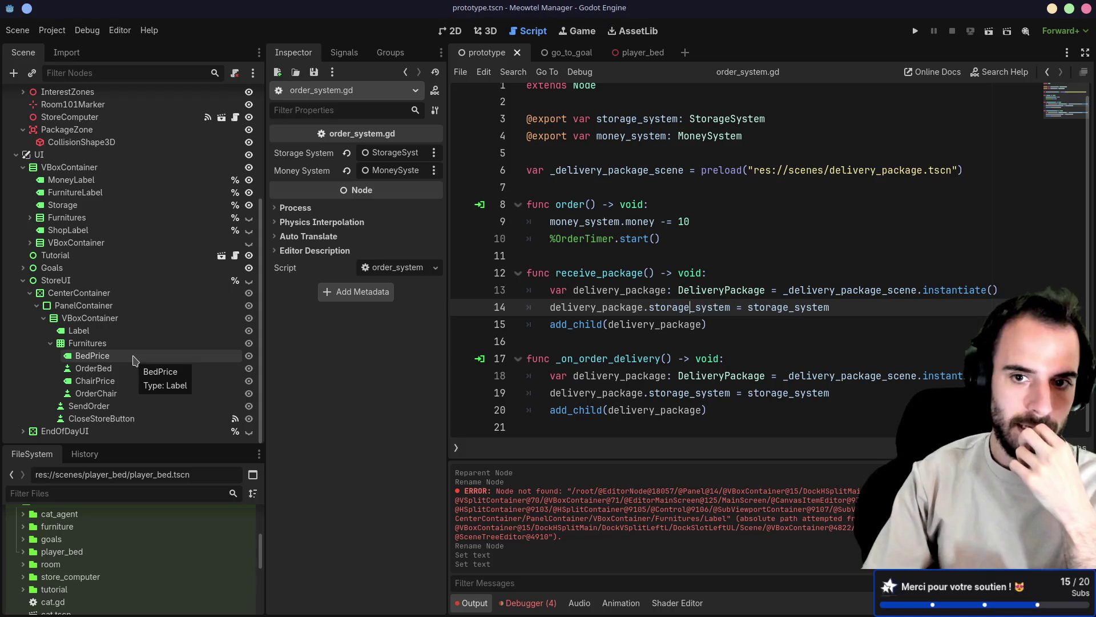
scroll(133, 358, "up", 1)
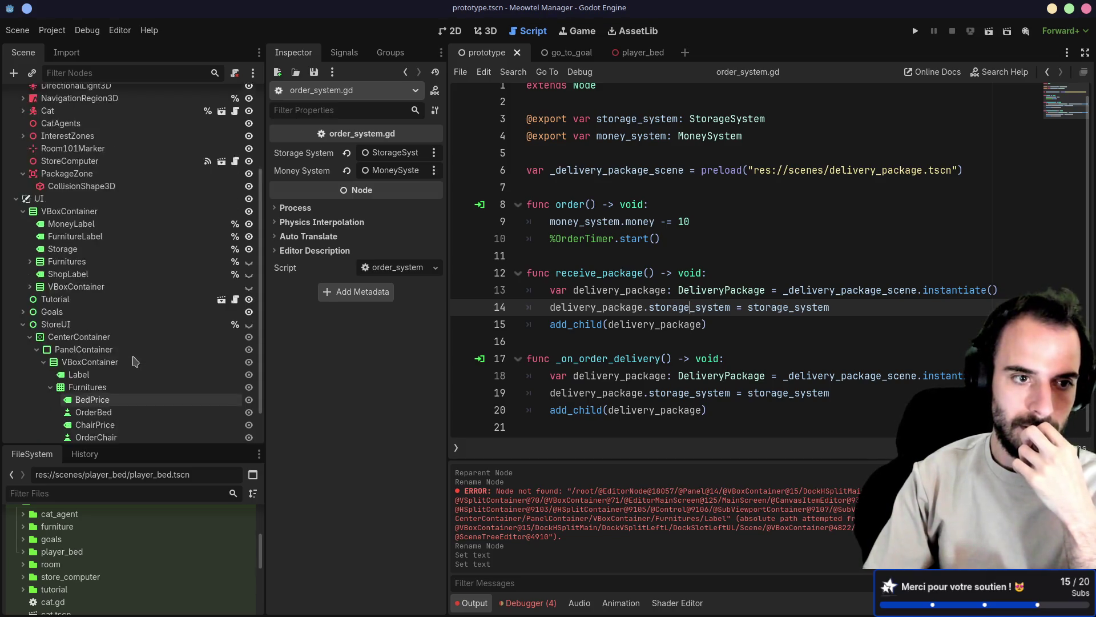
scroll(133, 359, "up", 3)
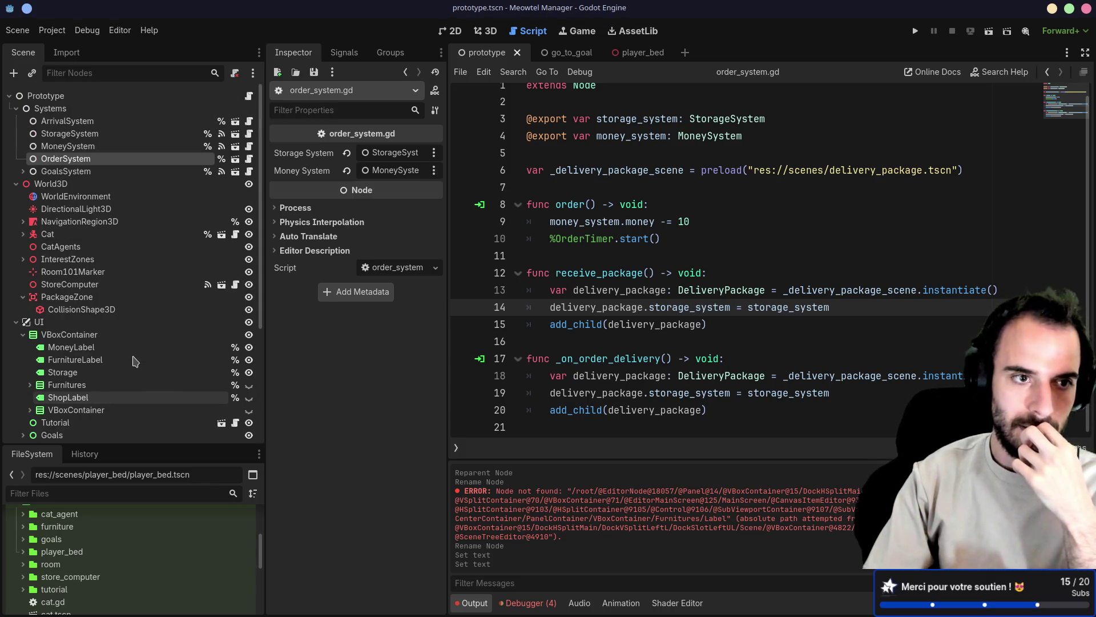
Select the StorageSystem node and bring up storage_system.gd
left_click(74, 135)
left_click(250, 134)
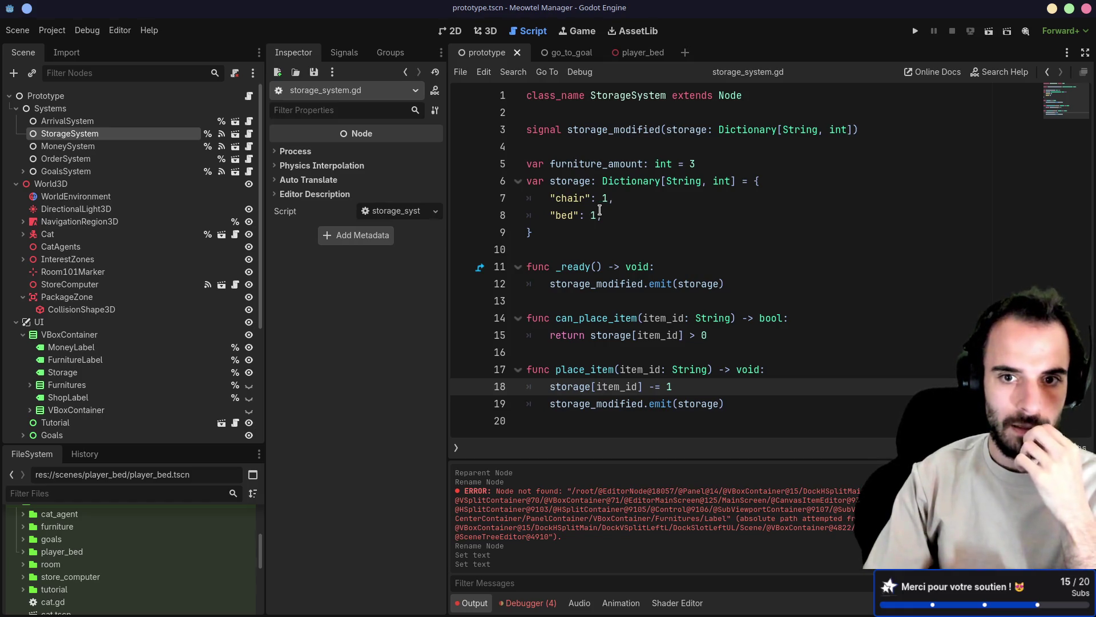
Duplicate the storage dictionary in storage_system.gd and rename the copy to price
left_click_drag(525, 180, 532, 232)
key("Escape")
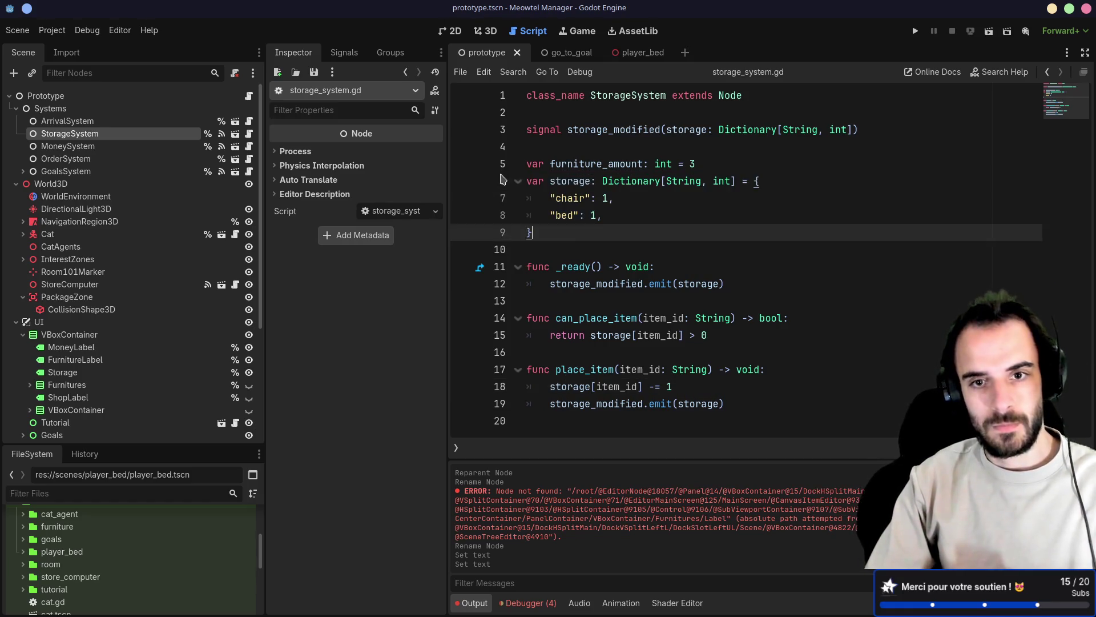
type("var storage: Dictionary[String, int] = { \t\"chair\": 1, \t\"bed\": 1, }")
double_click(568, 233)
left_click(528, 233)
key("Return")
key("Up")
type("}")
double_click(576, 248)
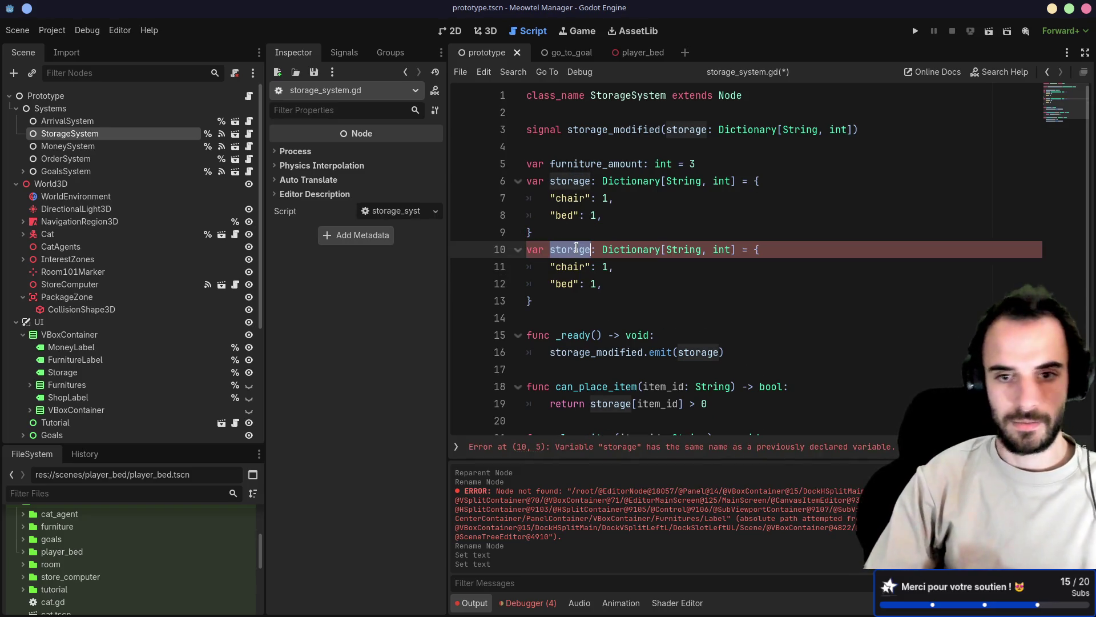
key("BackSpace")
type("price")
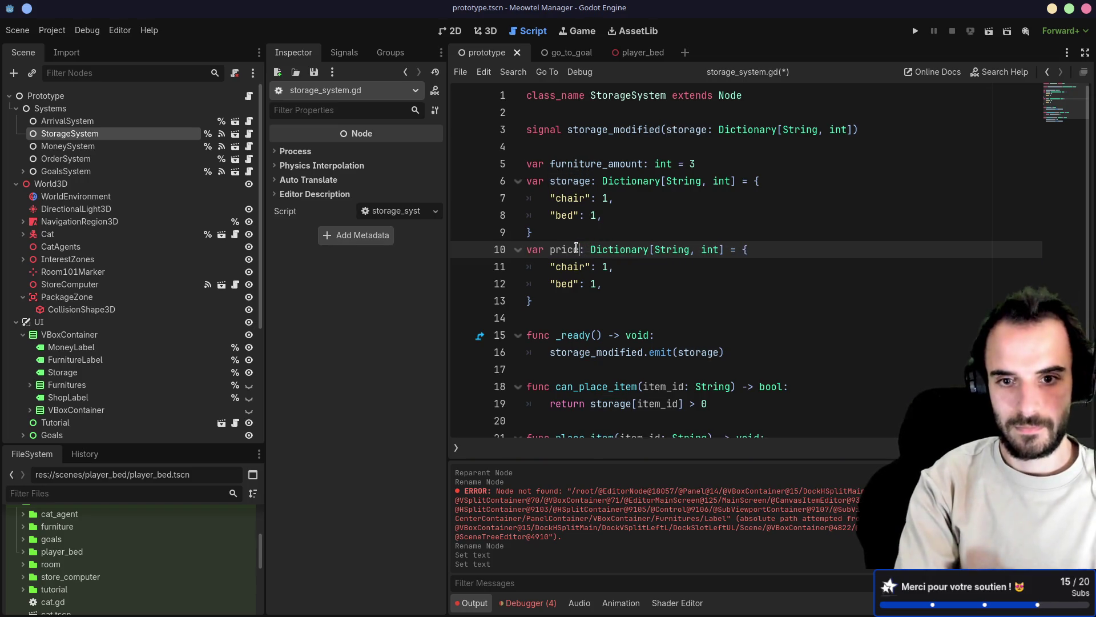
Set the price entries to chair 20 and bed 80, save, then bring up money_system.gd
left_click(608, 266)
key("BackSpace")
key("BackSpace")
key("Down")
key("Left")
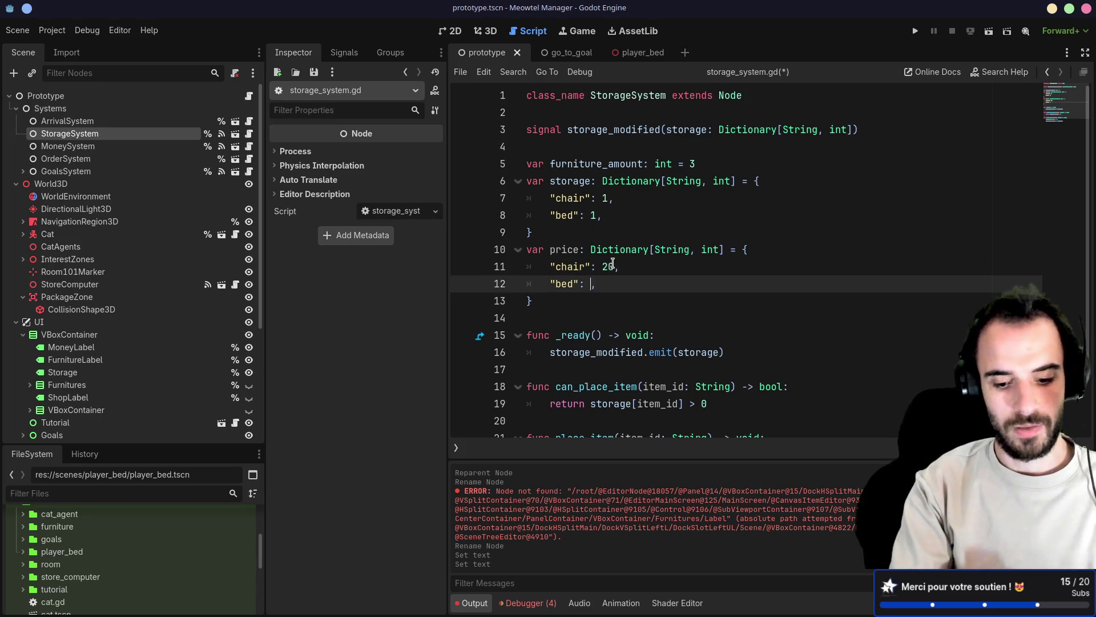
type("80")
key("ctrl+s")
scroll(616, 257, "down", 3)
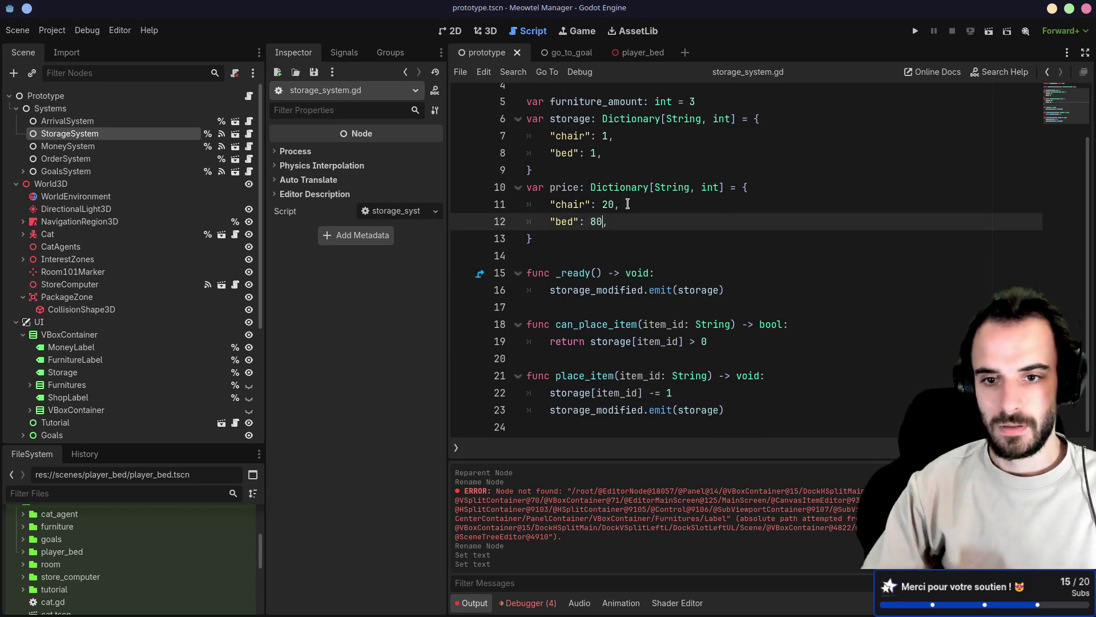
left_click(626, 207)
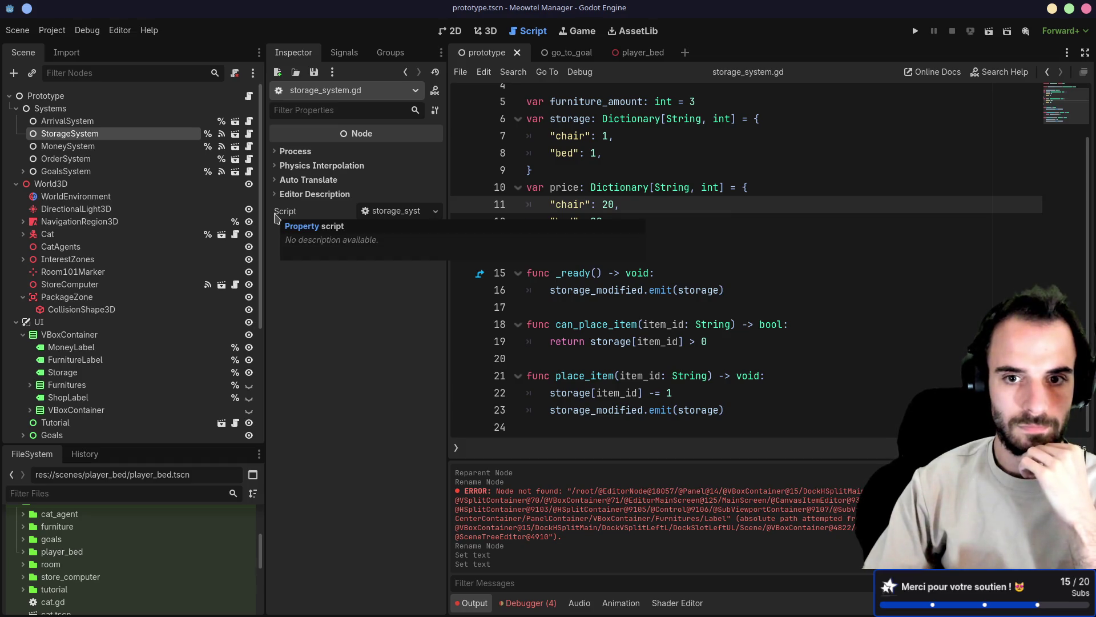
mouse_move(671, 187)
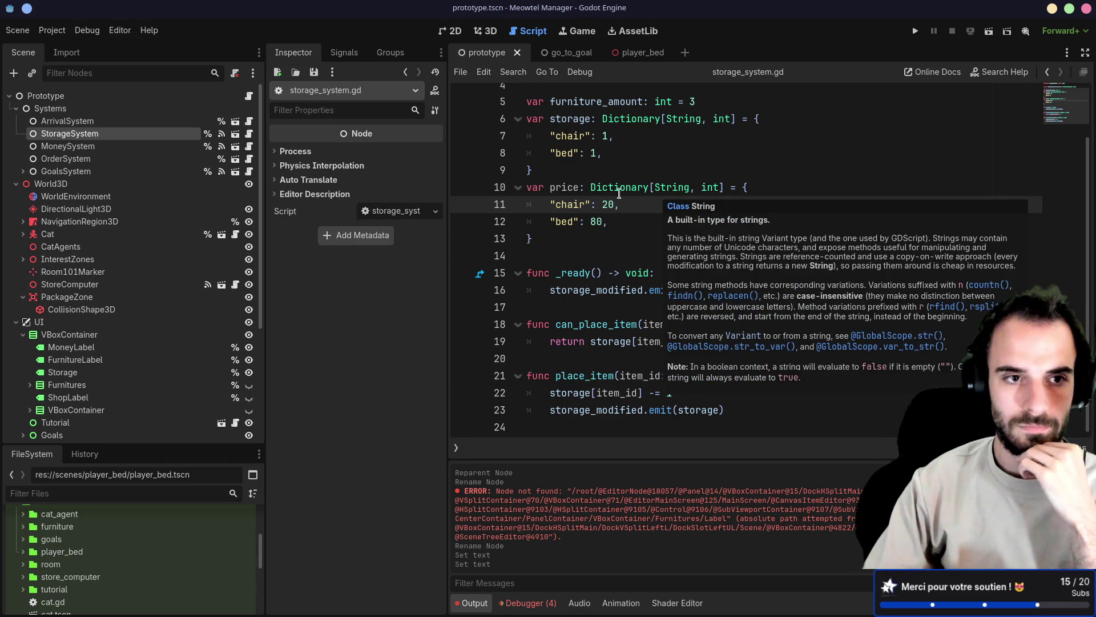
left_click(249, 146)
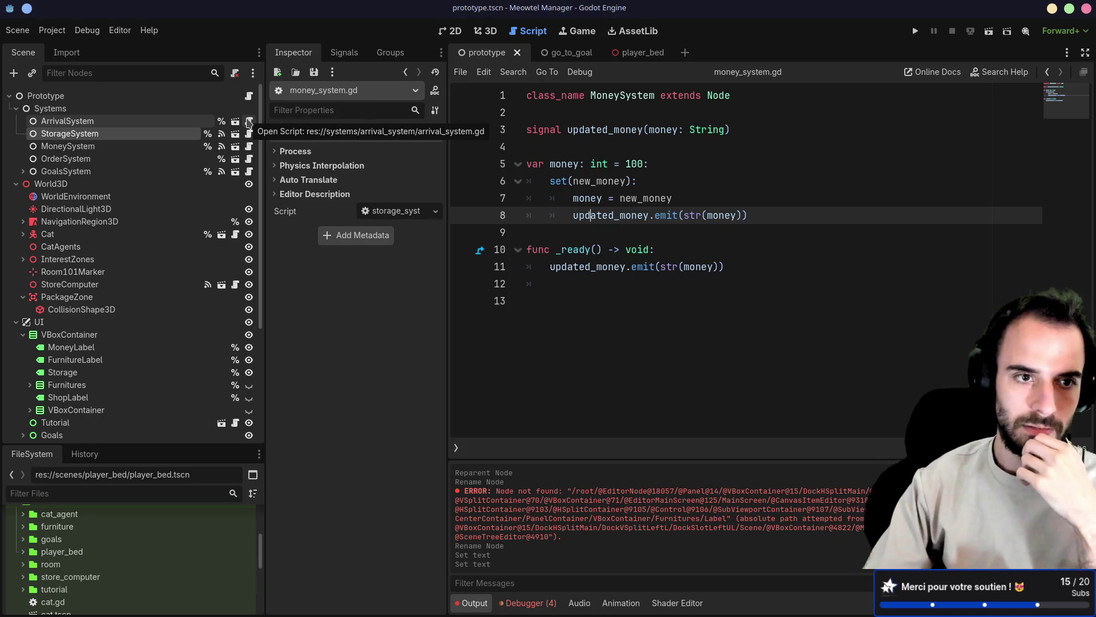
In order_system.gd, duplicate the order() function below the original
left_click(248, 158)
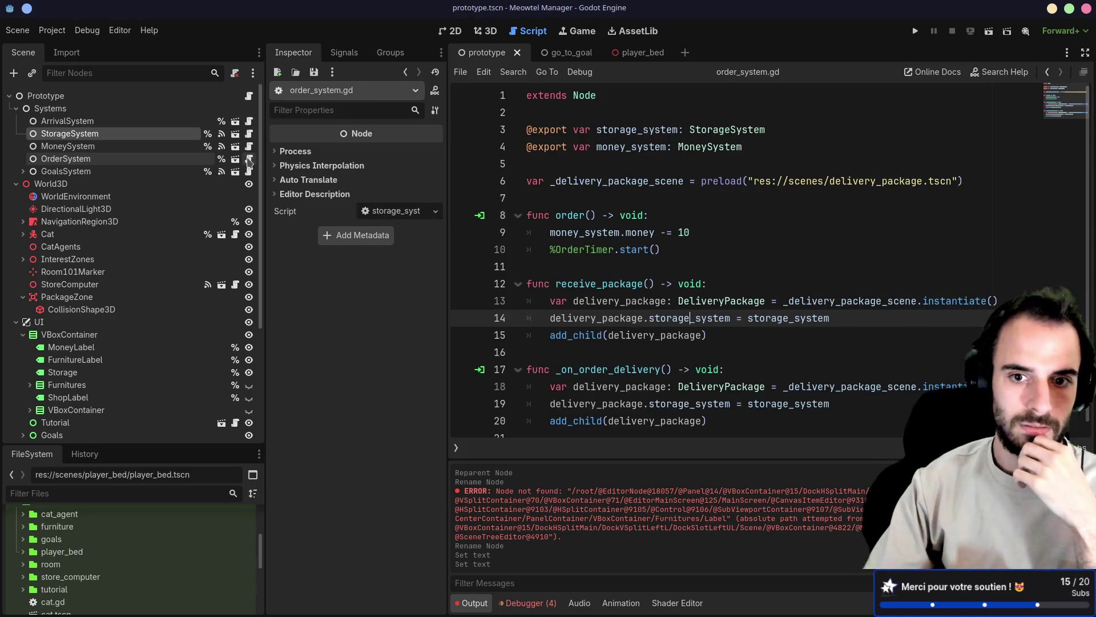
left_click(97, 158)
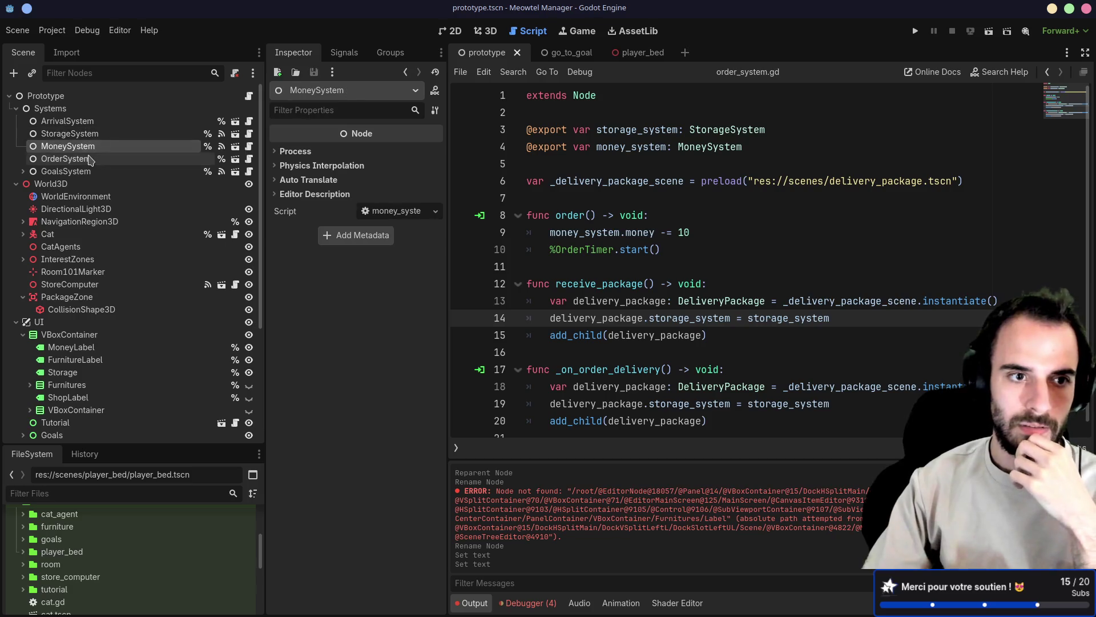
scroll(610, 231, "down", 1)
left_click(673, 205)
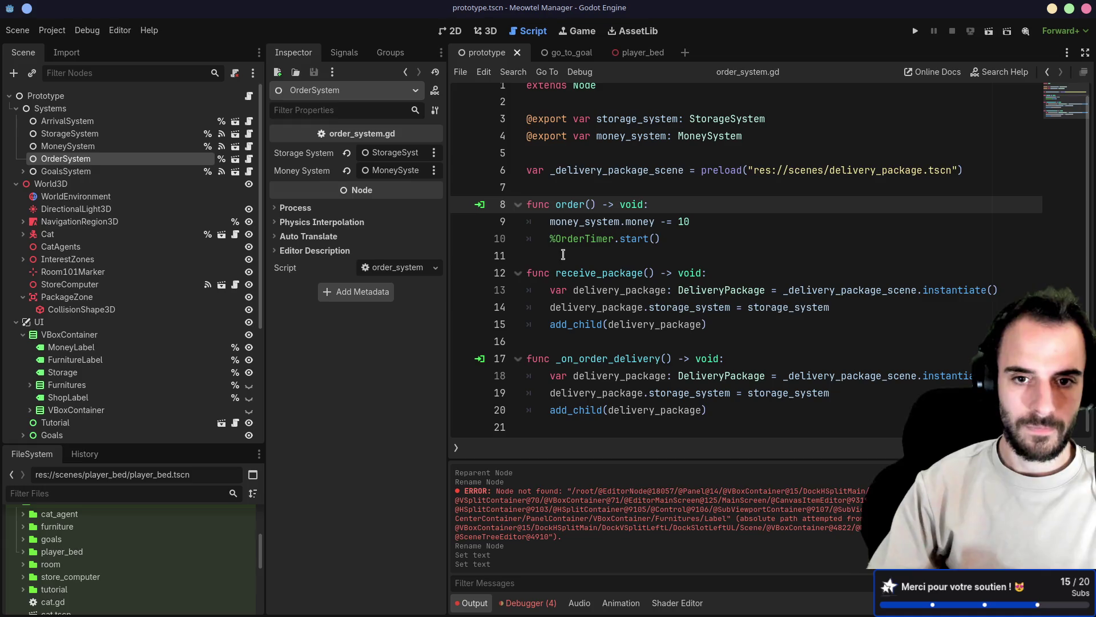
left_click_drag(562, 255, 518, 205)
key("ctrl+c")
key("ctrl+v")
key("ctrl+v")
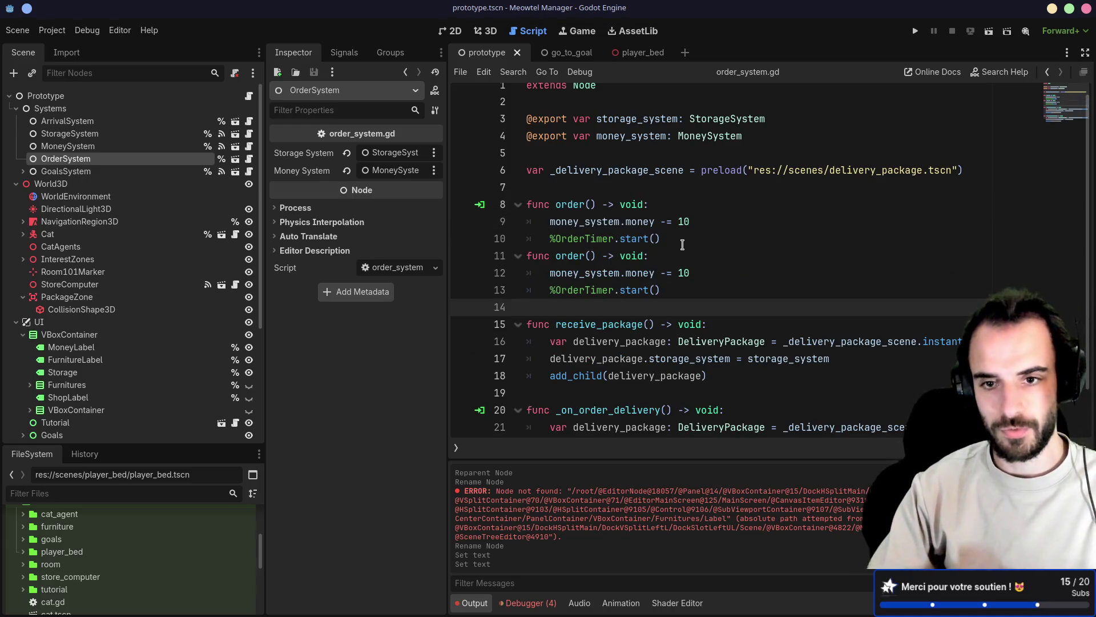
left_click(681, 245)
key("Return")
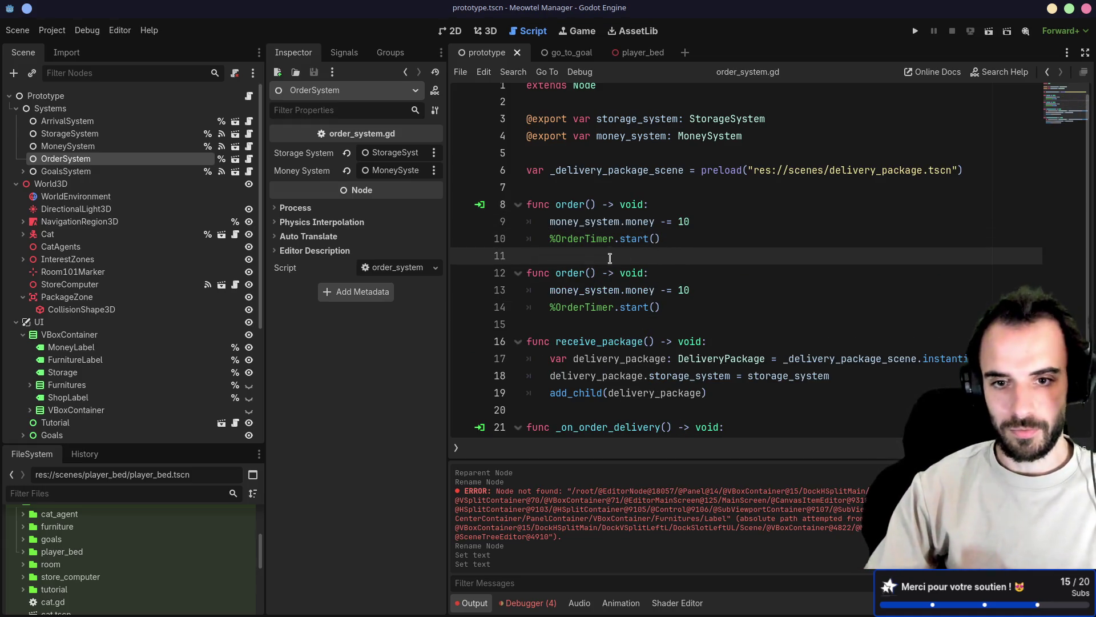
scroll(585, 271, "up", 1)
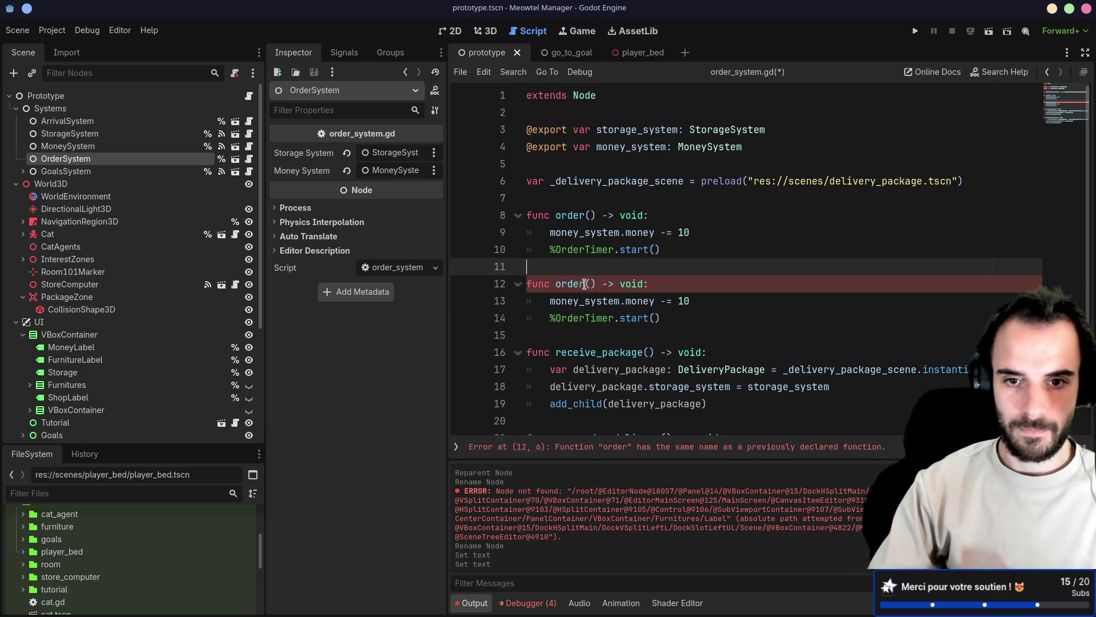
Rename the copy order_item_id(item_id: String) and read item_price from storage_system.price[item_id]
left_click(585, 283)
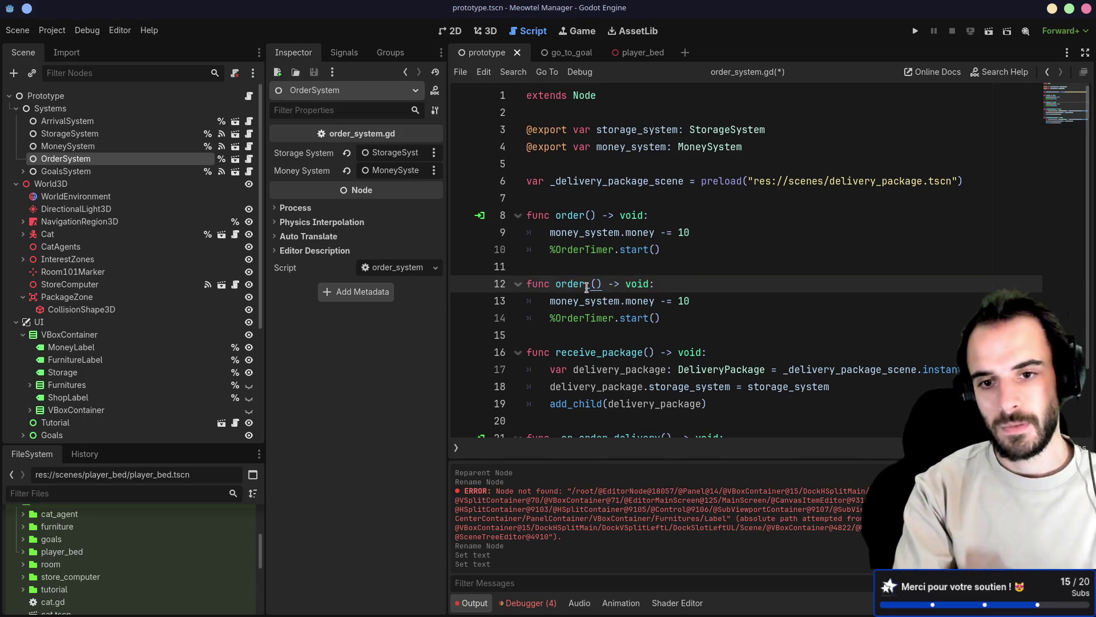
key("Down")
key("Up")
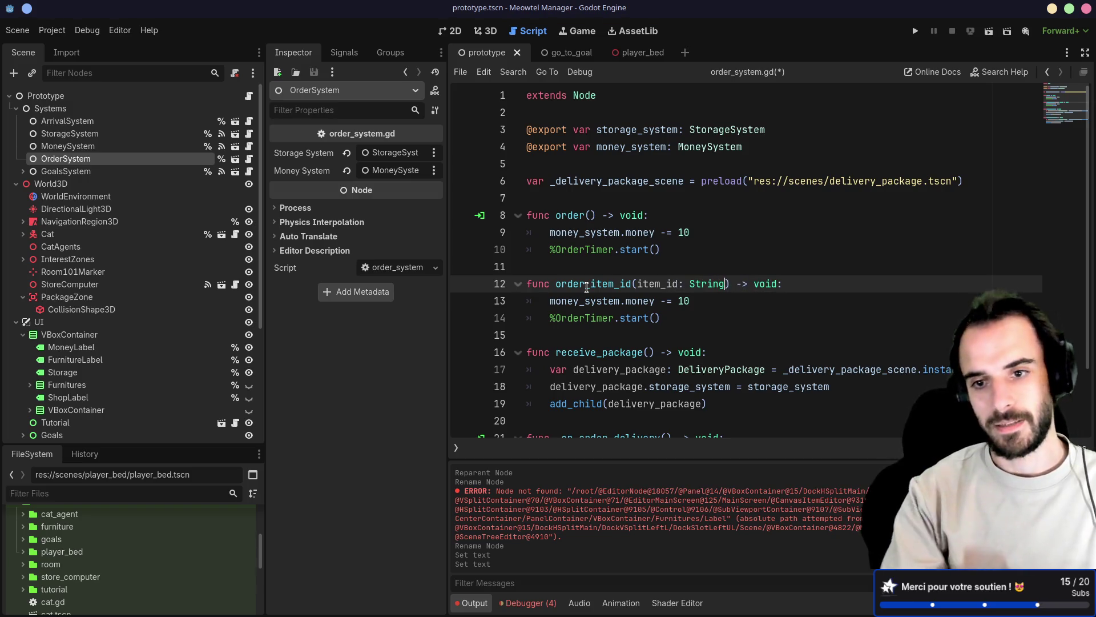
left_click(794, 287)
key("Return")
type("var item_pri")
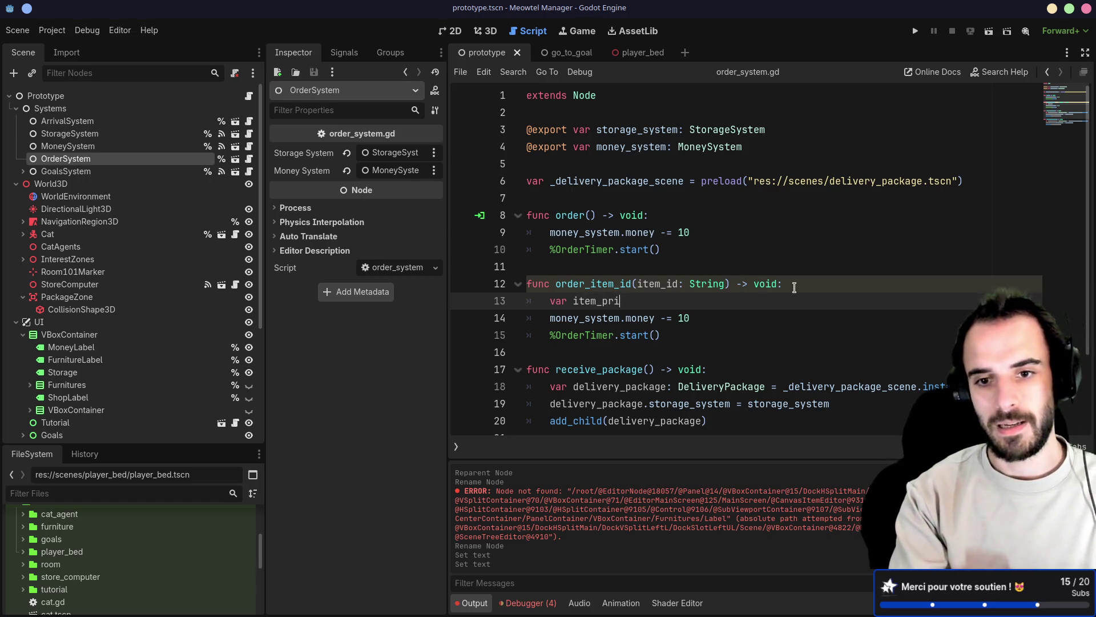
type("ce = %")
key("Escape")
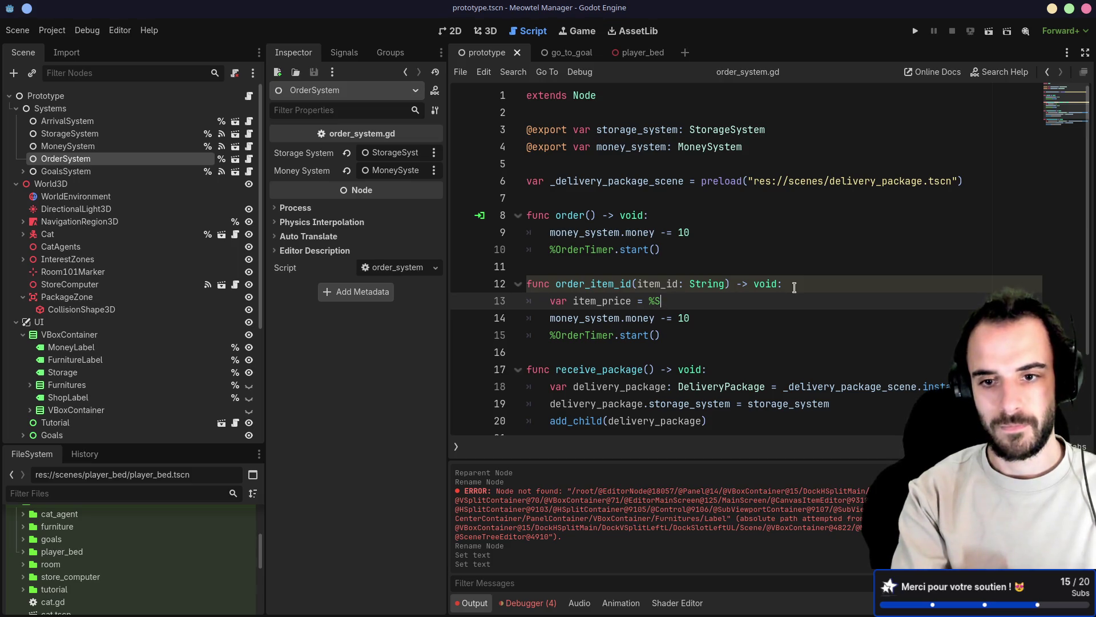
type("t")
key("Return")
type(".")
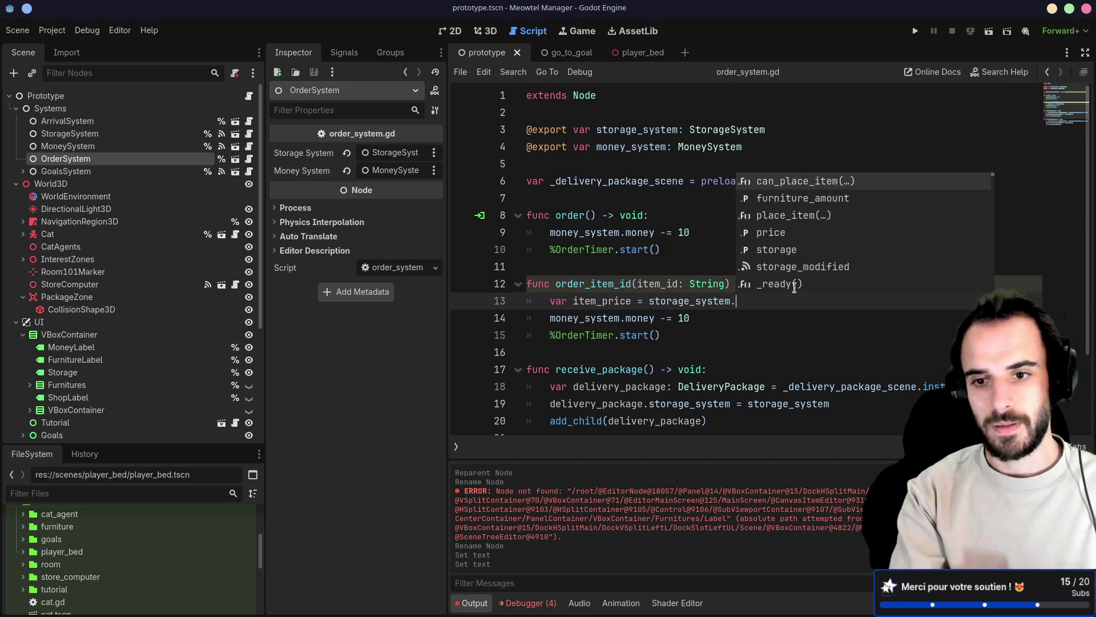
type("pri")
key("Return")
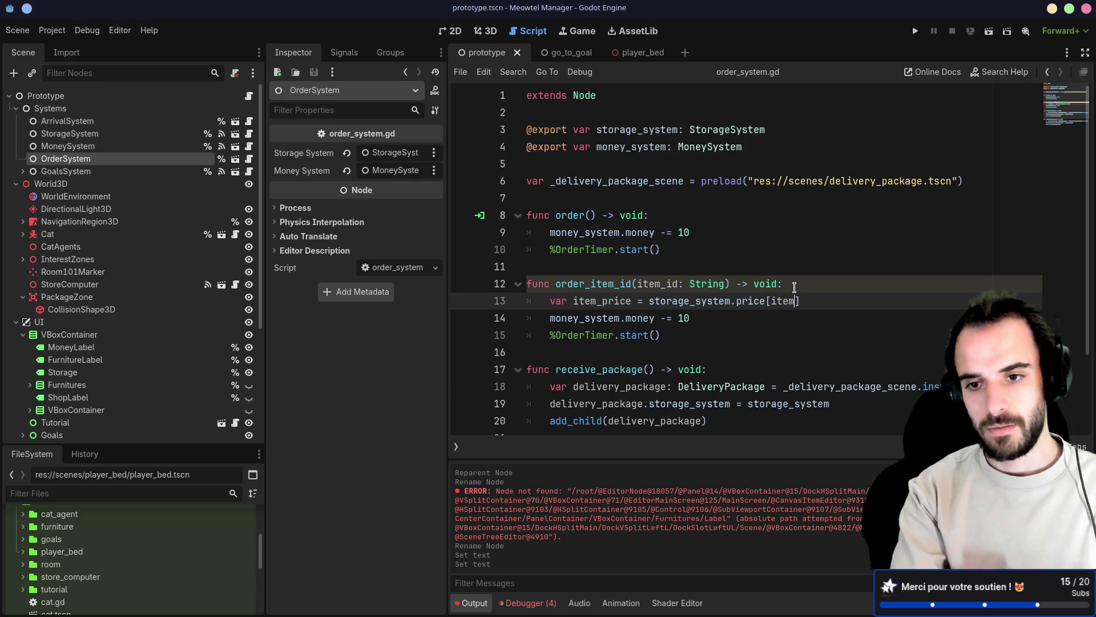
key("Return")
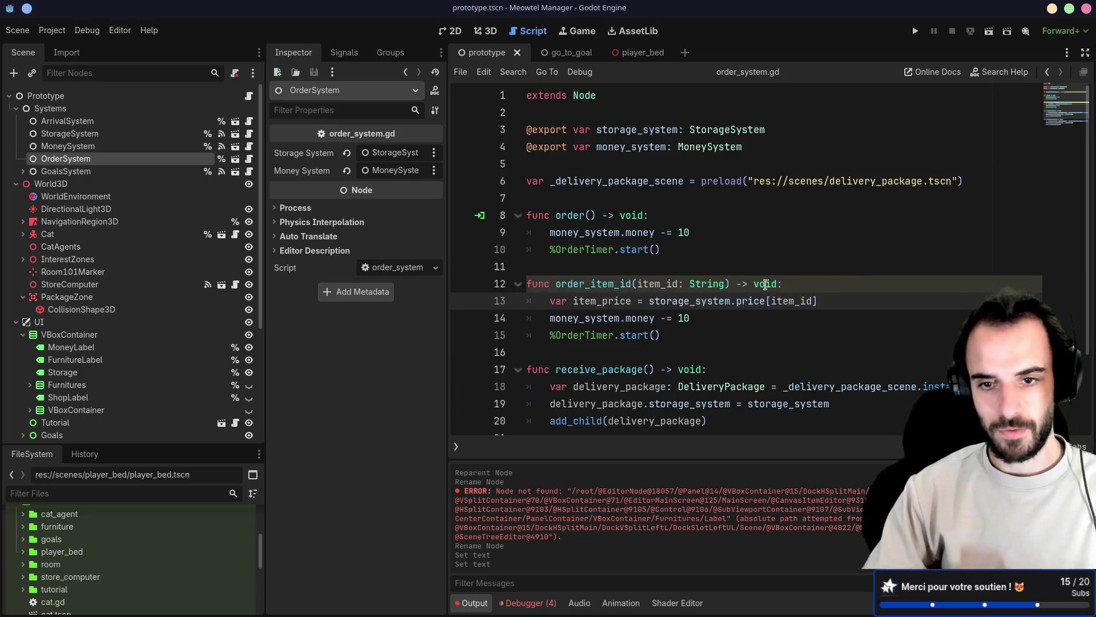
Subtract item_price from money_system.money and delete the old fixed-cost and timer lines
key("Return")
type("mo")
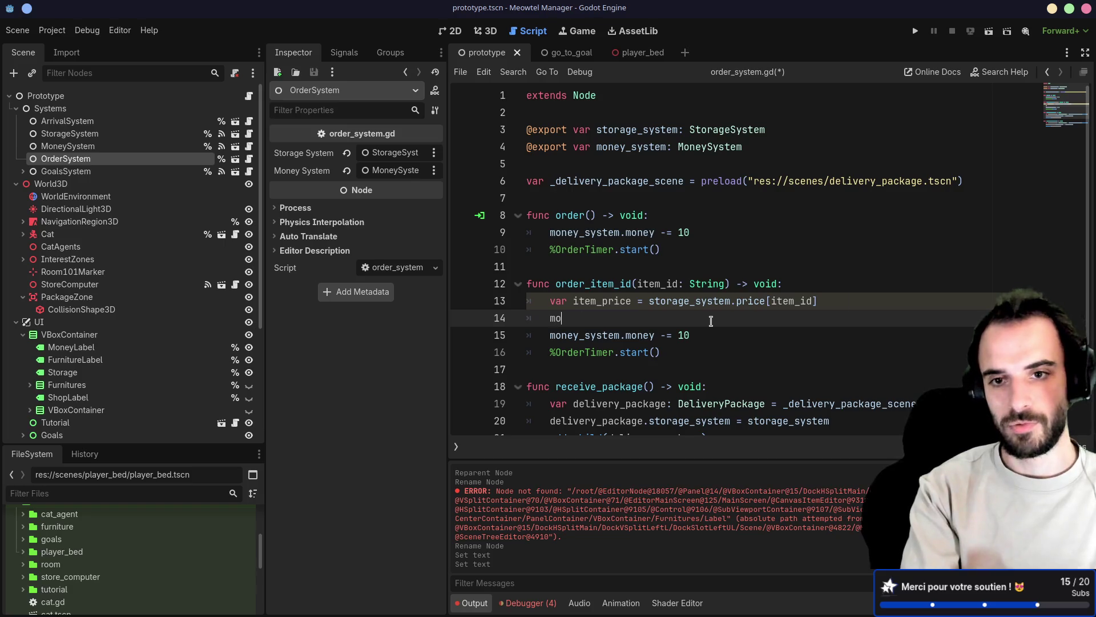
key("Return")
type(".")
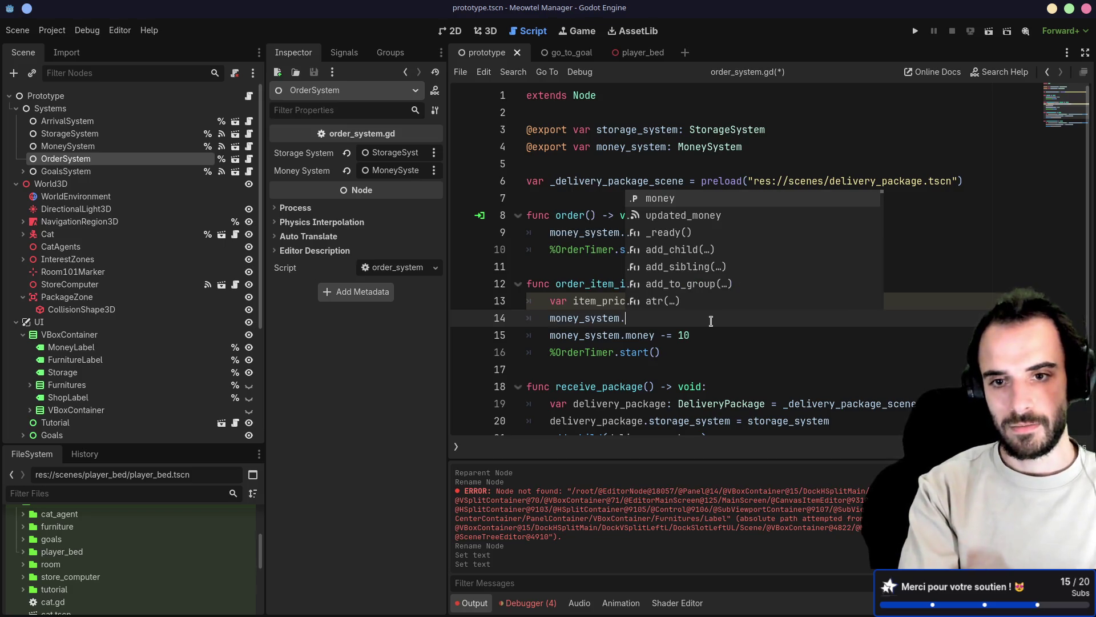
type("money -= item")
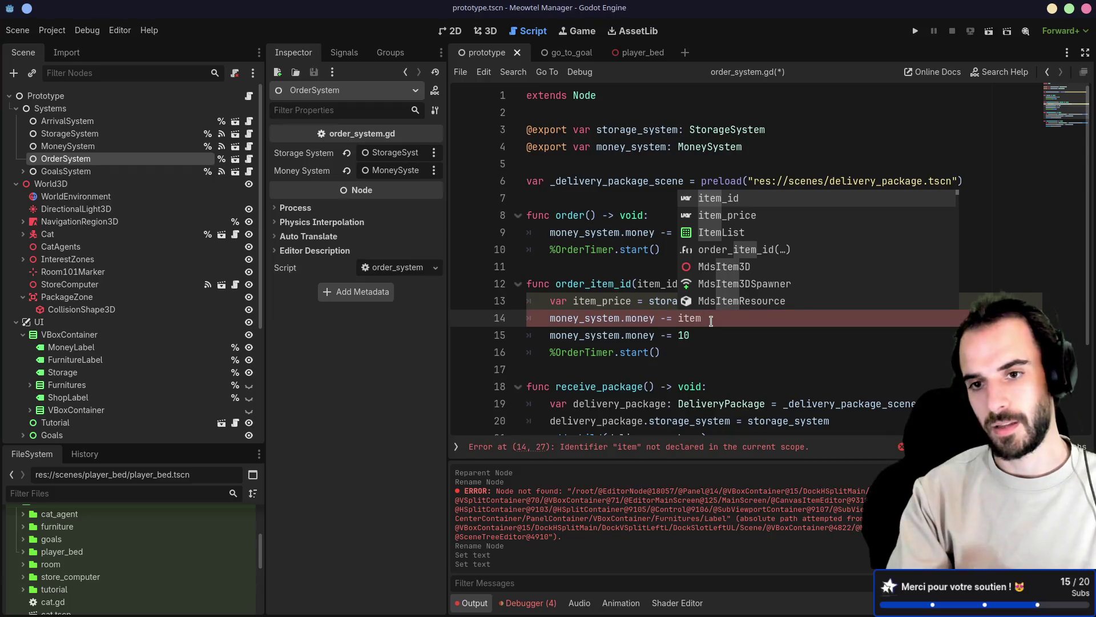
key("Down")
key("Return")
key("Down")
key("shift+Up")
key("BackSpace")
key("shift+Down")
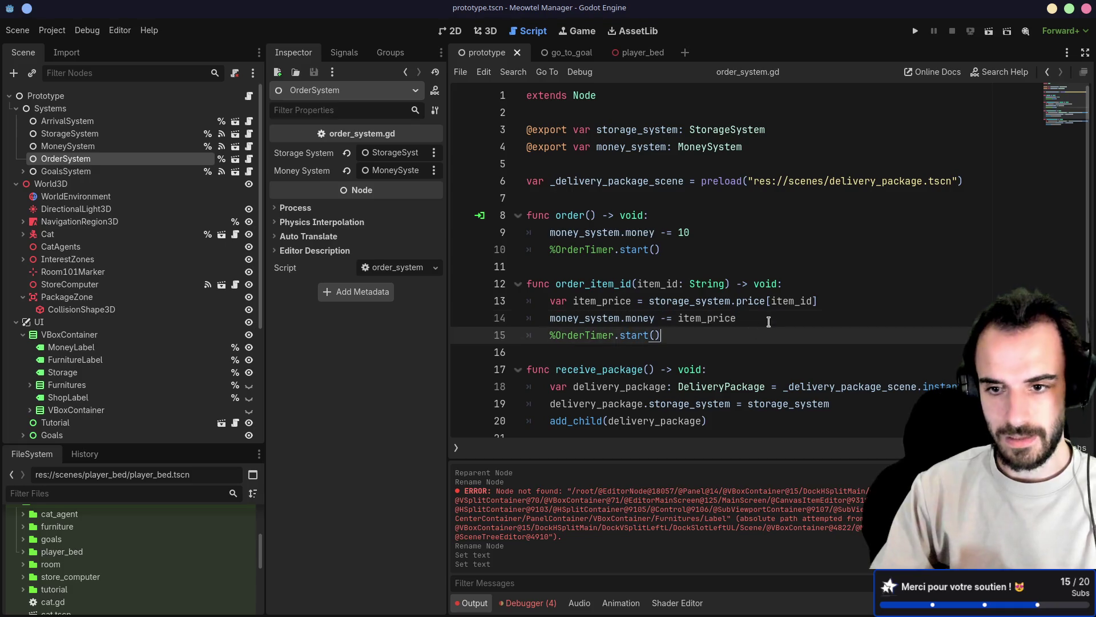
key("BackSpace")
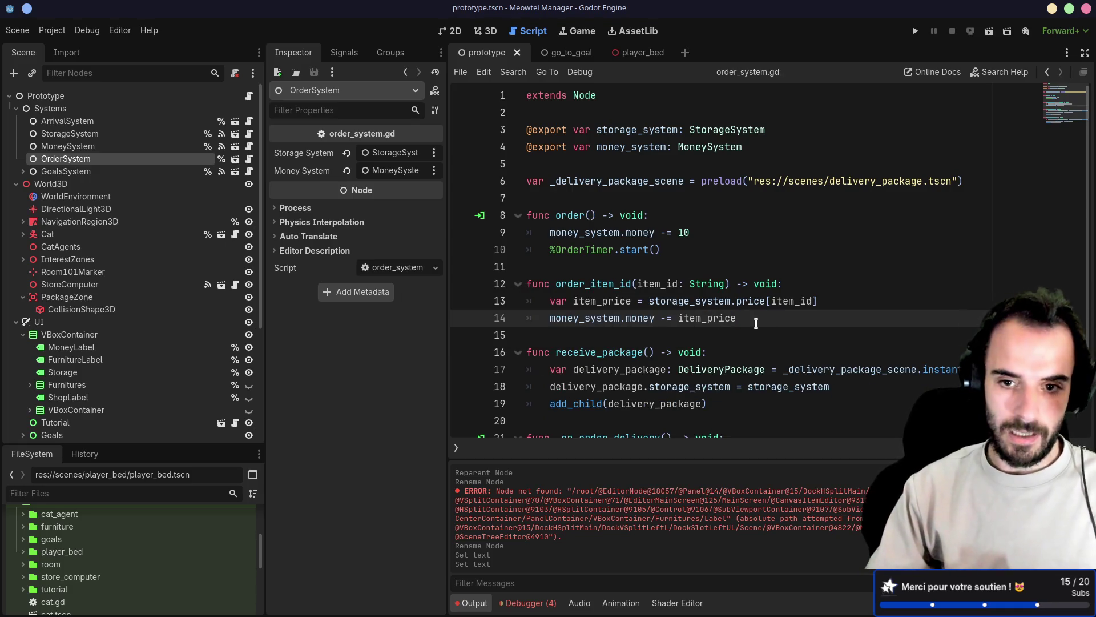
key("shift+Up")
key("shift+Up")
key("Down")
scroll(688, 311, "down", 1)
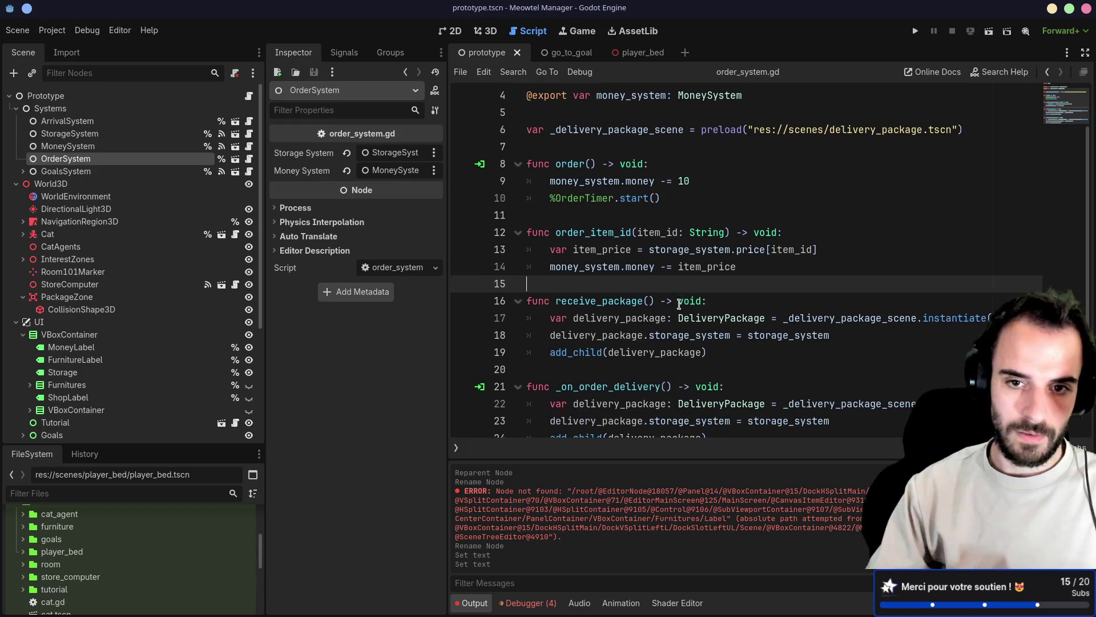
scroll(137, 334, "down", 1)
scroll(149, 334, "down", 3)
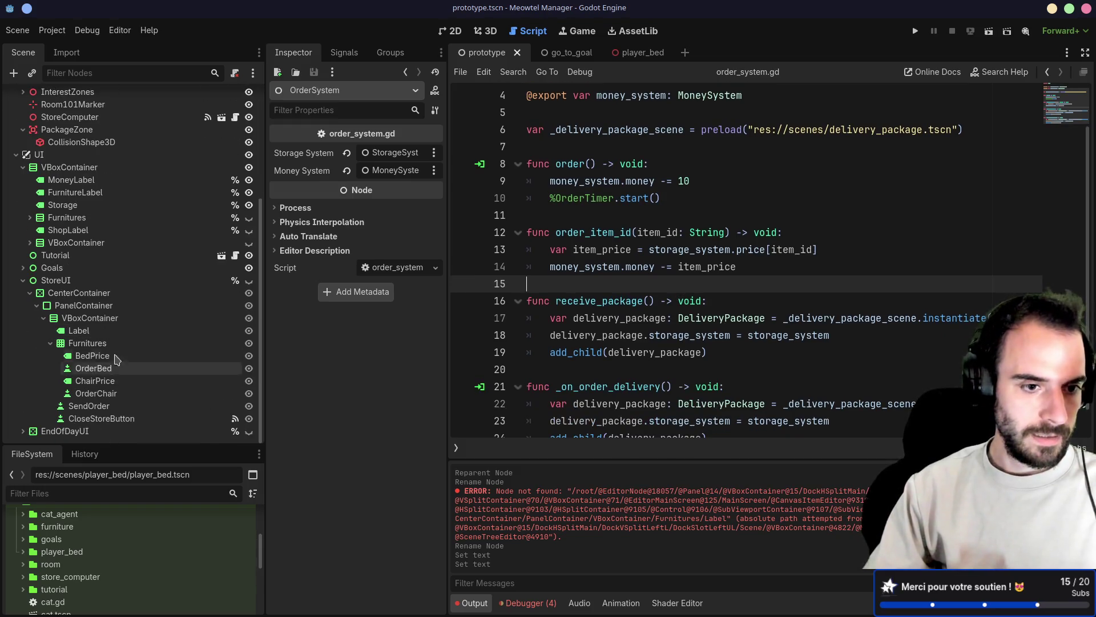
Connect OrderBed's button_down to OrderSystem with the default generated handler
left_click(101, 368)
left_click(344, 53)
left_click(341, 109)
double_click(342, 109)
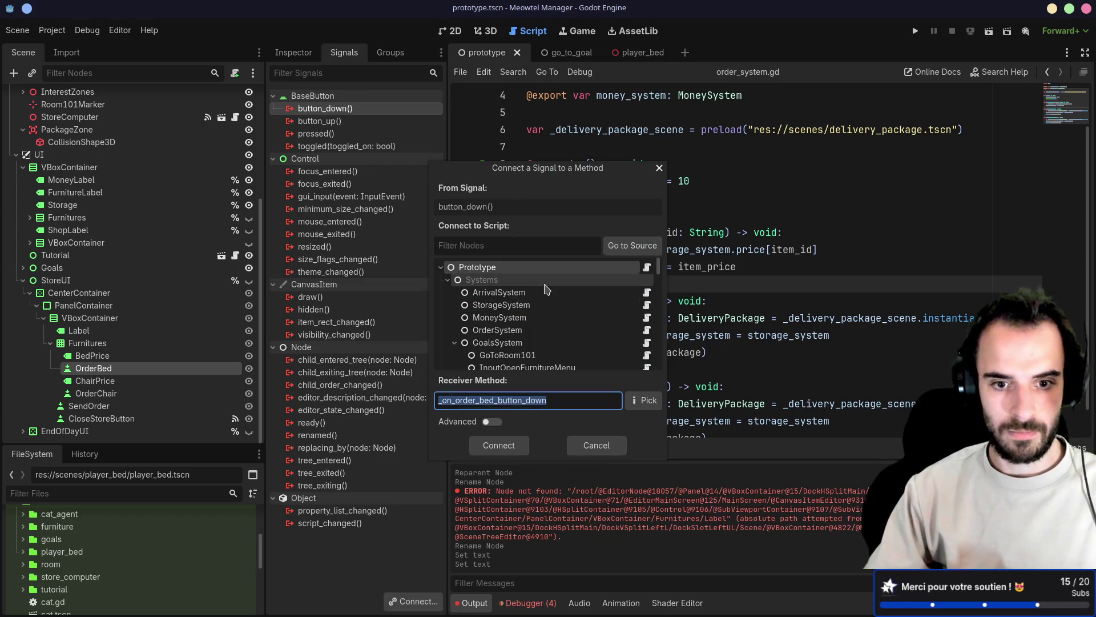
left_click(508, 331)
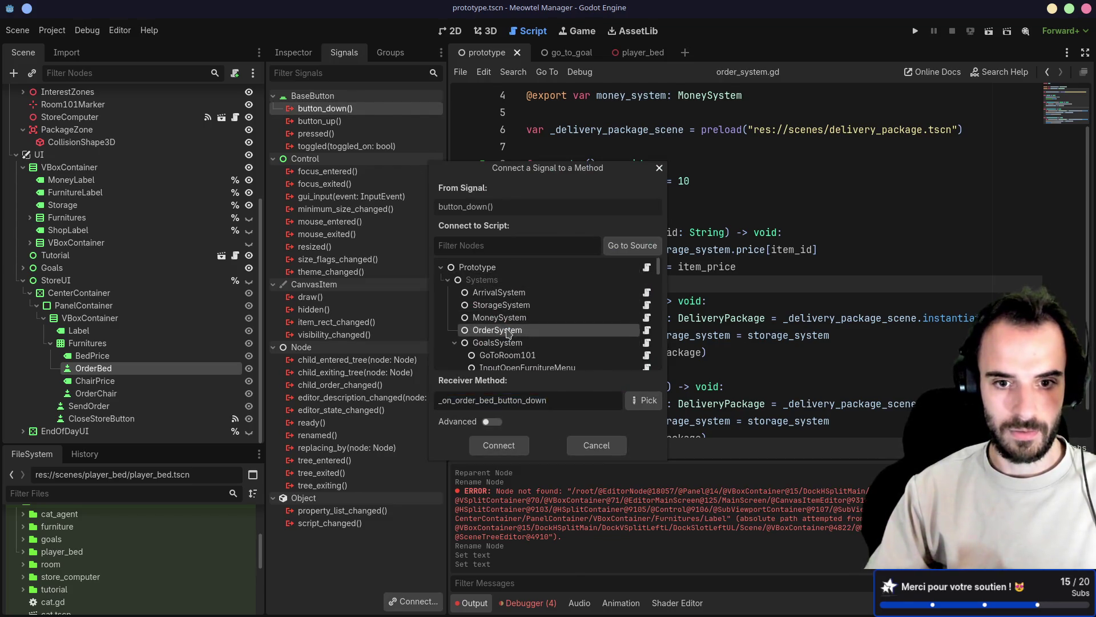
double_click(509, 332)
Remove that default connection and its empty handler function, then save the scene
left_click(391, 121)
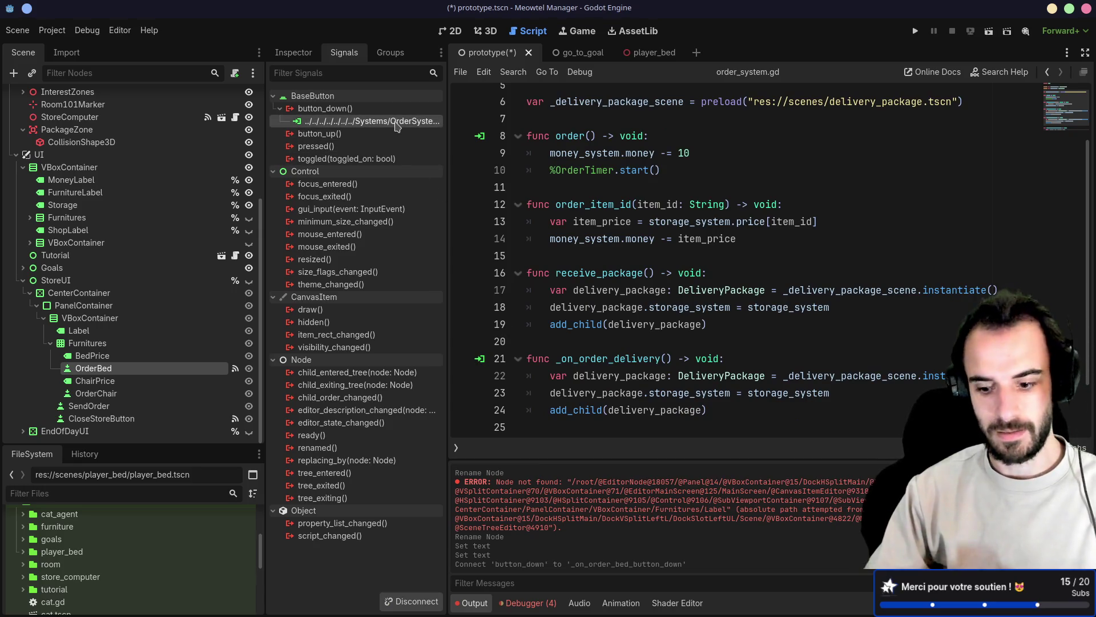
key("Delete")
left_click_drag(557, 427, 521, 375)
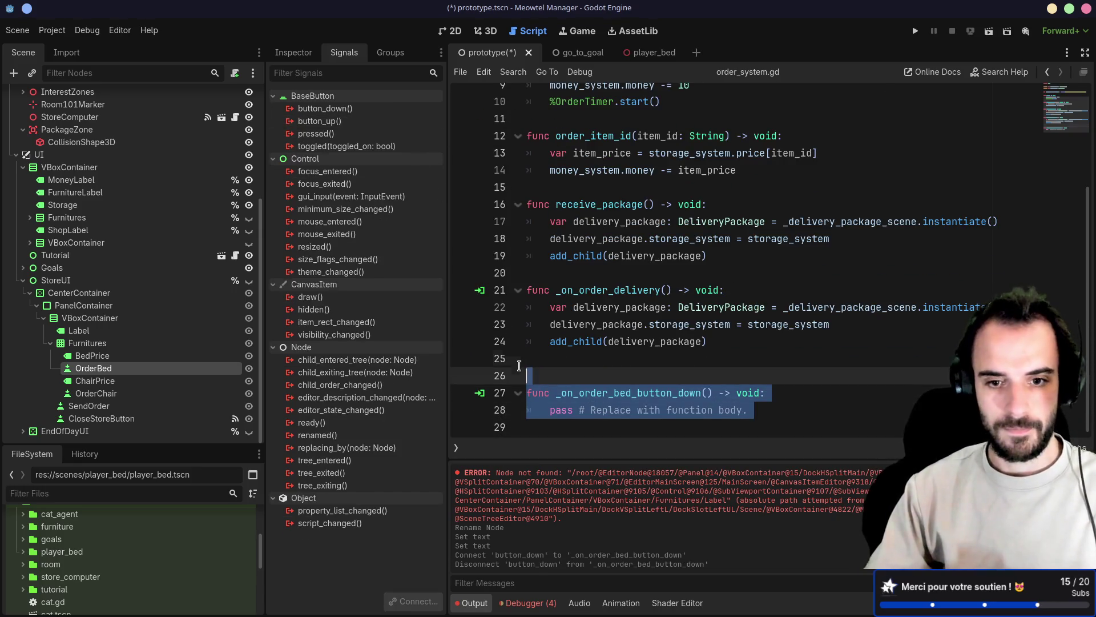
key("BackSpace")
key("BackSpace")
key("ctrl+s")
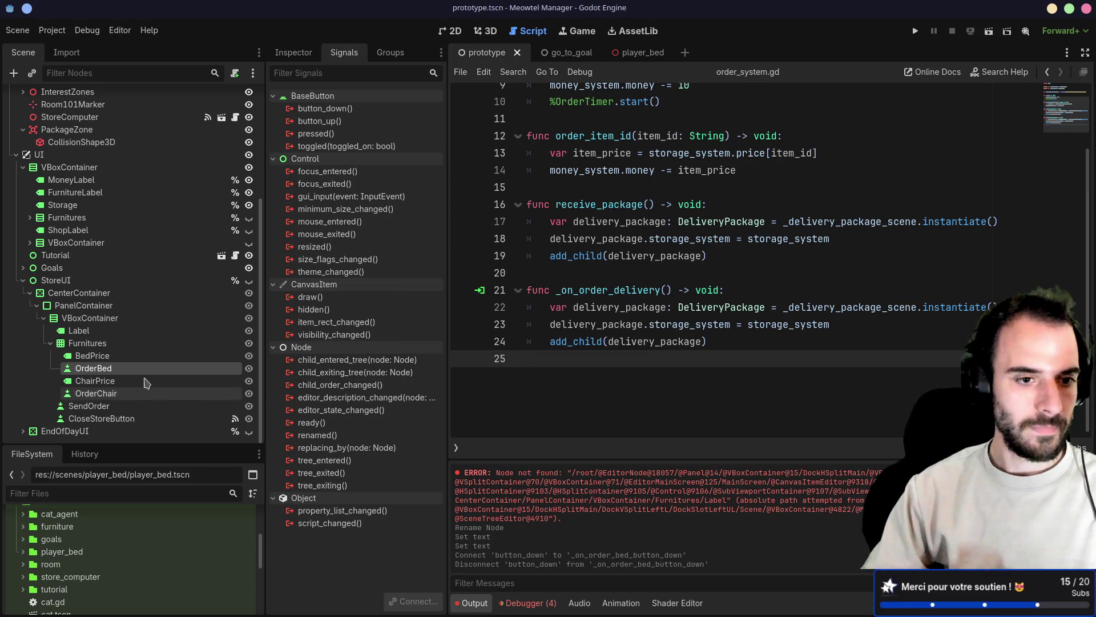
Inspect the connection dialog's method list, including non-compatible methods, without choosing one
double_click(342, 108)
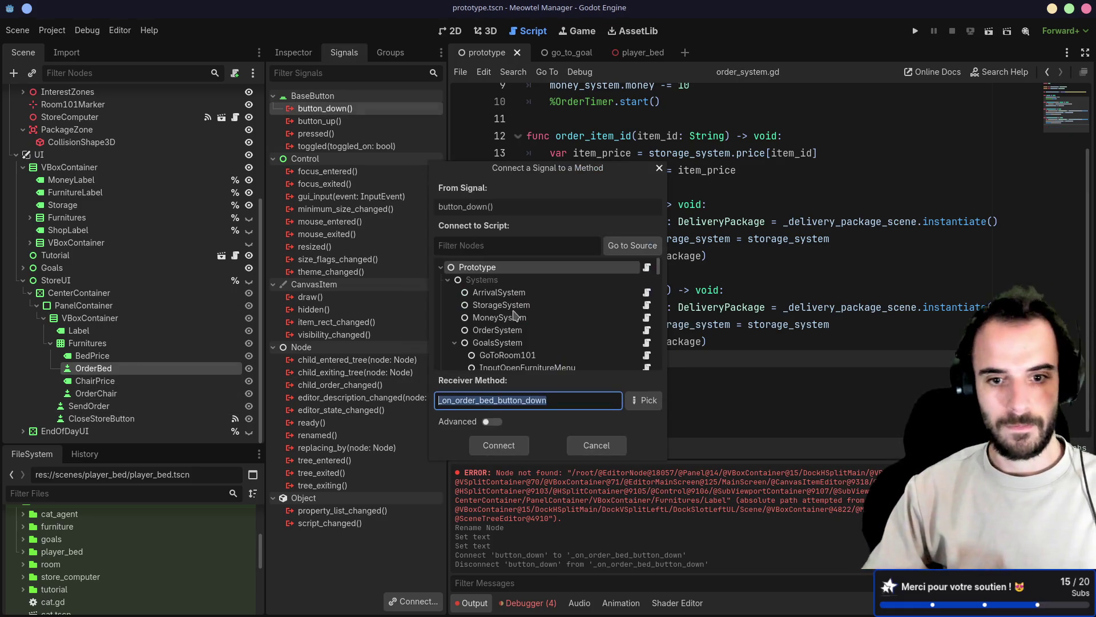
left_click(641, 399)
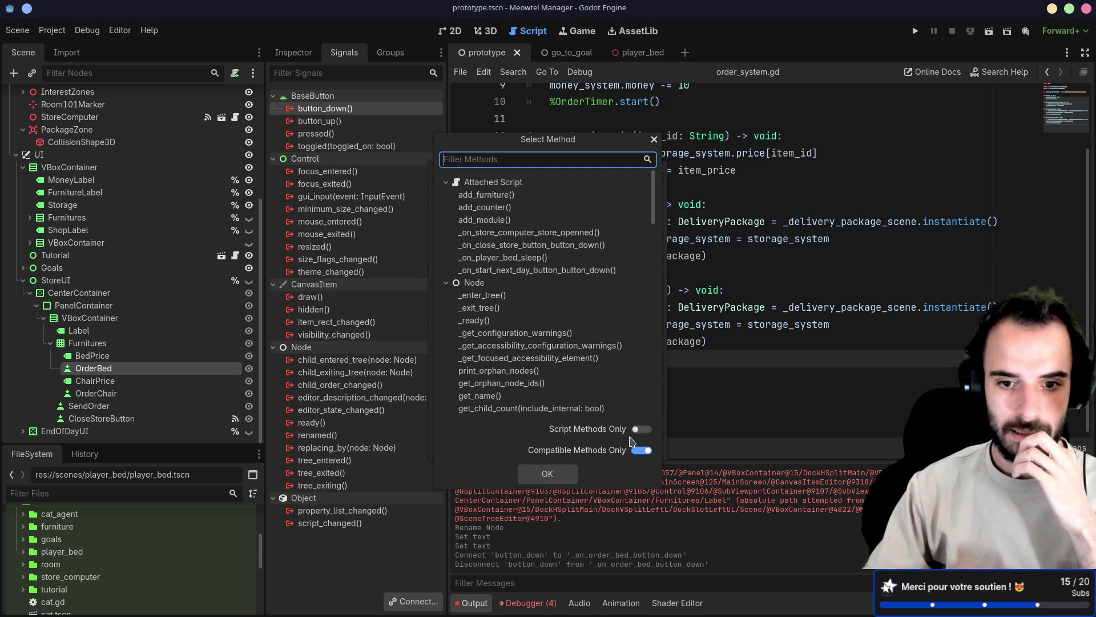
left_click(643, 450)
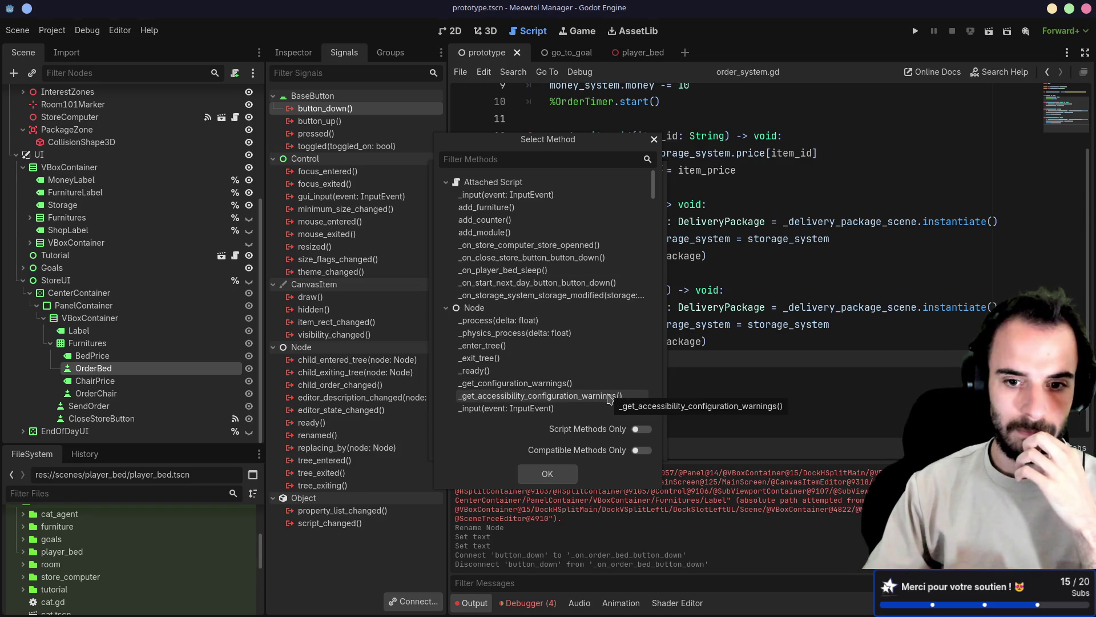
key("Escape")
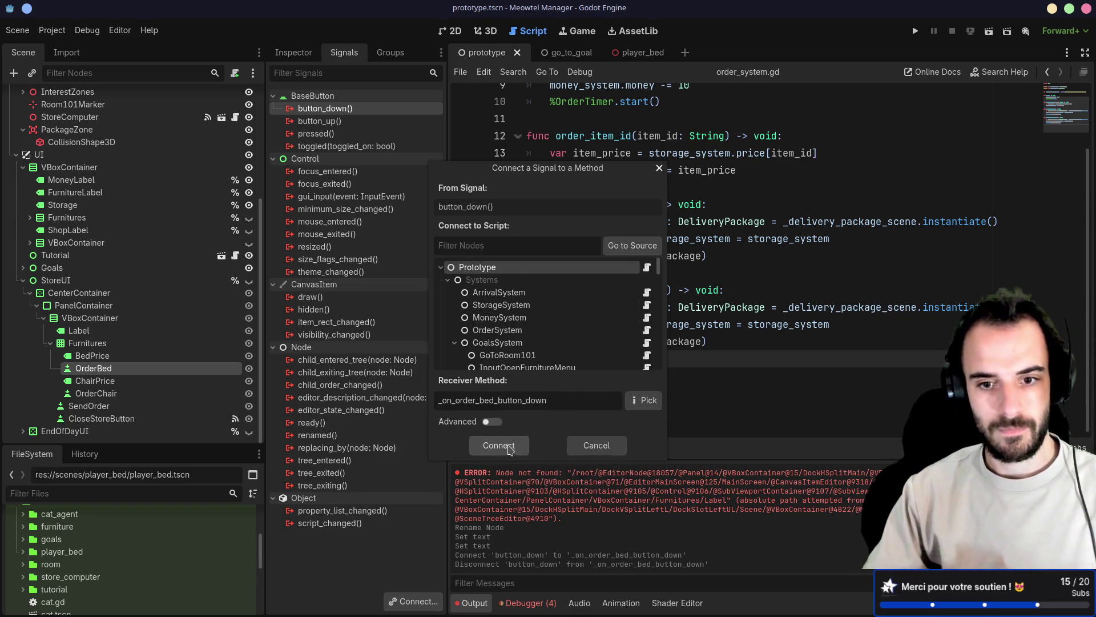
left_click(569, 445)
left_click(339, 97)
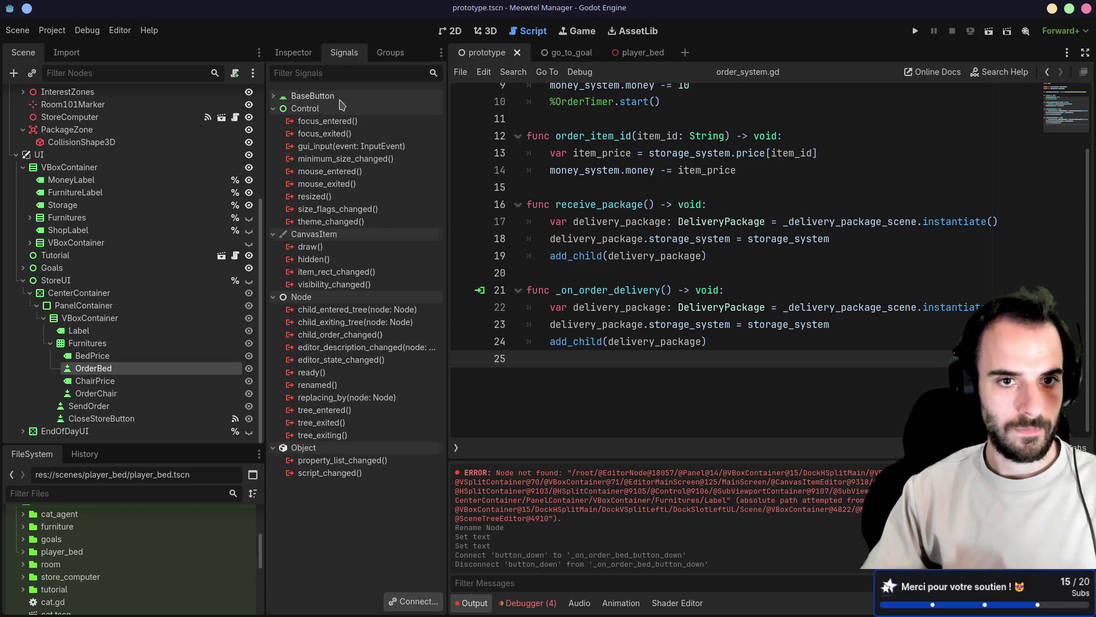
left_click(334, 96)
Target OrderBed's button_down at OrderSystem and choose order_item_id as the receiving method
double_click(326, 108)
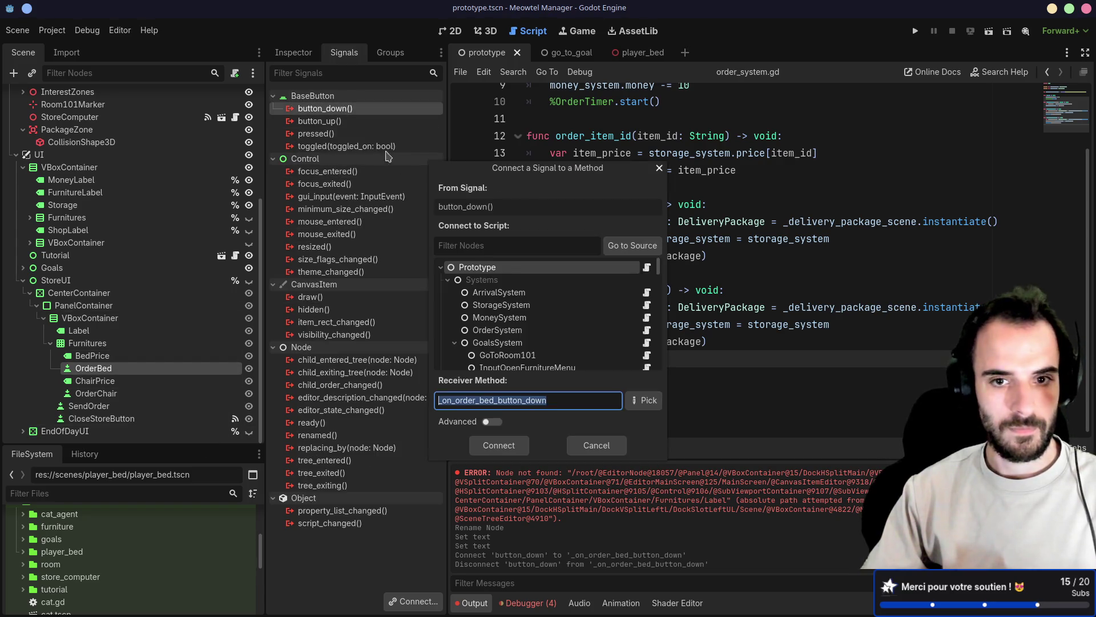
left_click(517, 319)
left_click(644, 401)
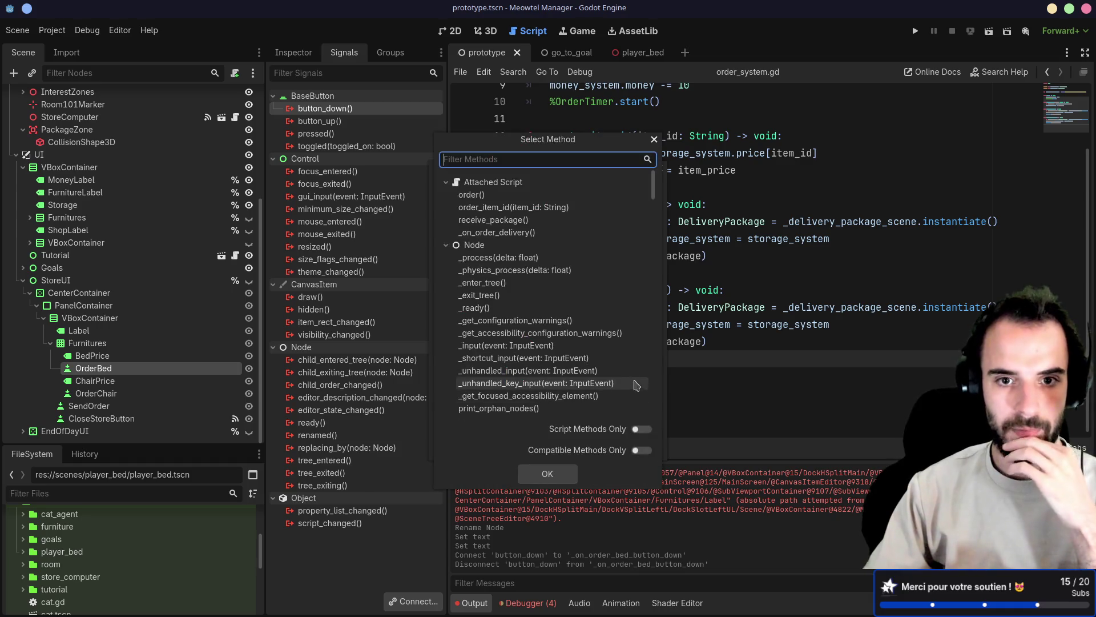
double_click(493, 207)
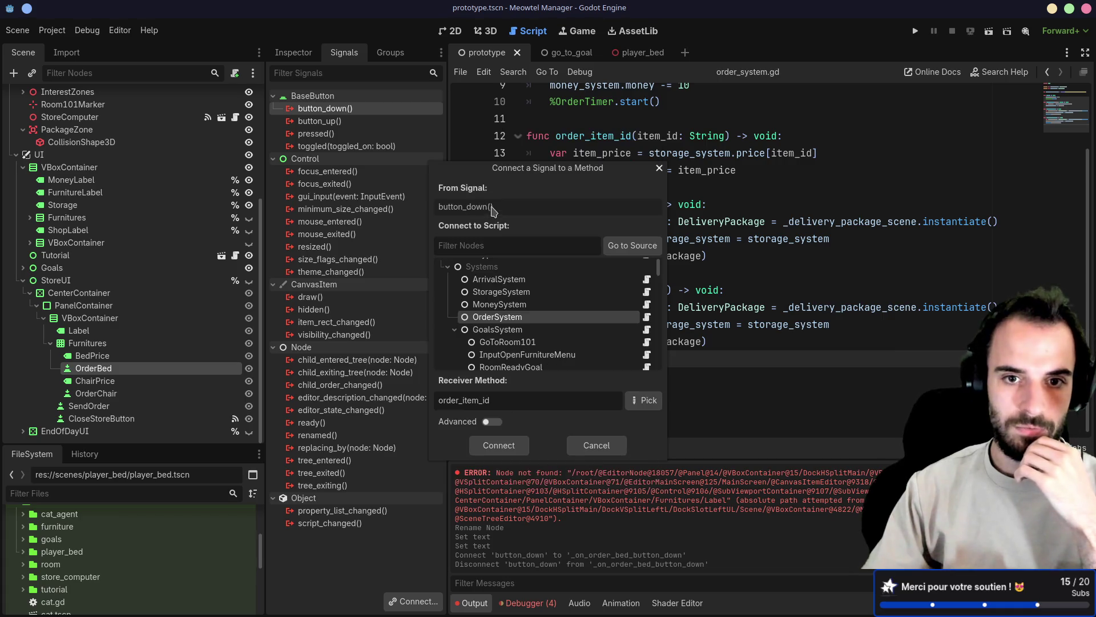
Add a String bound argument 'bed' via Advanced and connect button_down to order_item_id
left_click(490, 421)
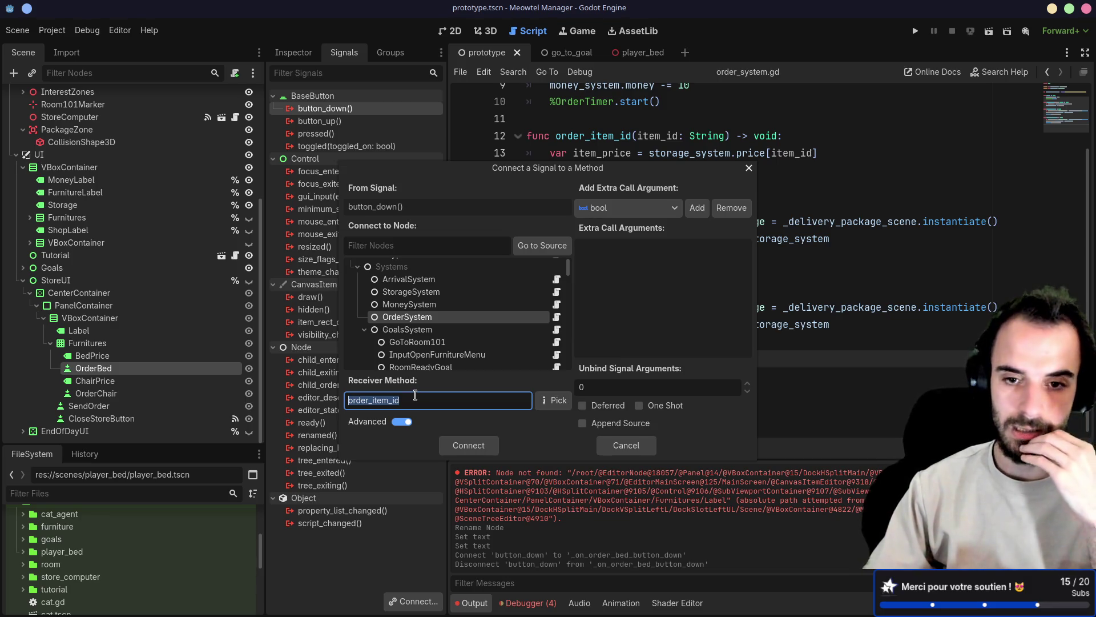
left_click(654, 211)
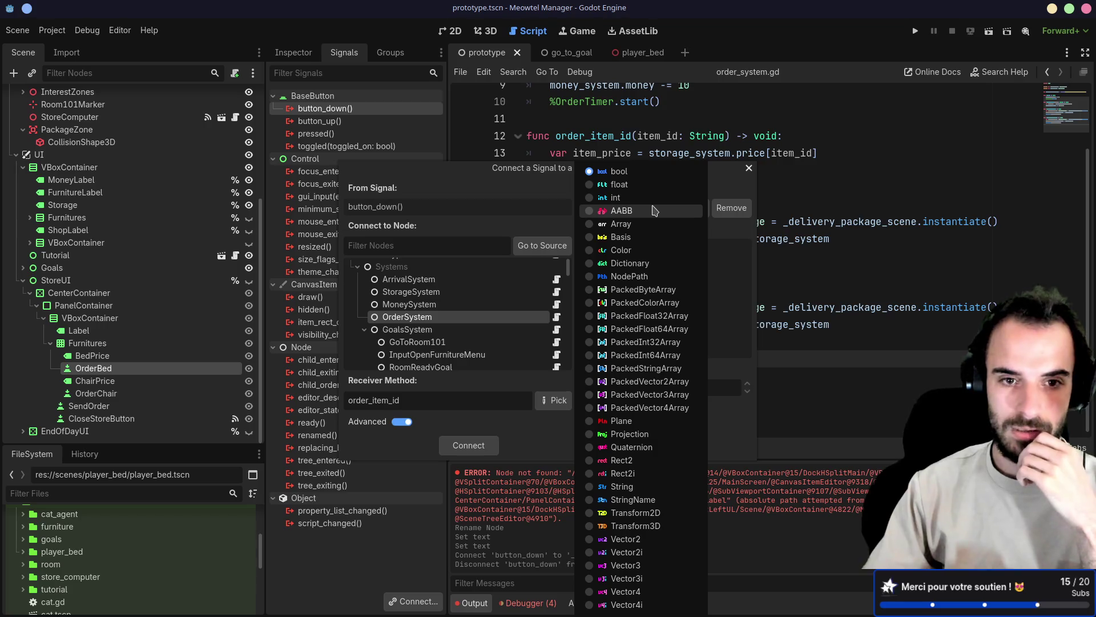
left_click(592, 487)
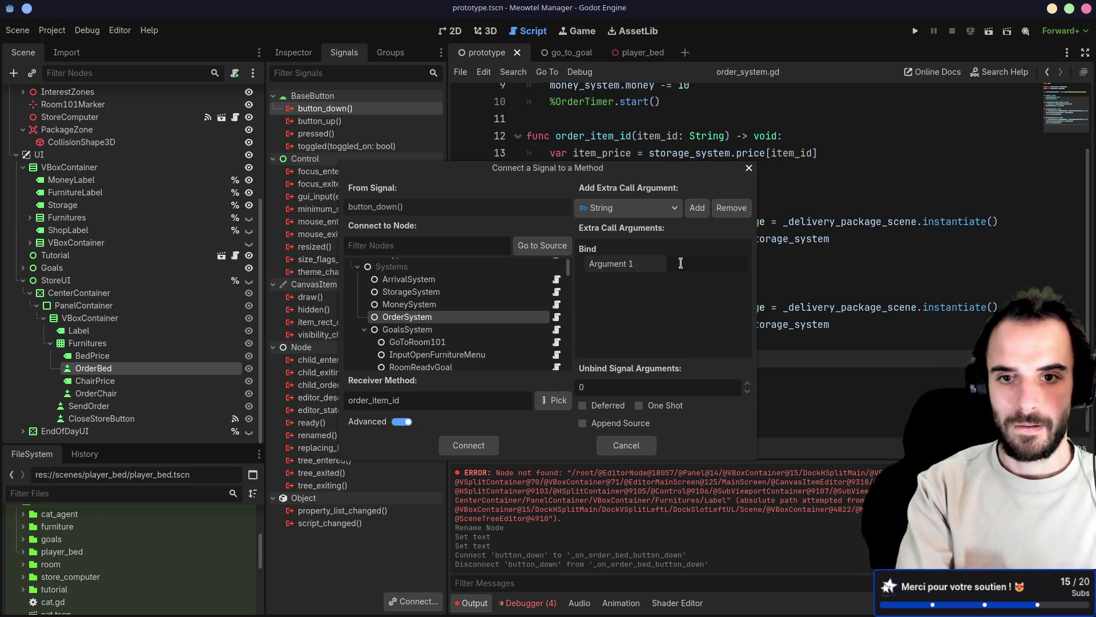
type("bed")
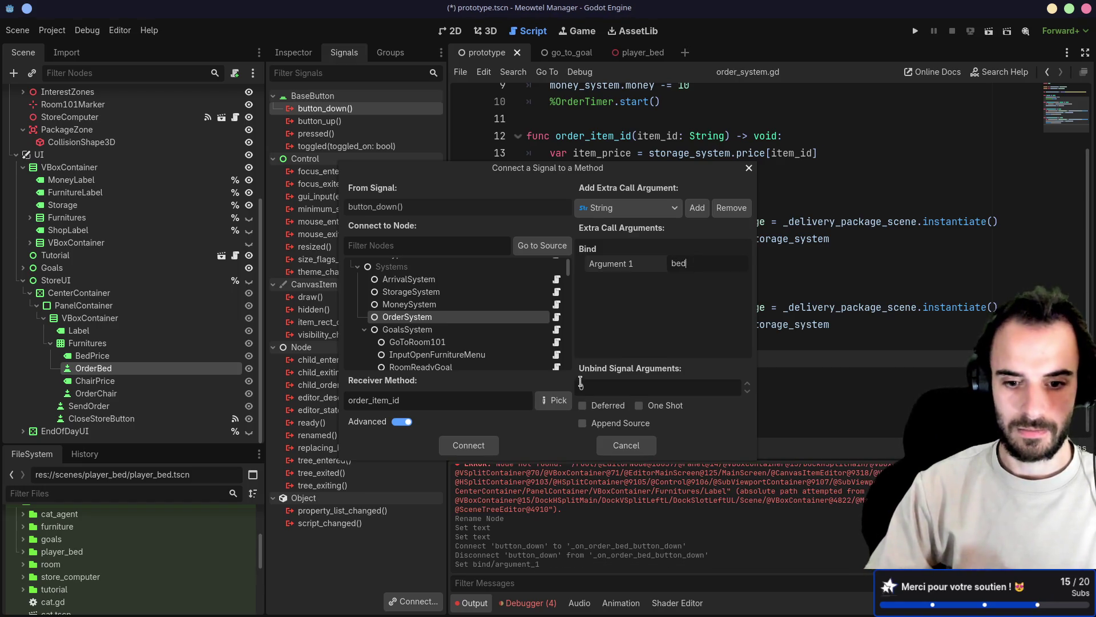
left_click(469, 446)
mouse_move(446, 329)
left_mouse_down()
mouse_move(616, 116)
mouse_move(573, 115)
left_mouse_up()
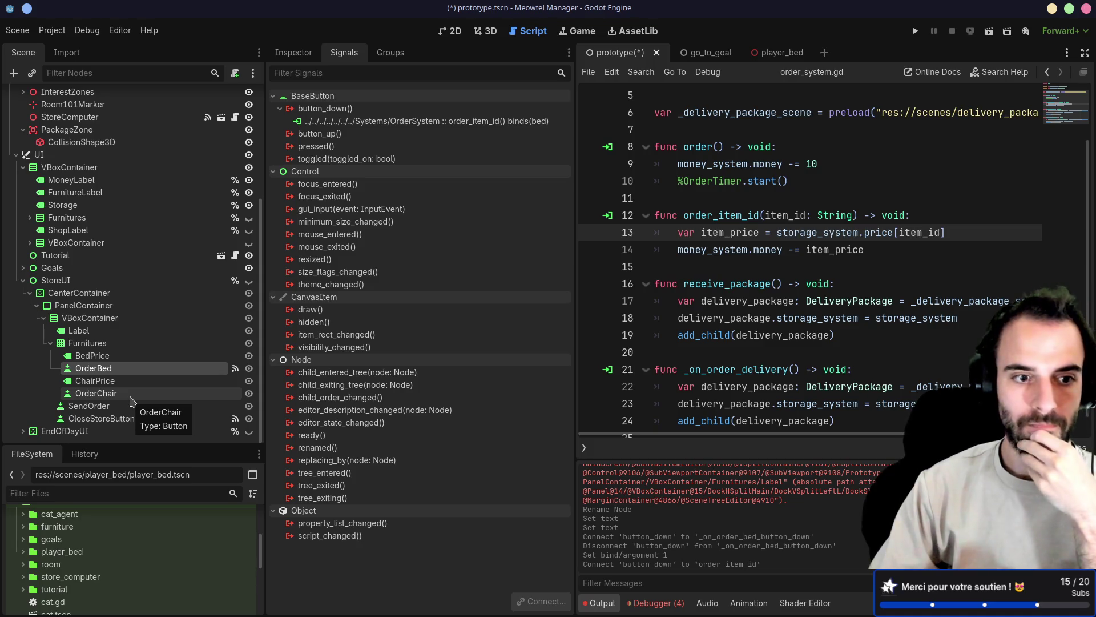
left_click(130, 396)
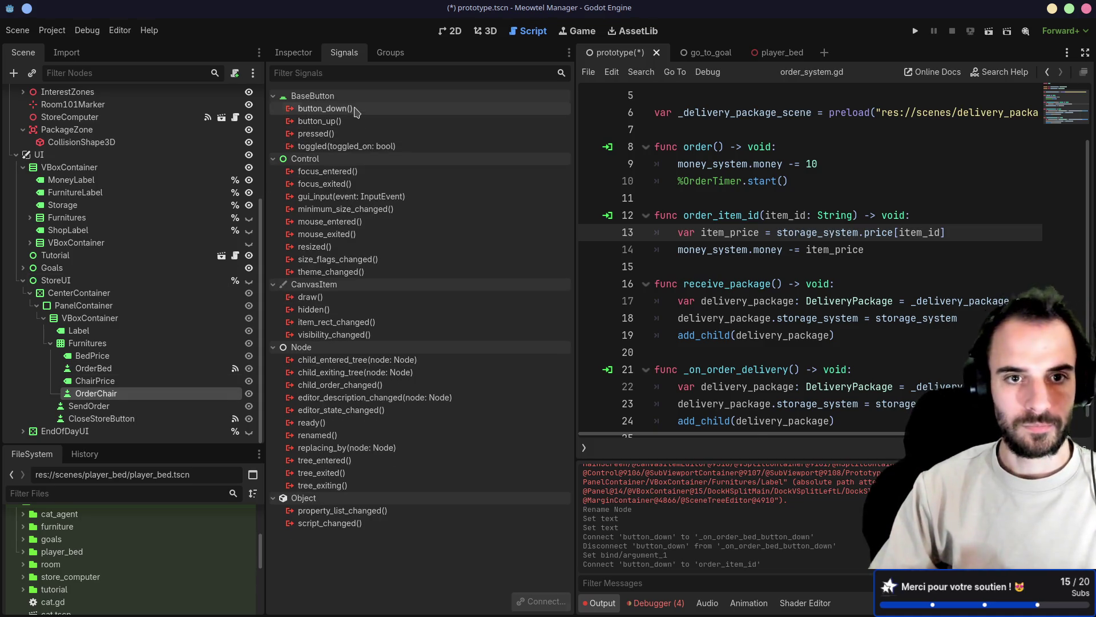
Connect OrderChair's button_down to OrderSystem's order_item_id with bound String 'chair' and run the game
double_click(355, 111)
left_click(417, 332)
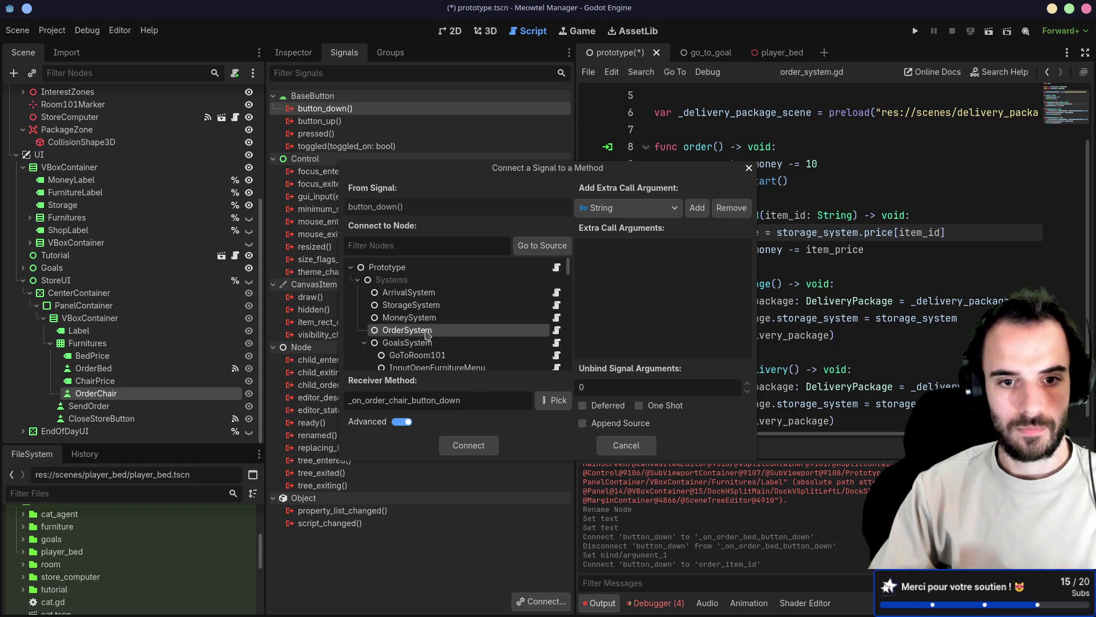
left_click(553, 401)
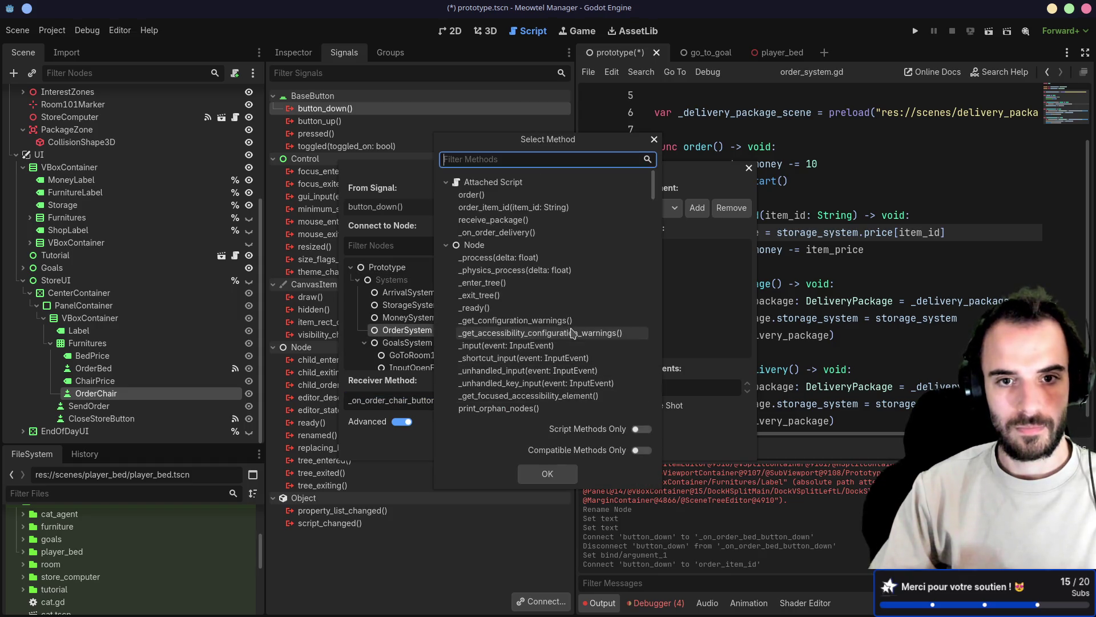
double_click(496, 206)
left_click(697, 207)
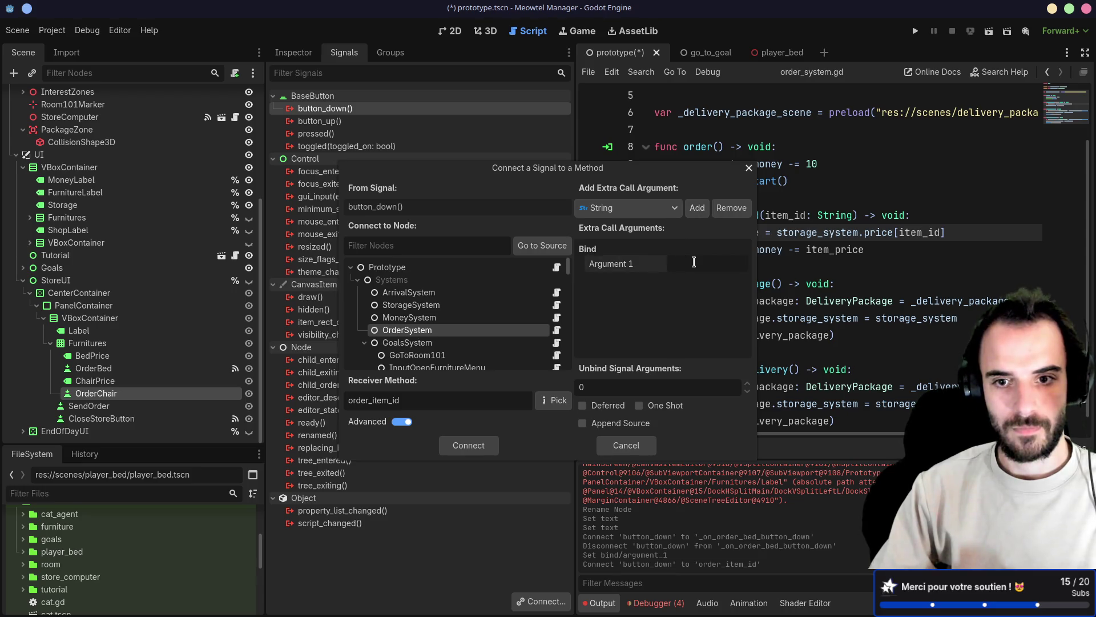
type("chair")
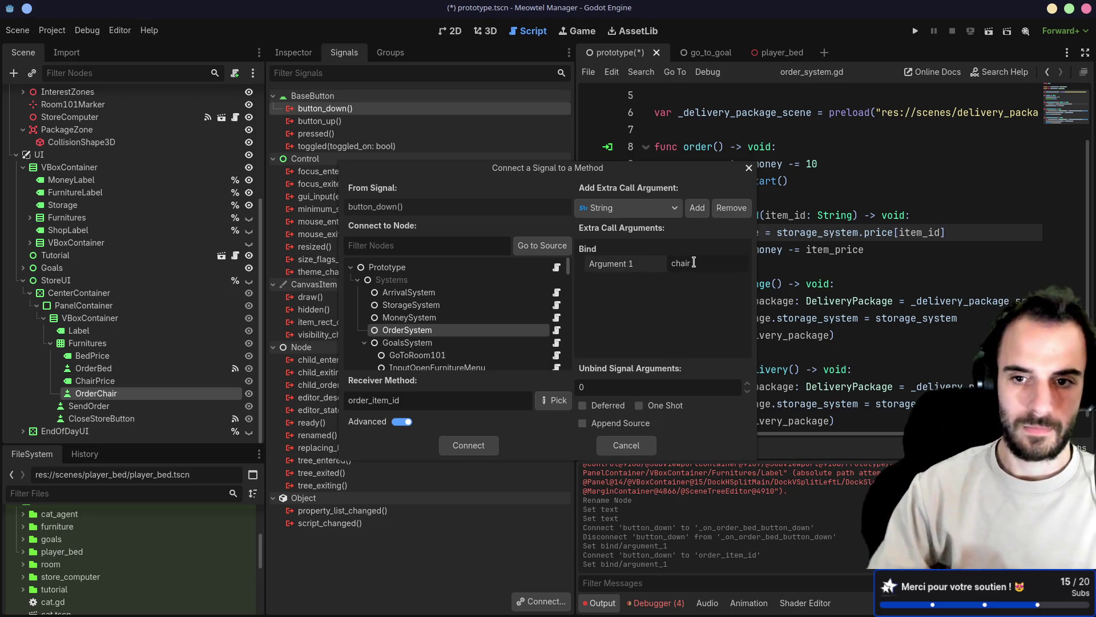
left_click(470, 445)
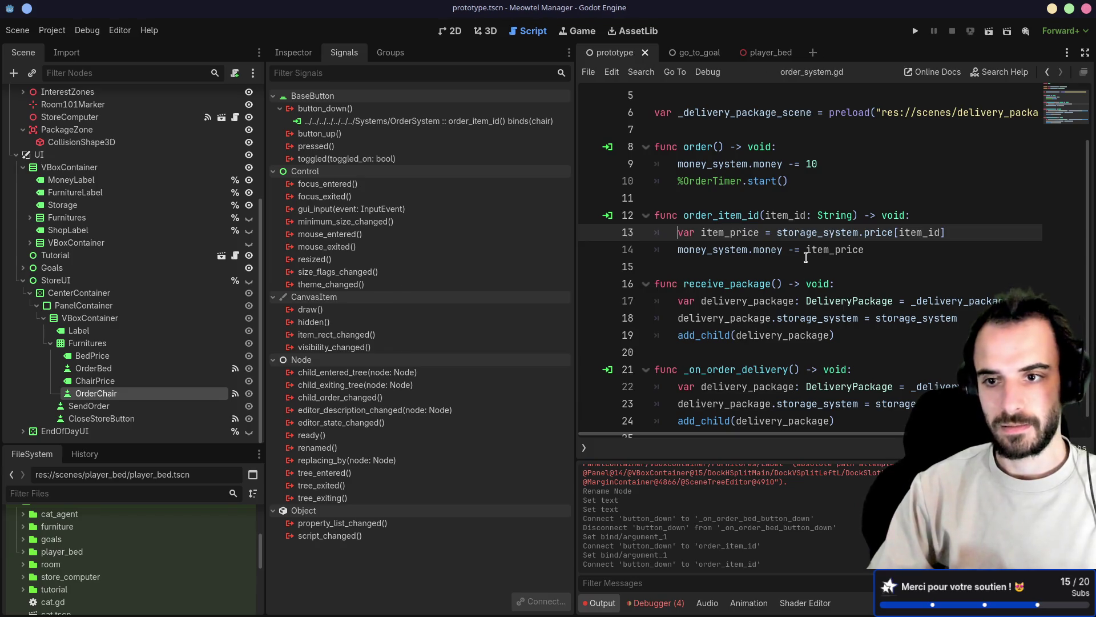
left_click(914, 31)
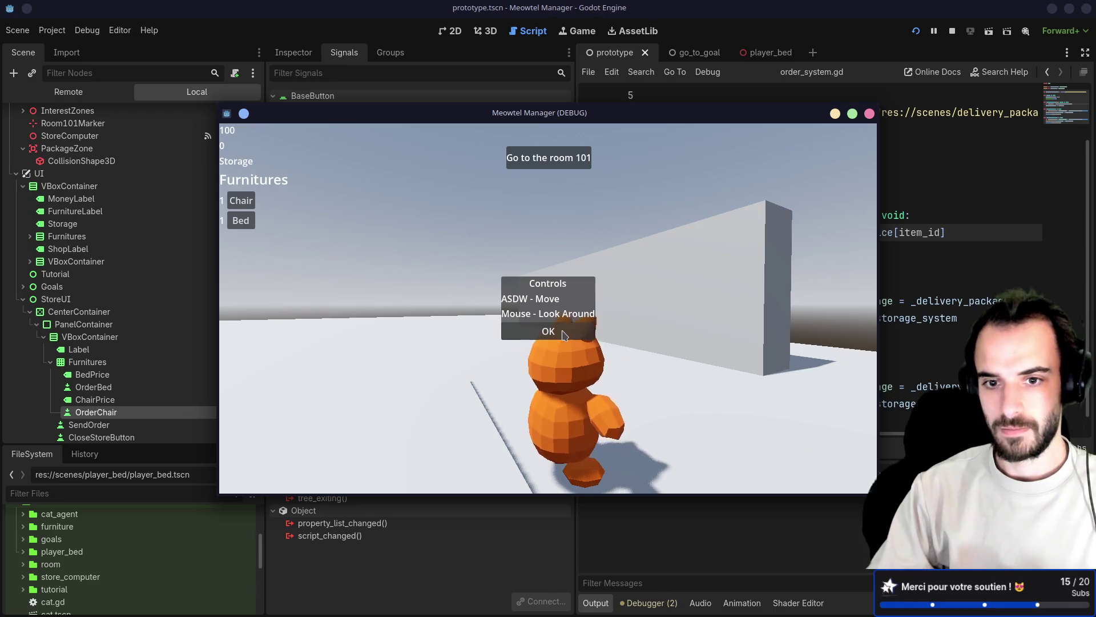
In the running game, buy a bed for 80 and a chair for 20 from the store
left_click(548, 331)
left_click(548, 330)
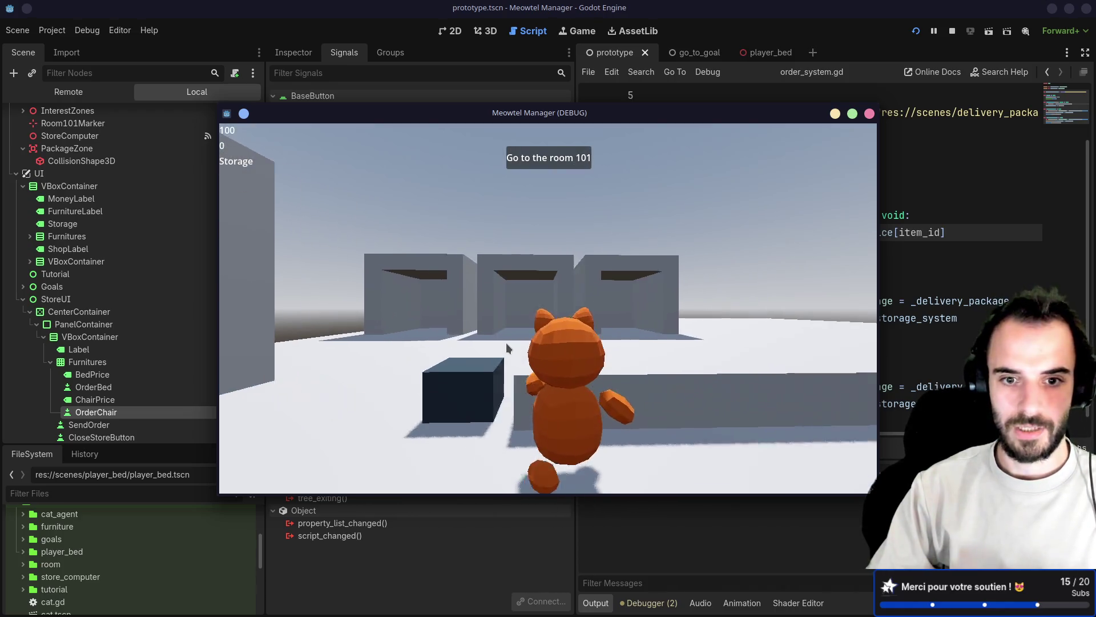
left_click(507, 344)
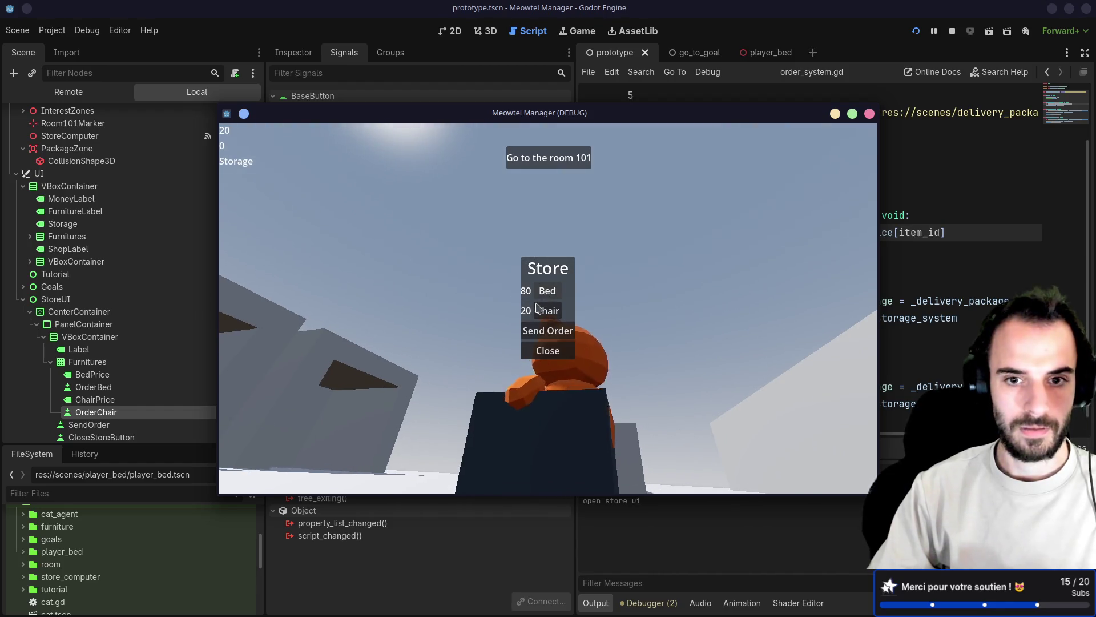
left_click(545, 292)
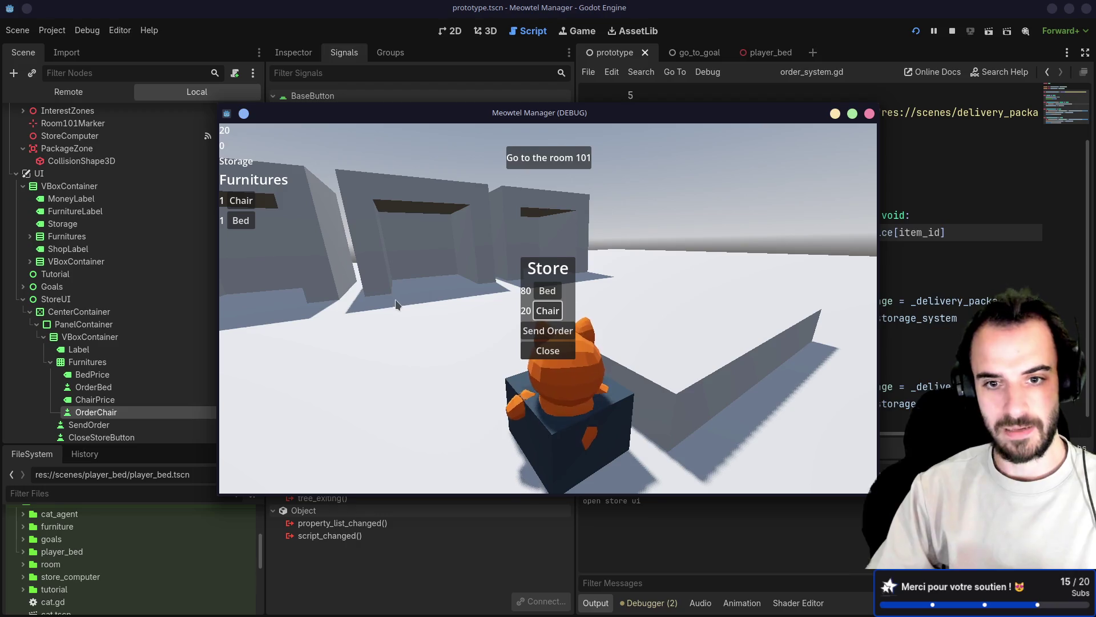
left_click(545, 311)
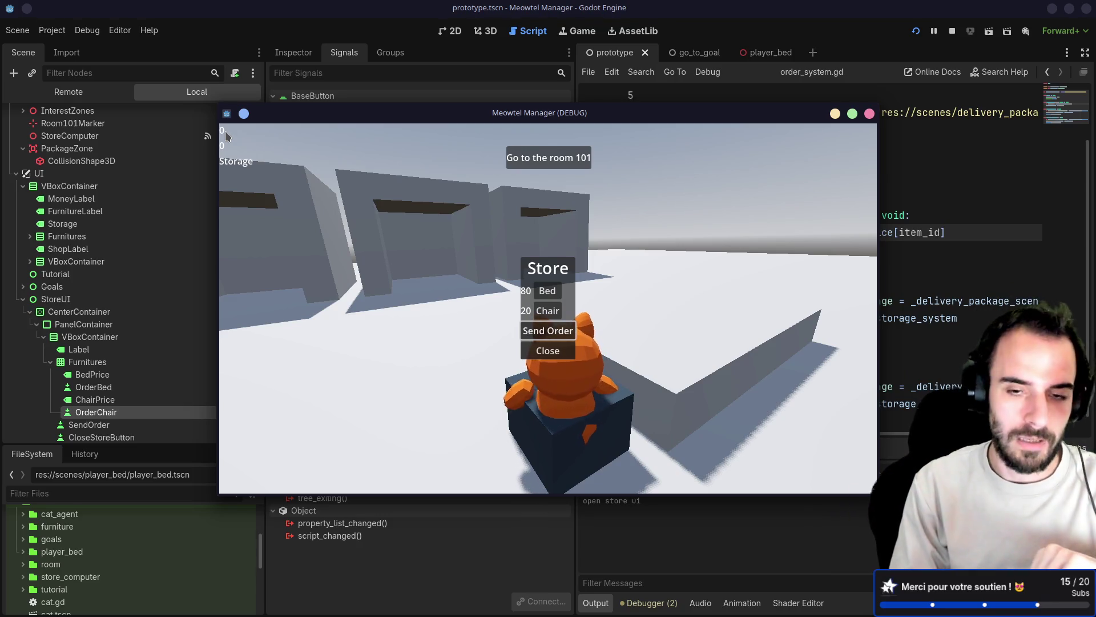
Check the furniture view, close the store, stop the game and launch it again
key("w")
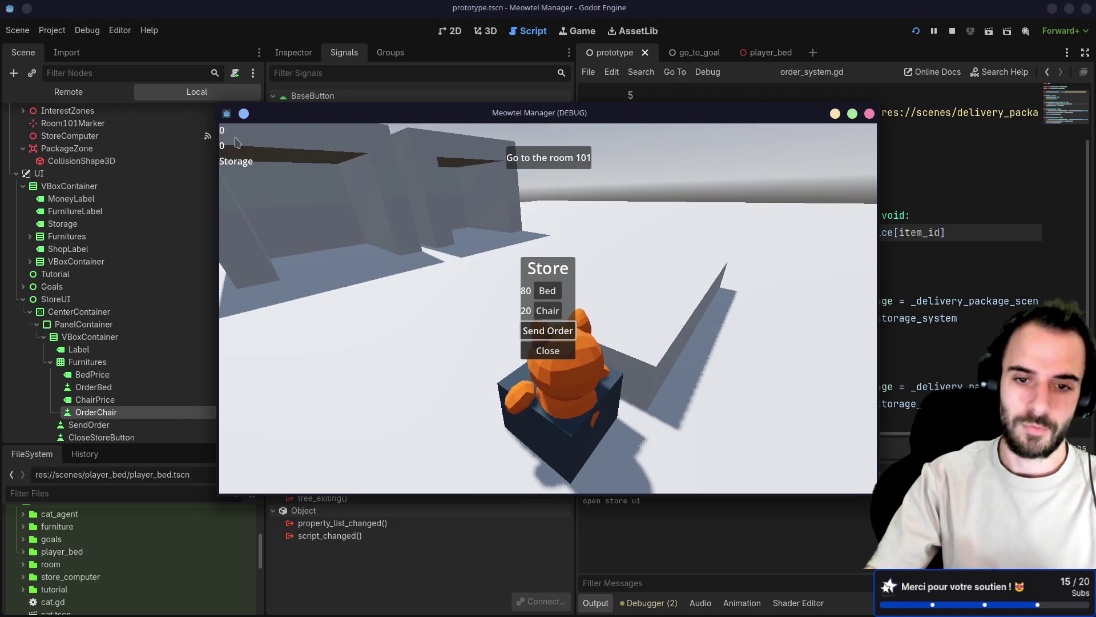
key("Down")
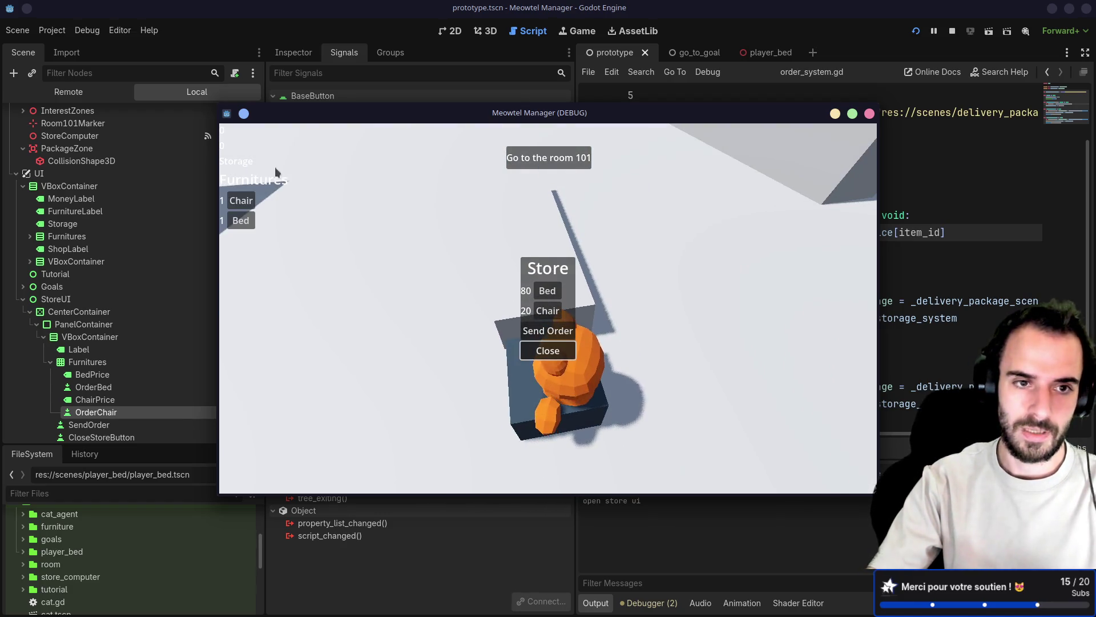
left_click(542, 336)
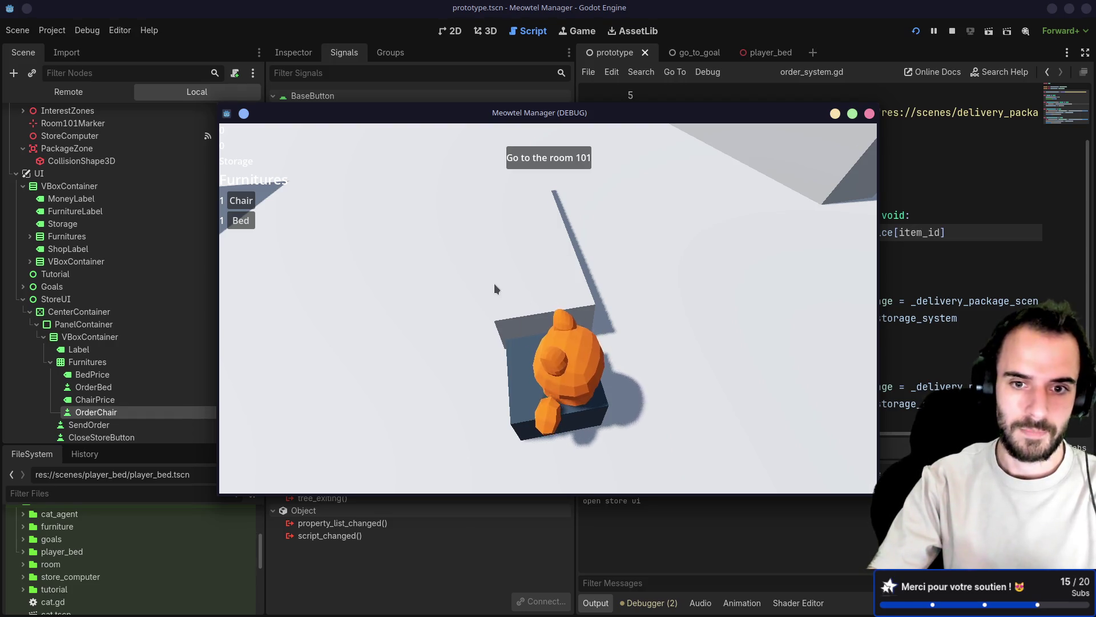
key("w")
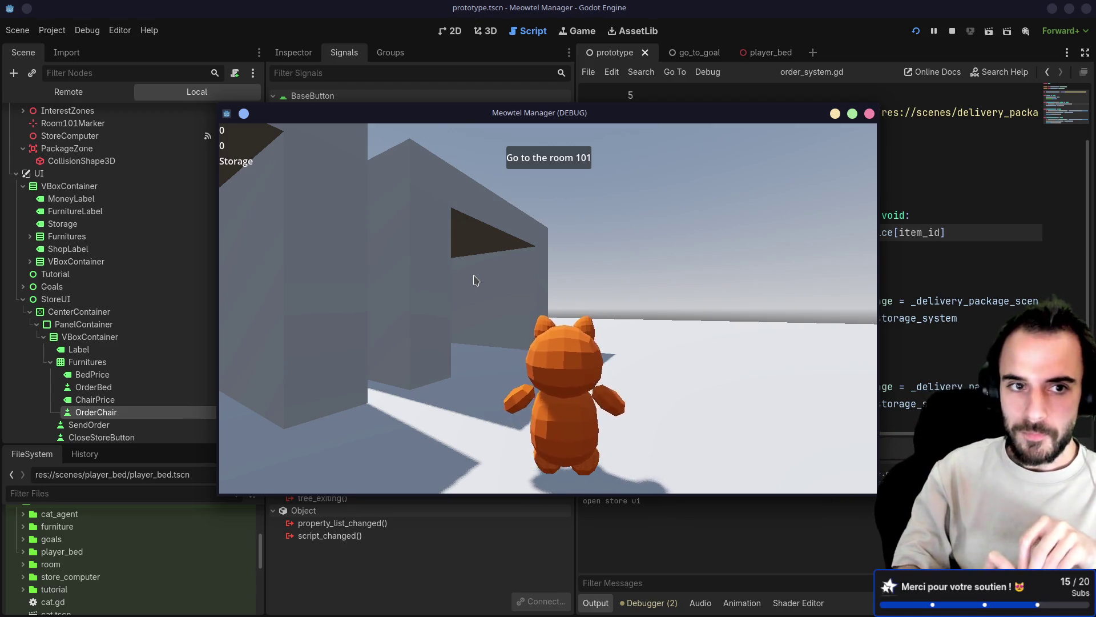
key("w")
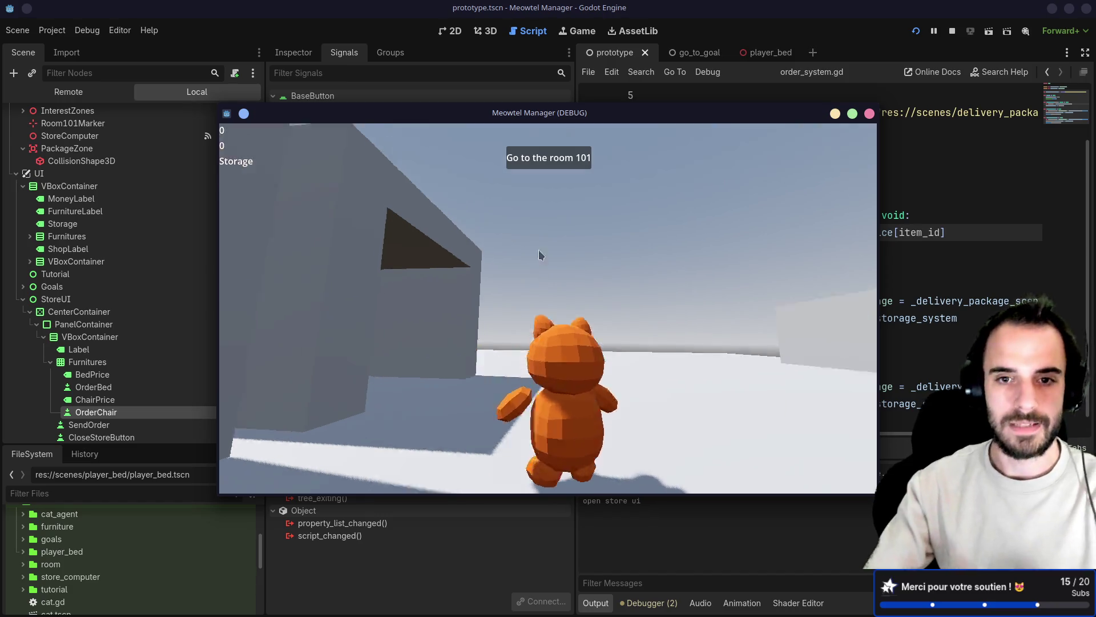
key("F8")
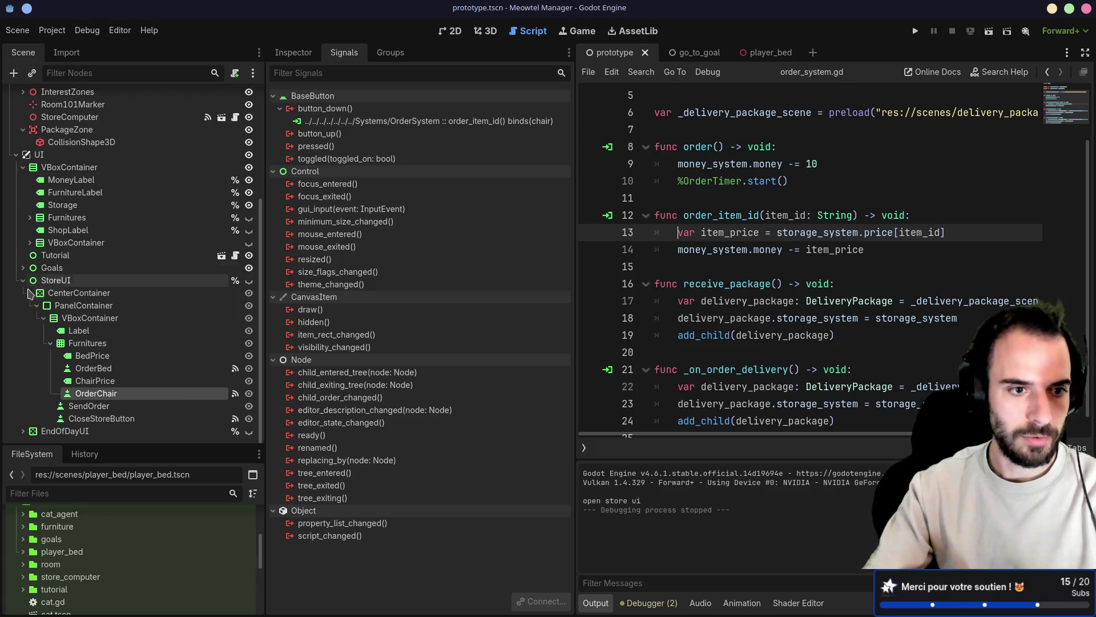
left_click(22, 282)
left_click(914, 32)
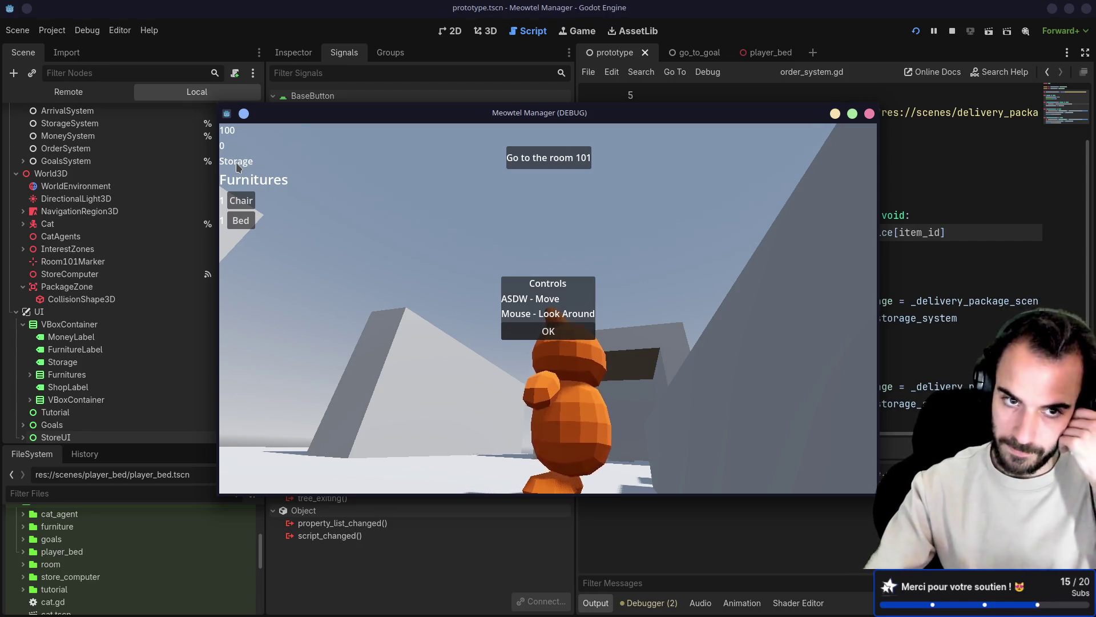
Stop the game and view the HUD's label nodes in the 2D canvas
left_click(869, 113)
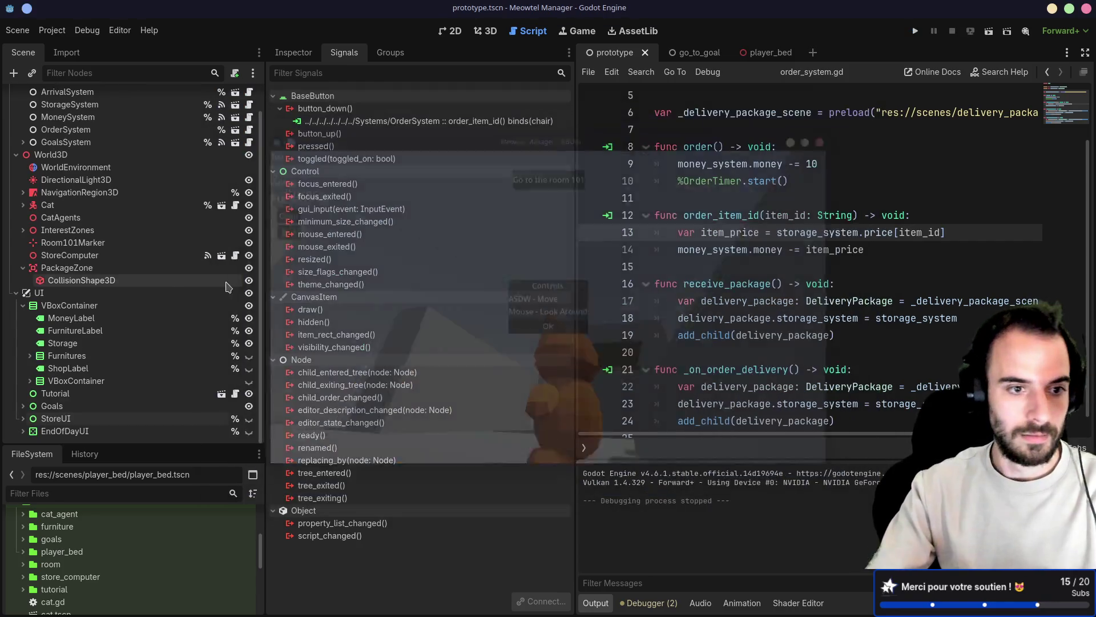
left_click(29, 356)
scroll(39, 364, "down", 1)
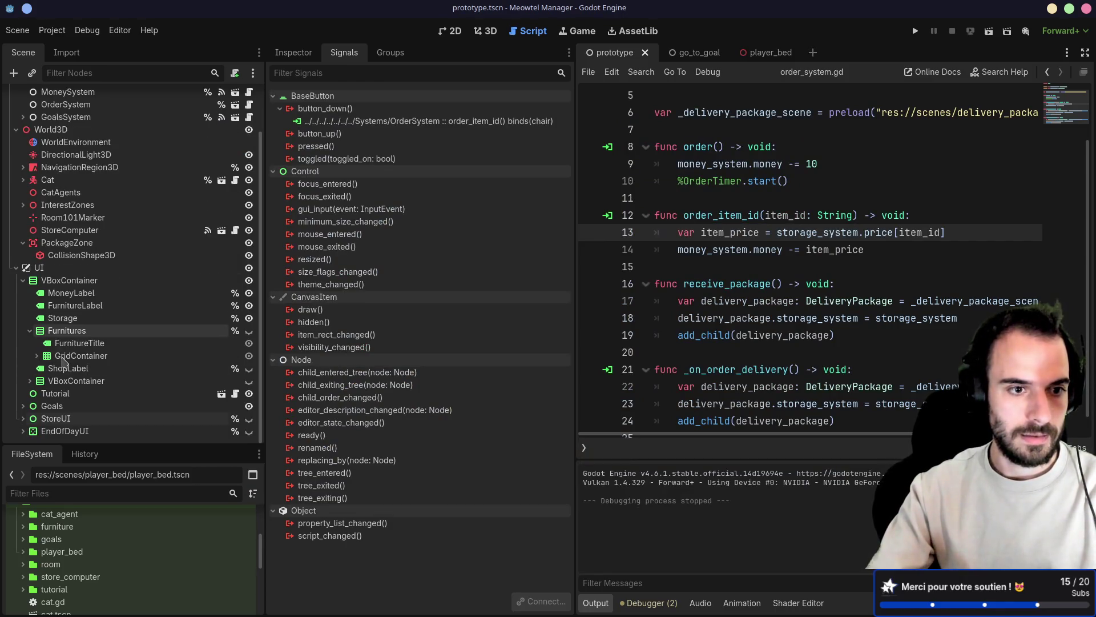
left_click(68, 318)
left_click(293, 53)
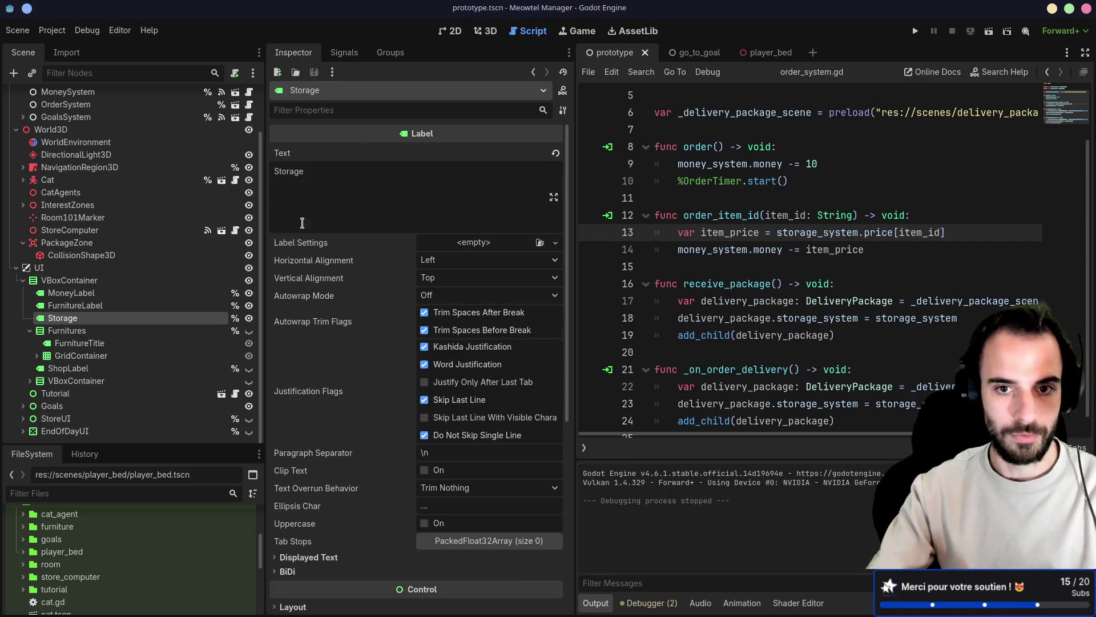
left_click(454, 32)
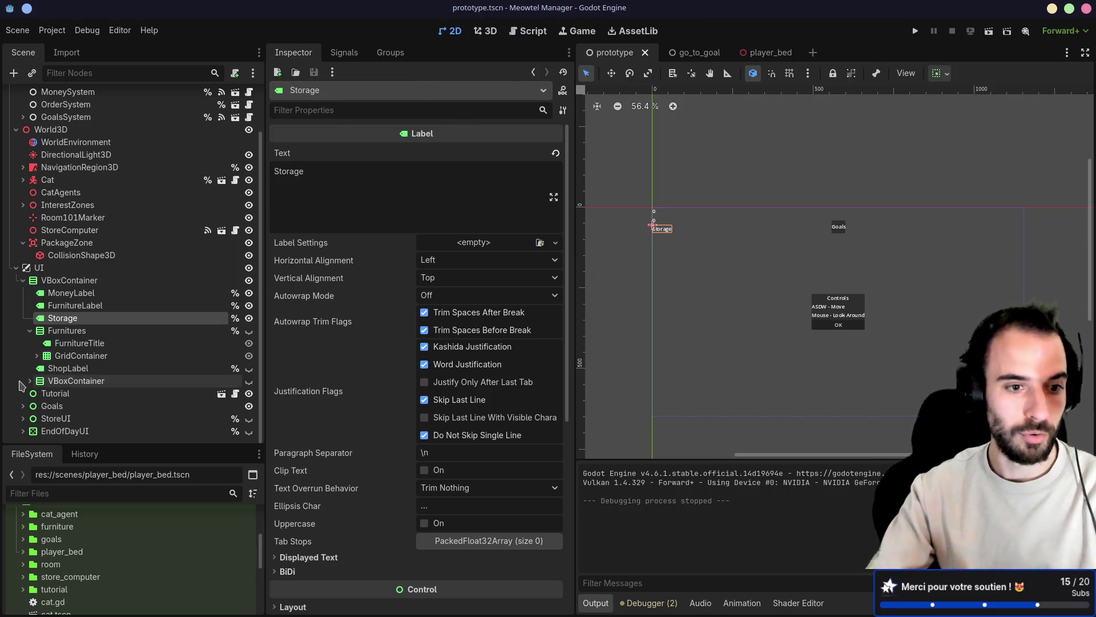
scroll(73, 359, "up", 2)
scroll(95, 340, "down", 2)
scroll(99, 337, "up", 2)
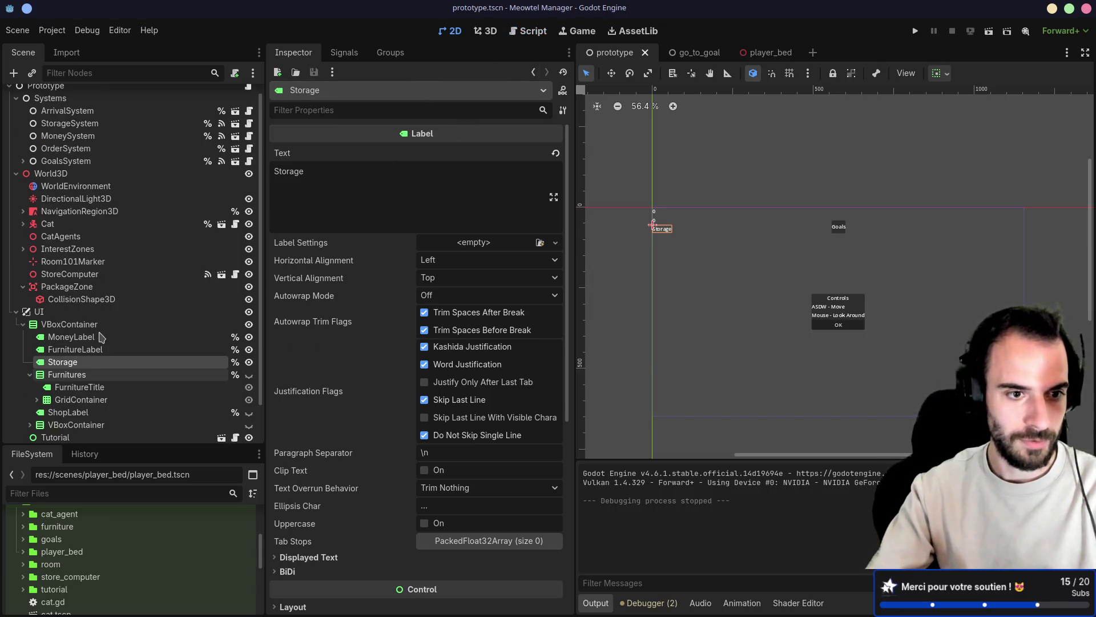
Delete the FurnitureLabel and Storage label nodes from the UI container
left_click(85, 350)
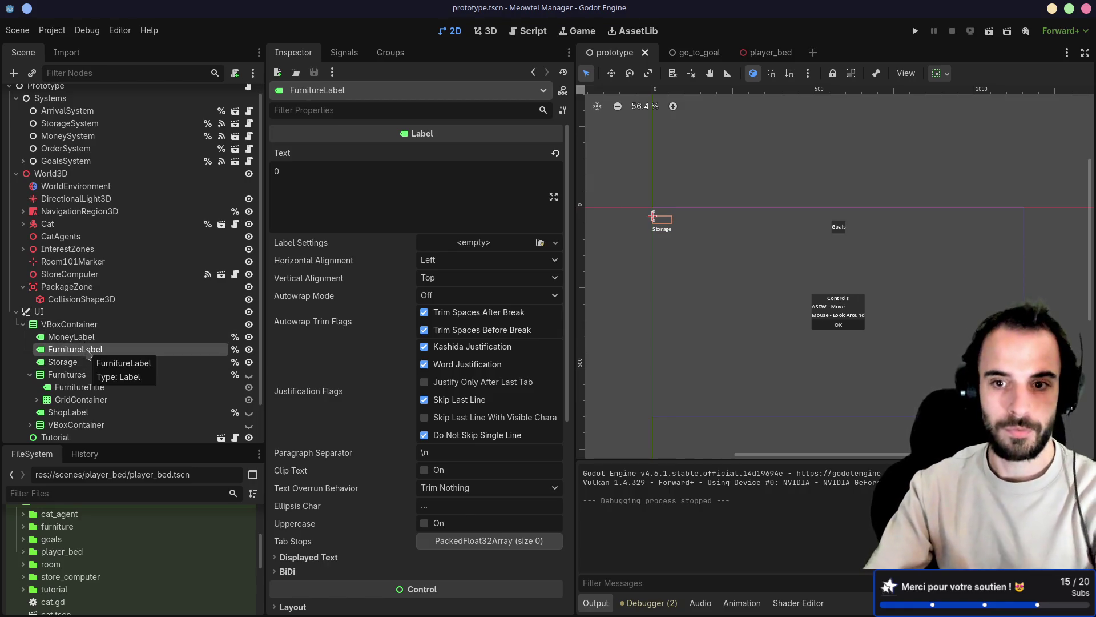
key("Delete")
left_click(517, 327)
left_click(157, 350)
key("Delete")
left_click(491, 332)
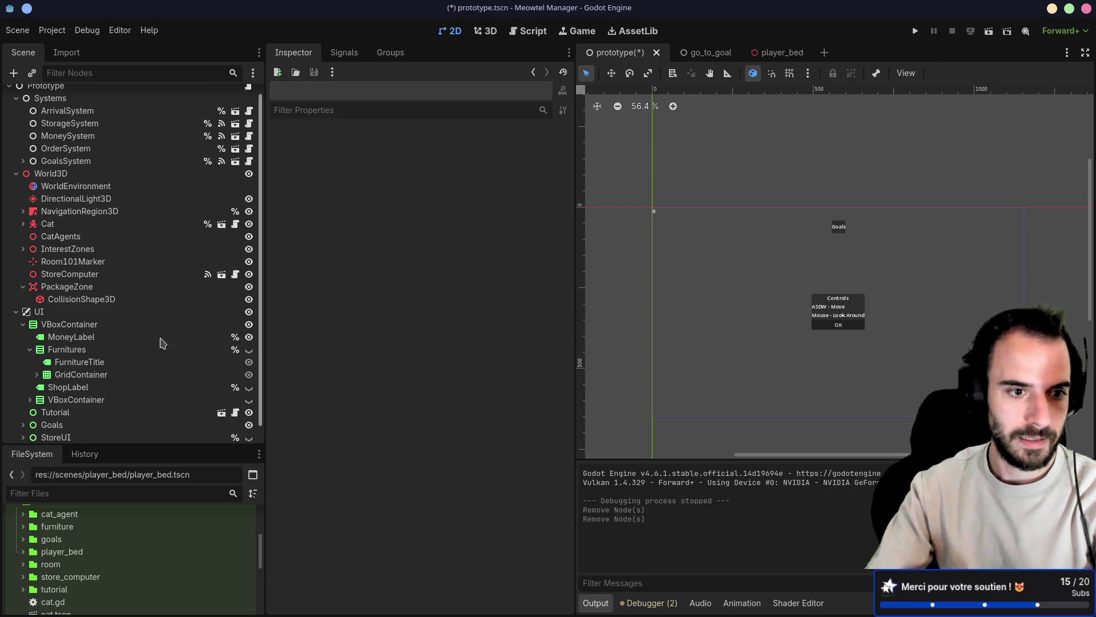
Give MoneyLabel a yellow font colour theme override
left_click(162, 338)
scroll(349, 399, "down", 3)
scroll(350, 398, "down", 3)
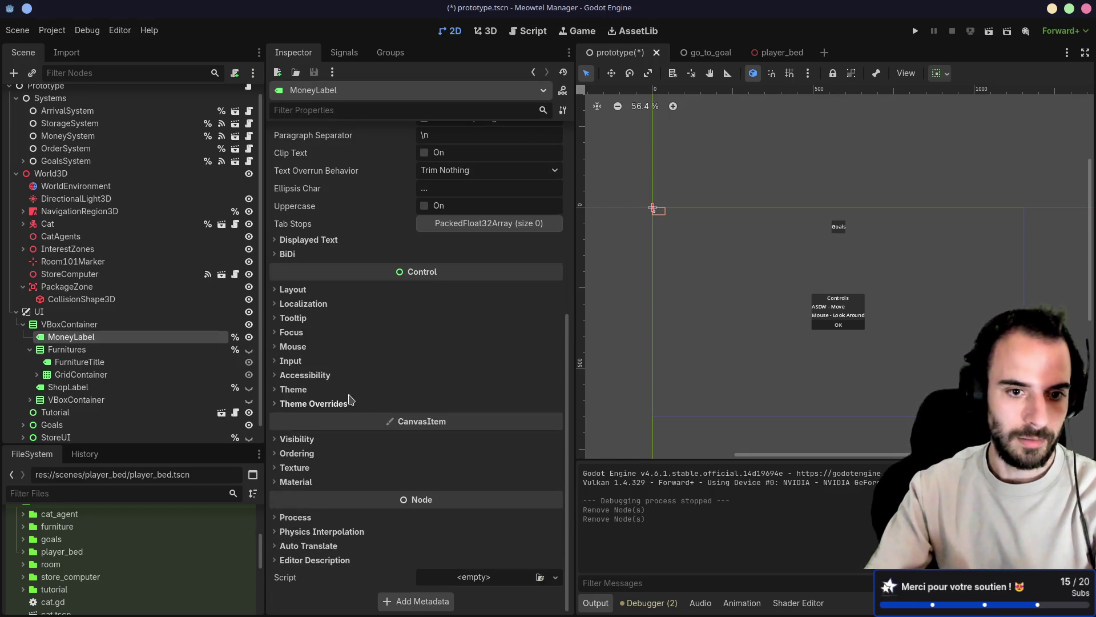
left_click(283, 403)
scroll(295, 411, "down", 2)
left_click(309, 399)
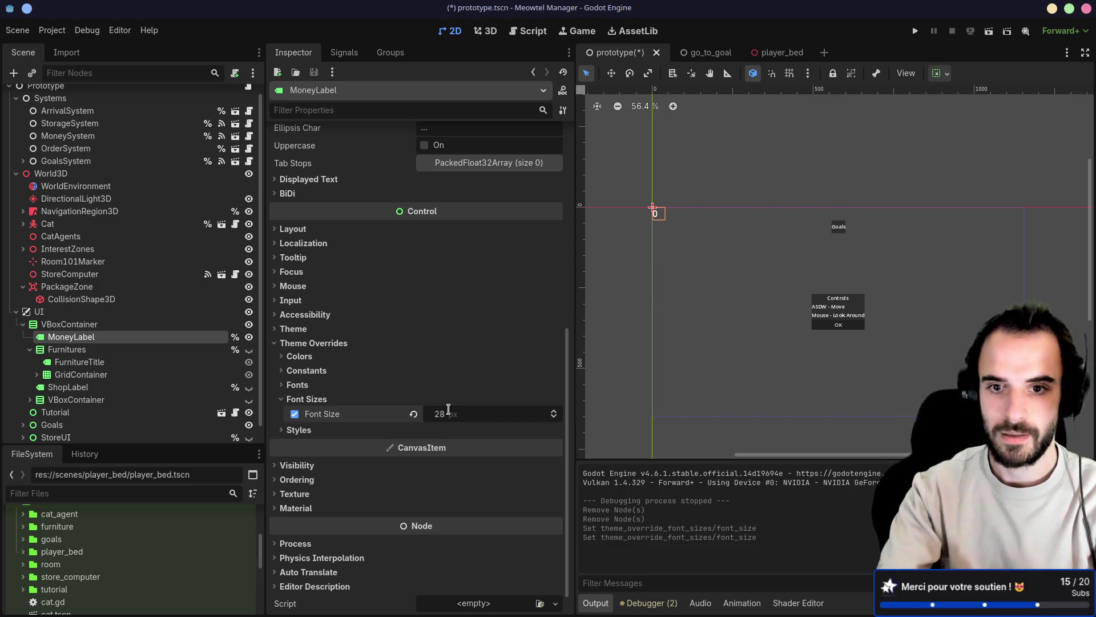
left_click(282, 357)
left_click(295, 371)
left_click(456, 370)
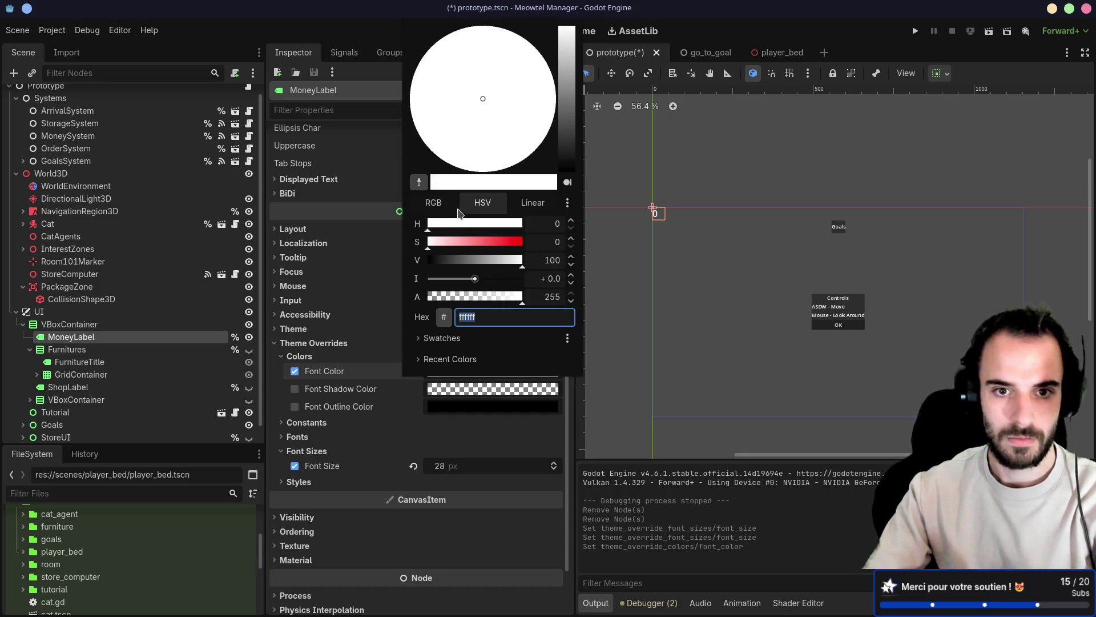
left_click_drag(435, 245, 524, 242)
left_click_drag(428, 225, 442, 227)
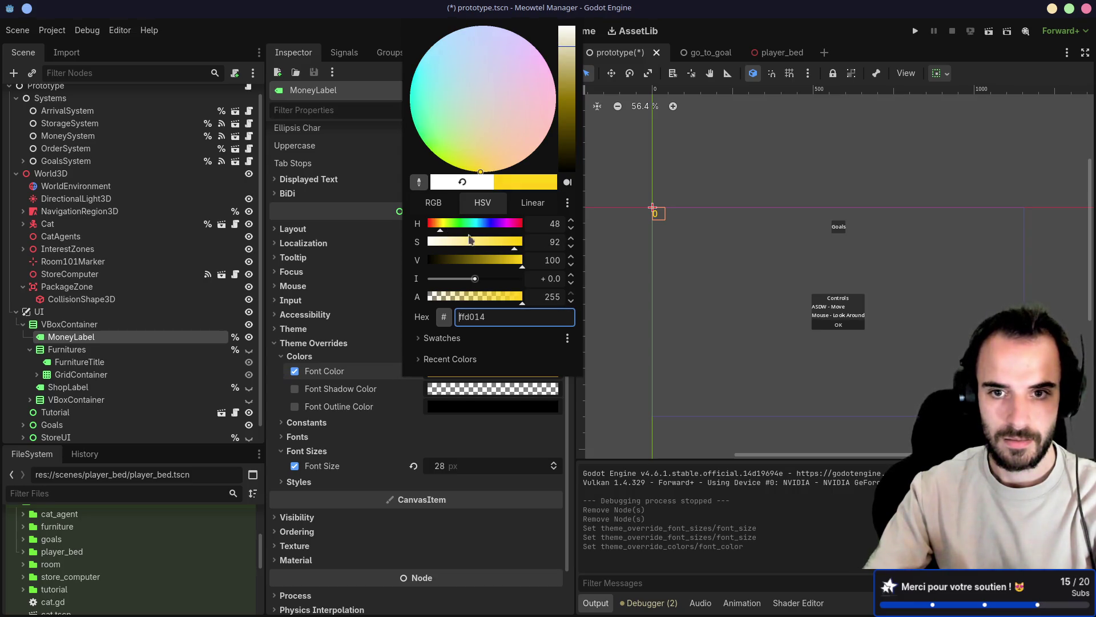
left_click_drag(443, 229, 444, 229)
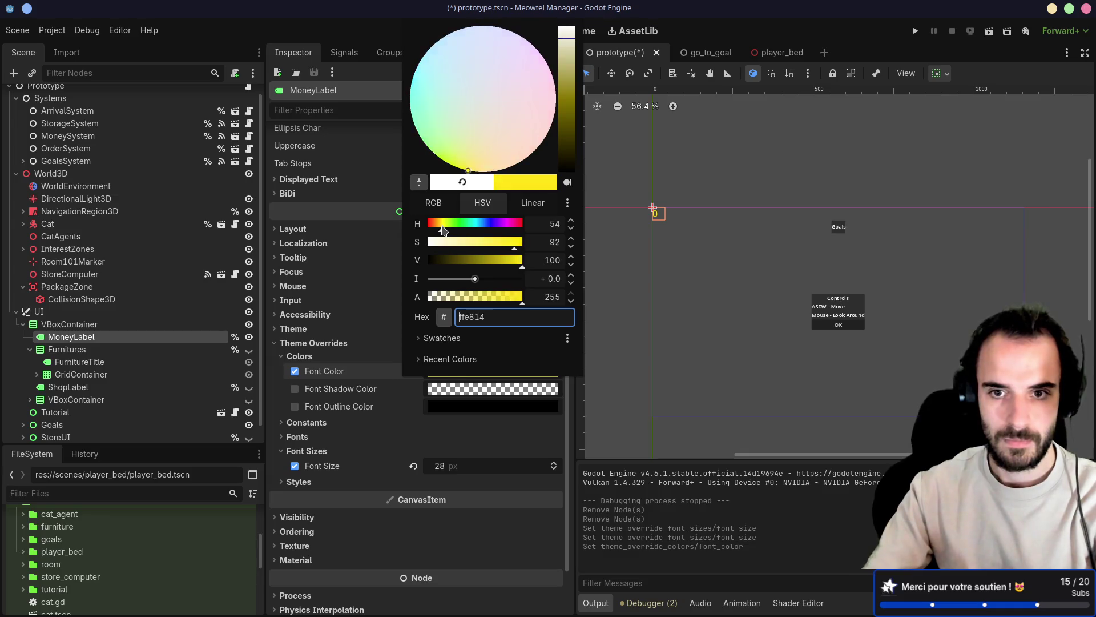
left_click(325, 271)
left_click(285, 271)
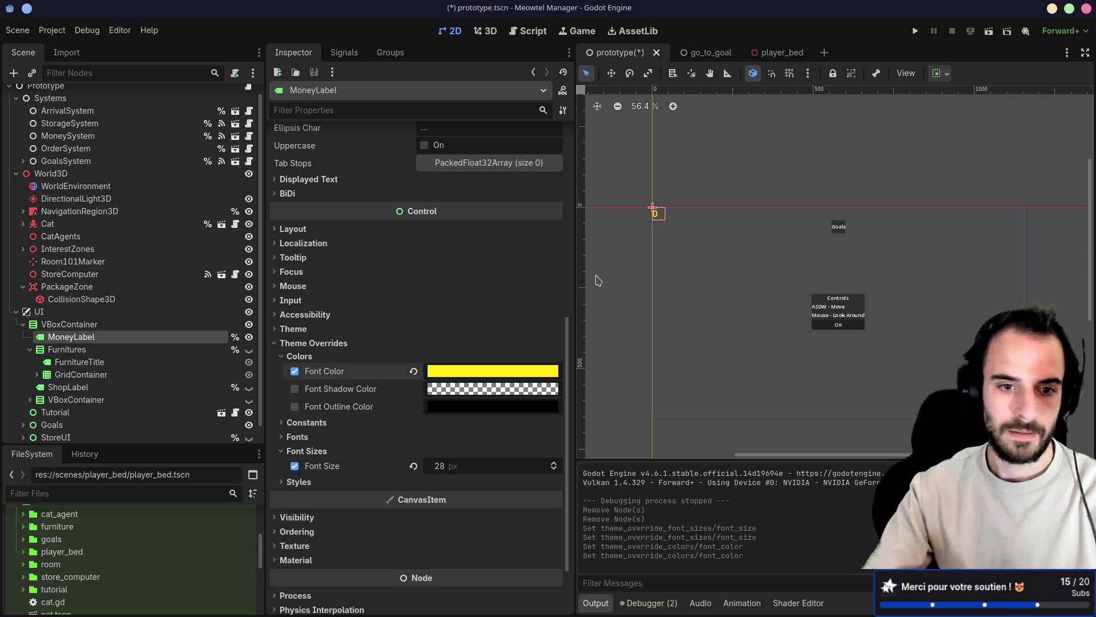
Set MoneyLabel's font size override to 48 and run the game
left_click(455, 466)
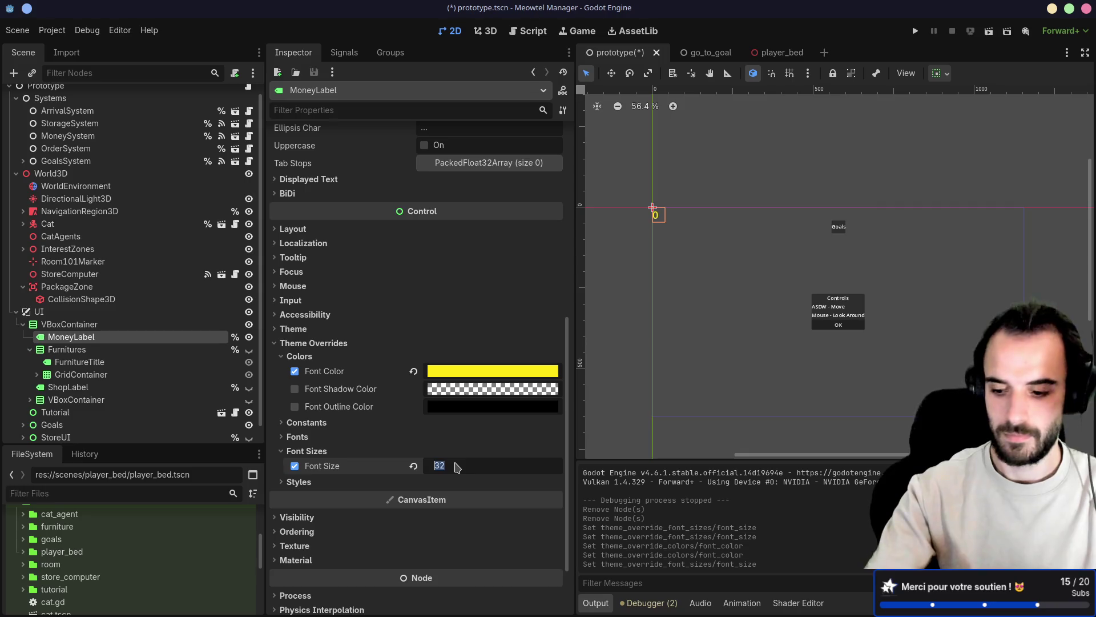
type("48")
key("Return")
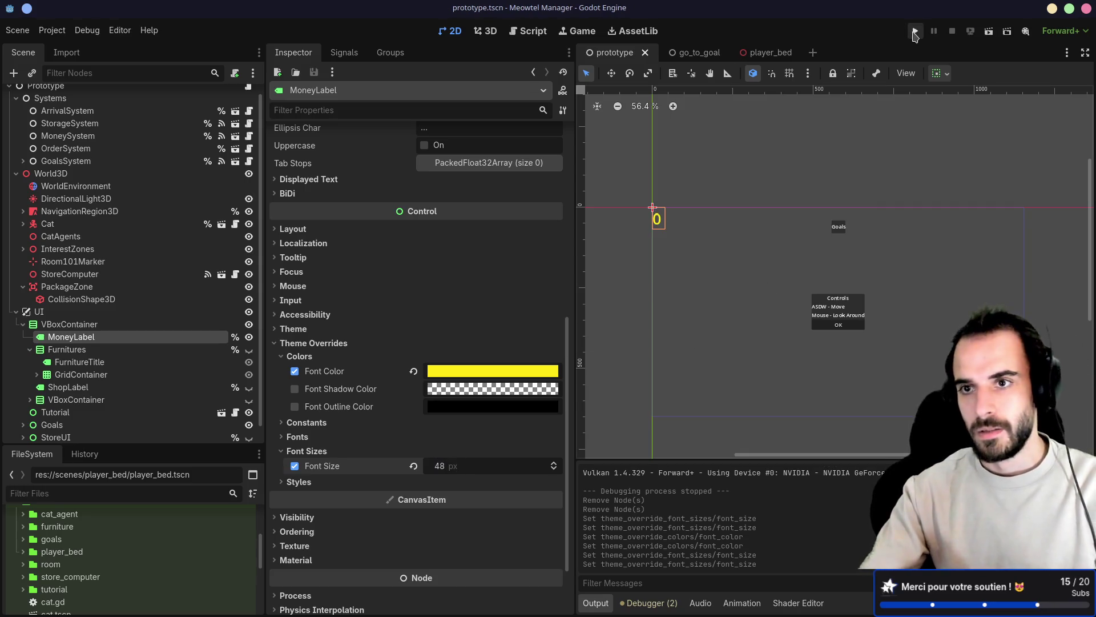
left_click(915, 31)
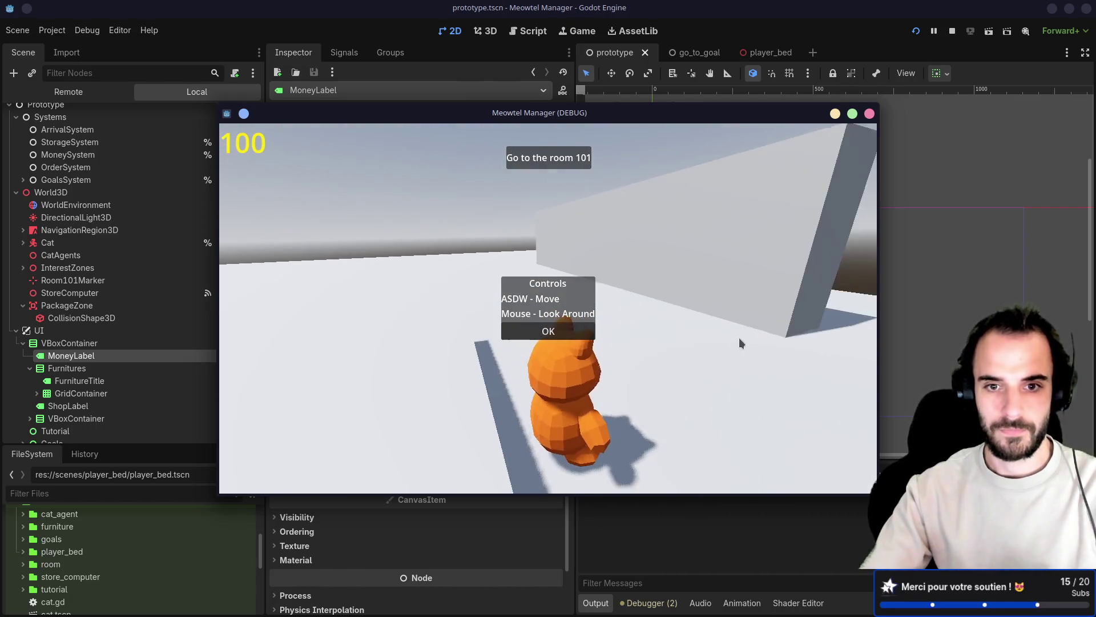
Place the bed from the furniture menu and walk the cat to the store computer
left_click(565, 334)
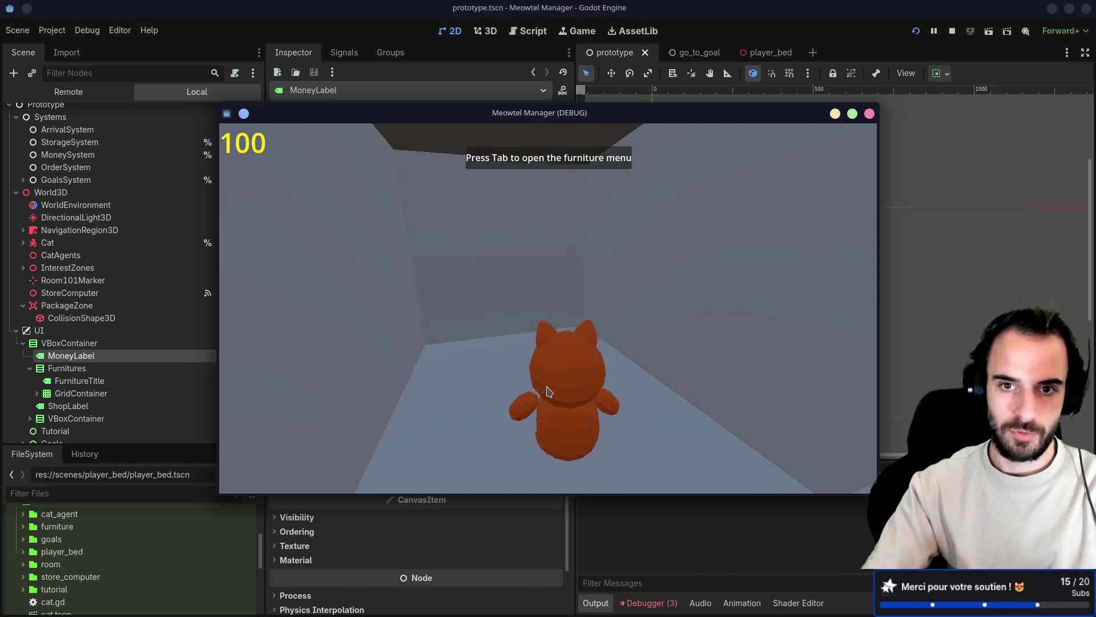
key("Tab")
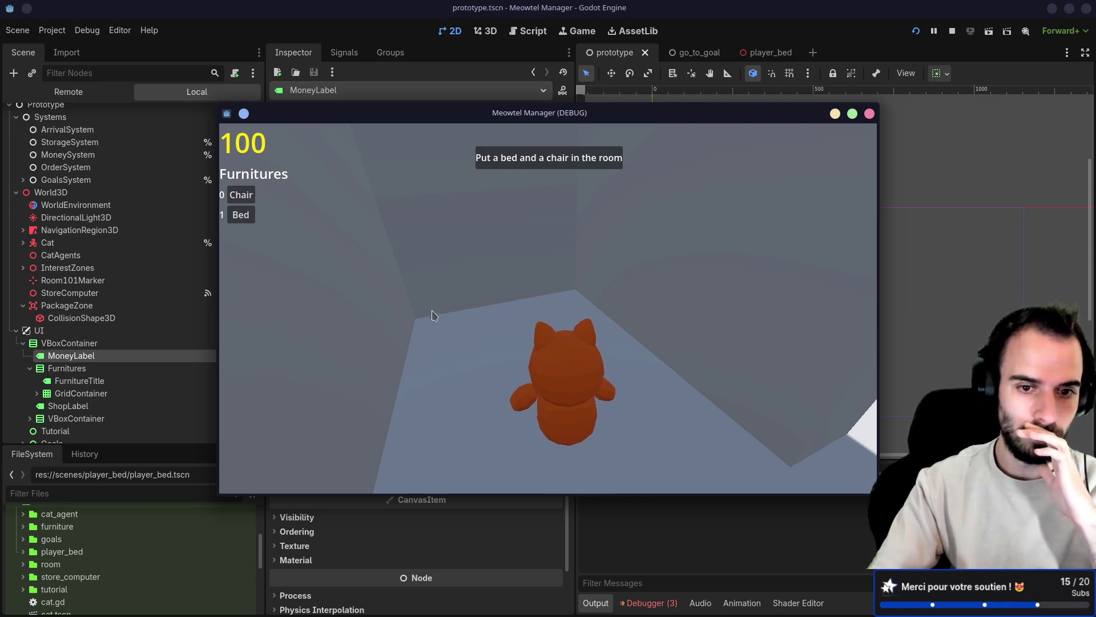
left_click(243, 214)
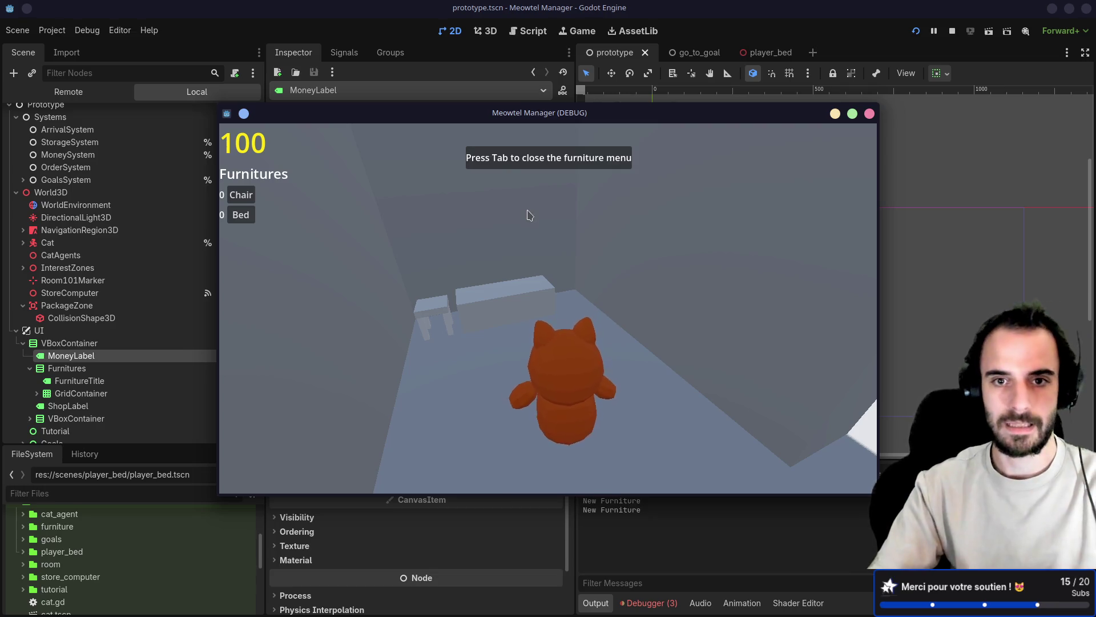
key("Tab")
key("w")
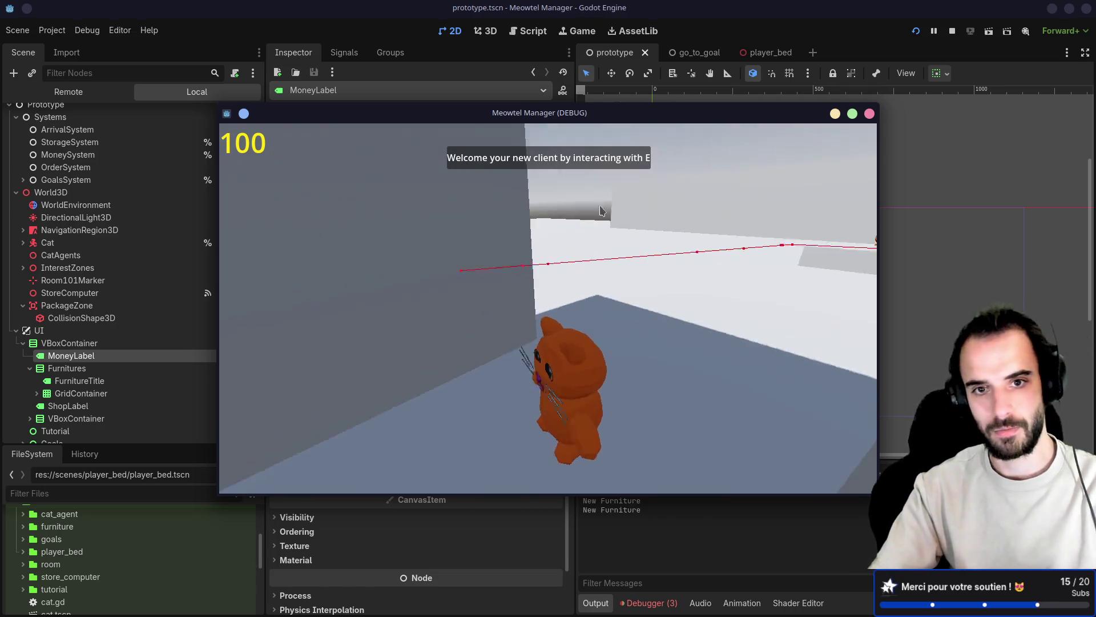
key("w")
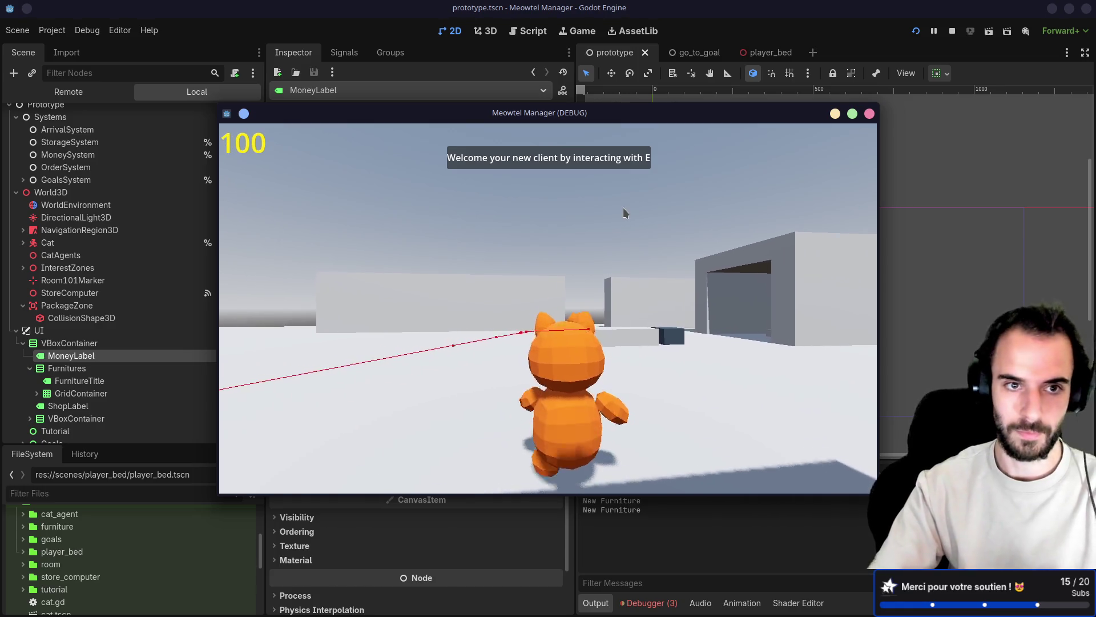
key("d")
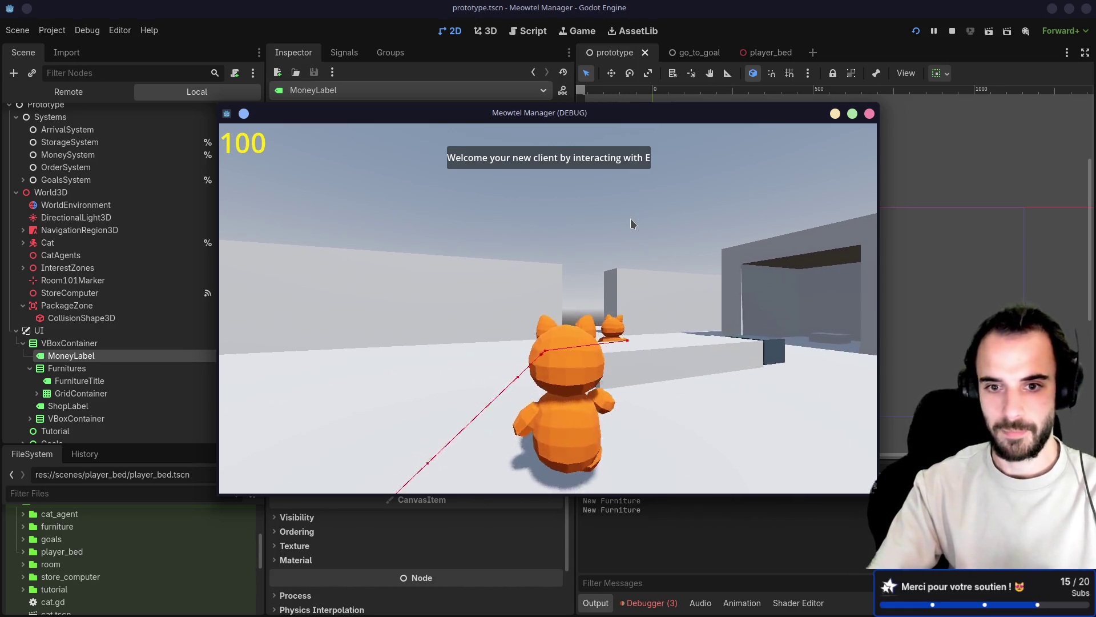
key("a")
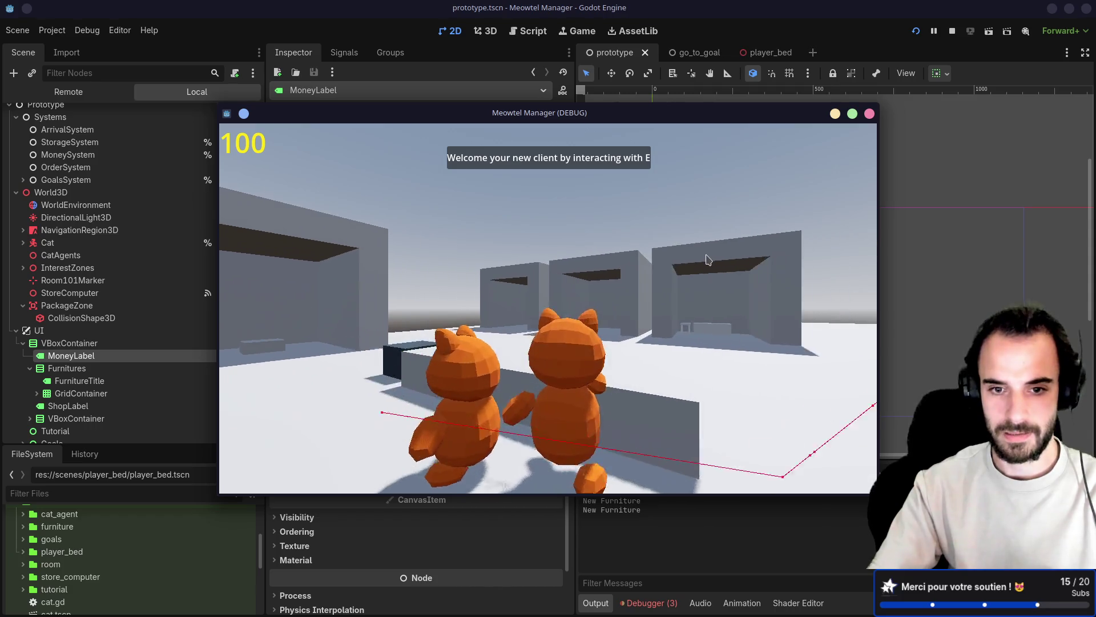
key("e")
key("w")
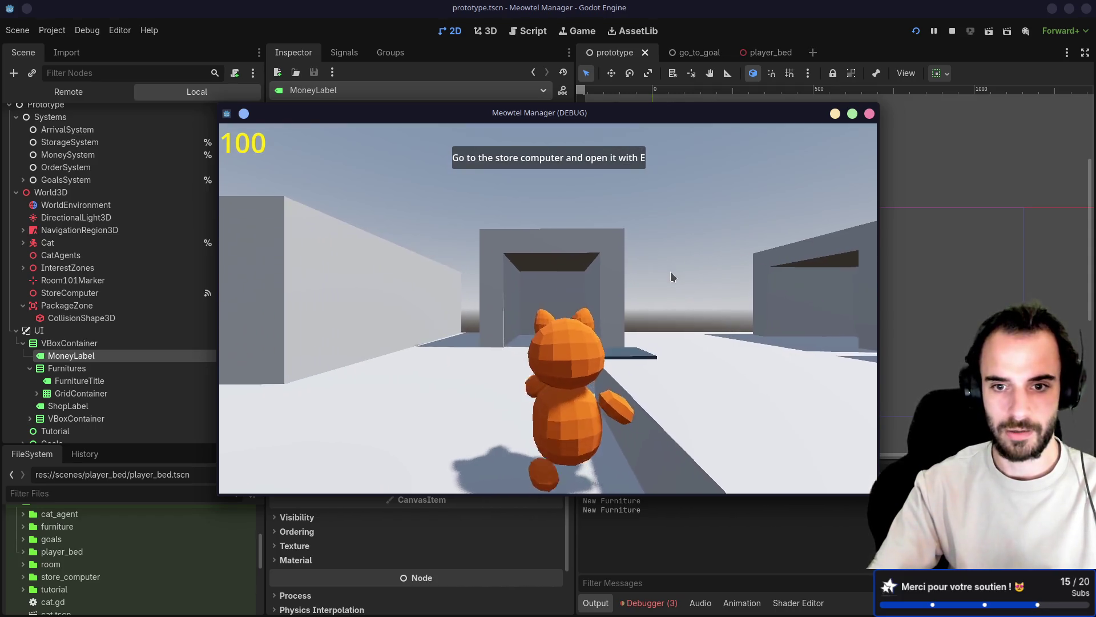
Order a bed from the store, sleep to start the next day, then stop the game
key("e")
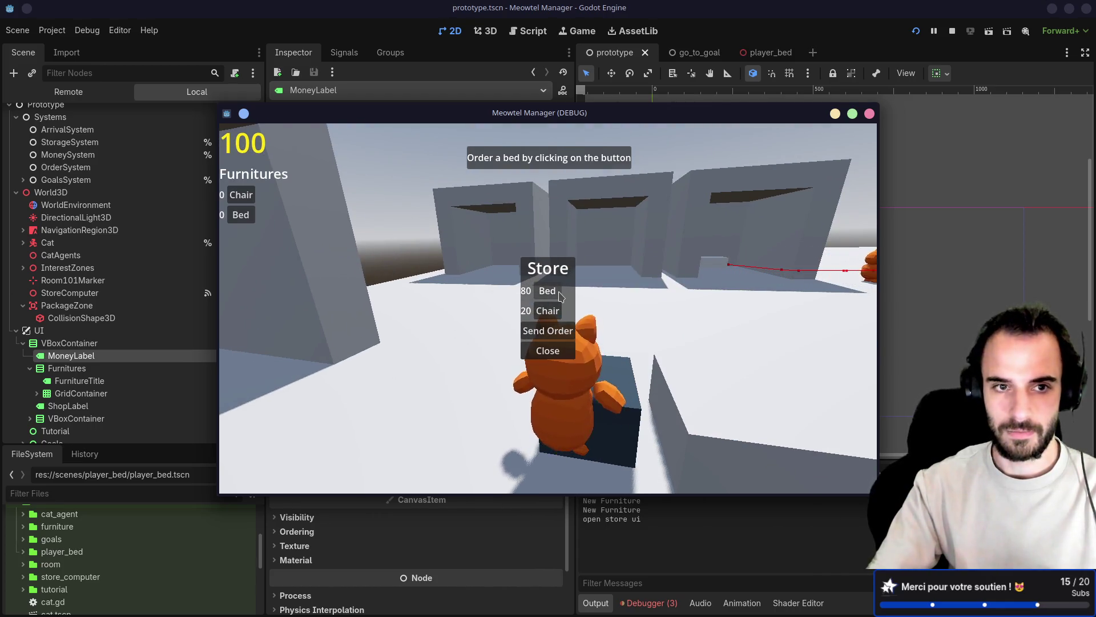
left_click(545, 317)
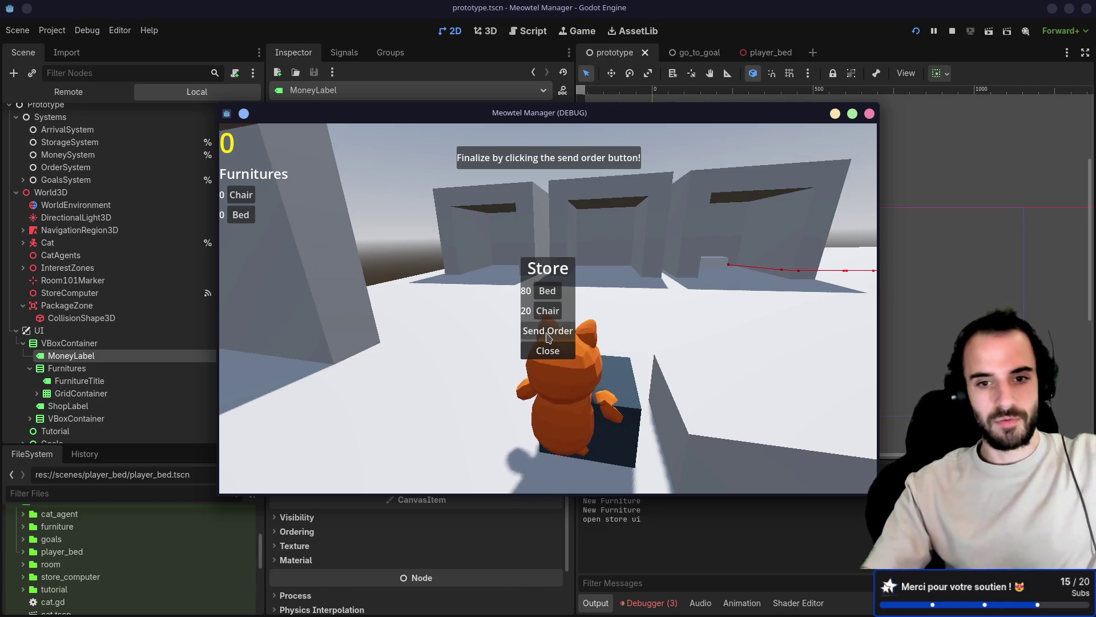
left_click(547, 333)
left_click(547, 350)
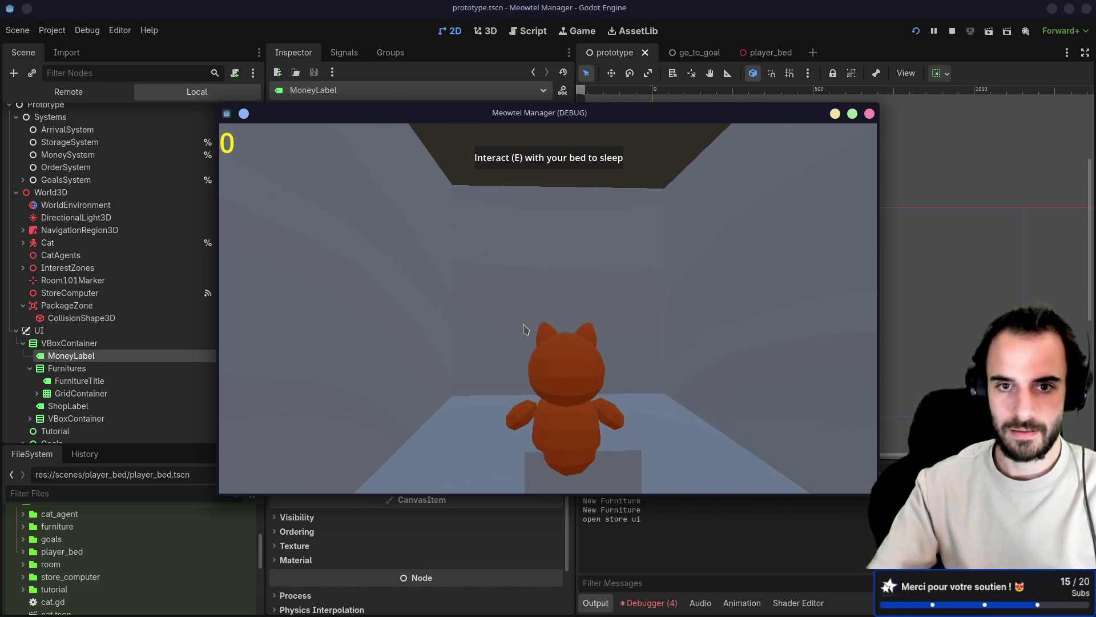
key("e")
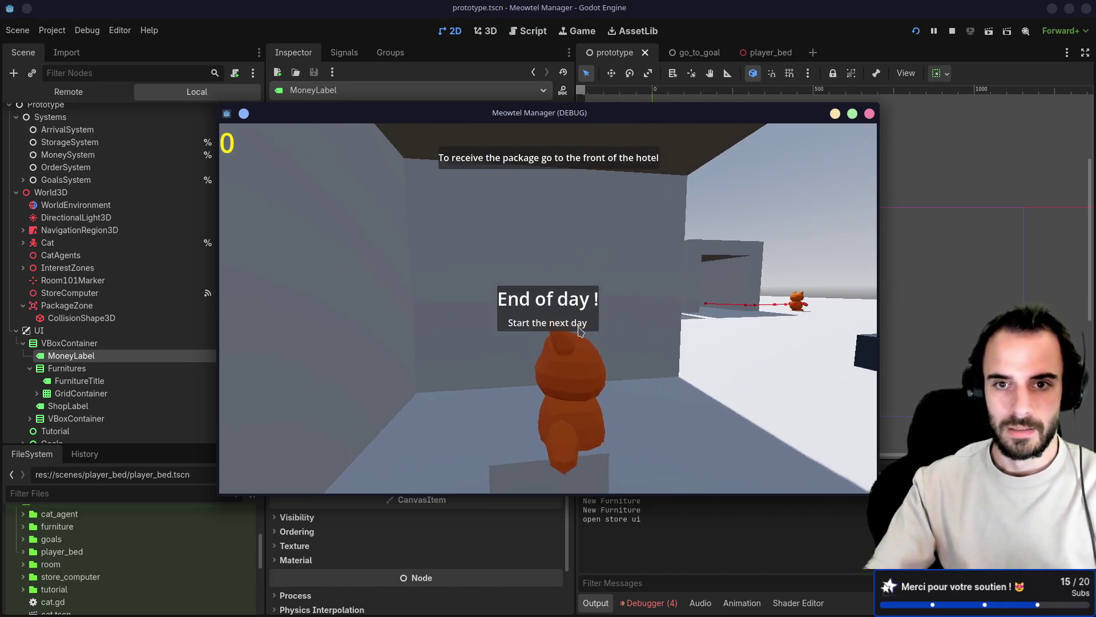
left_click(577, 327)
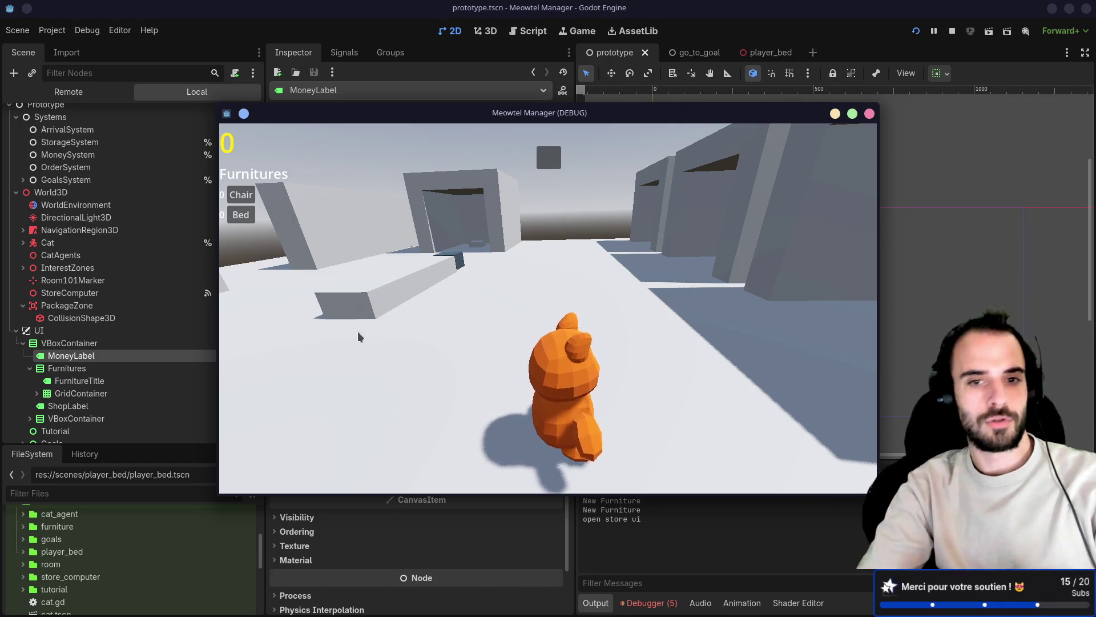
key("F8")
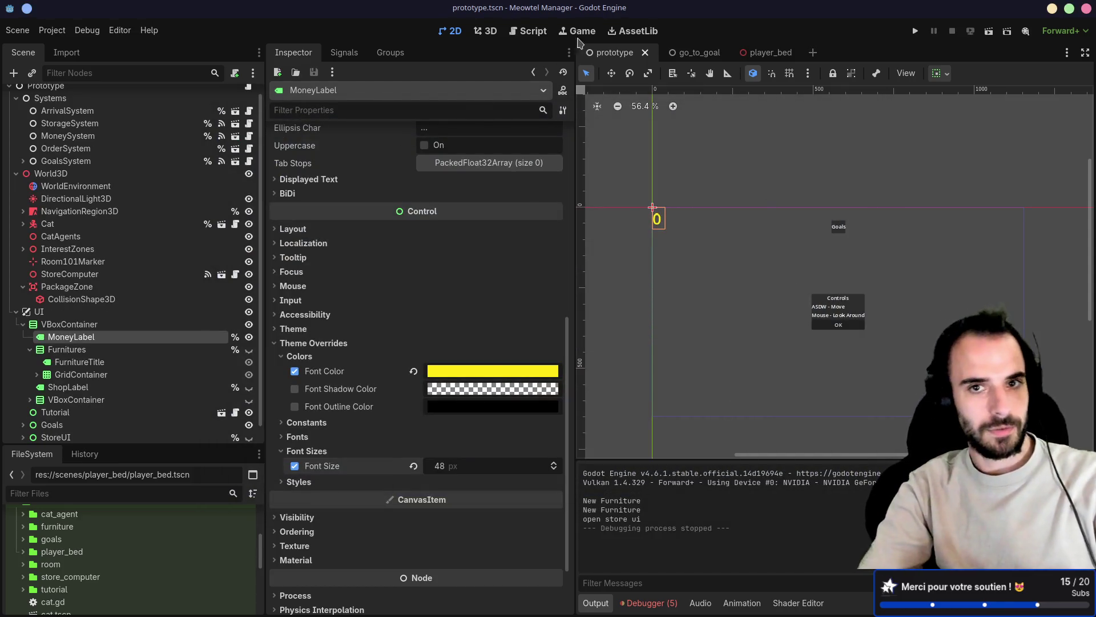
Return to the 3D view and reopen OrderSystem's order_system.gd script
left_click(487, 32)
scroll(766, 260, "up", 3)
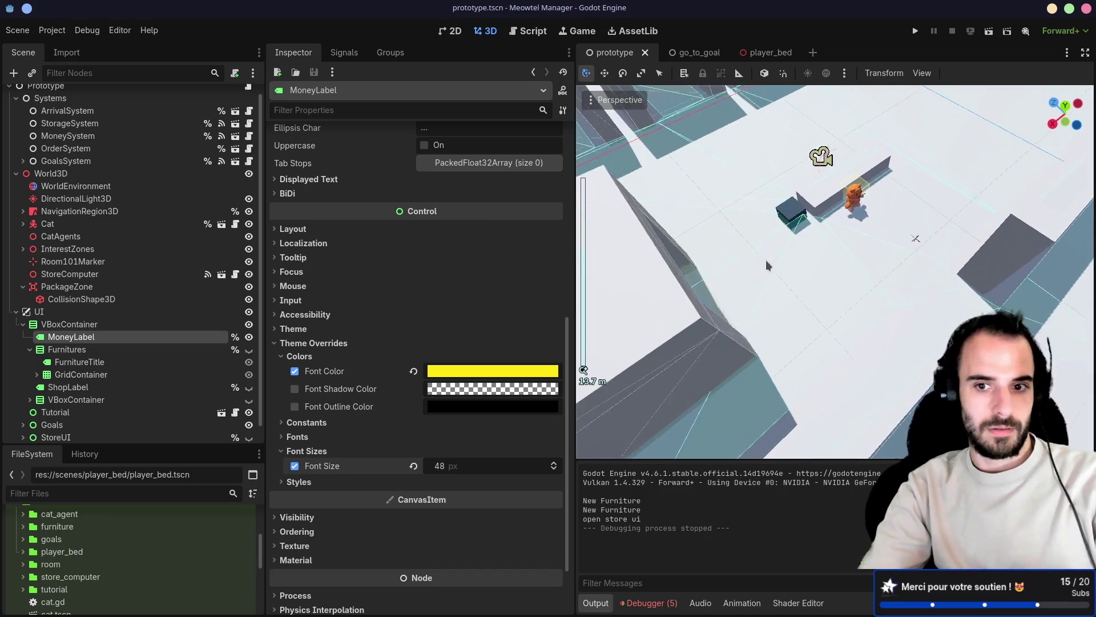
scroll(762, 210, "down", 1)
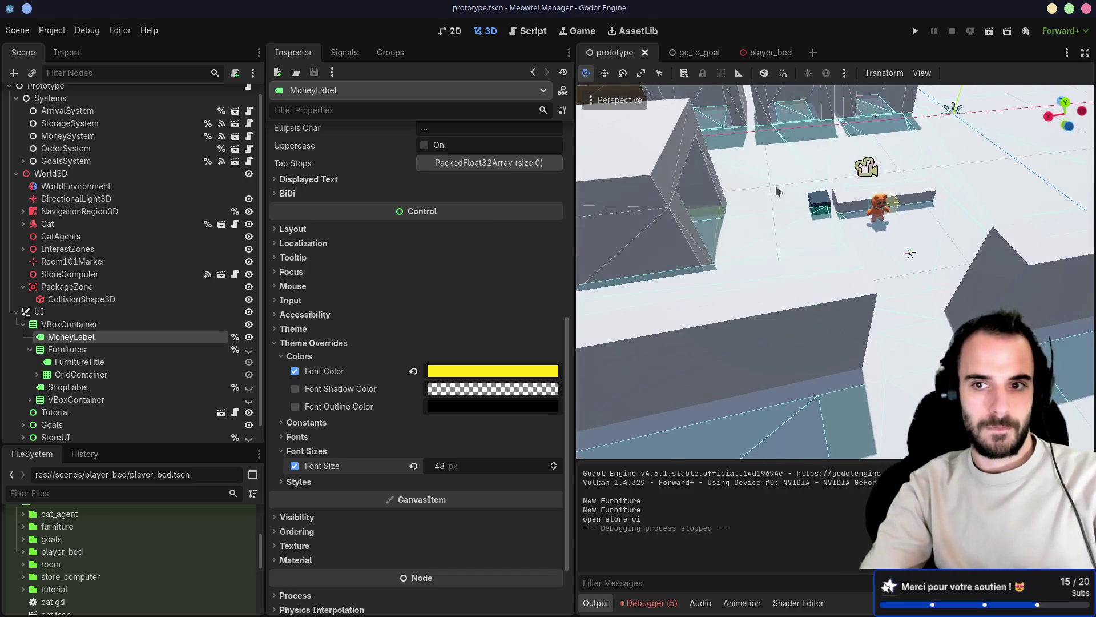
scroll(774, 186, "down", 5)
scroll(779, 193, "up", 3)
scroll(788, 203, "up", 2)
left_click_drag(788, 202, 806, 257)
left_click(235, 148)
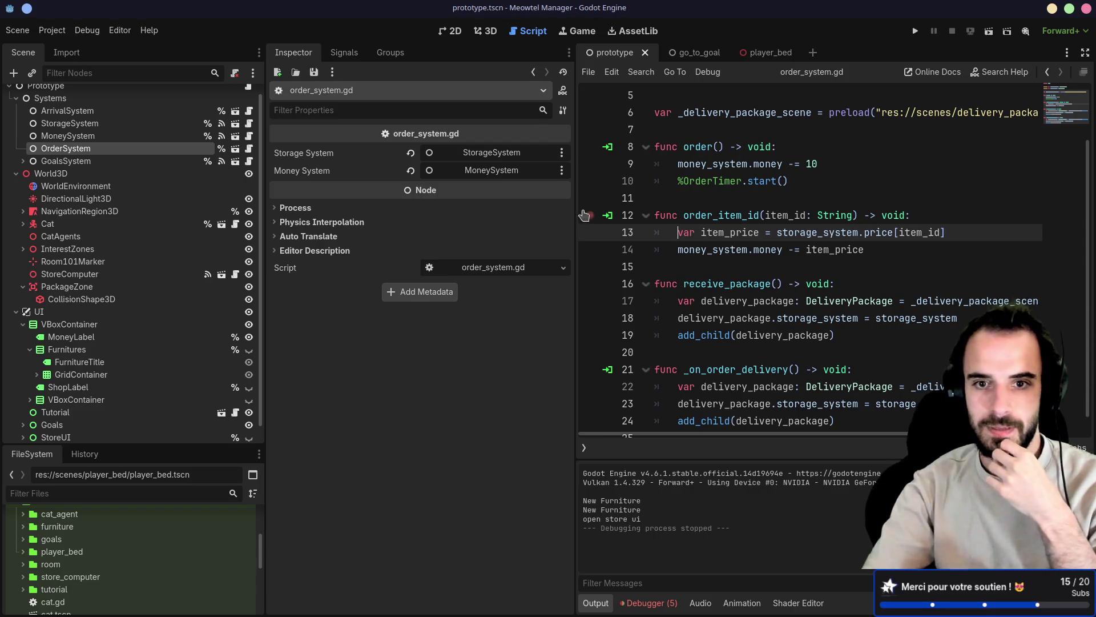
Declare var order_in_progress: Dictionary[String, int] = {} in order_system.gd and save
left_click_drag(577, 205, 443, 205)
left_click_drag(265, 171, 194, 173)
left_click_drag(442, 177, 396, 176)
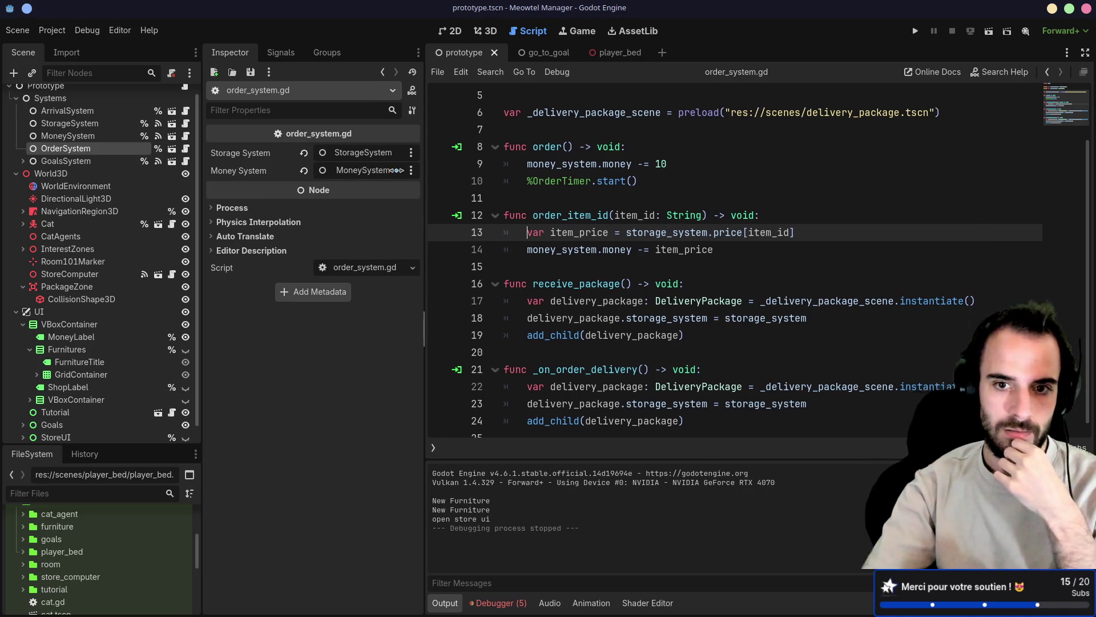
scroll(517, 196, "up", 2)
left_click(516, 196)
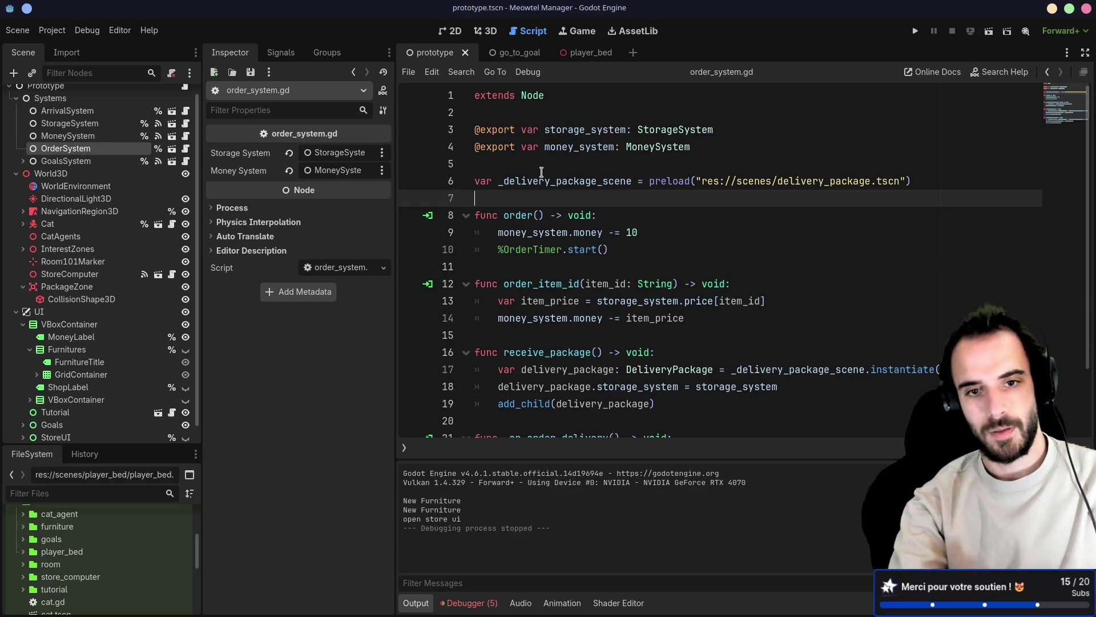
left_click(541, 171)
key("Down")
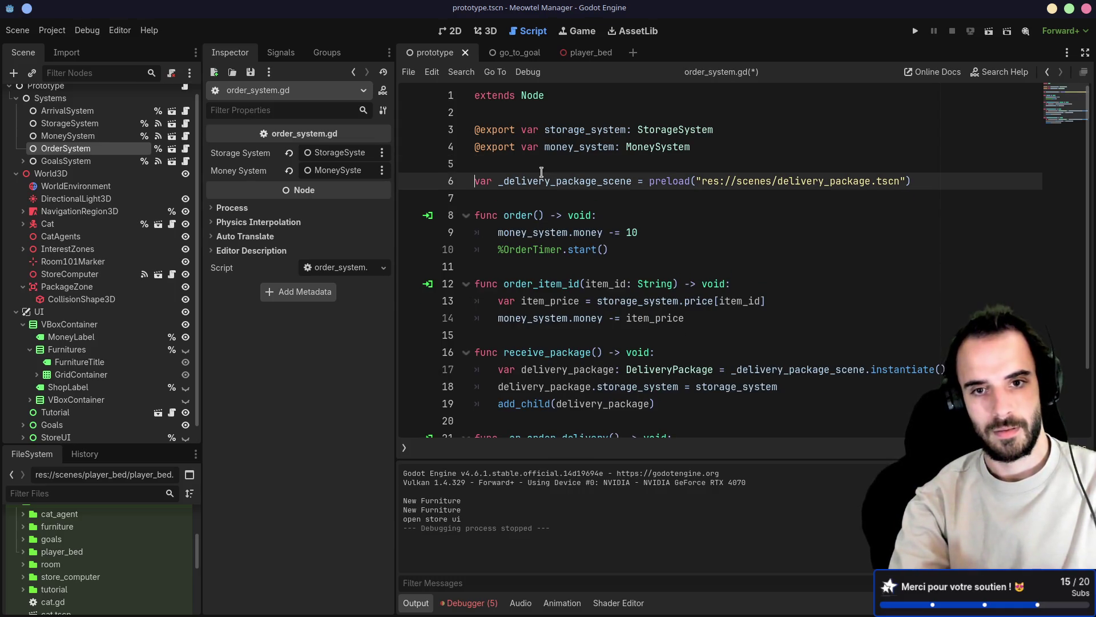
key("Down")
key("Up")
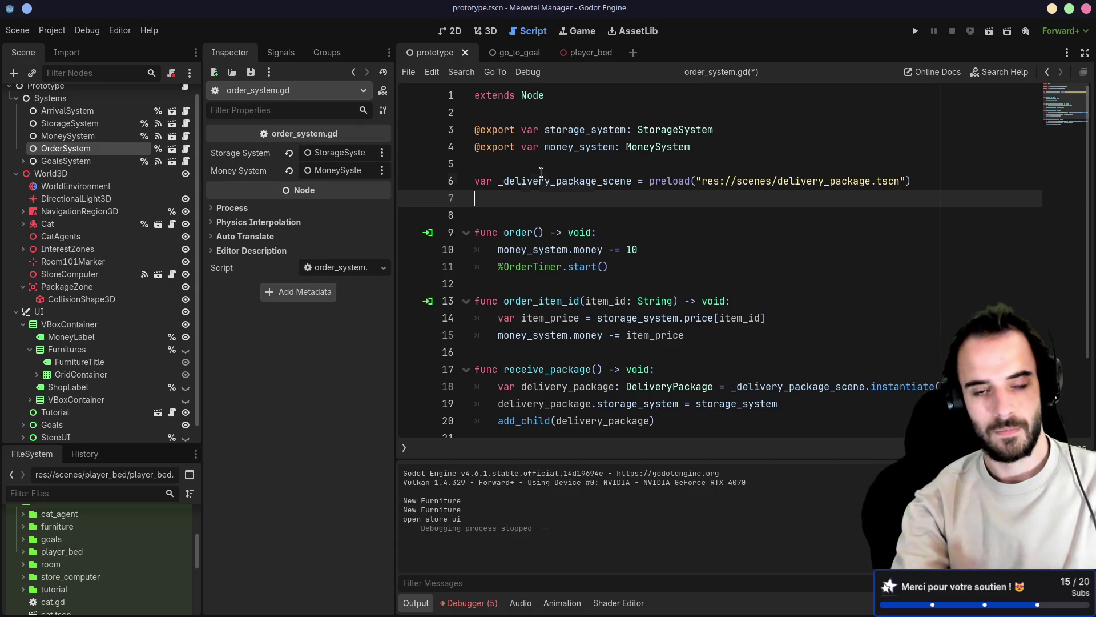
key("BackSpace")
key("Up")
key("Up")
key("Down")
key("Return")
key("Up")
key("Return")
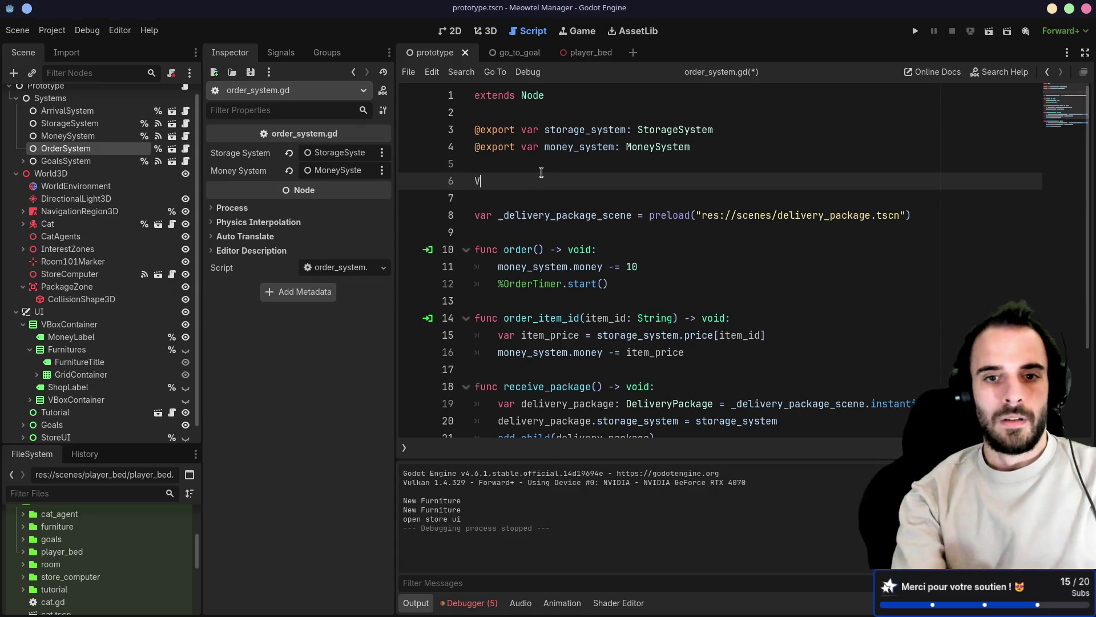
type("VA")
key("BackSpace")
key("BackSpace")
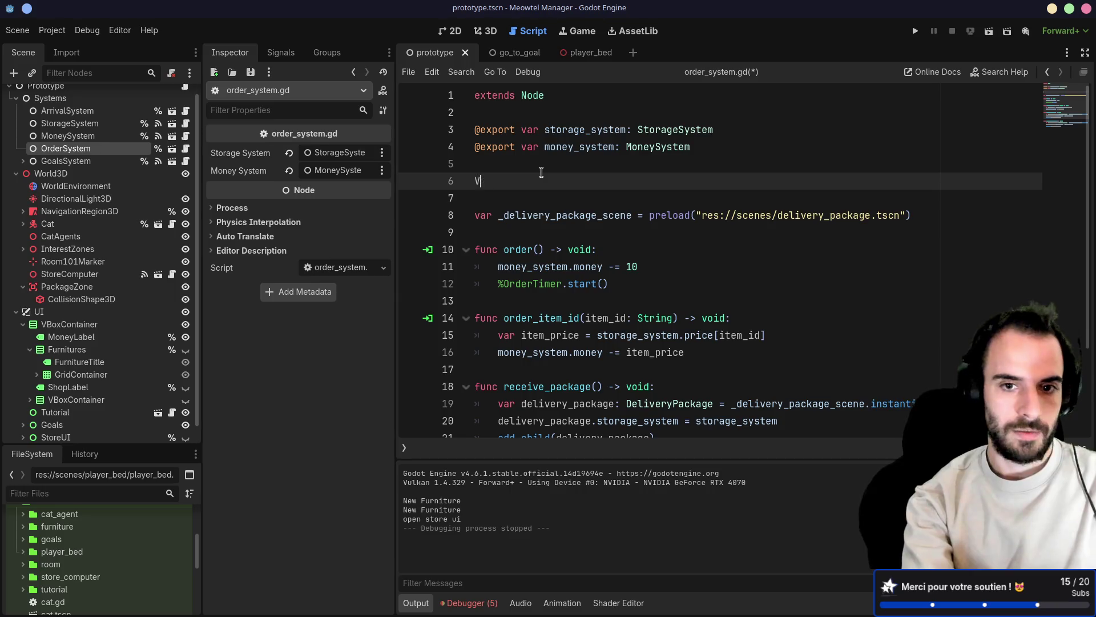
type("var order_in_progr")
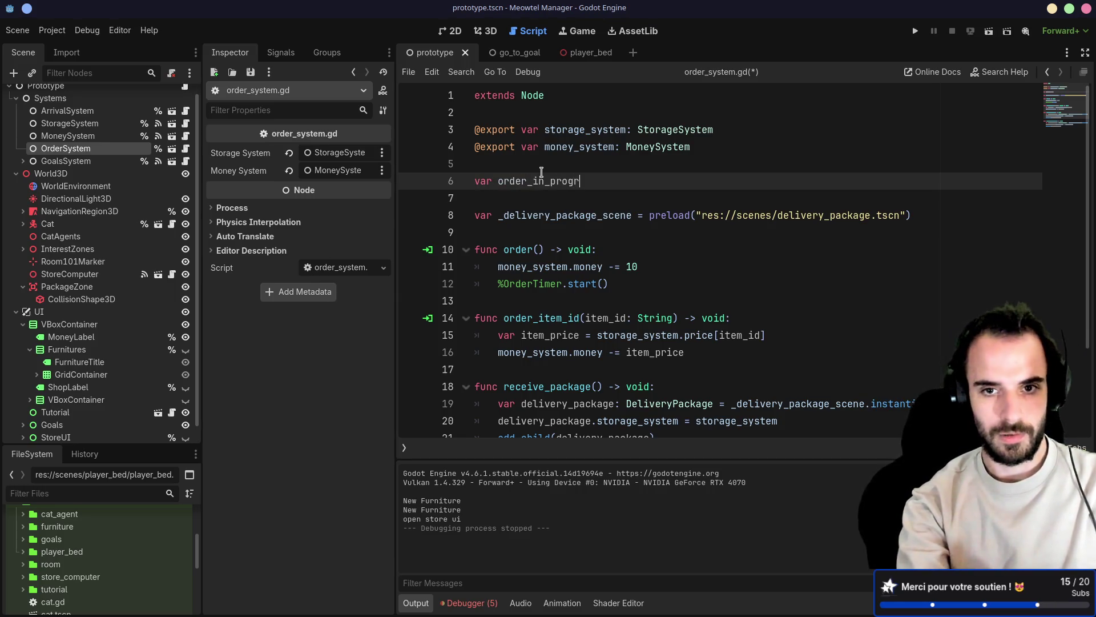
type("ess: Di")
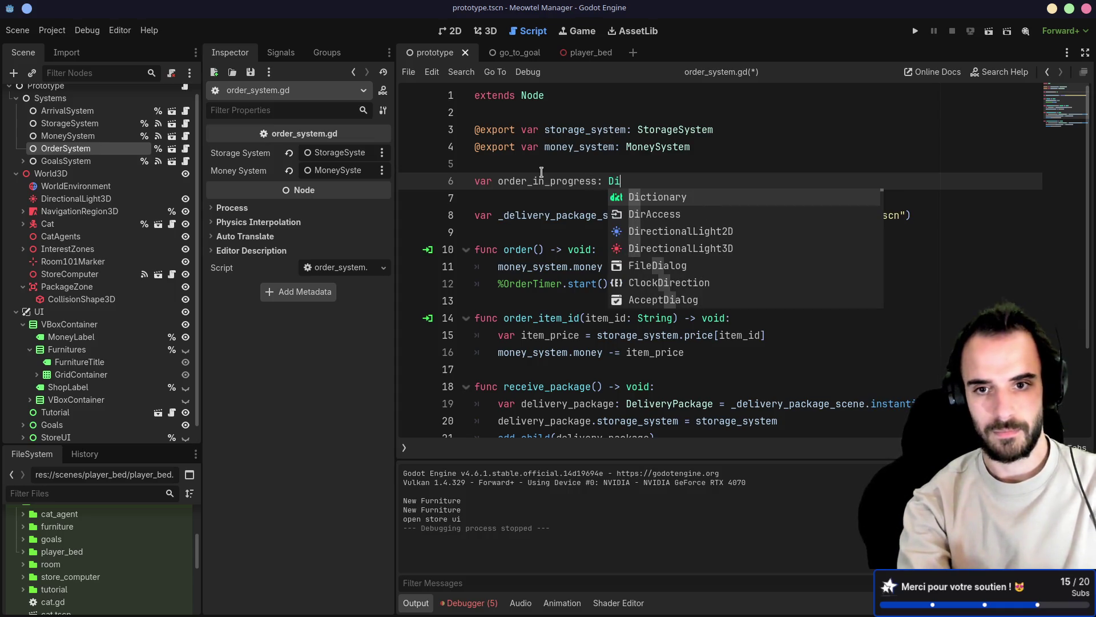
key("Return")
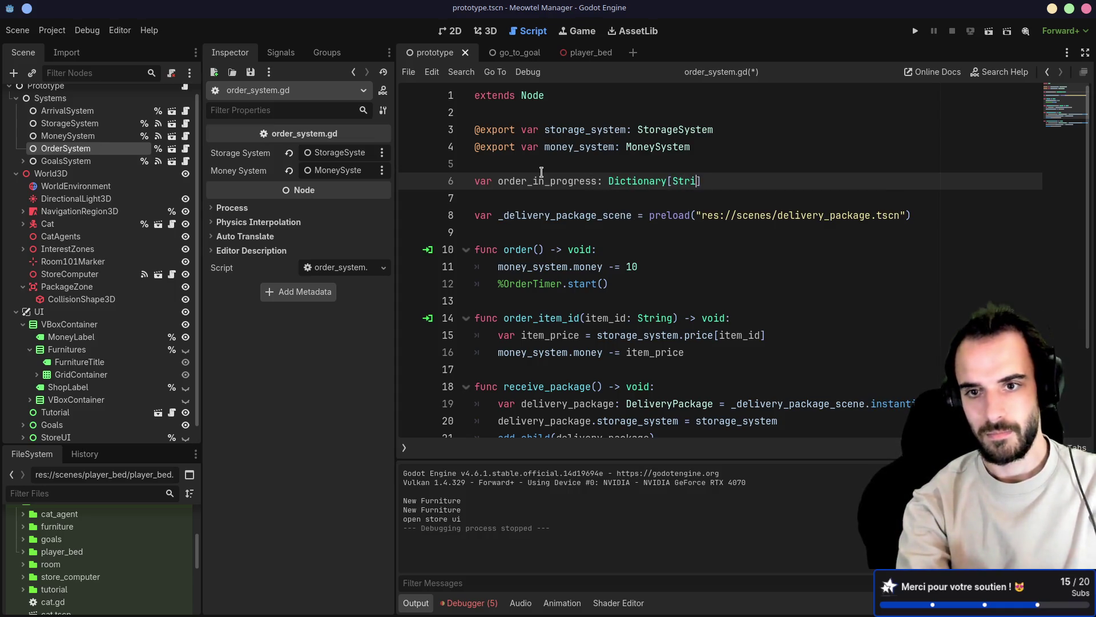
type("in")
key("Return")
type("{}")
key("ctrl+s")
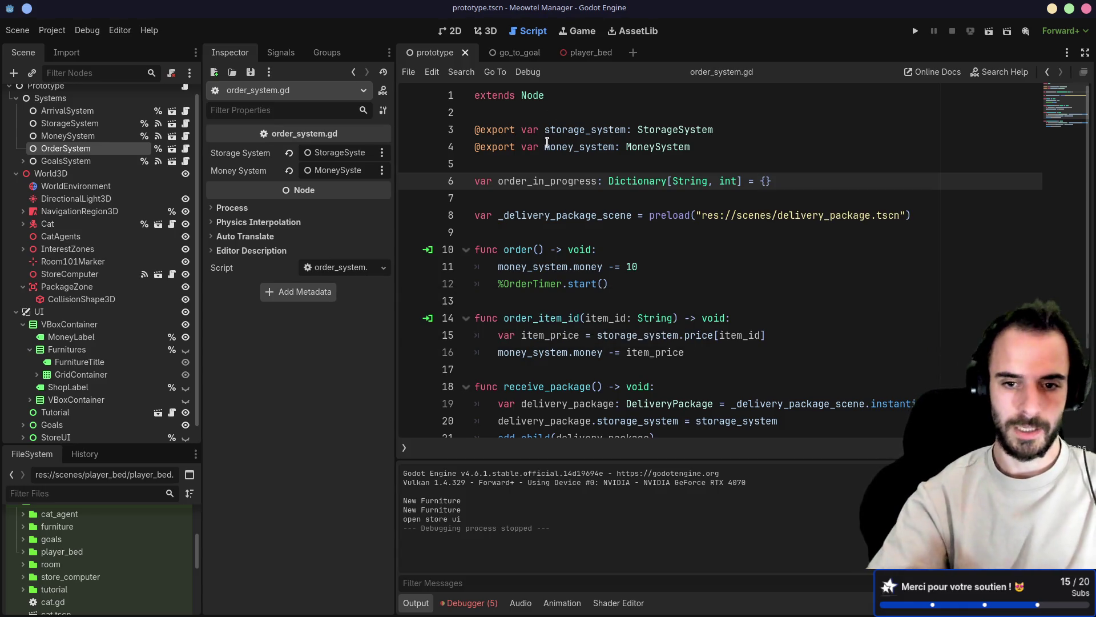
Add order_in_progress[item_id] = 1 with a '# TODO: amount' note in order_item_id and save
left_click(566, 249)
left_click(709, 352)
key("Return")
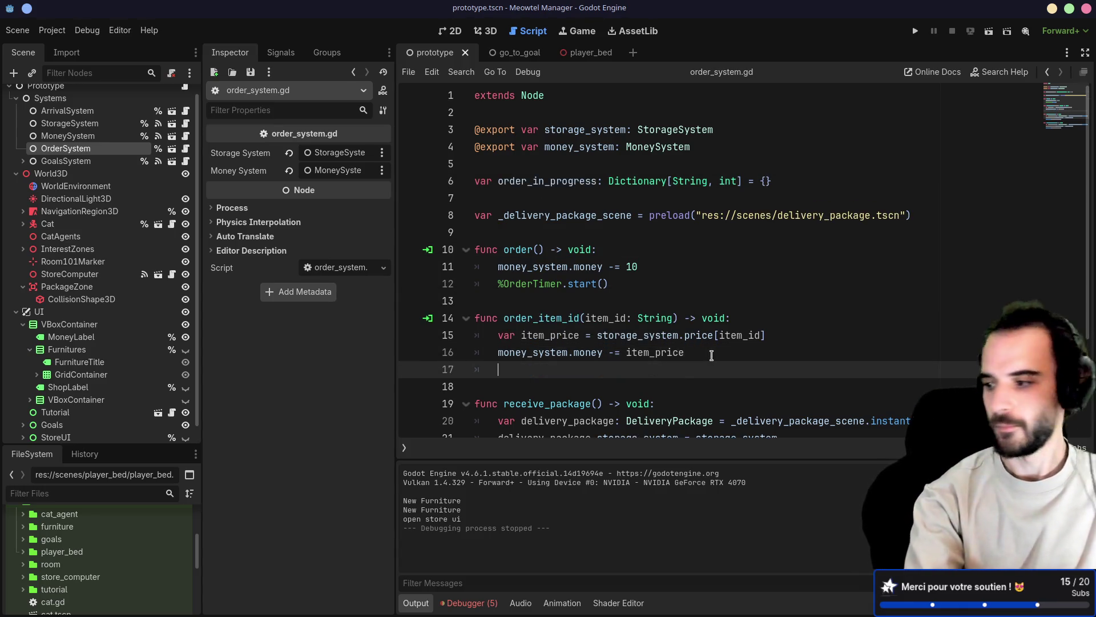
type("order_inpu")
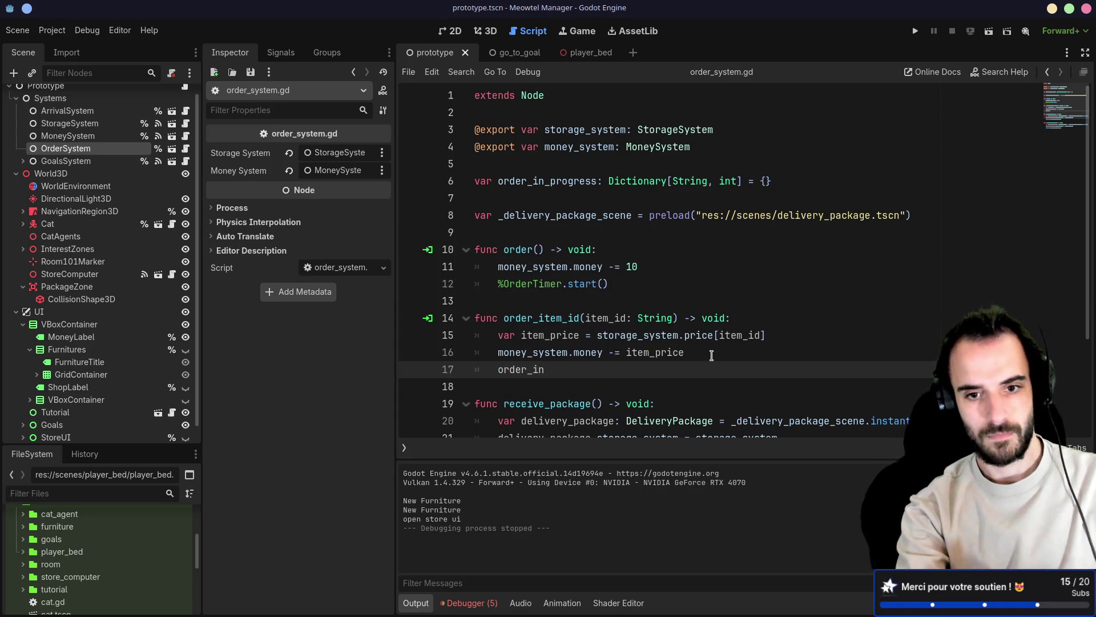
type("_pro")
key("Return")
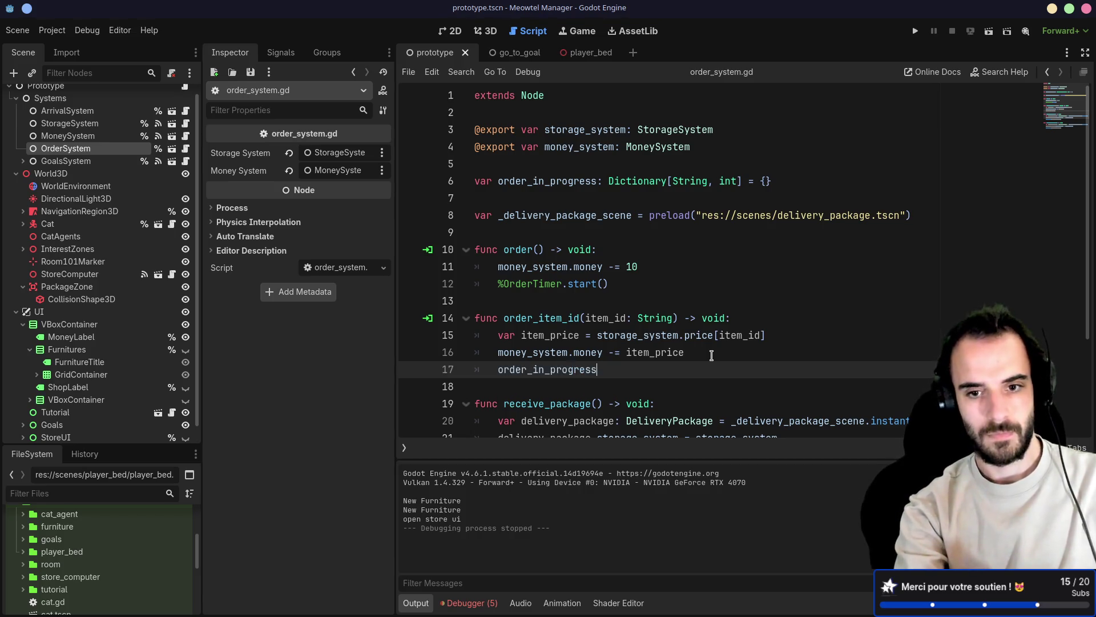
key("BackSpace")
key("BackSpace")
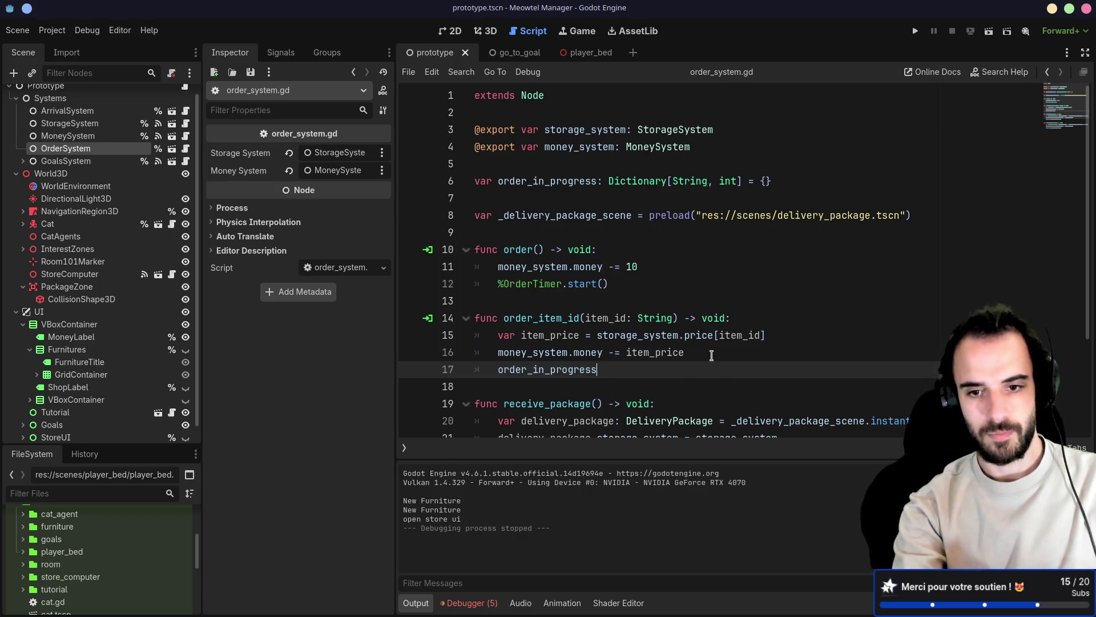
type(".a")
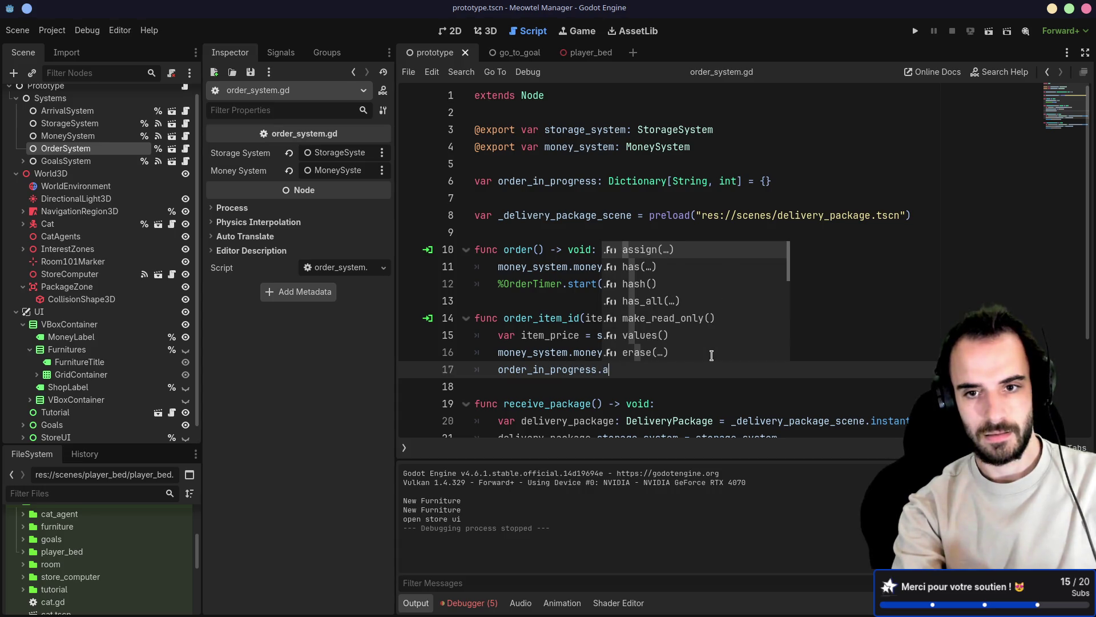
scroll(711, 355, "down", 5)
type("put")
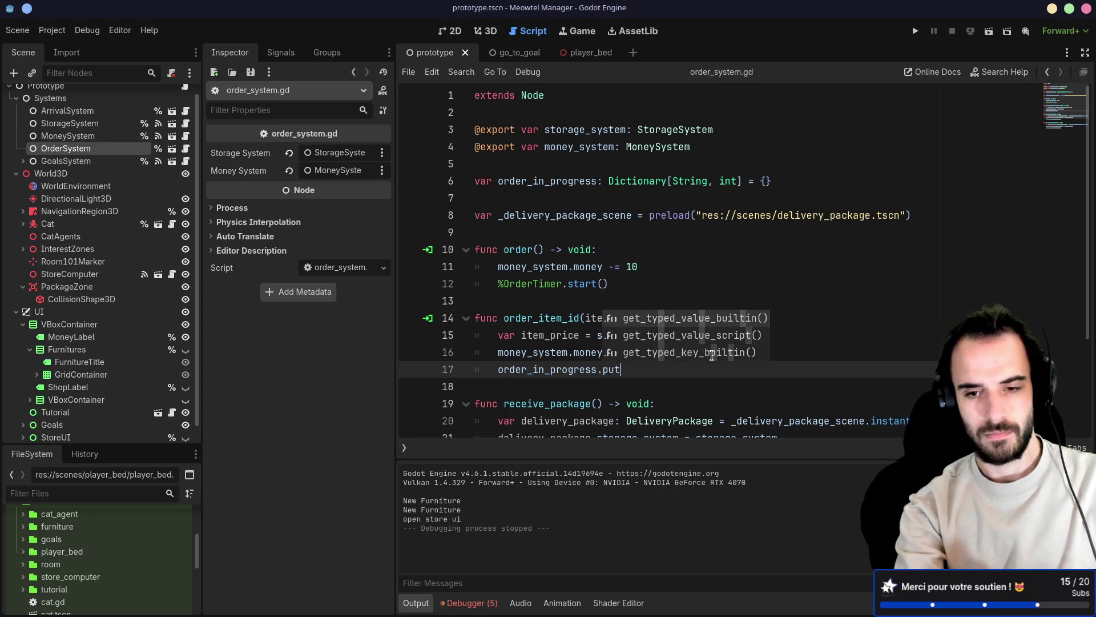
key("BackSpace")
key("BackSpace")
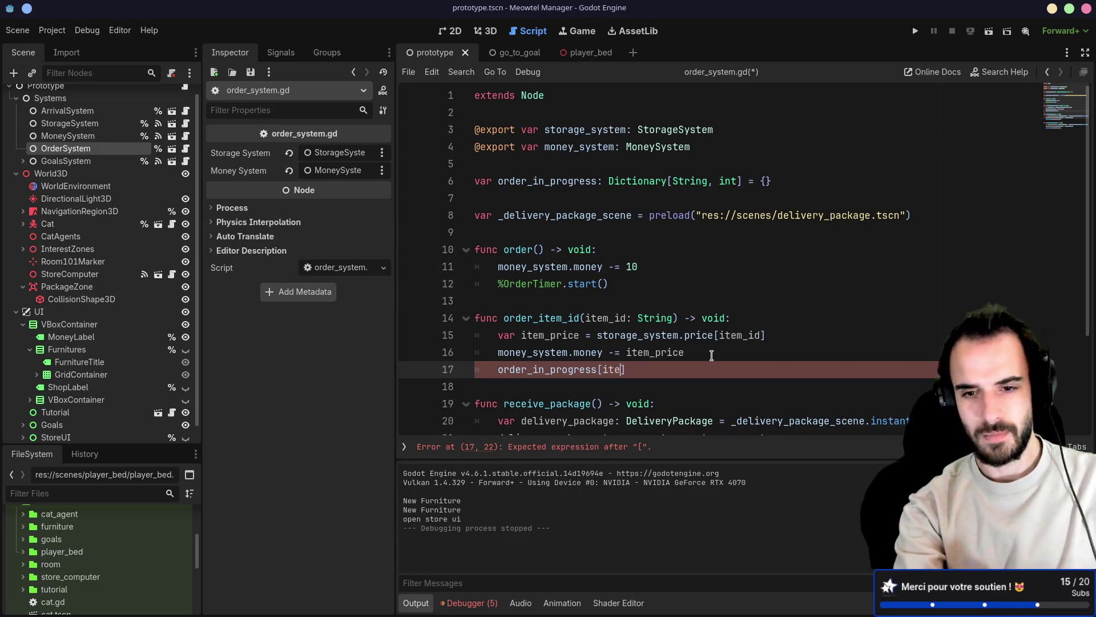
type("m_id] = ")
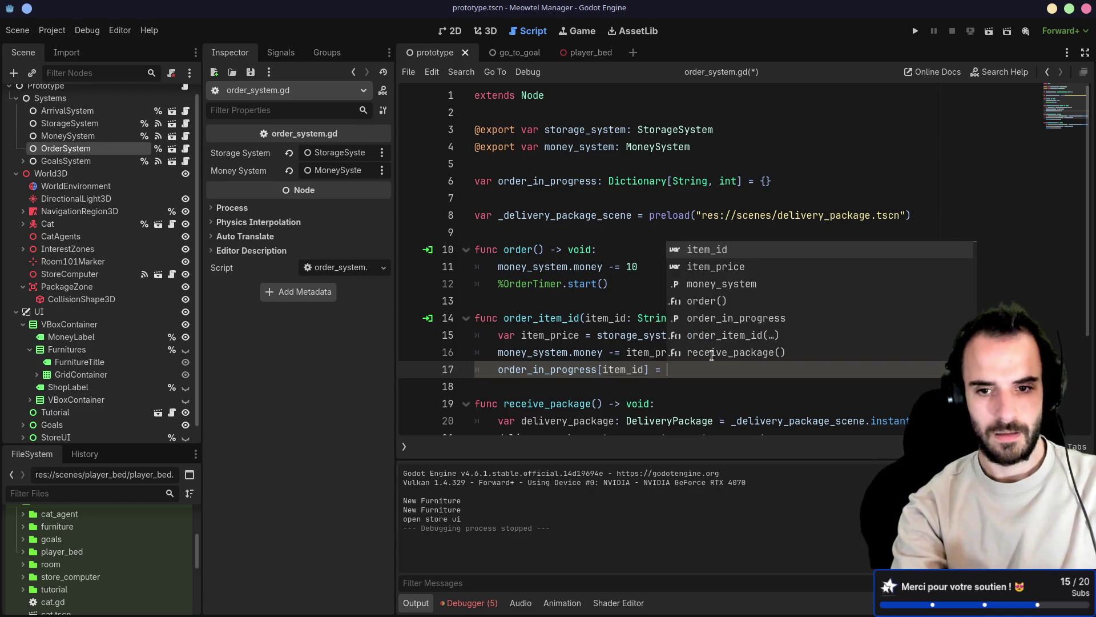
type("\"1")
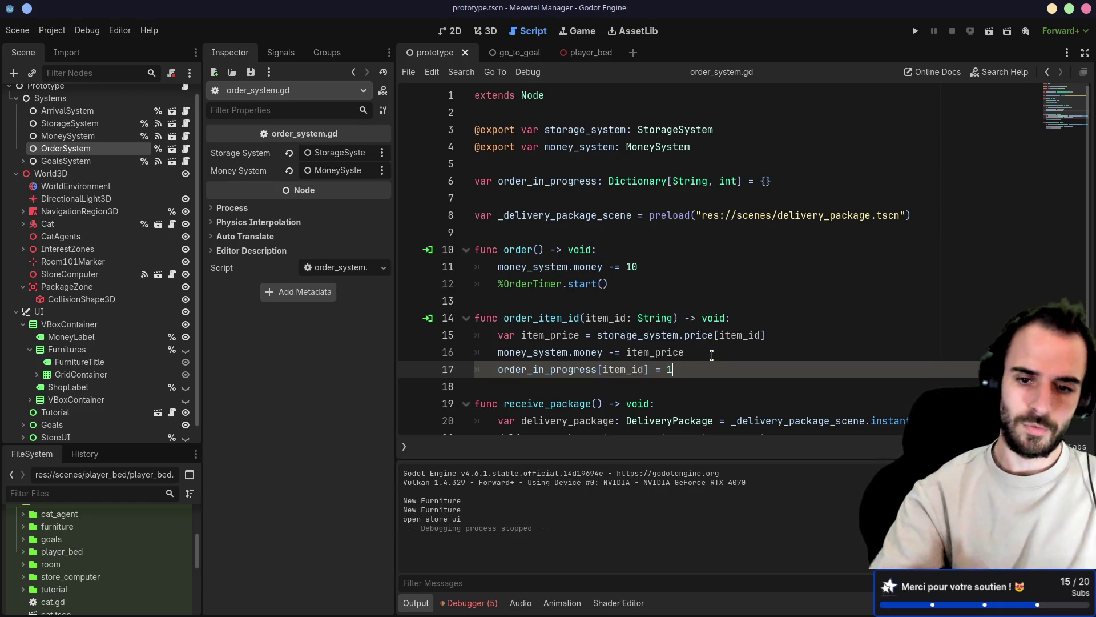
key("ctrl+s")
type("# TODO")
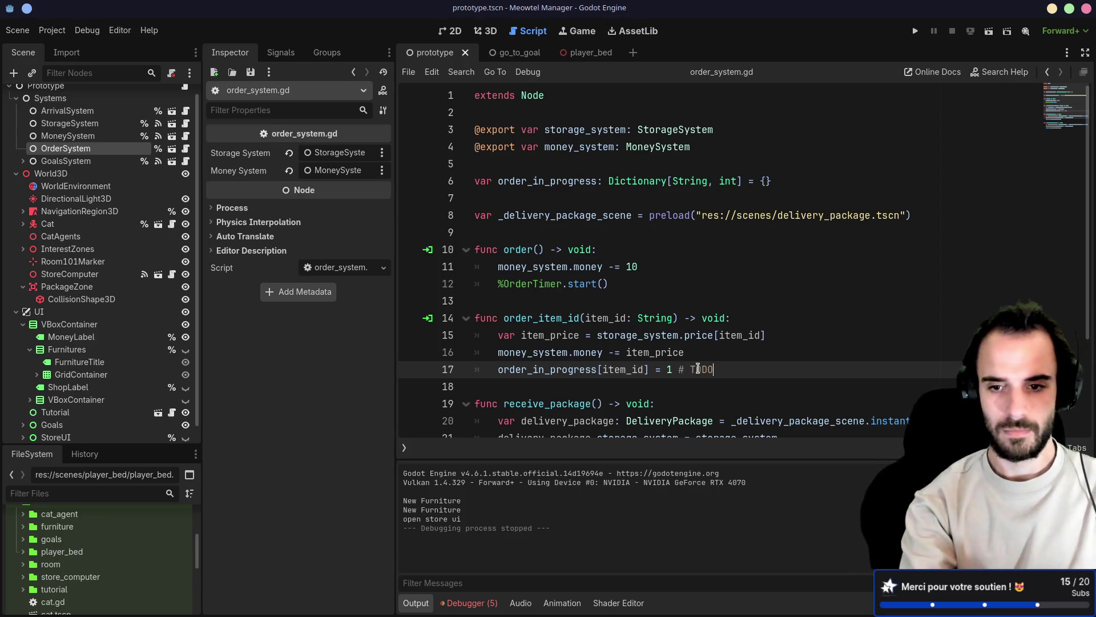
type(": amount")
key("ctrl+s")
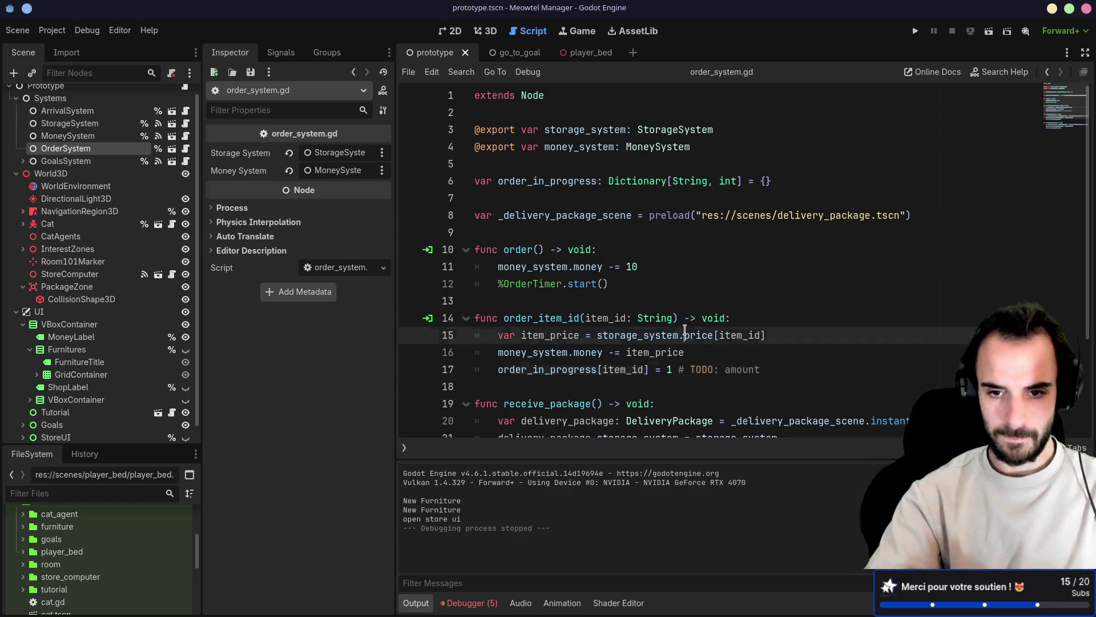
Highlight the new tracking line and the order_in_progress declaration for review
key("Down")
key("Up")
key("shift+Home")
key("Up")
key("Up")
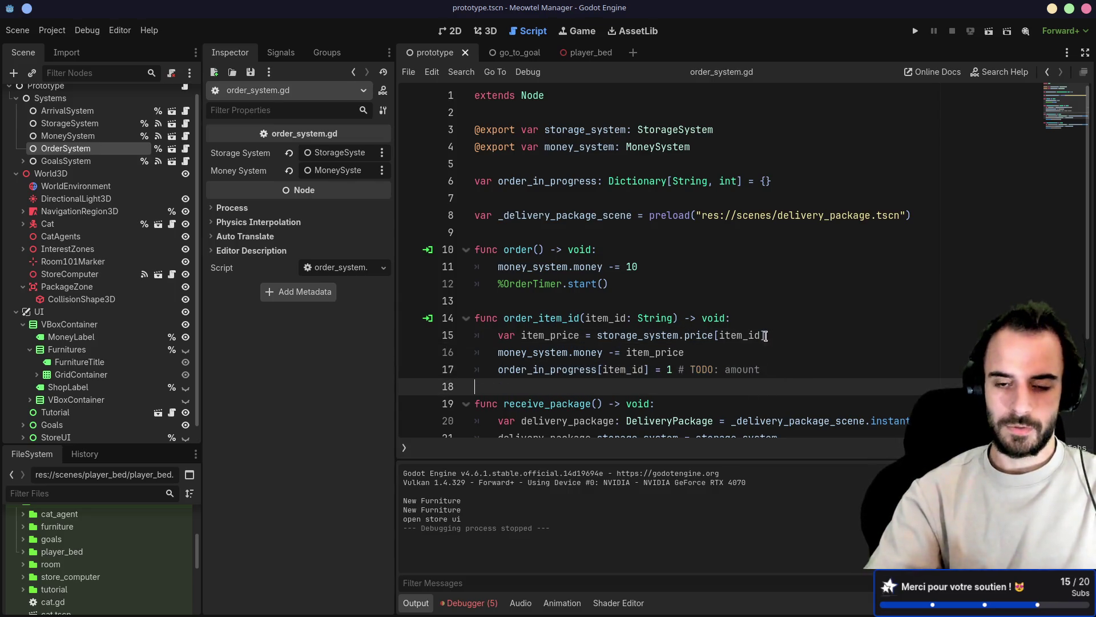
key("Down")
key("Down")
key("shift+Home")
left_click_drag(761, 369, 452, 361)
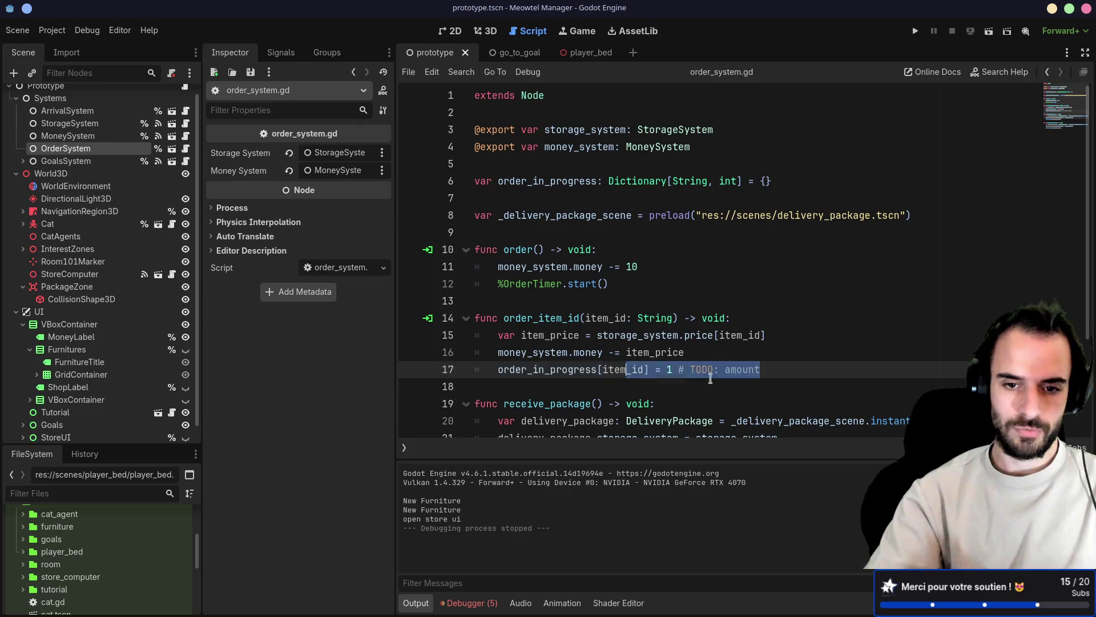
left_click_drag(498, 181, 798, 177)
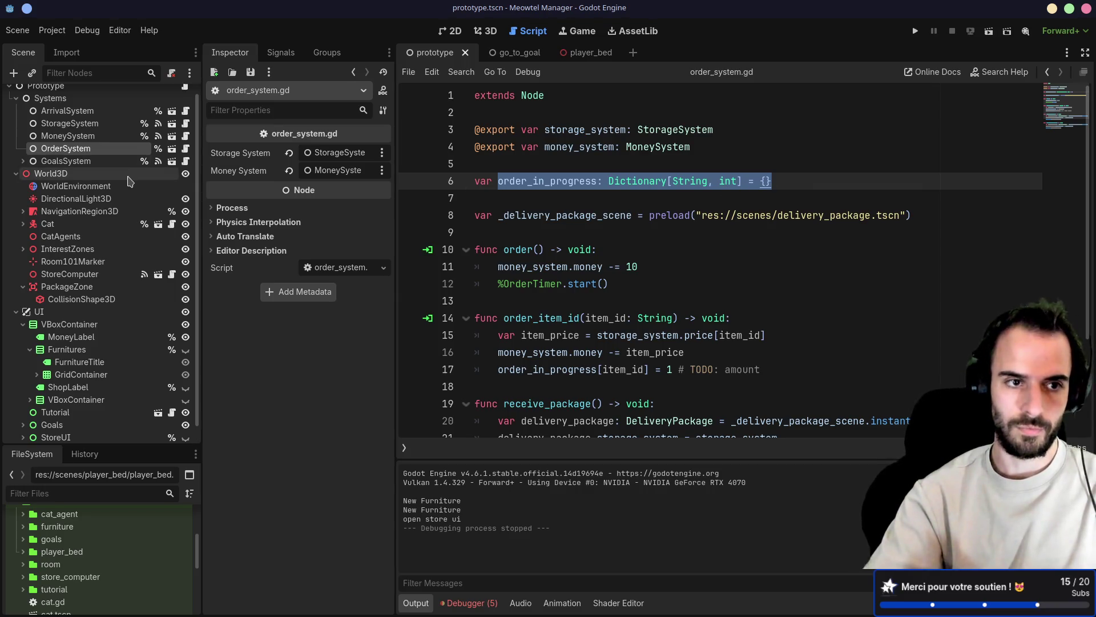
scroll(130, 181, "up", 1)
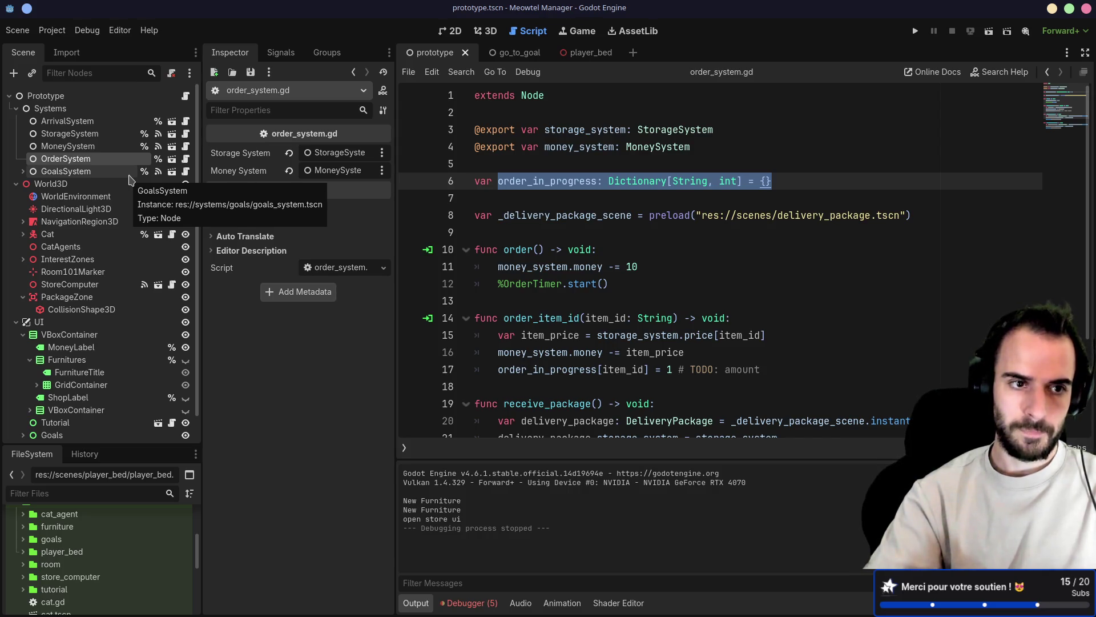
Review the storage_system references in order_system.gd and open the StorageSystem script
left_click_drag(608, 284, 475, 197)
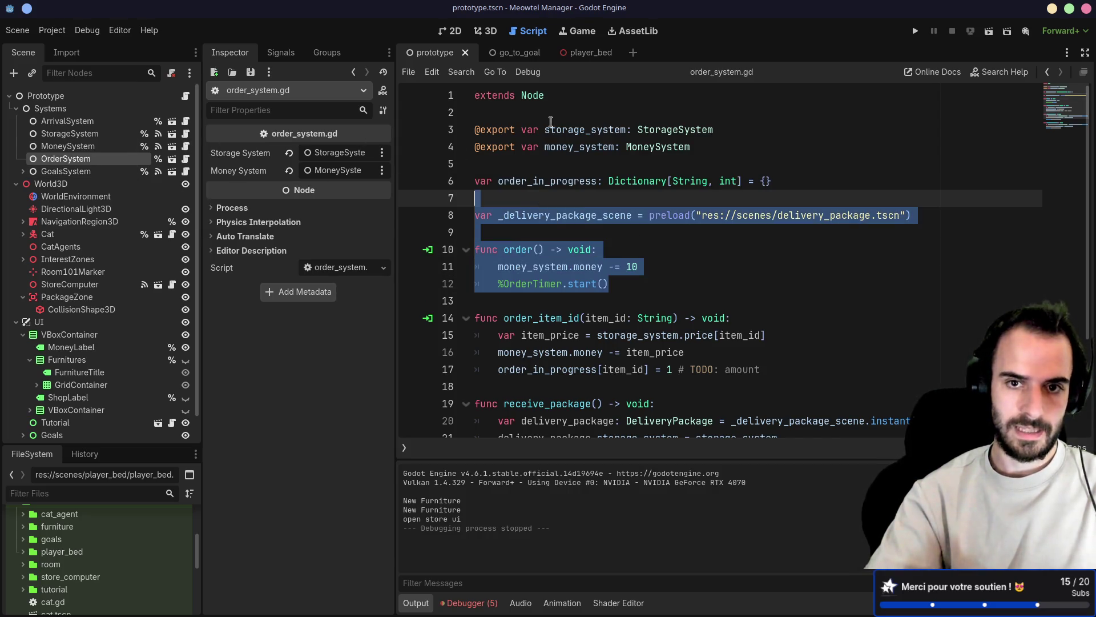
left_click_drag(516, 129, 690, 129)
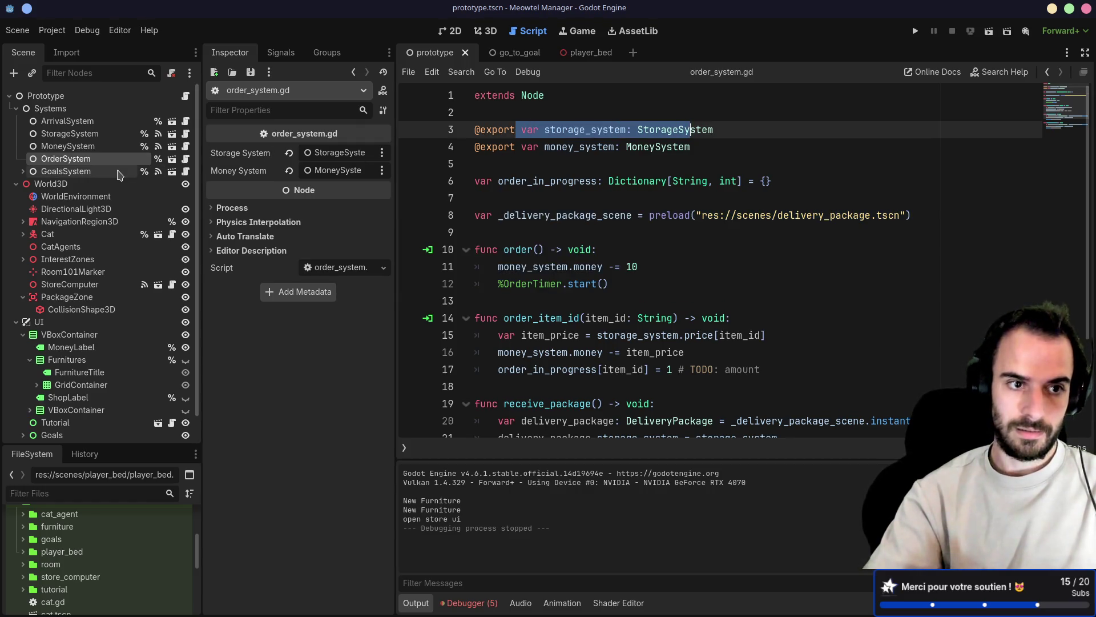
left_click(81, 134)
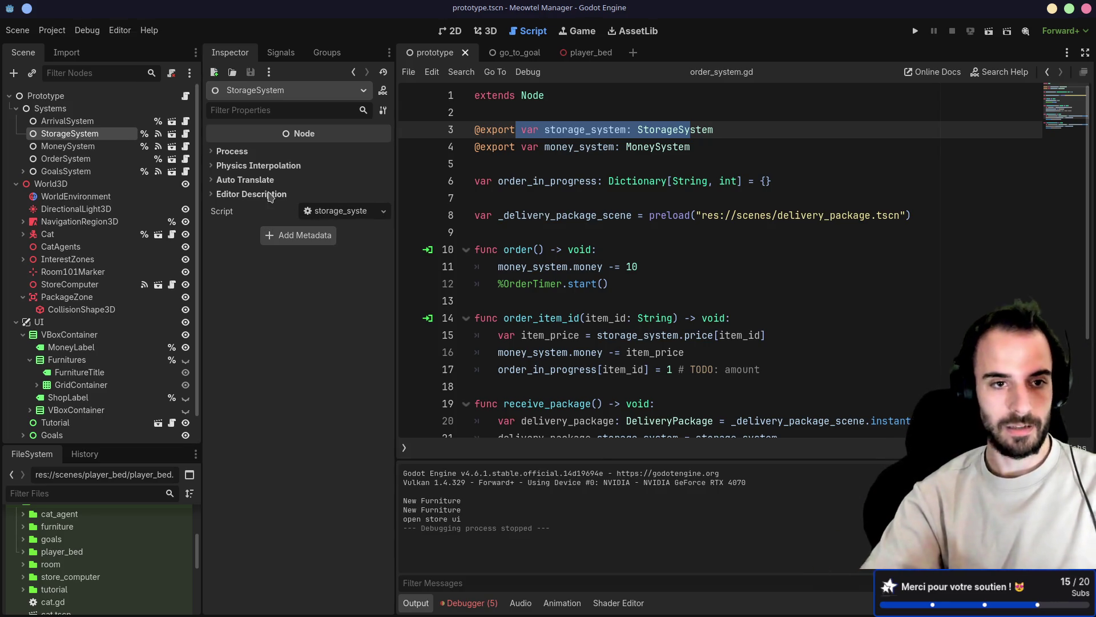
left_click(184, 136)
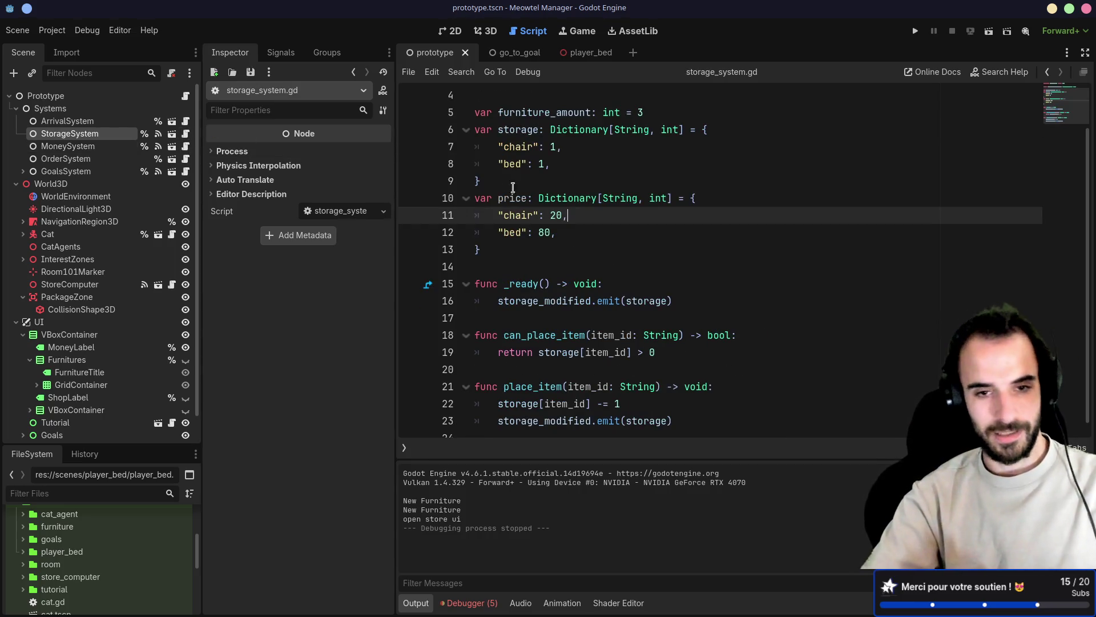
Separate the storage and price dictionaries with a blank line, then return to order_system.gd
left_click(479, 181)
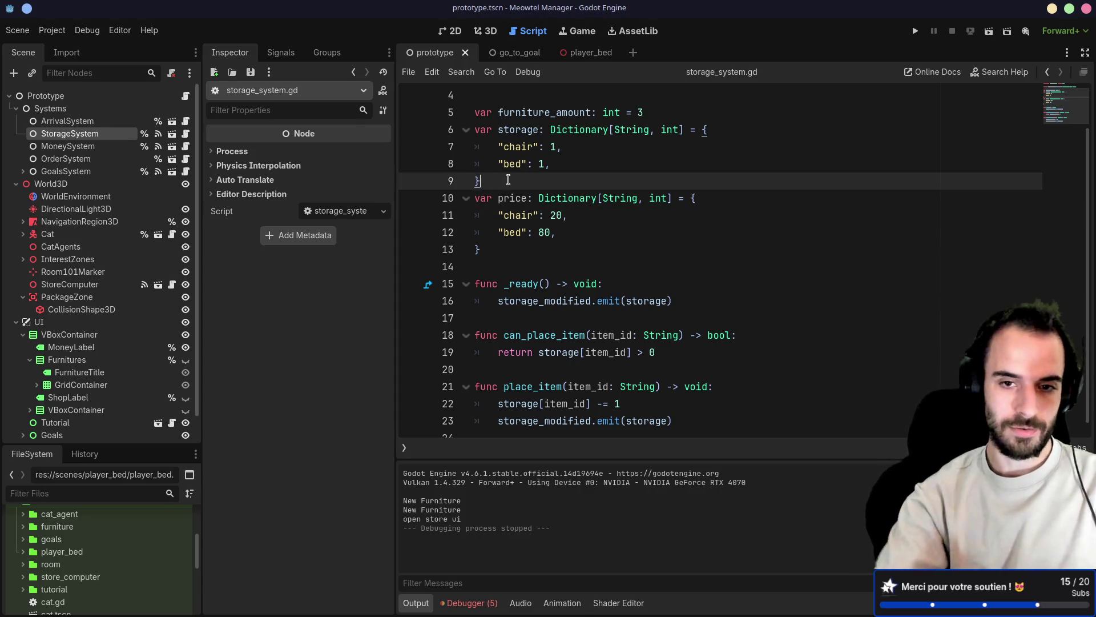
key("Return")
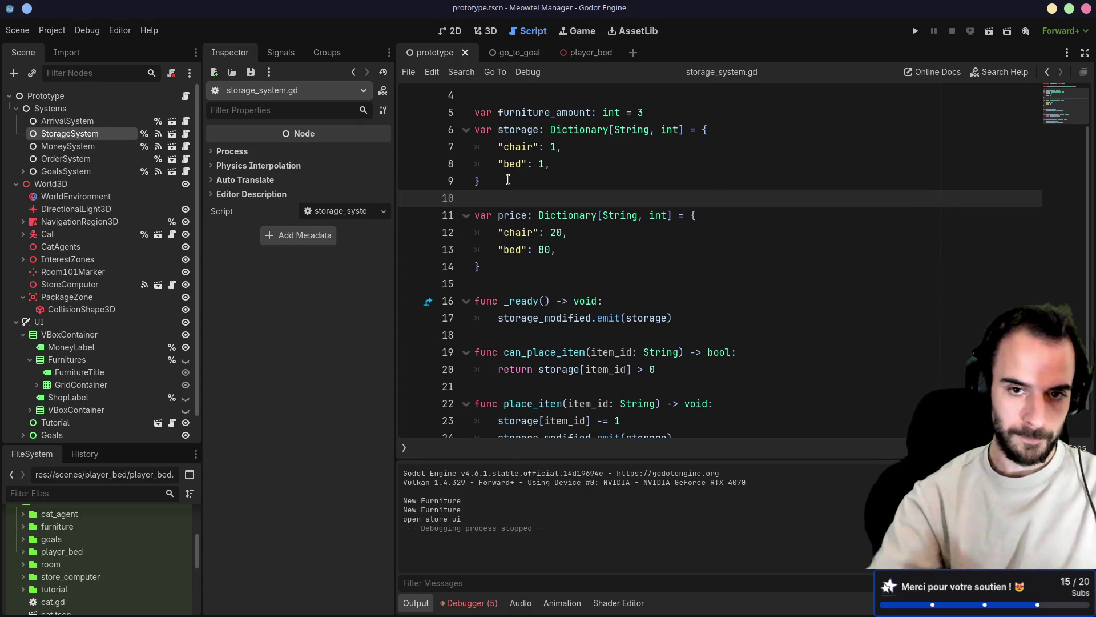
scroll(542, 266, "down", 1)
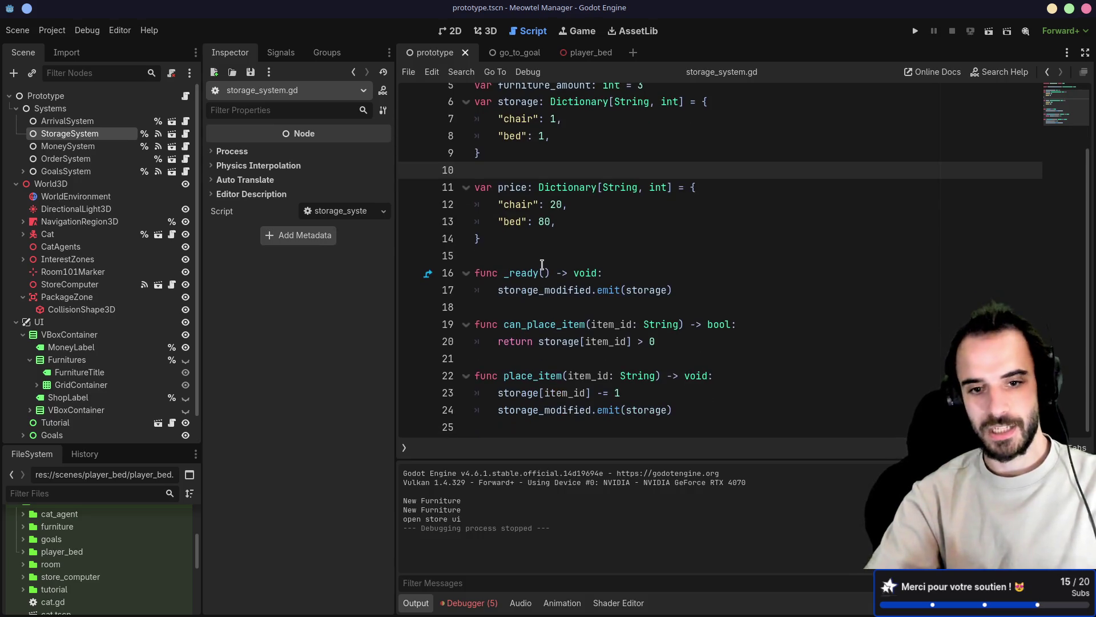
scroll(542, 266, "up", 3)
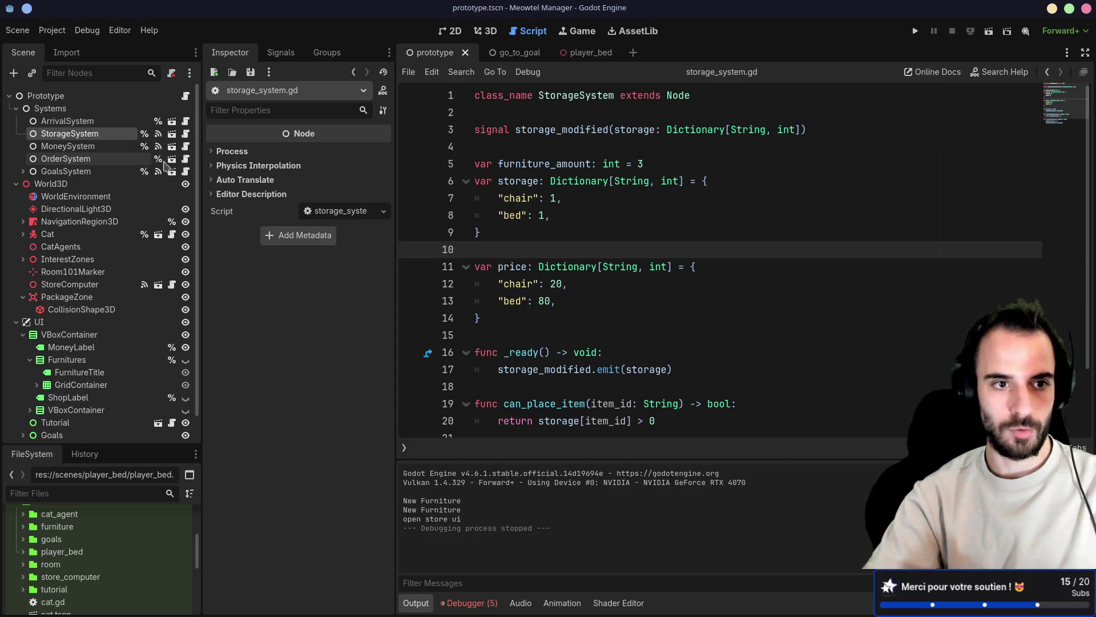
left_click(186, 159)
scroll(525, 214, "down", 2)
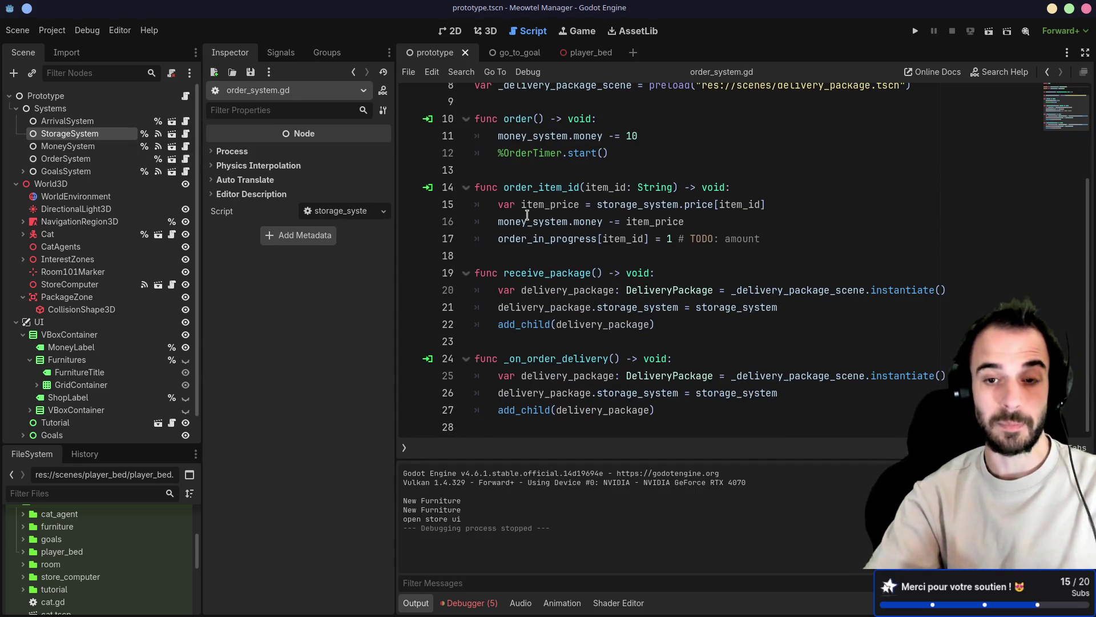
scroll(526, 214, "up", 3)
left_click_drag(518, 129, 691, 130)
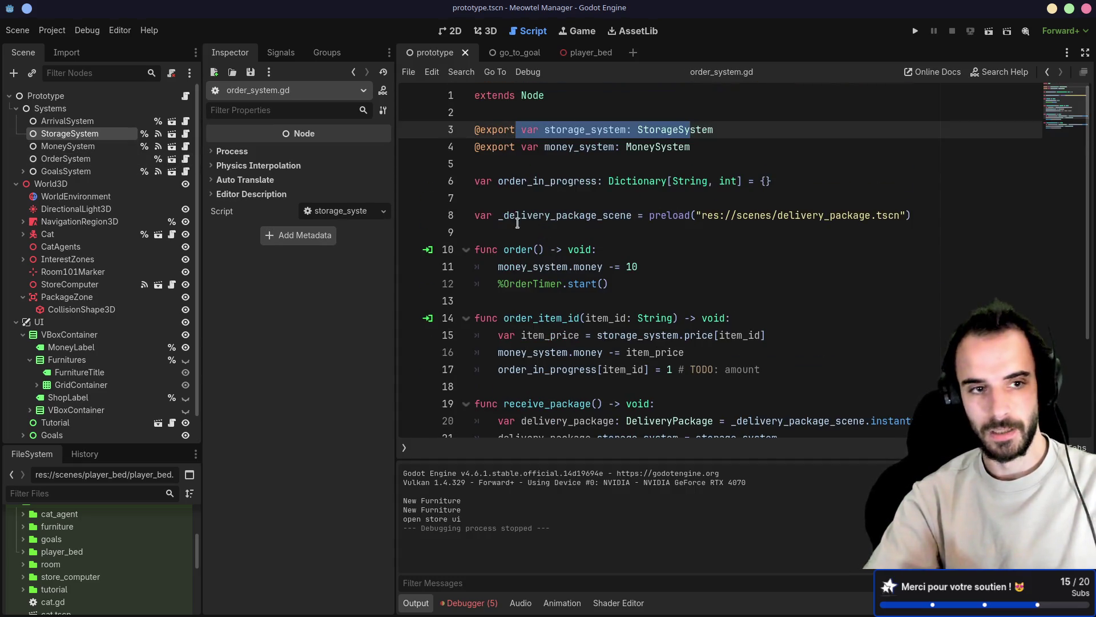
Enlarge the FileSystem dock and select the systems folder, dismissing an accidental node chooser
left_click(72, 109)
scroll(76, 355, "down", 1)
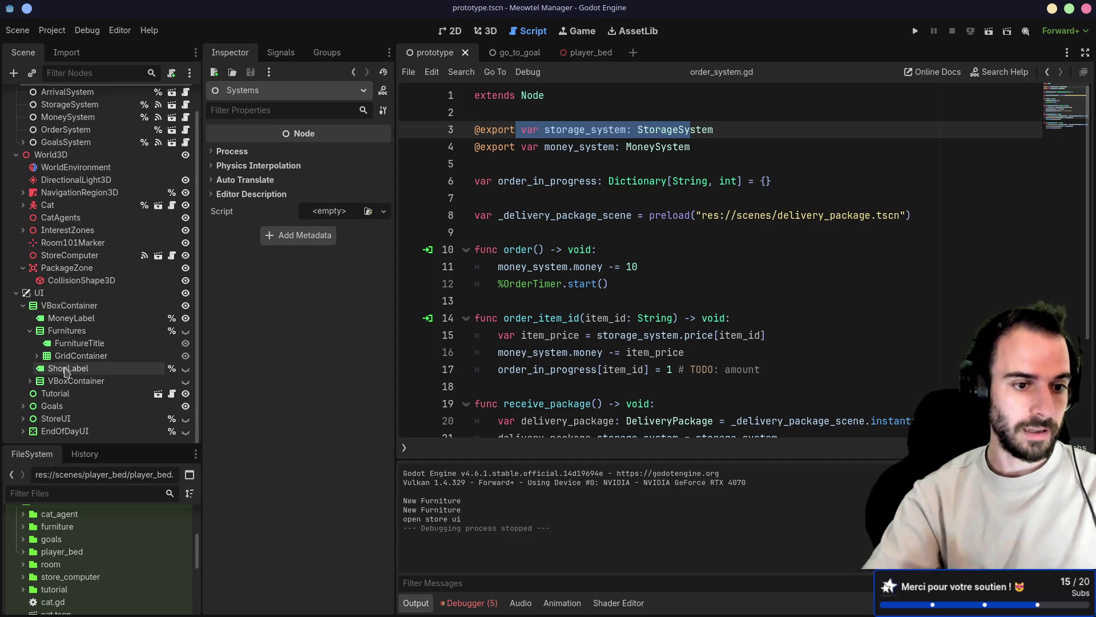
left_click_drag(110, 444, 112, 216)
left_click(15, 340)
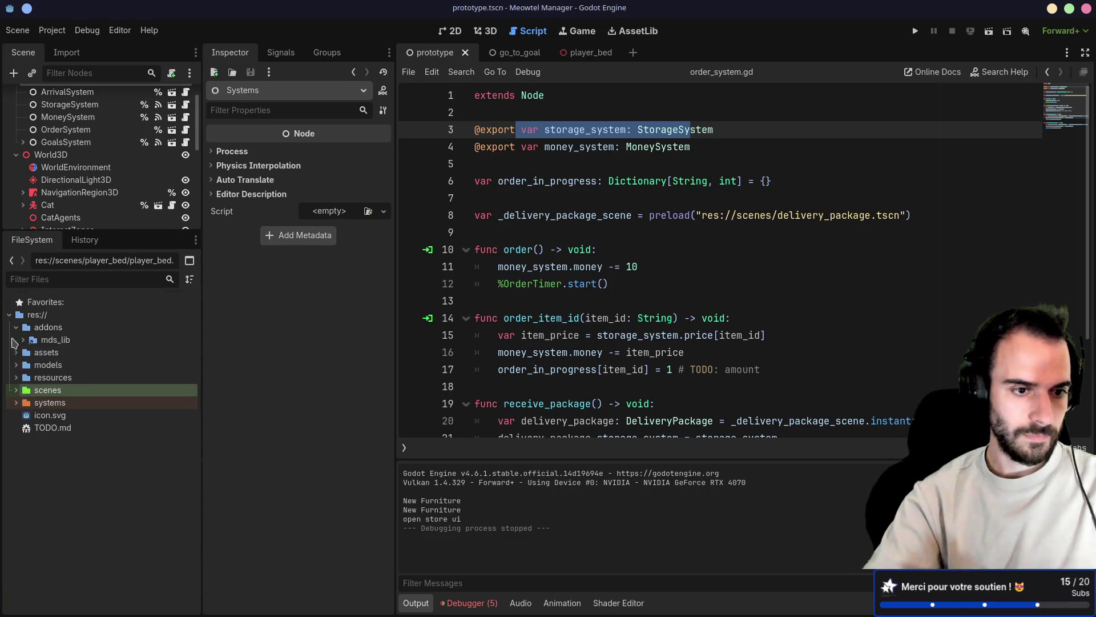
left_click(16, 403)
left_click(40, 405)
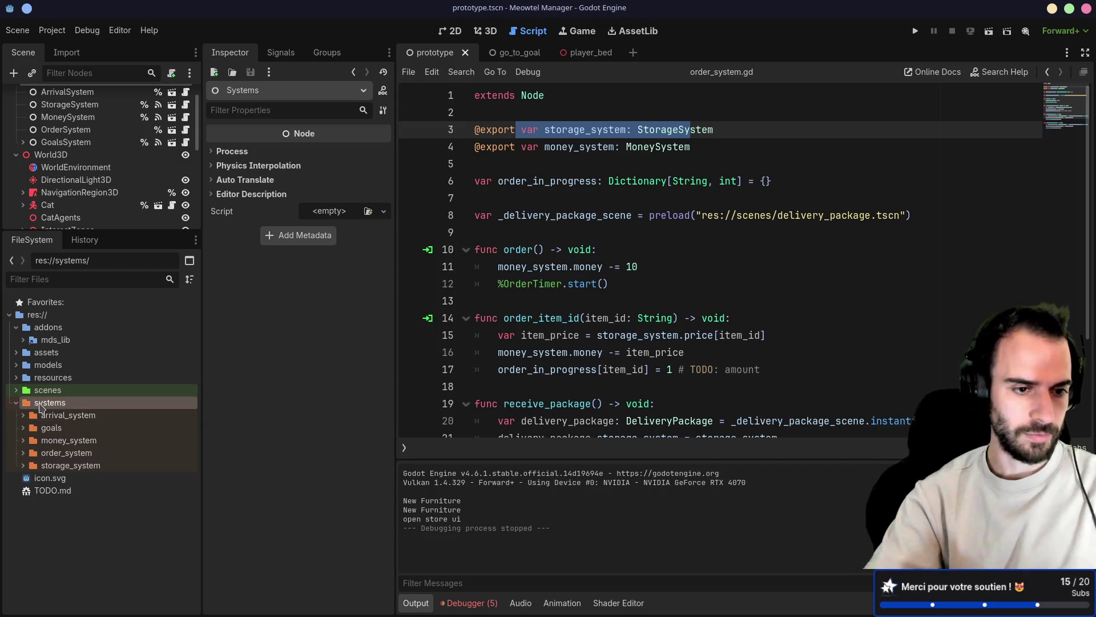
key("ctrl+a")
type("s")
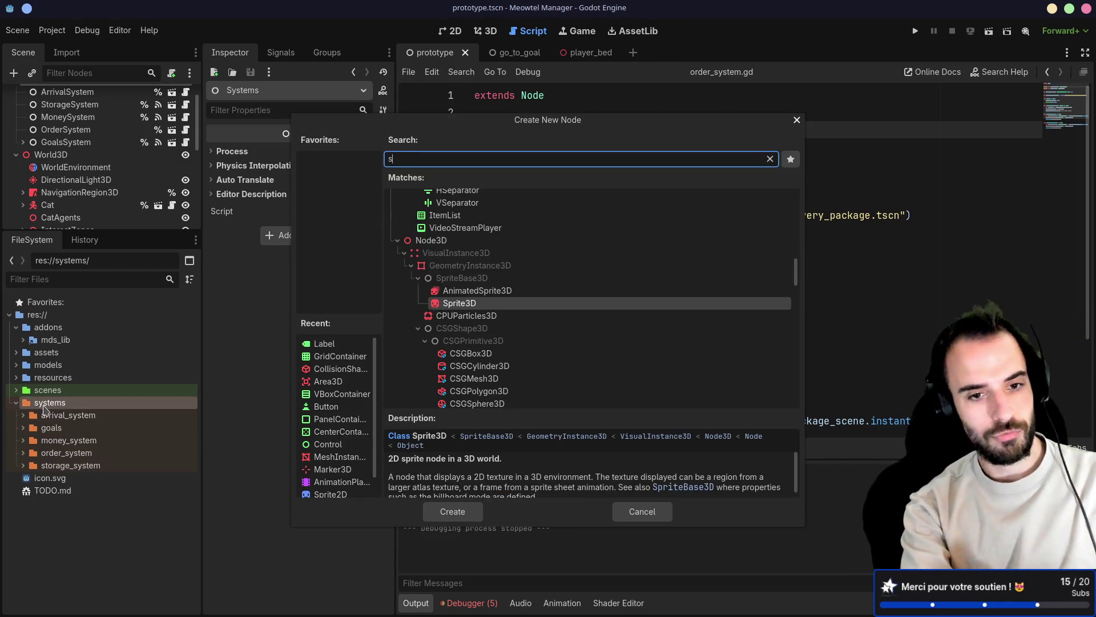
key("BackSpace")
key("Escape")
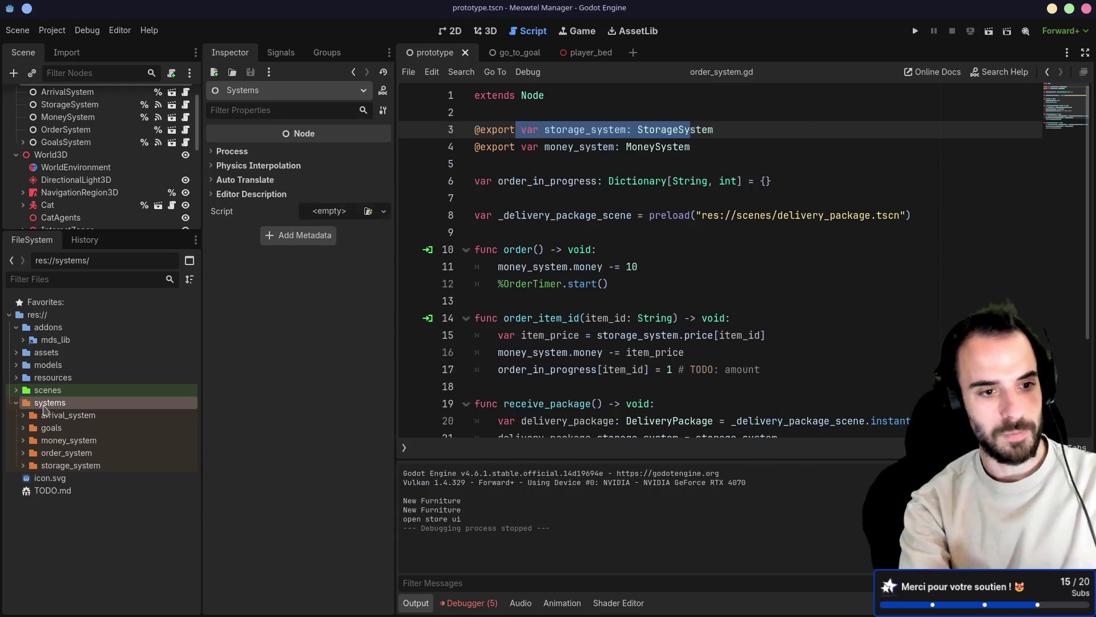
Create a new folder named price_system inside systems and select it
right_click(46, 404)
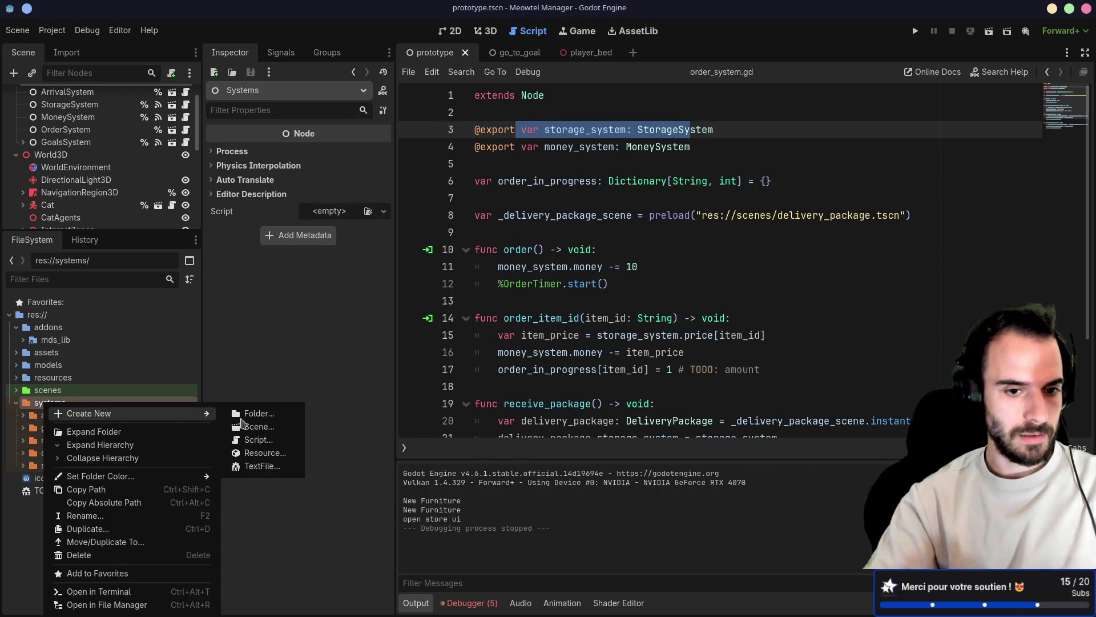
left_click(254, 414)
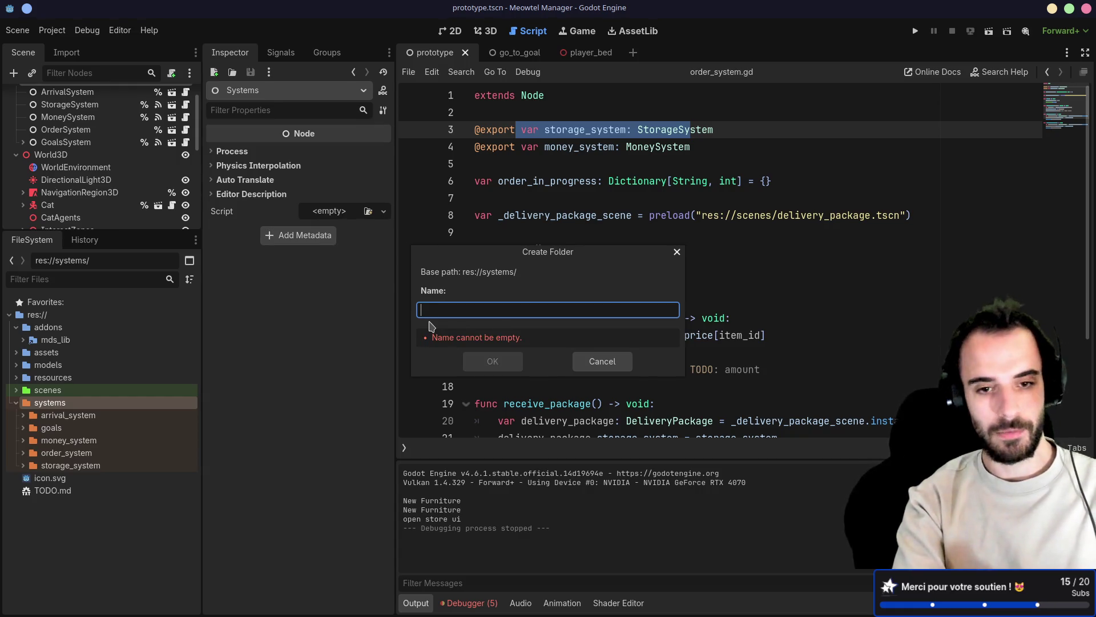
type("price_")
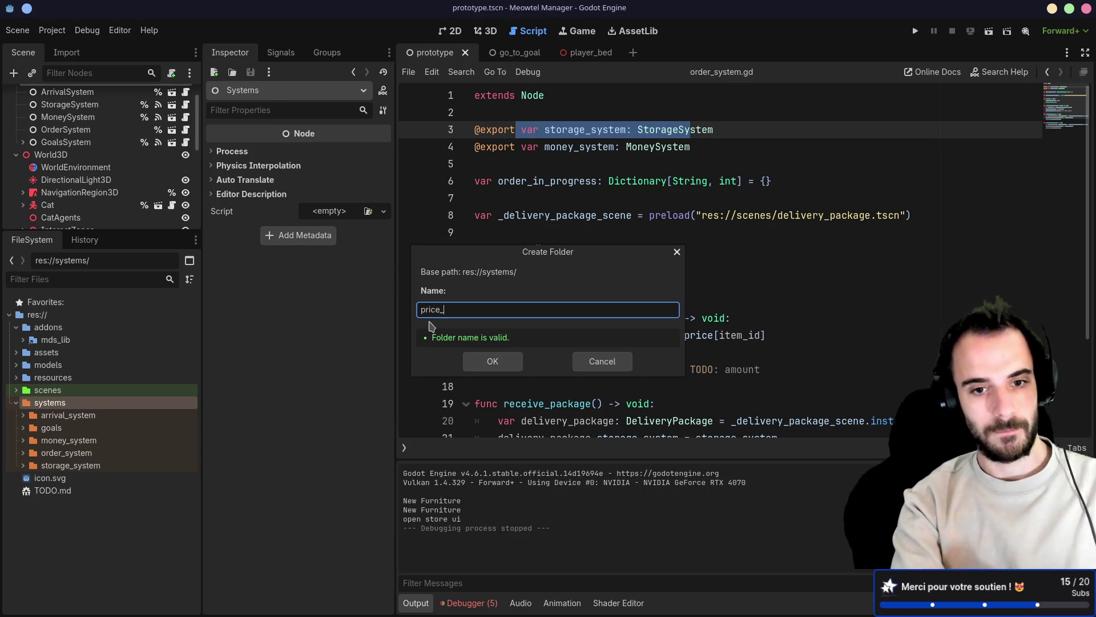
type("e[item")
key("Return")
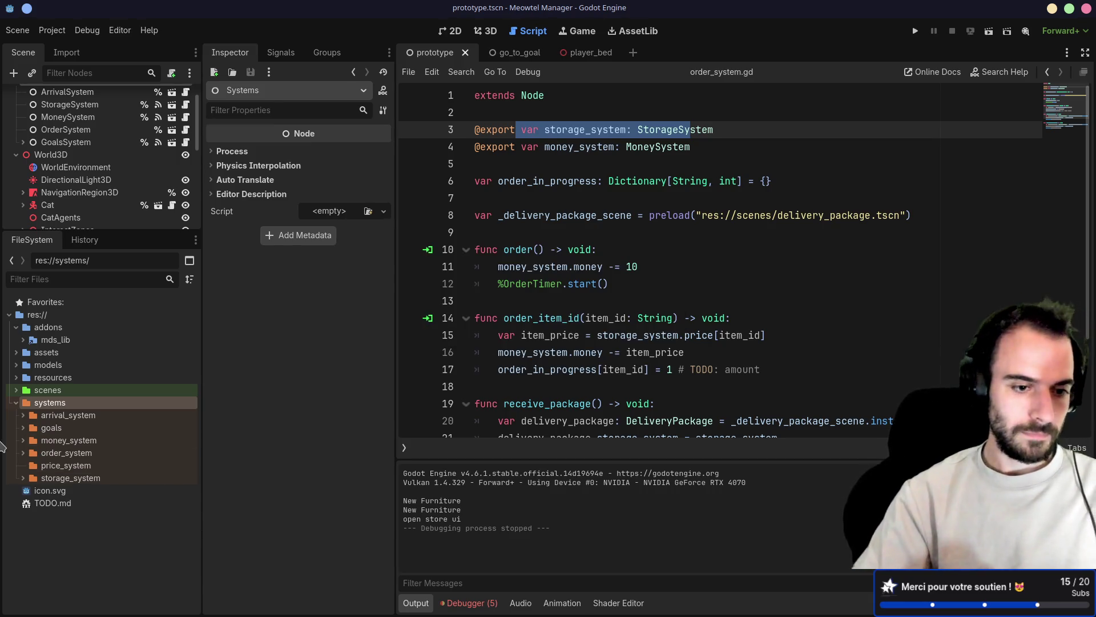
left_click(23, 480)
left_click(69, 467)
left_click(13, 72)
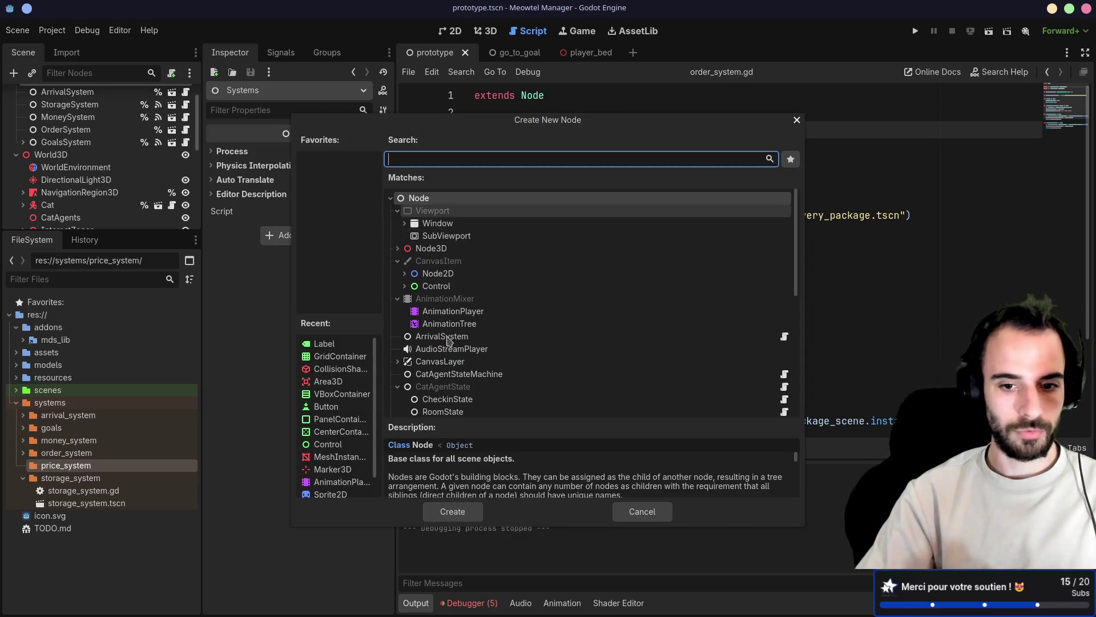
Delete the accidentally added plain Node, then start a new scene from the price_system folder's Create New menu
double_click(446, 202)
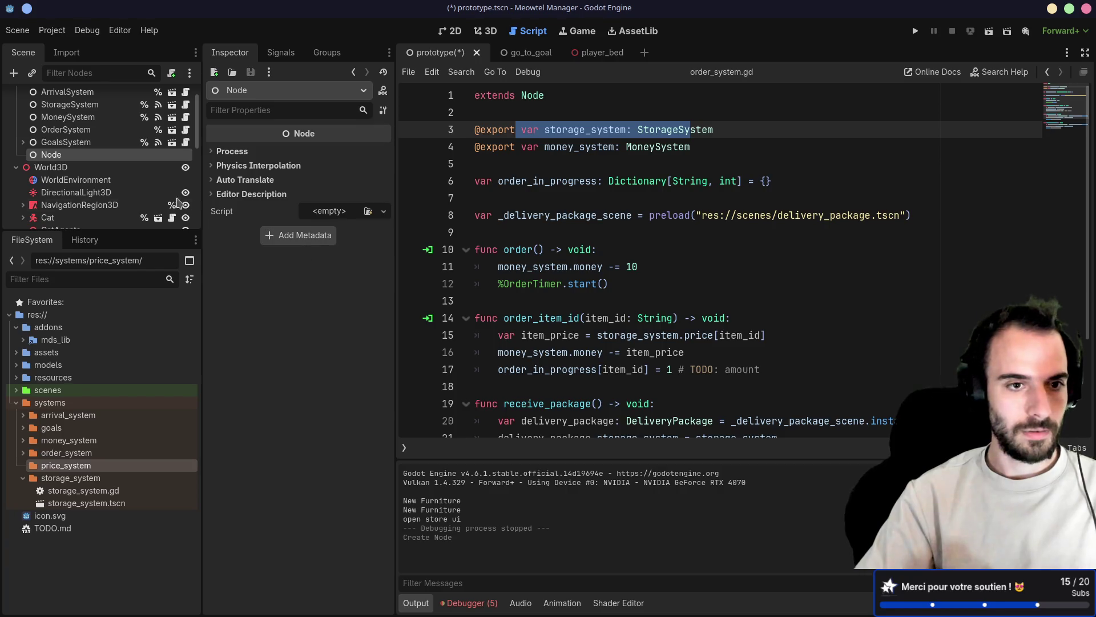
key("Delete")
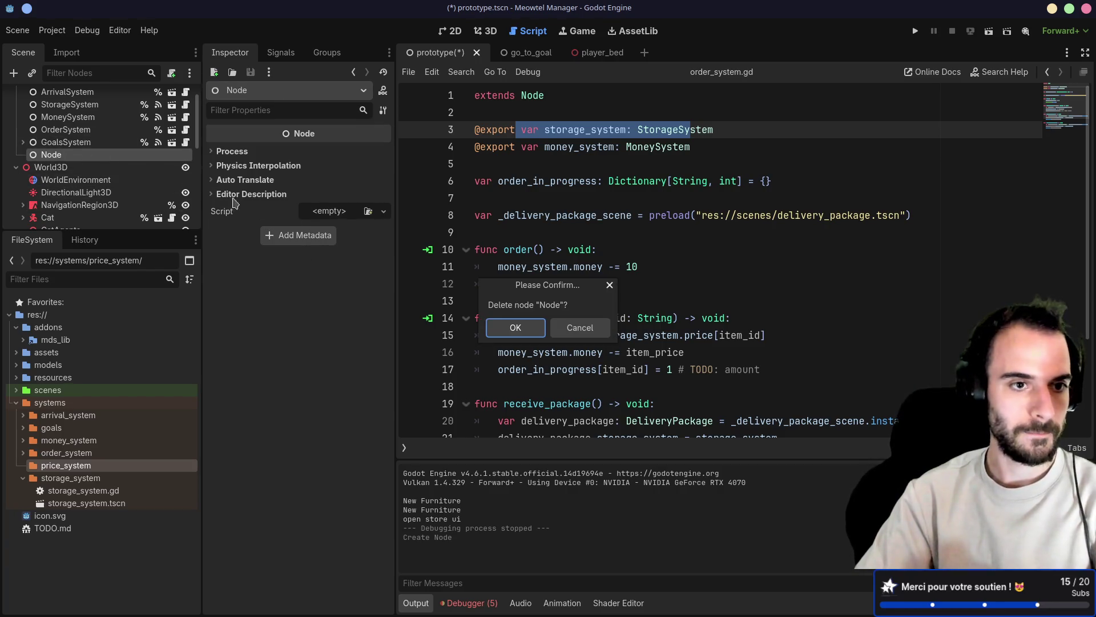
left_click(515, 328)
right_click(82, 465)
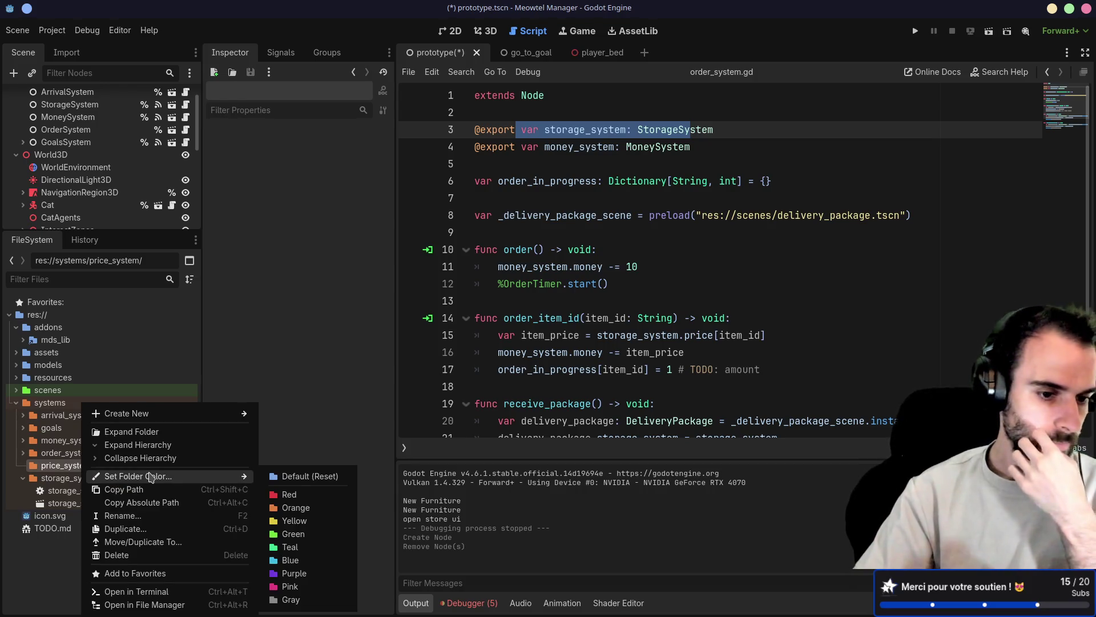
mouse_move(137, 413)
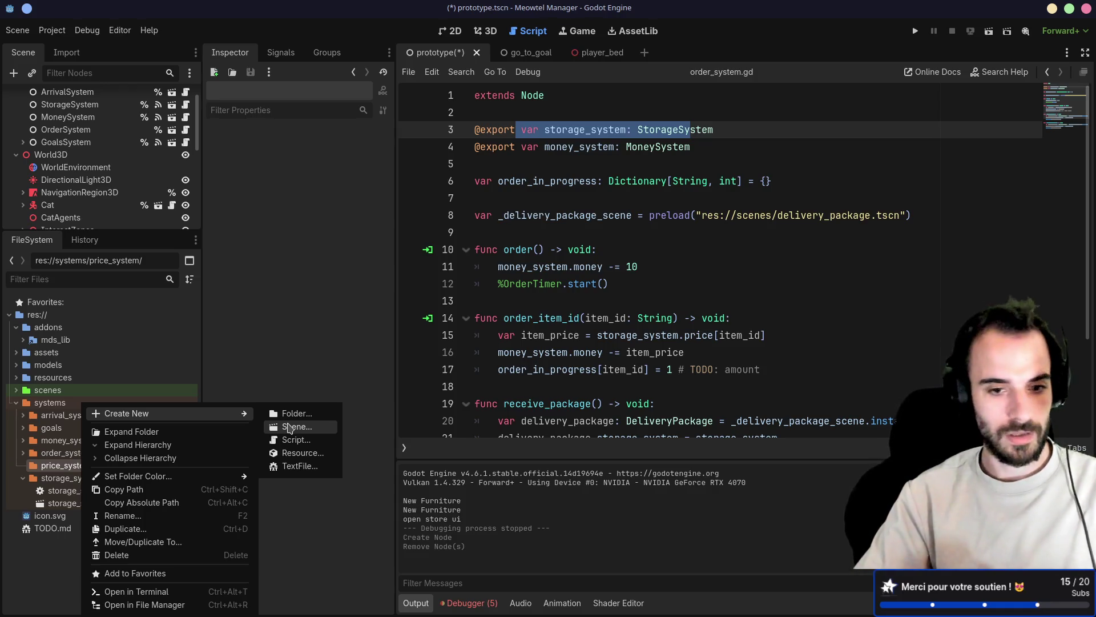
left_click(289, 427)
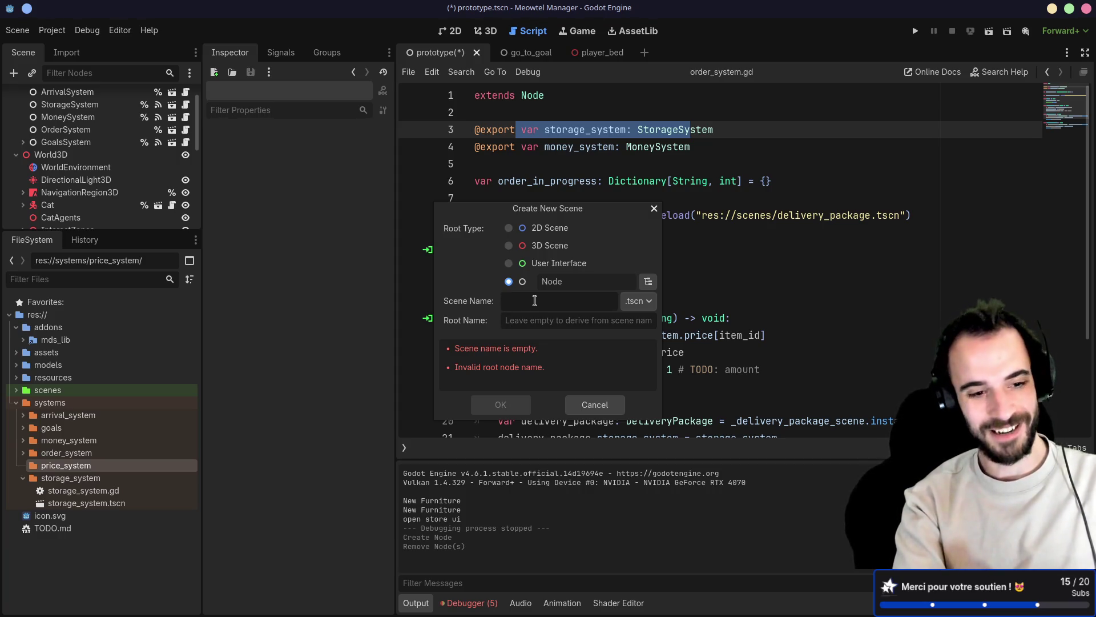
type("price_system")
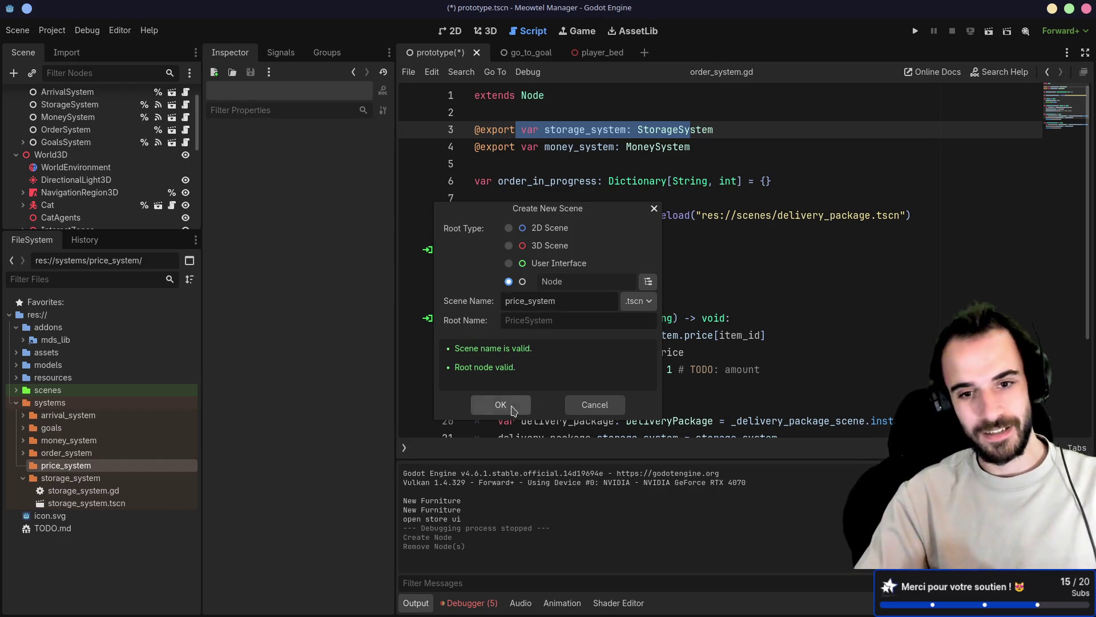
Create the price_system scene, attach price_system.gd with class_name PriceSystem, save, and return to prototype
left_click(501, 404)
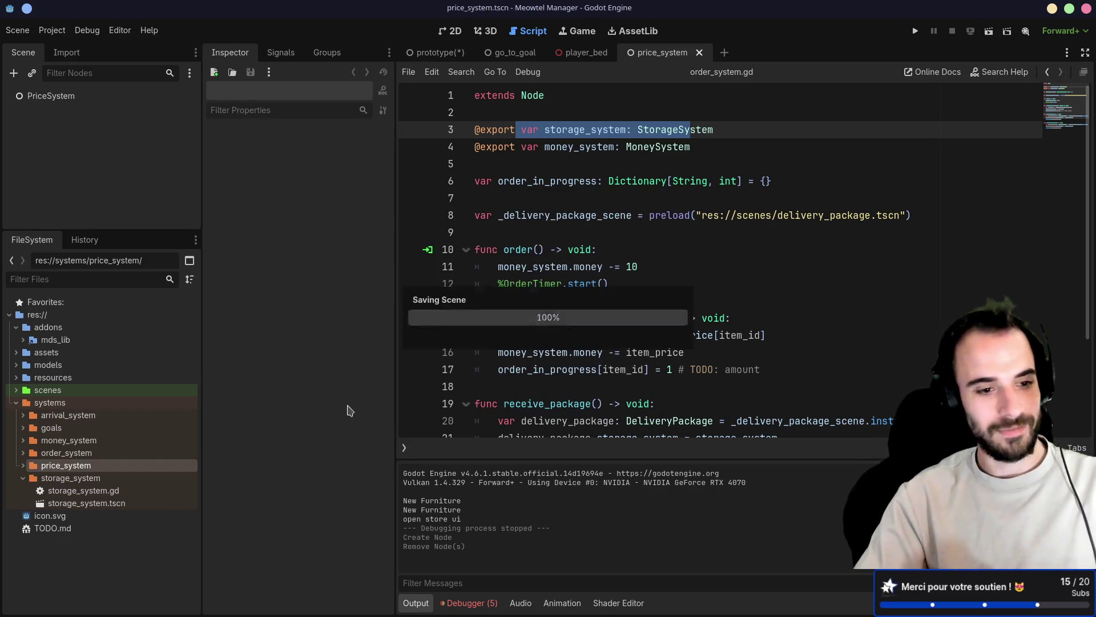
left_click(90, 96)
left_click(172, 73)
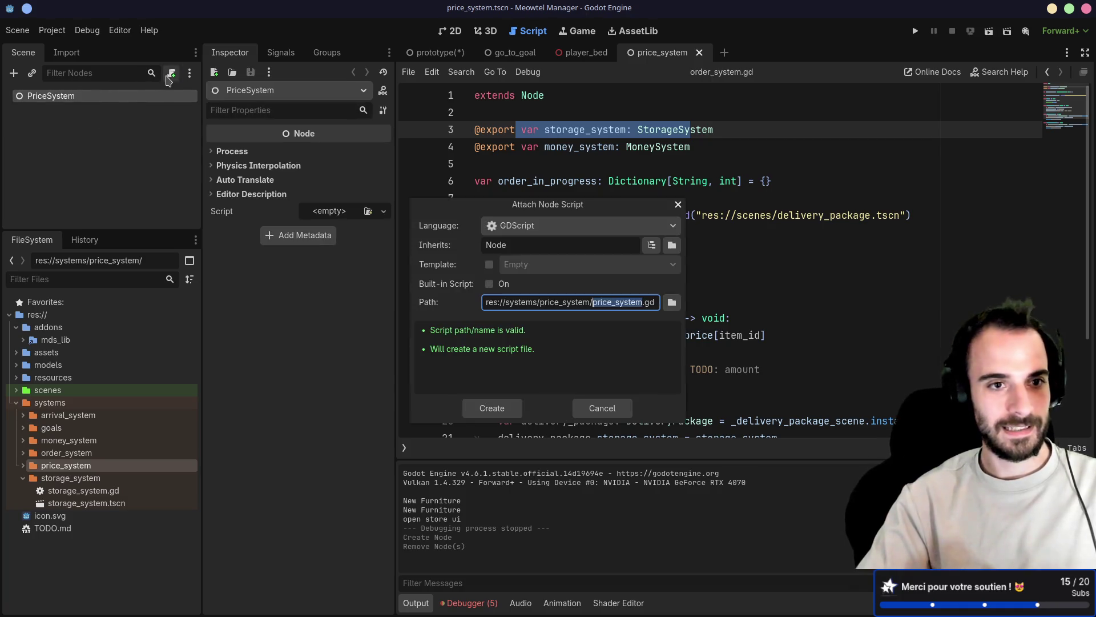
left_click(493, 407)
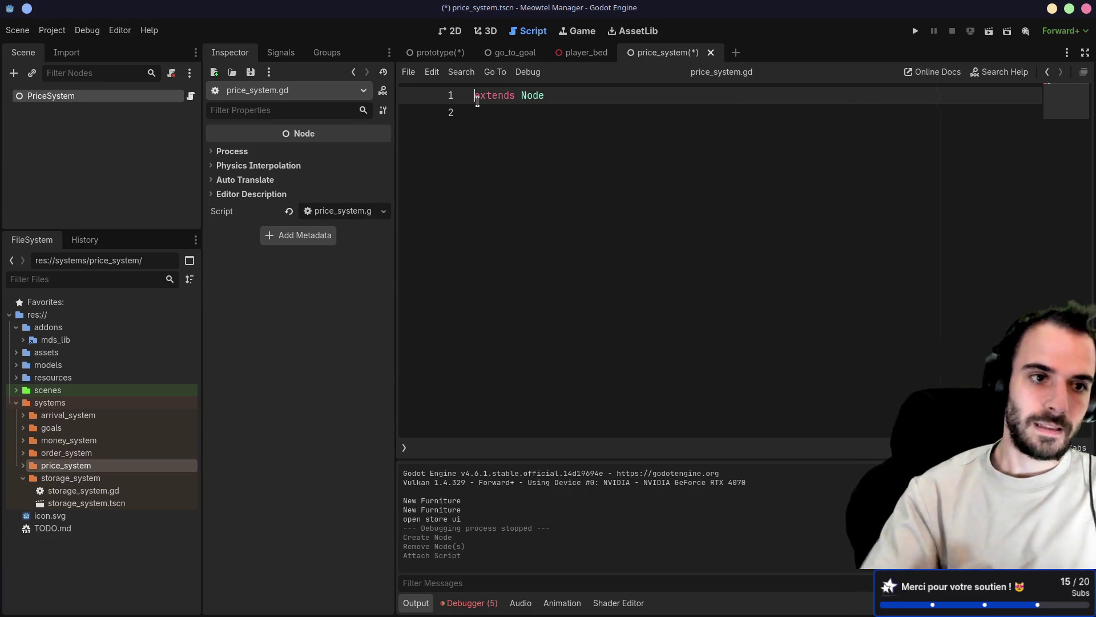
type("class_name")
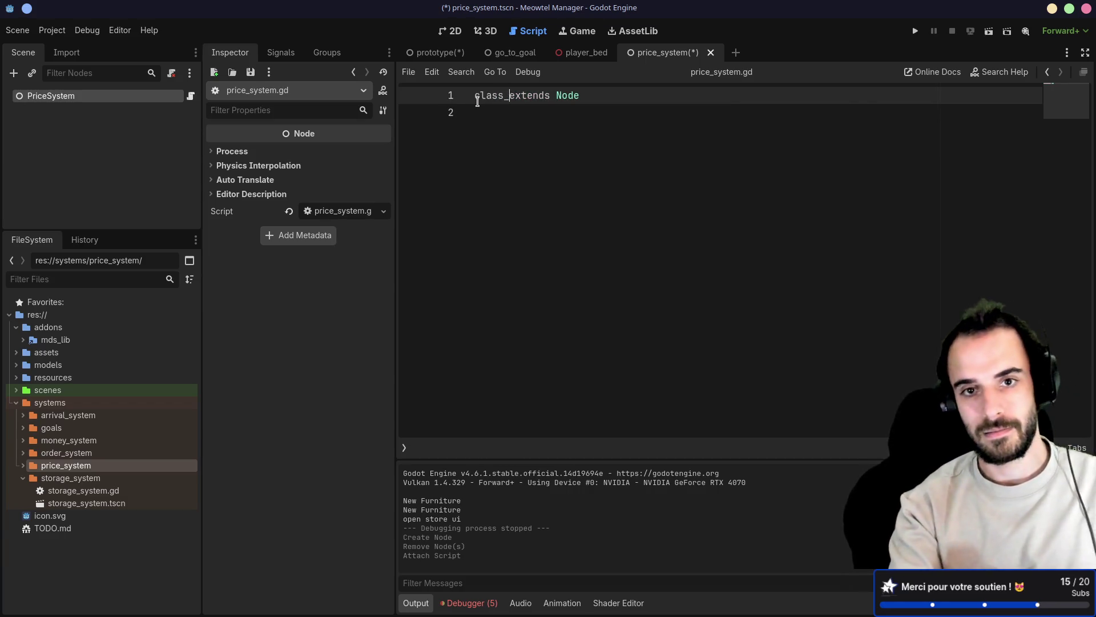
type(" PriceSystem")
left_click(543, 159)
key("ctrl+s")
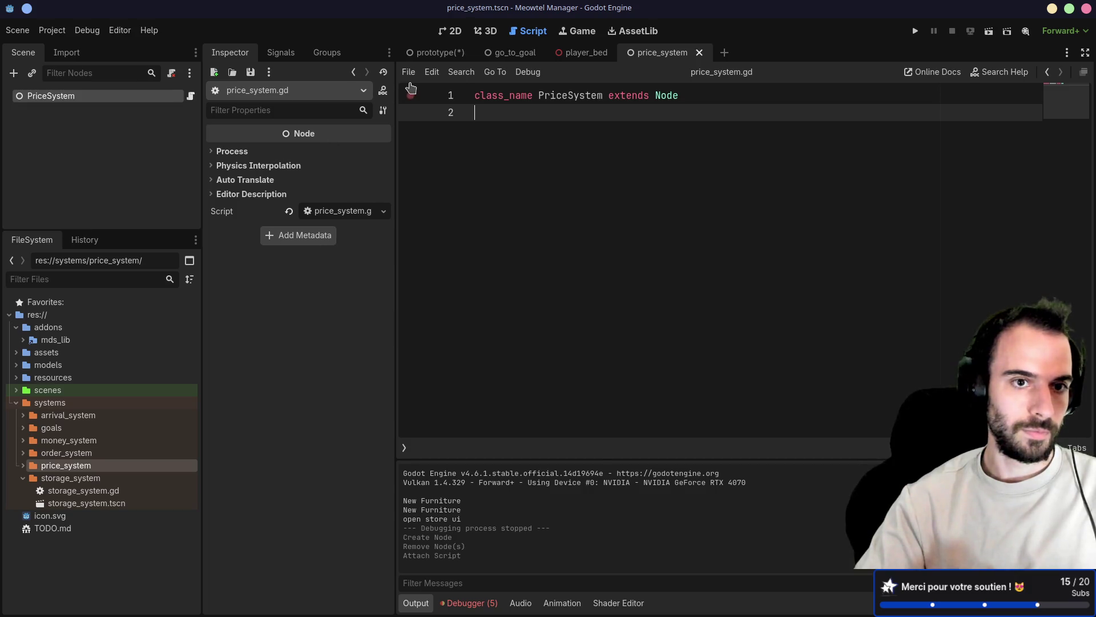
left_click(433, 53)
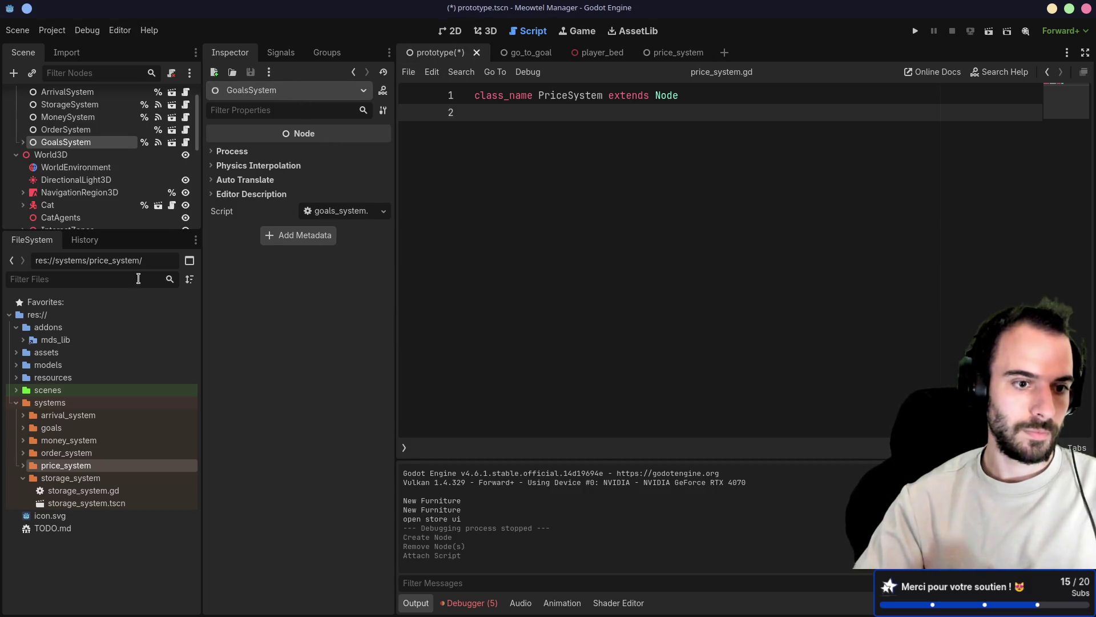
Save prototype, drop price_system.tscn under Systems as a PriceSystem instance, and widen the docks
key("ctrl+s")
left_click(23, 465)
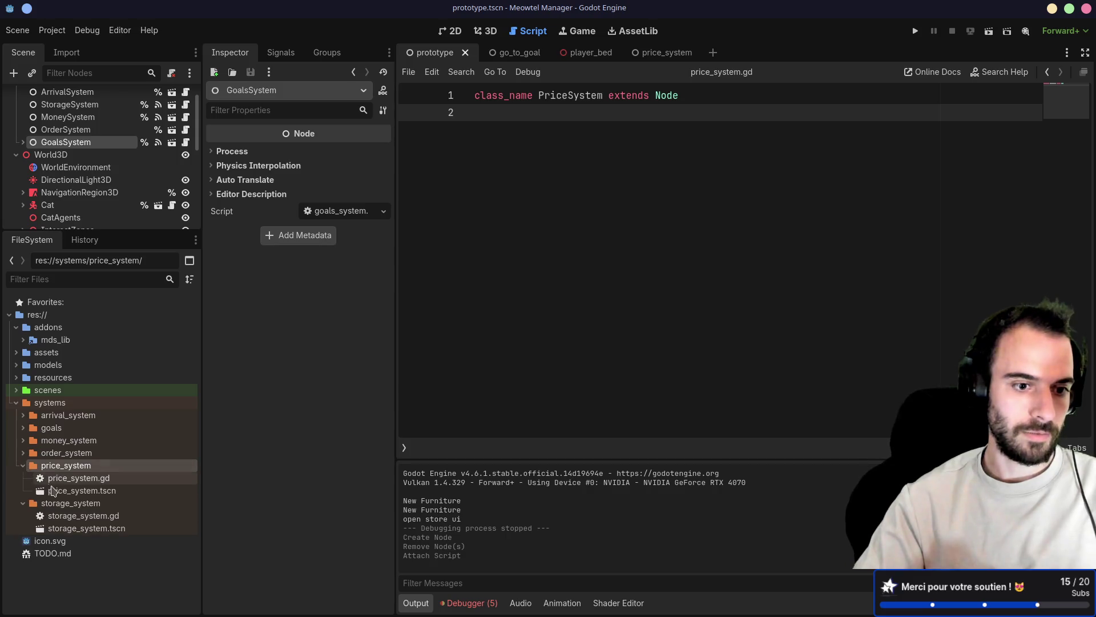
mouse_move(52, 490)
left_mouse_down()
mouse_move(86, 146)
mouse_move(53, 127)
mouse_move(99, 139)
mouse_move(68, 167)
left_mouse_up()
left_click(65, 145)
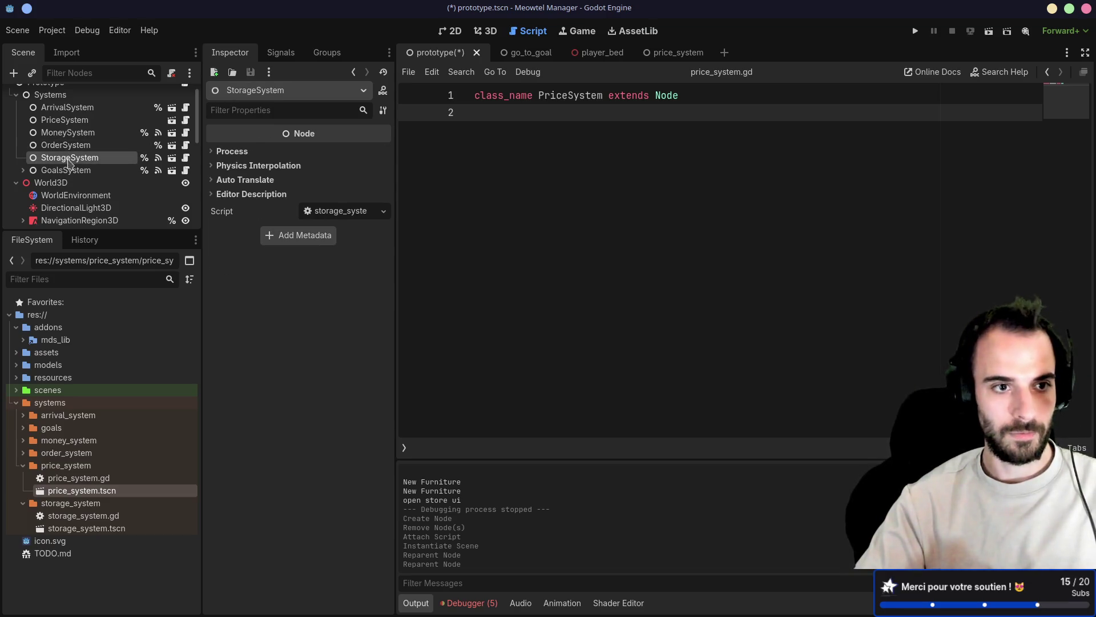
scroll(71, 159, "up", 1)
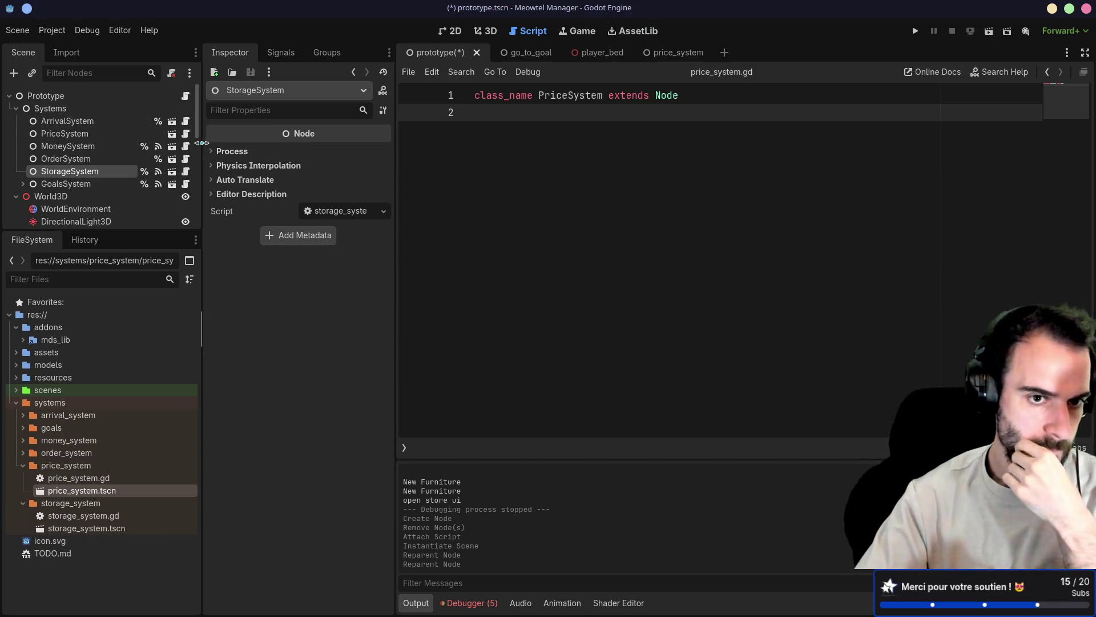
left_click_drag(202, 143, 229, 151)
left_click_drag(396, 149, 415, 149)
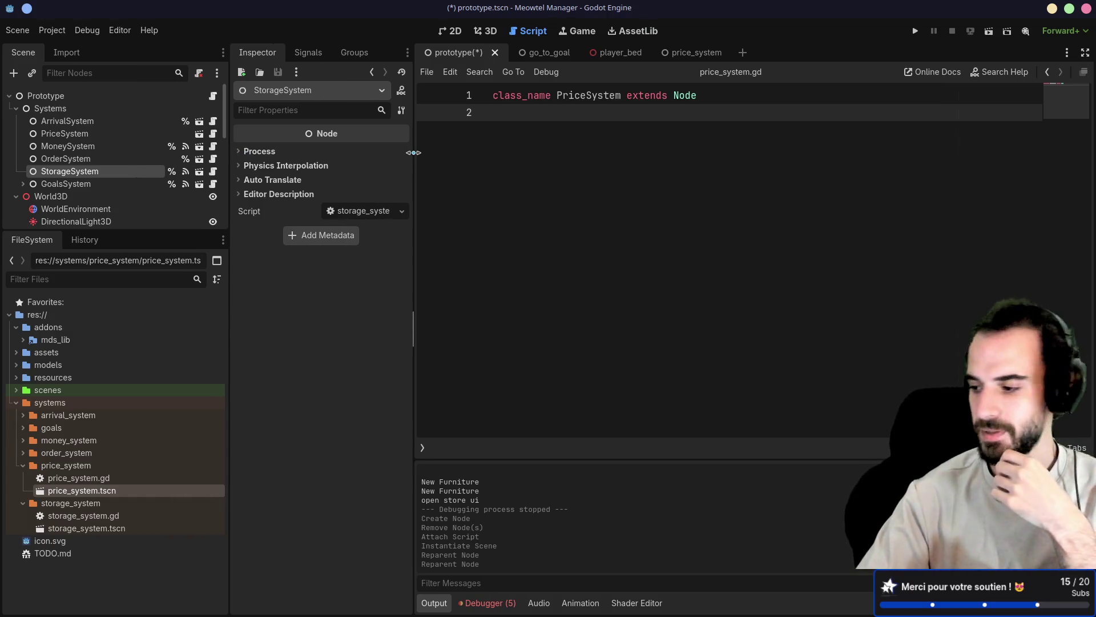
left_click(73, 137)
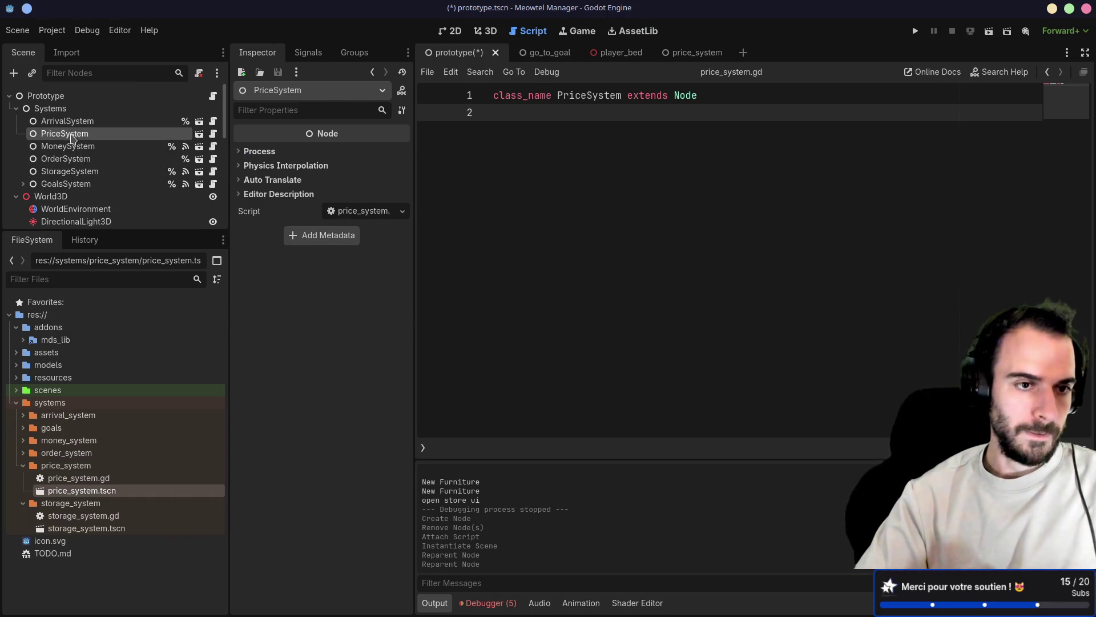
Give PriceSystem a scene-unique name and cut the price dictionary out of storage_system.gd
right_click(180, 138)
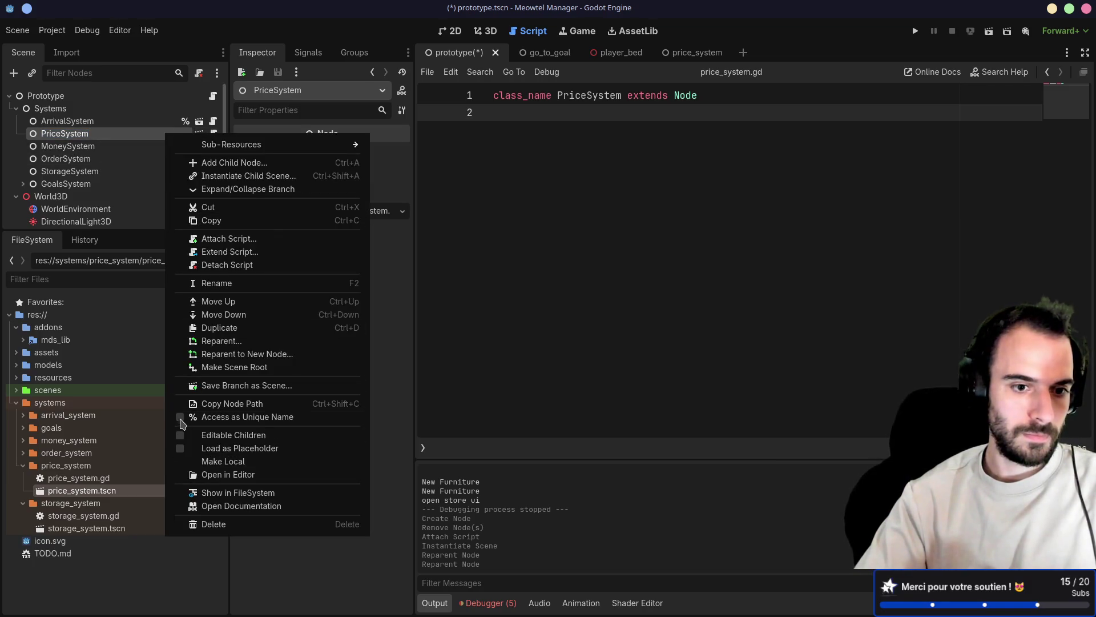
left_click(192, 418)
left_click(200, 171)
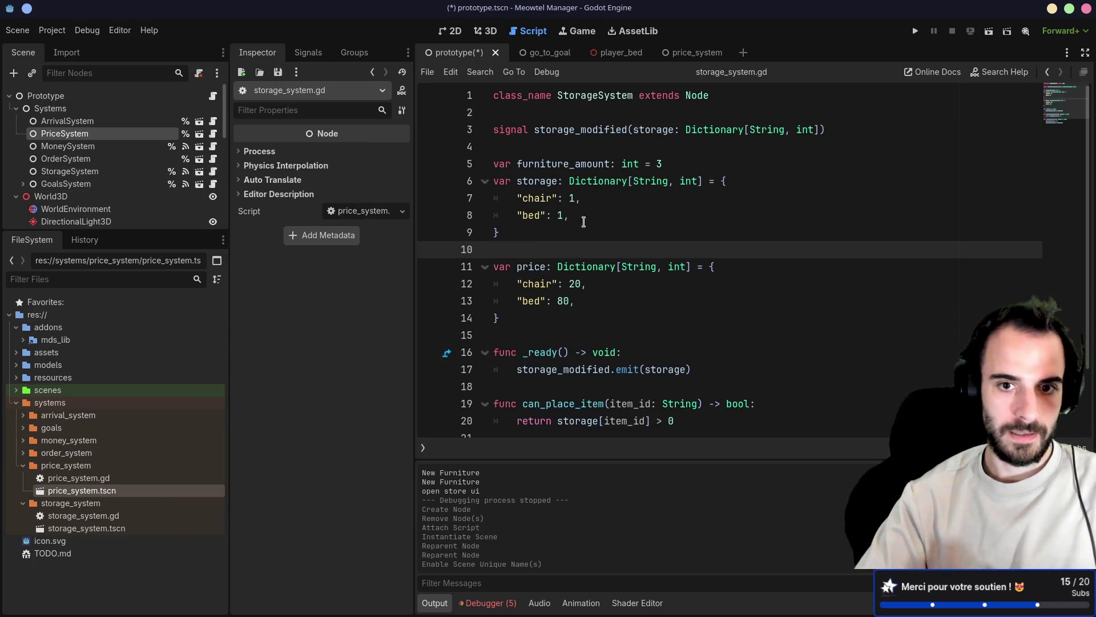
left_click_drag(530, 324, 490, 251)
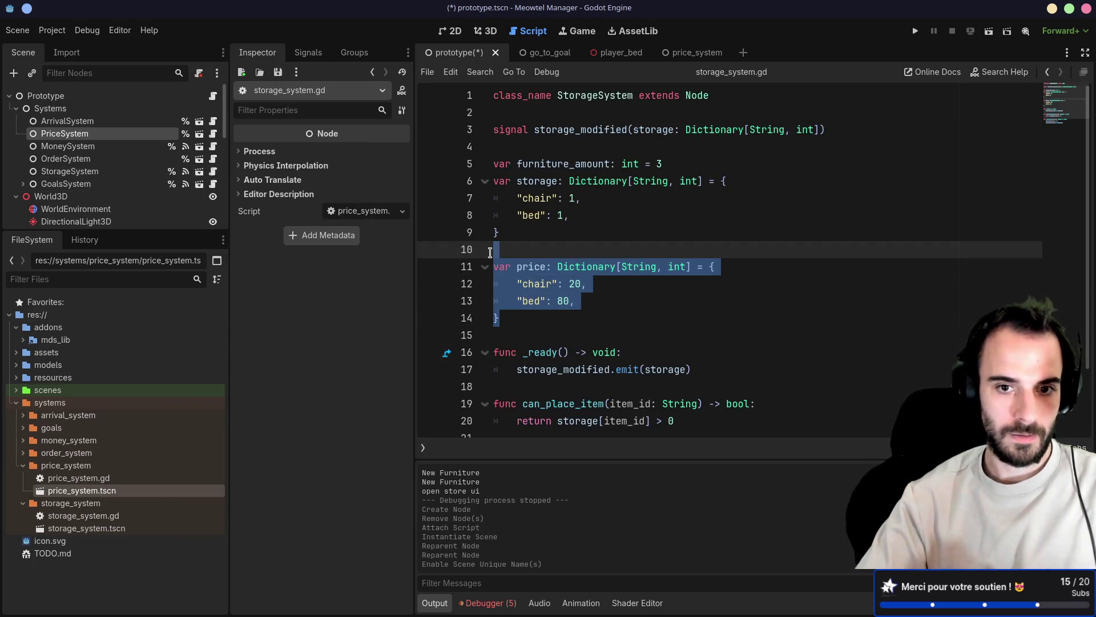
key("ctrl+x")
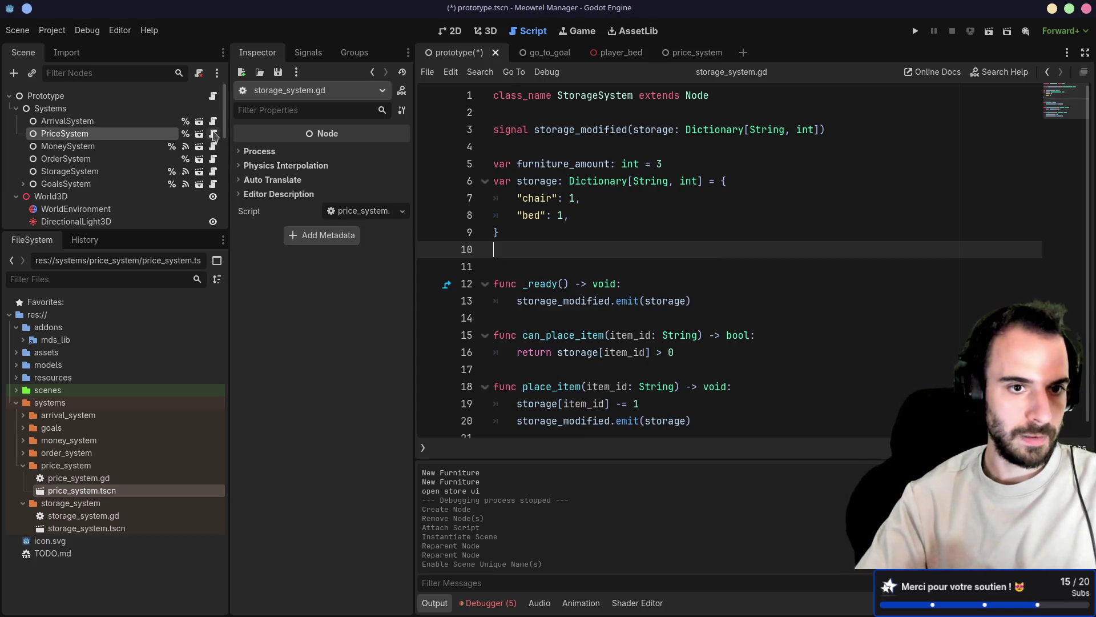
Paste the chair 20 / bed 80 price dictionary into price_system.gd and save the scene
left_click(213, 133)
key("ctrl+v")
key("ctrl+s")
left_click_drag(504, 176, 505, 129)
key("ctrl+s")
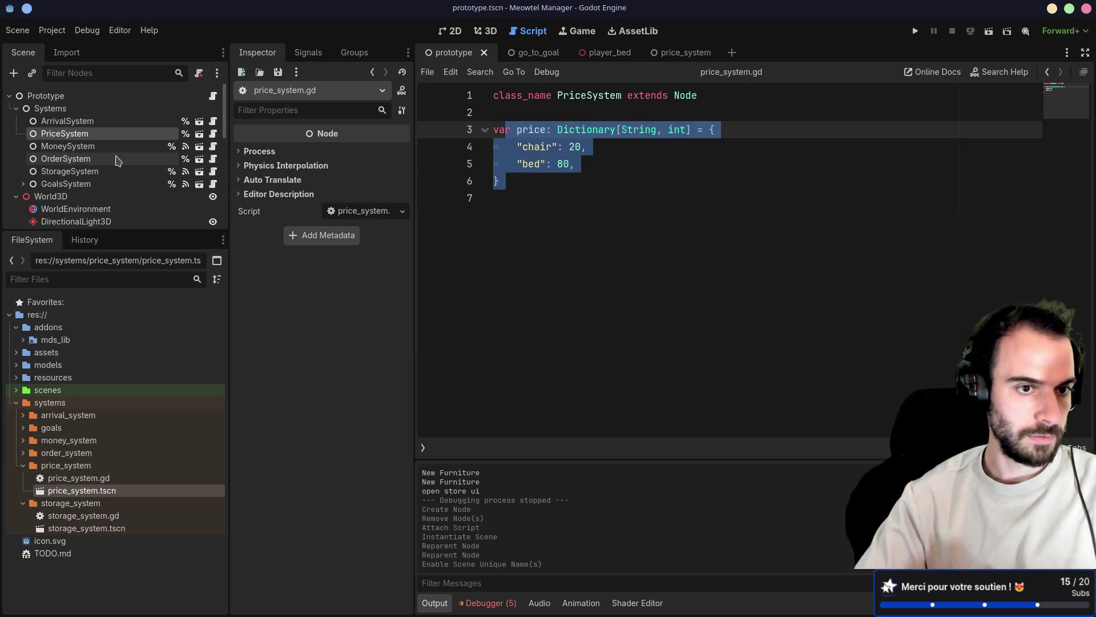
left_click(96, 147)
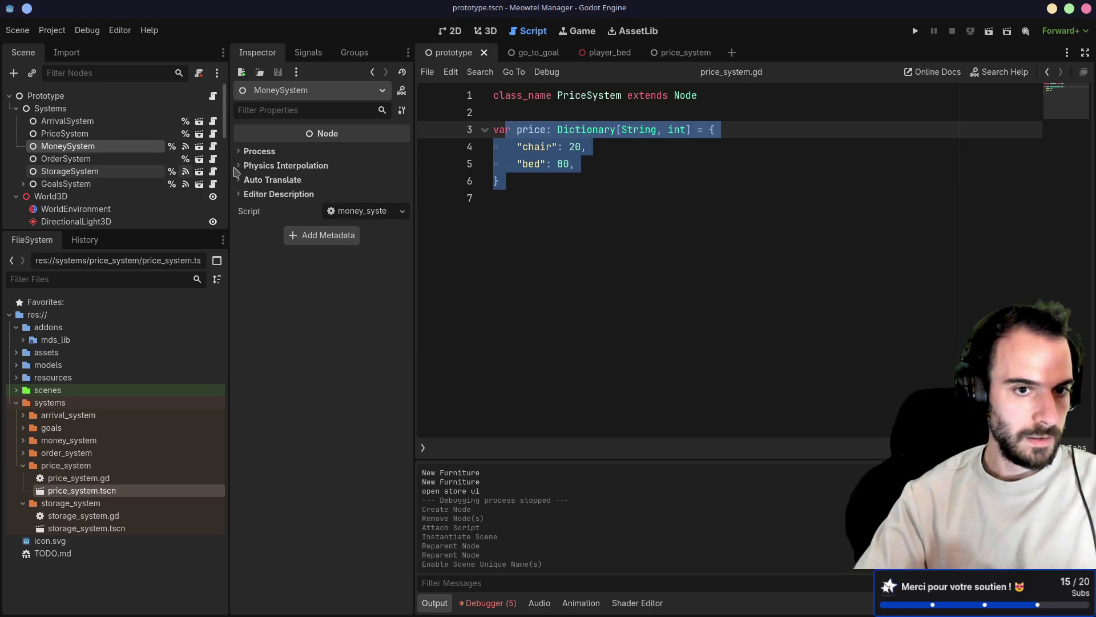
Open order_system.gd and review where storage_system and receive_package are used
left_click(175, 159)
left_click(213, 159)
double_click(594, 132)
scroll(649, 221, "down", 3)
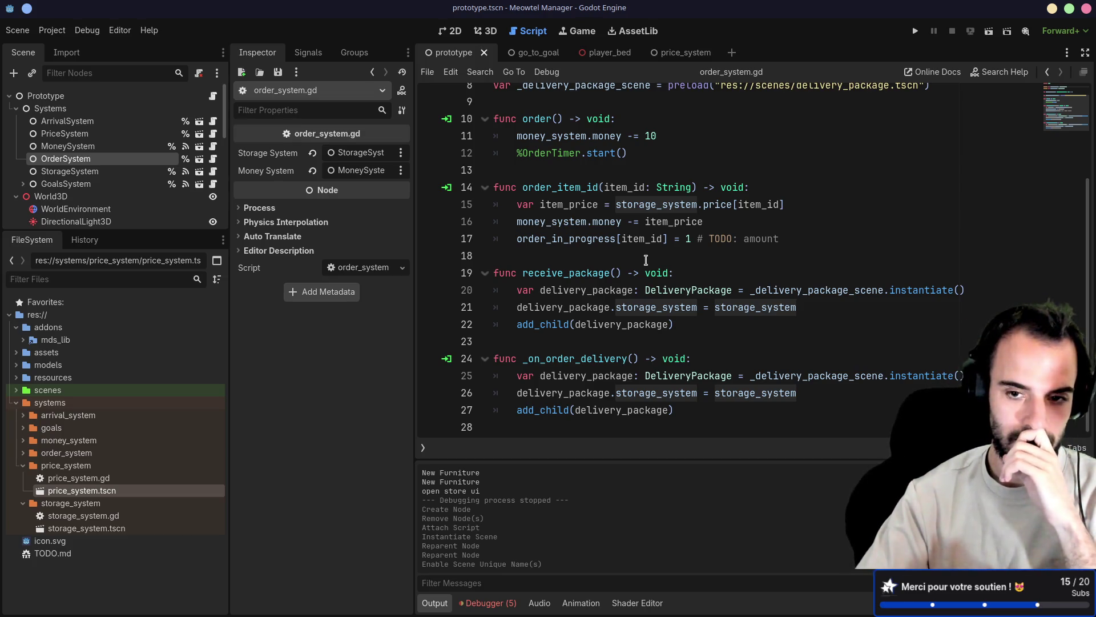
left_click_drag(508, 336, 486, 257)
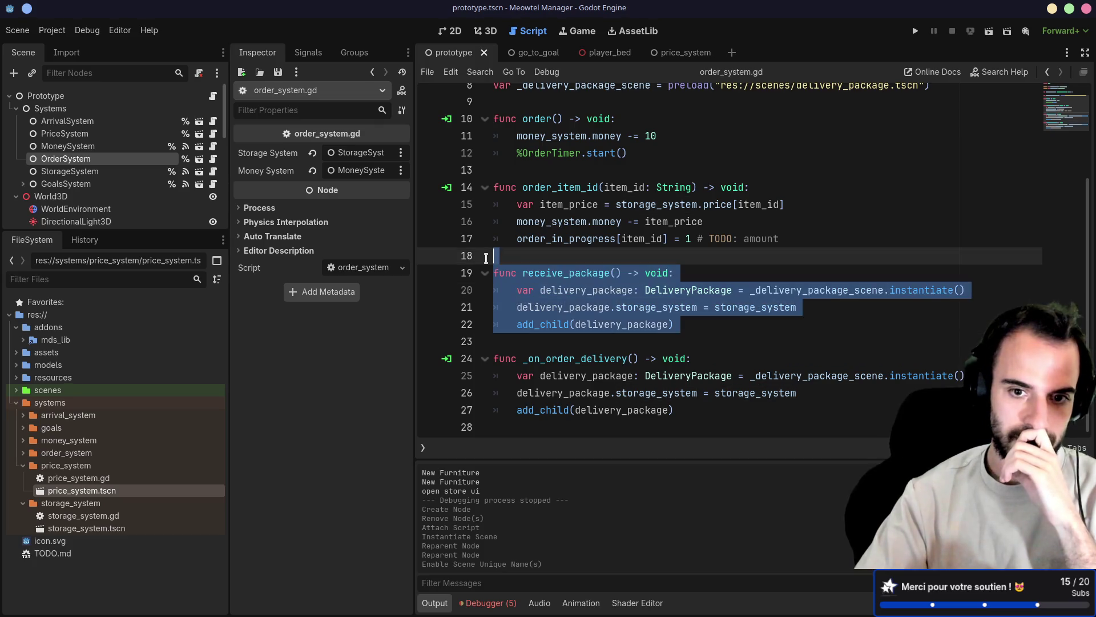
left_click(549, 248)
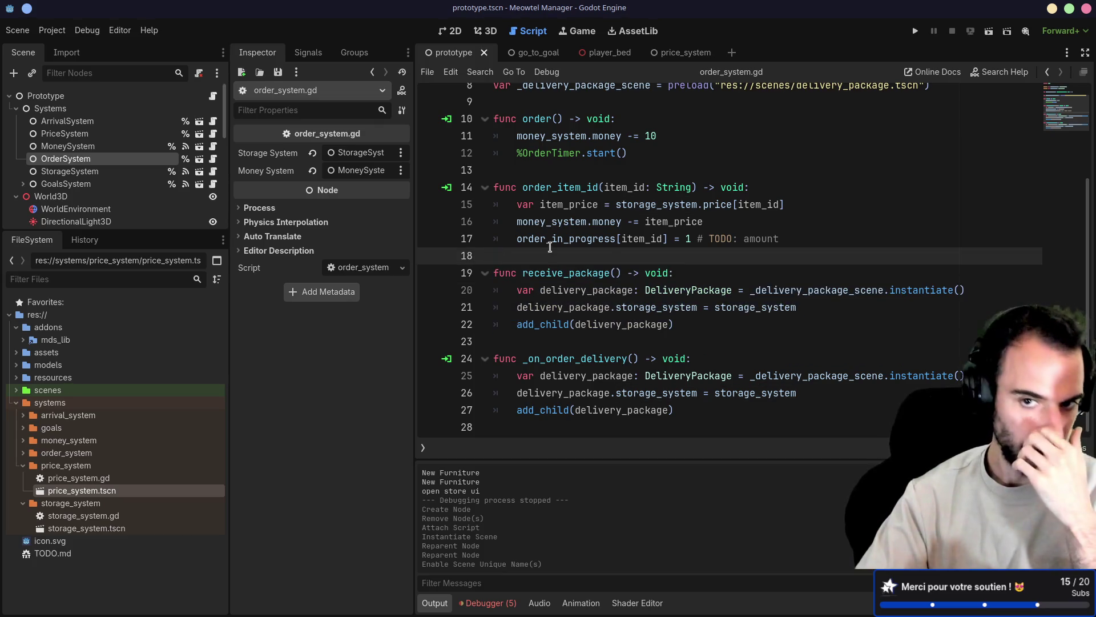
scroll(549, 247, "up", 3)
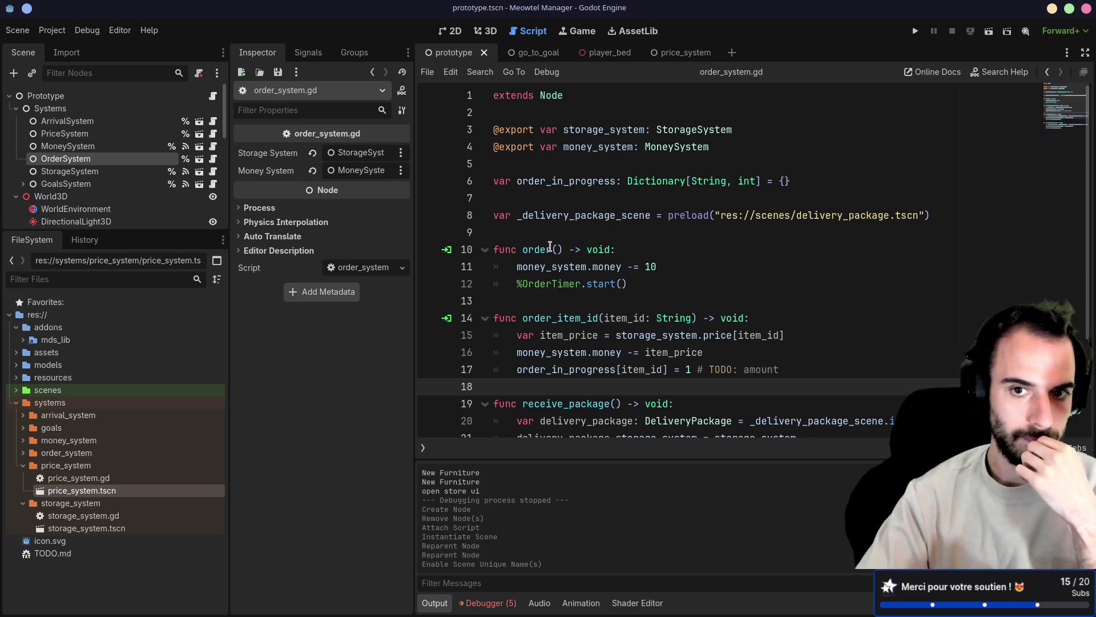
Duplicate the storage_system export as price_system: PriceSystem, save, and target storage_system in the price lookup
left_click_drag(735, 130, 758, 111)
left_click(656, 129)
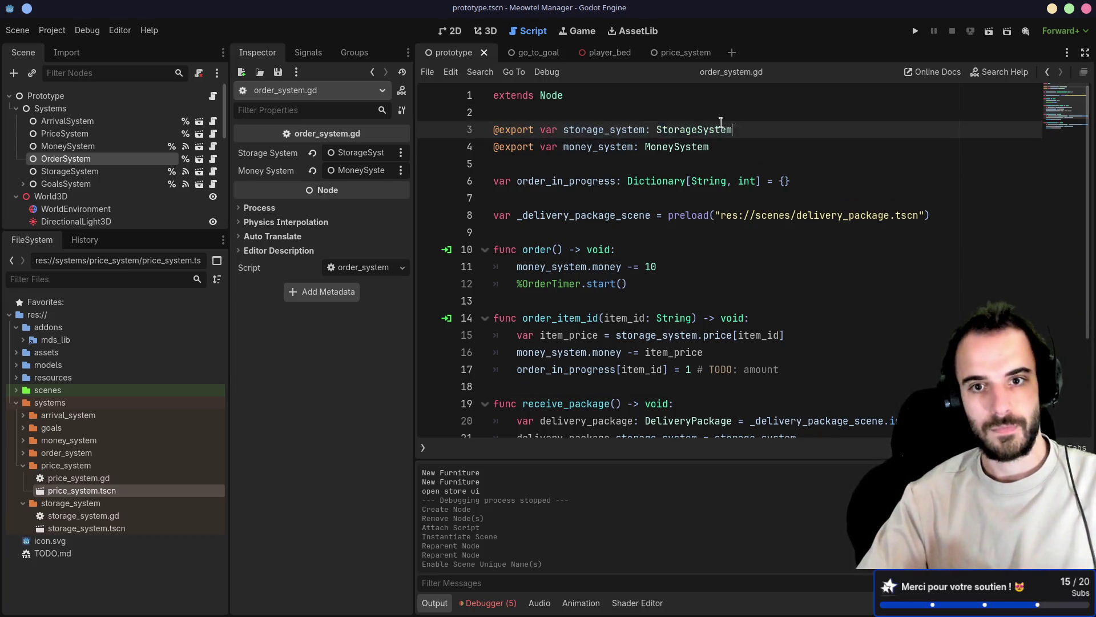
key("ctrl+shift+d")
double_click(602, 129)
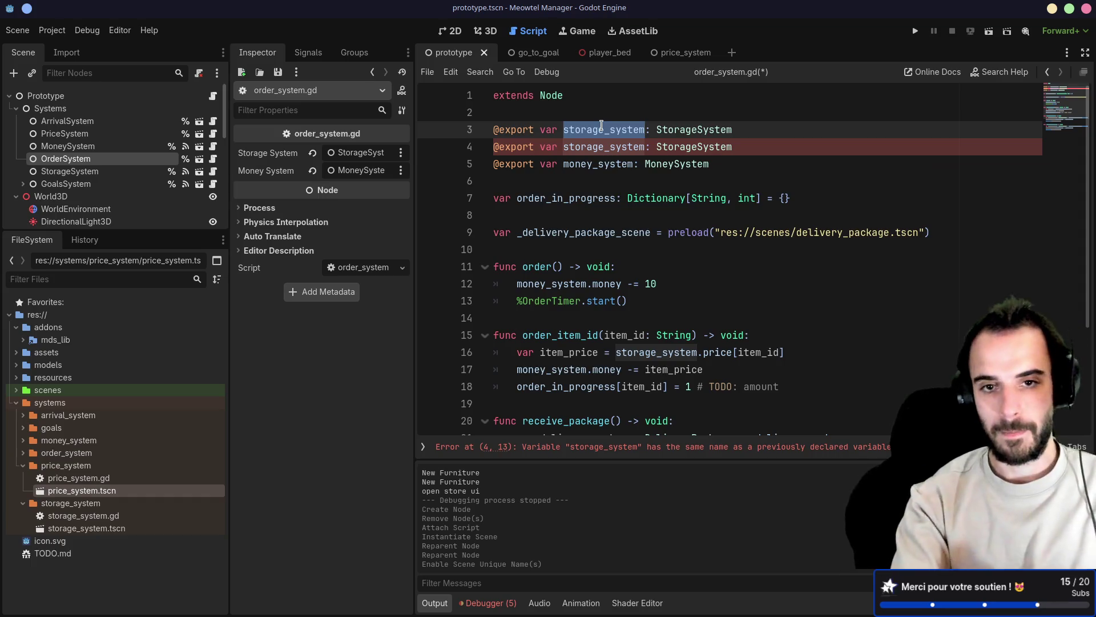
type("price_system")
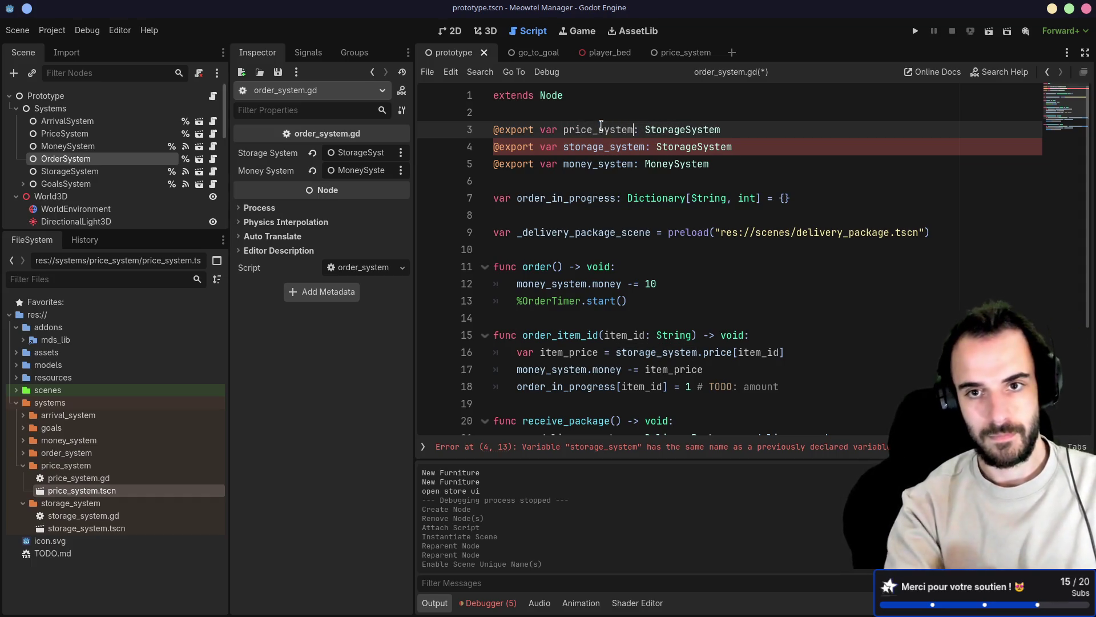
double_click(682, 129)
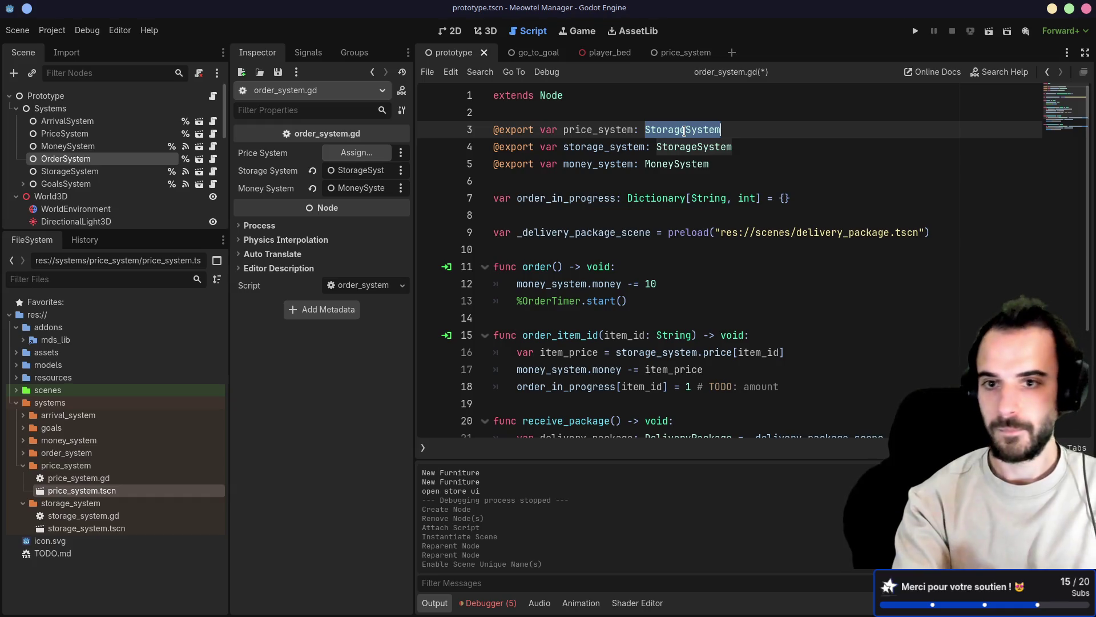
type("Pri")
key("Return")
key("ctrl+s")
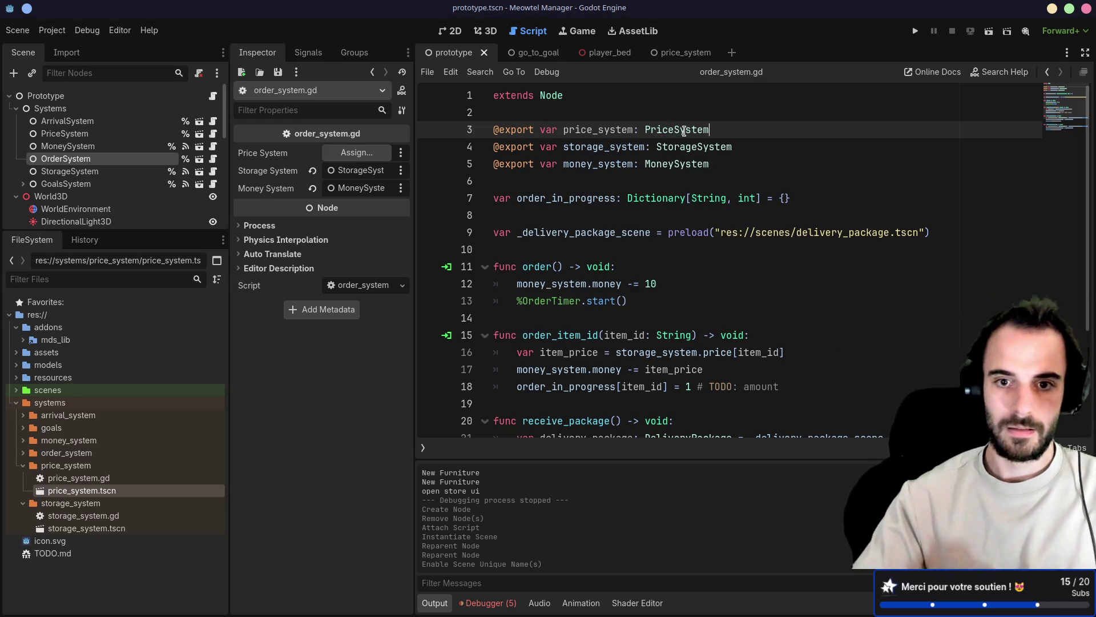
scroll(633, 240, "down", 2)
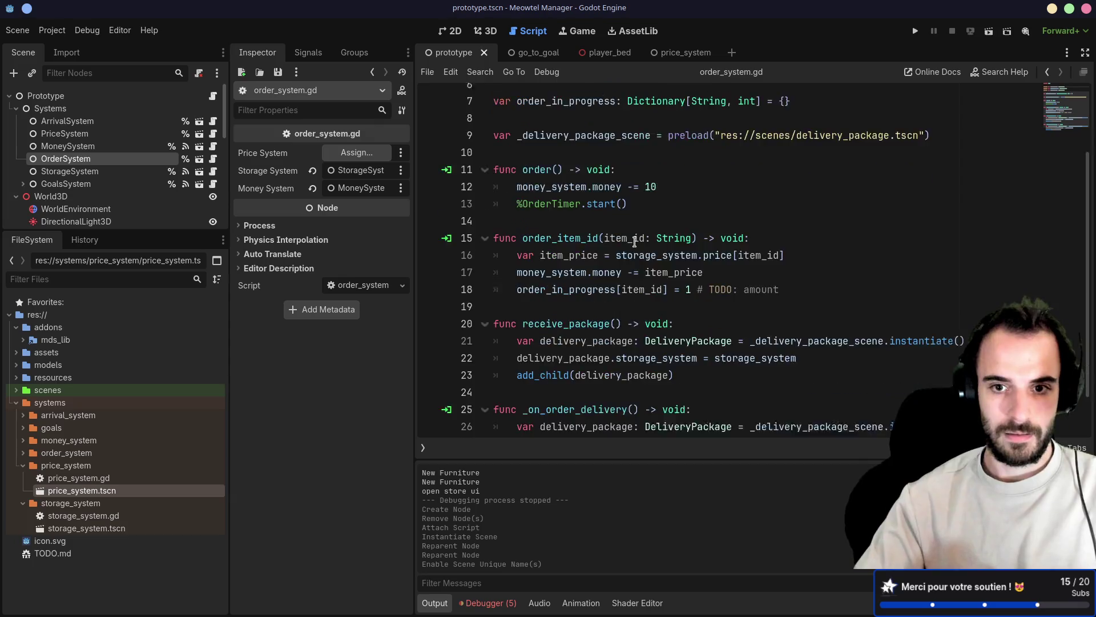
scroll(615, 248, "down", 1)
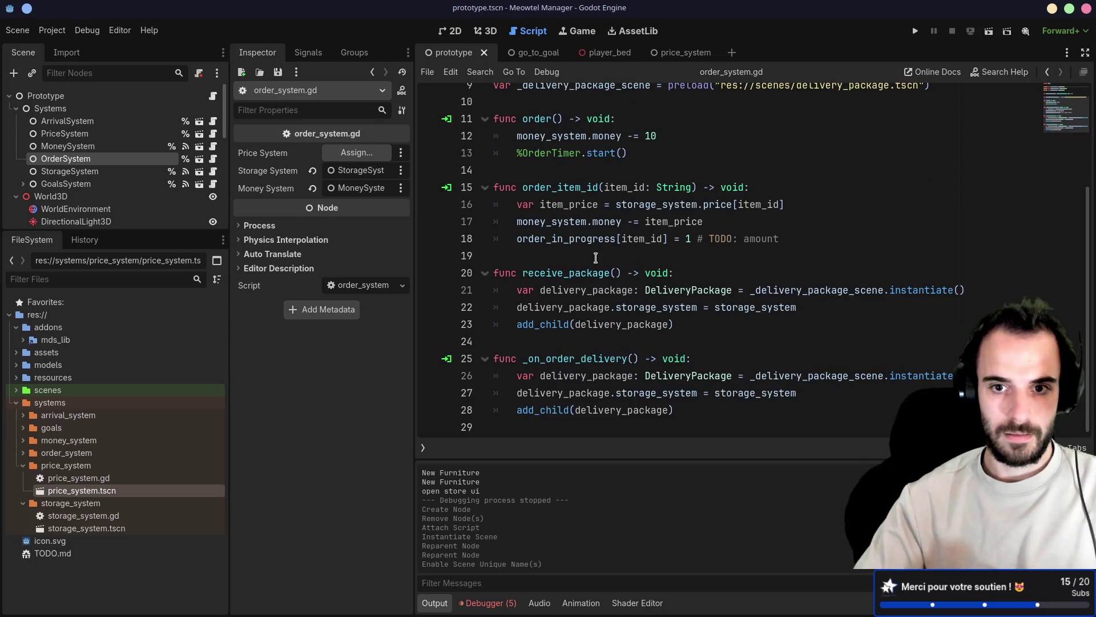
double_click(620, 204)
type("price_system")
Review order_item_id and receive_package, check _on_order_delivery's signal connection, then open order_system.tscn
left_click(669, 208)
left_click_drag(525, 251, 494, 189)
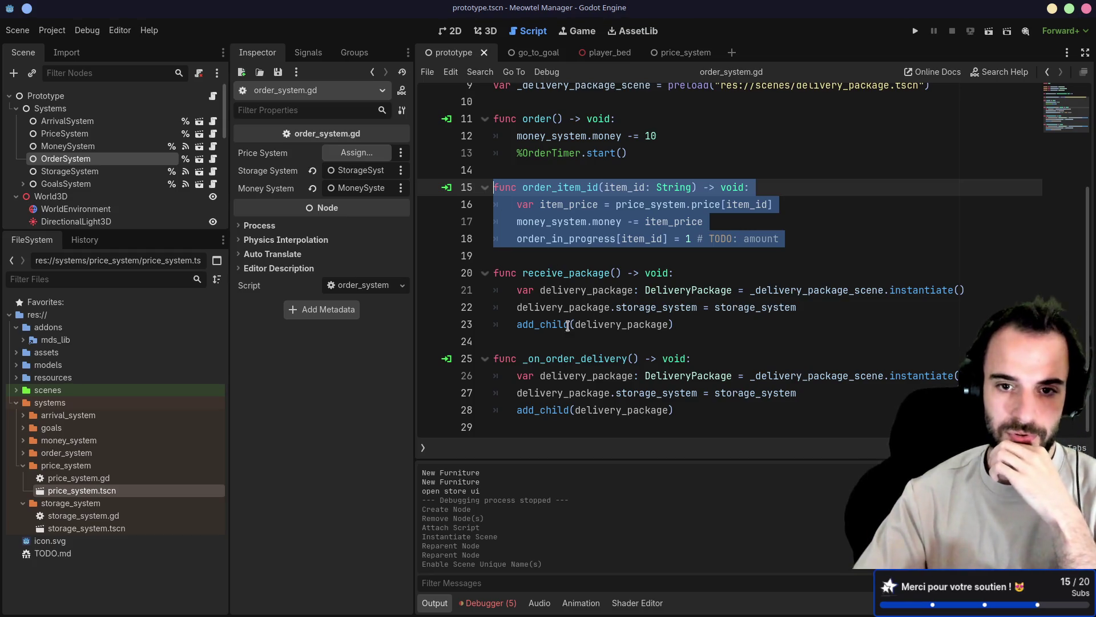
left_click_drag(677, 326, 502, 260)
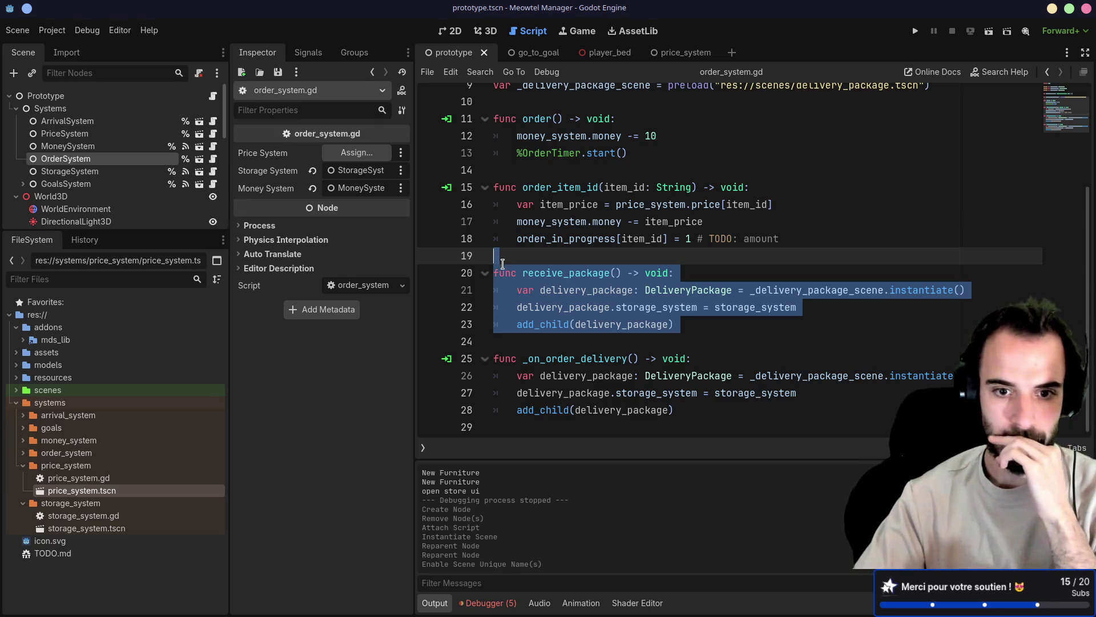
left_click(448, 359)
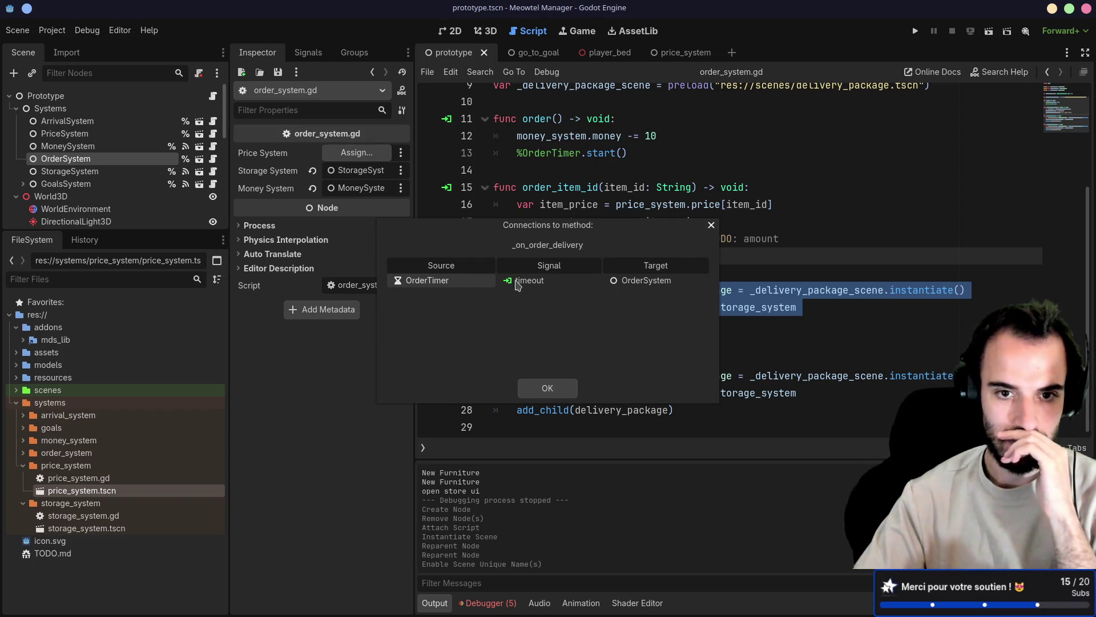
left_click(711, 227)
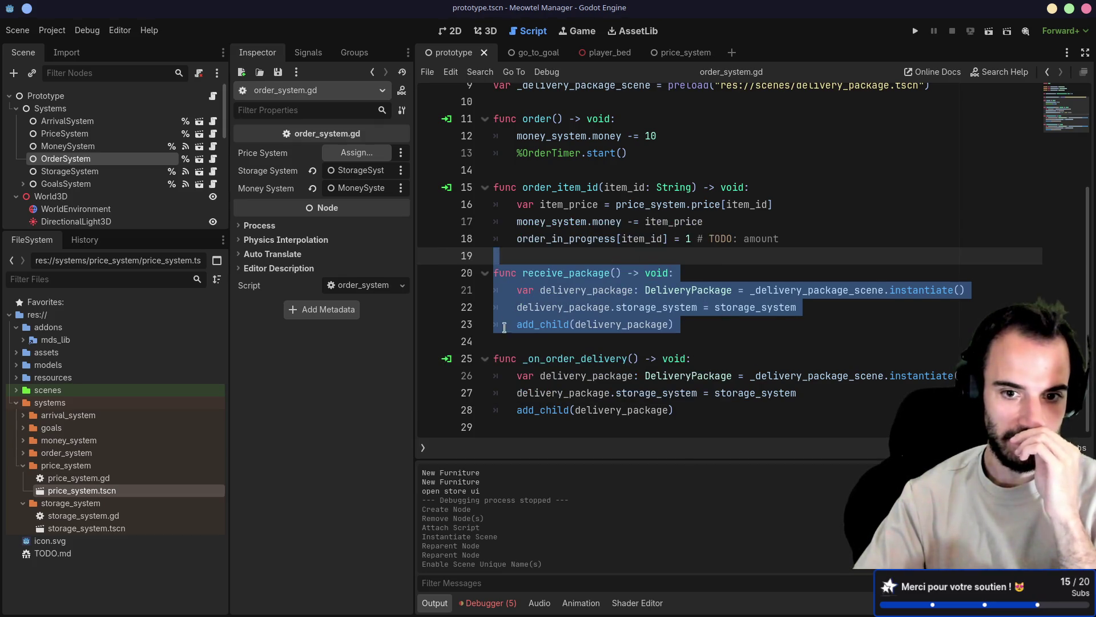
left_click(514, 376)
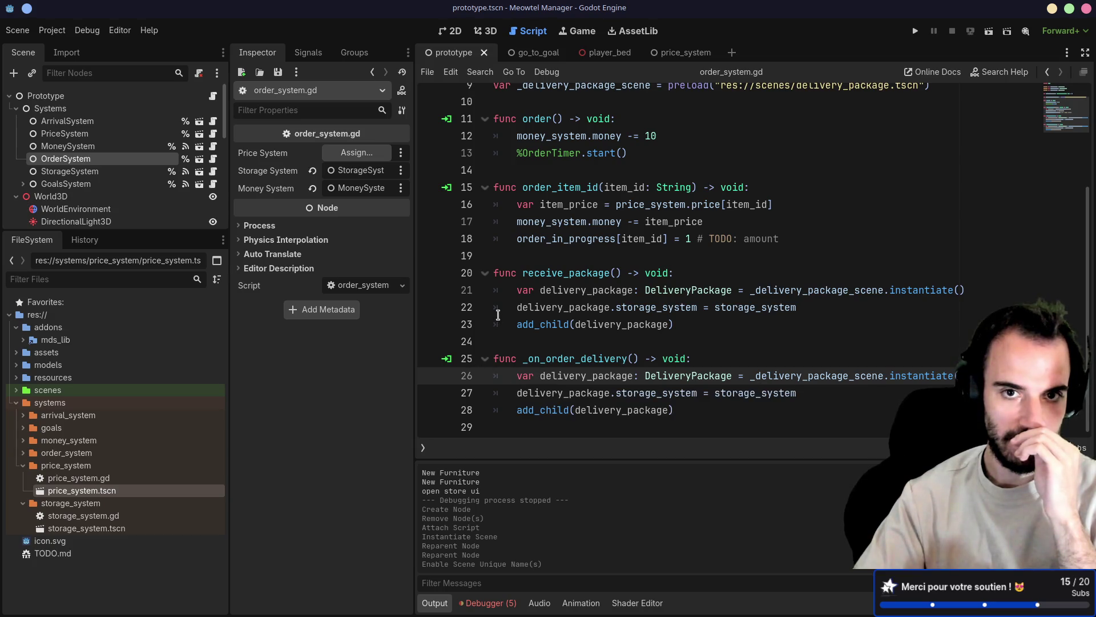
left_click(23, 452)
double_click(72, 478)
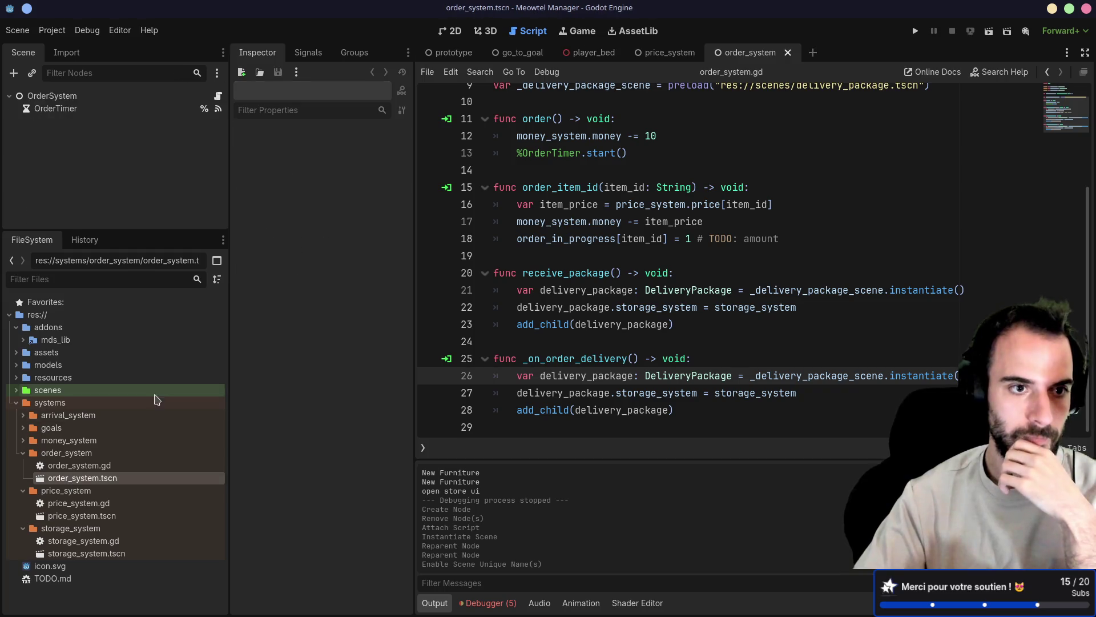
Delete the OrderTimer node and remove the _on_order_delivery function from the script
left_click(98, 109)
key("Delete")
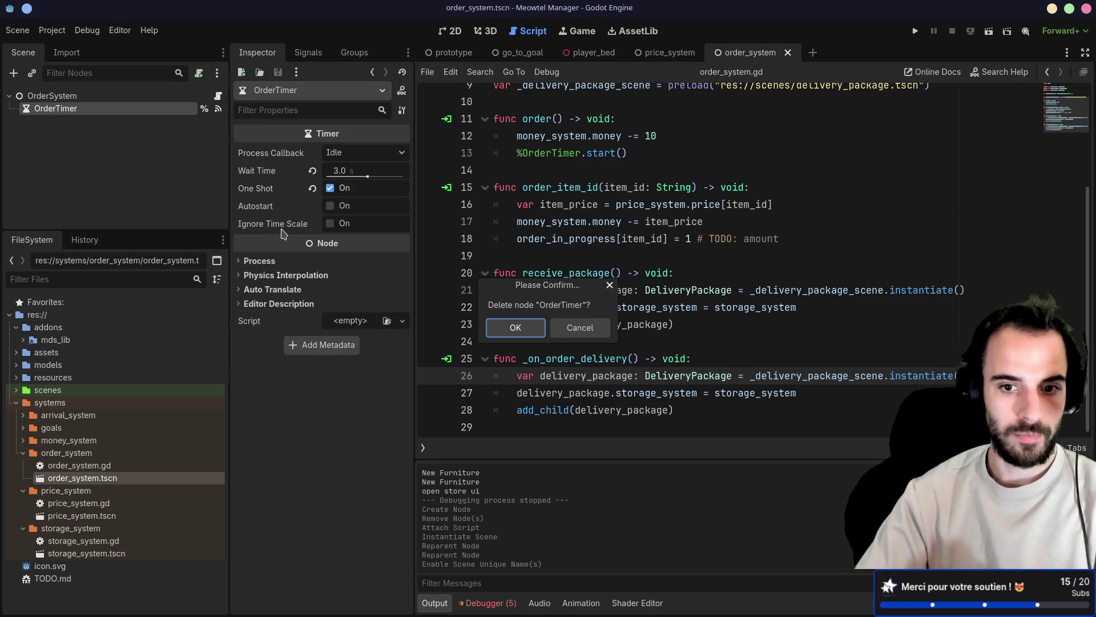
key("Return")
left_click_drag(514, 426, 495, 341)
key("BackSpace")
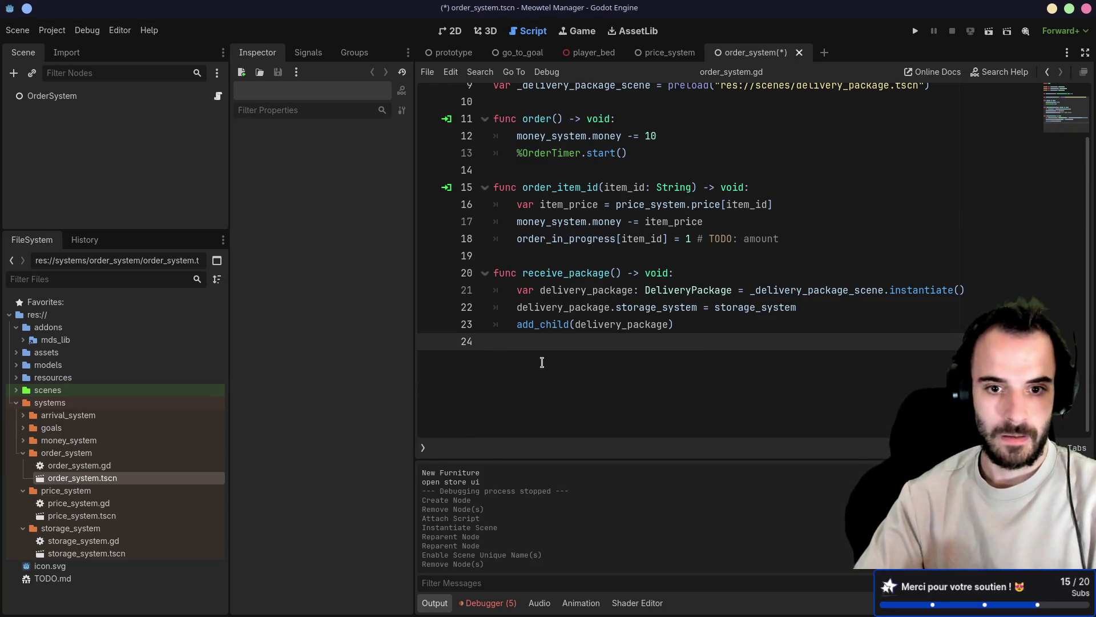
scroll(551, 344, "up", 3)
scroll(553, 338, "down", 1)
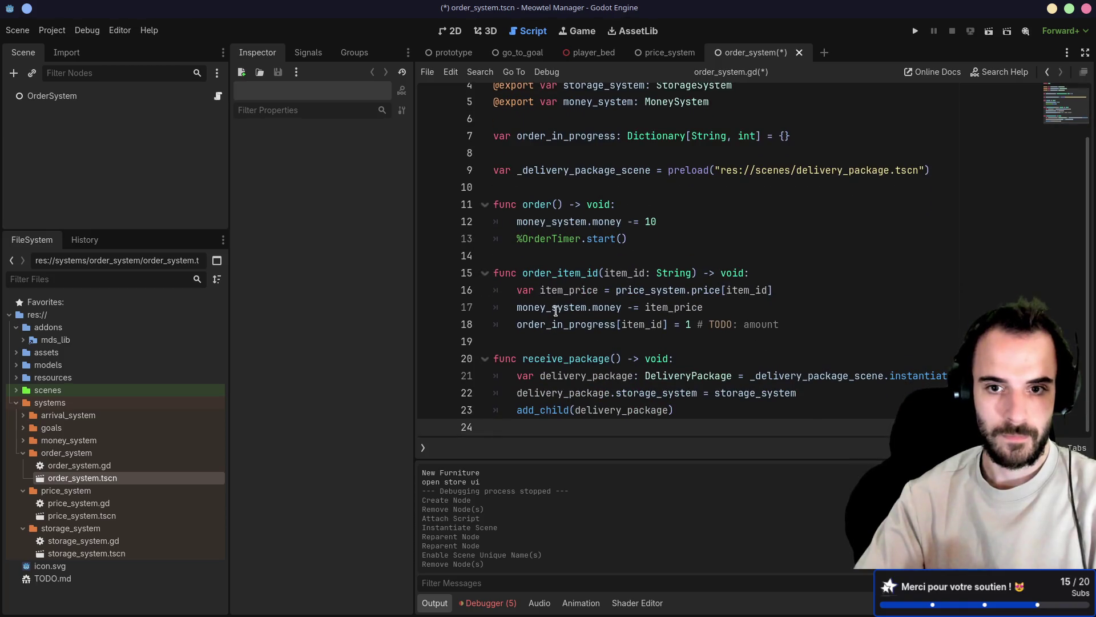
Delete the timer-based order() function and highlight uses of _delivery_package_scene
left_click(544, 255)
double_click(534, 206)
left_click_drag(632, 239, 484, 191)
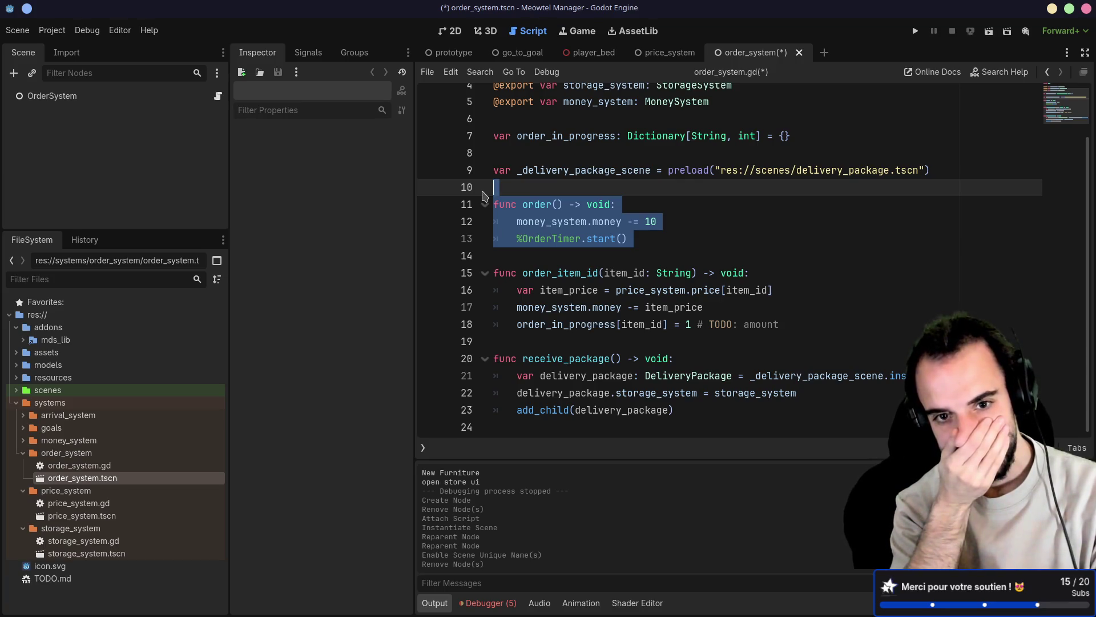
key("Delete")
key("Delete")
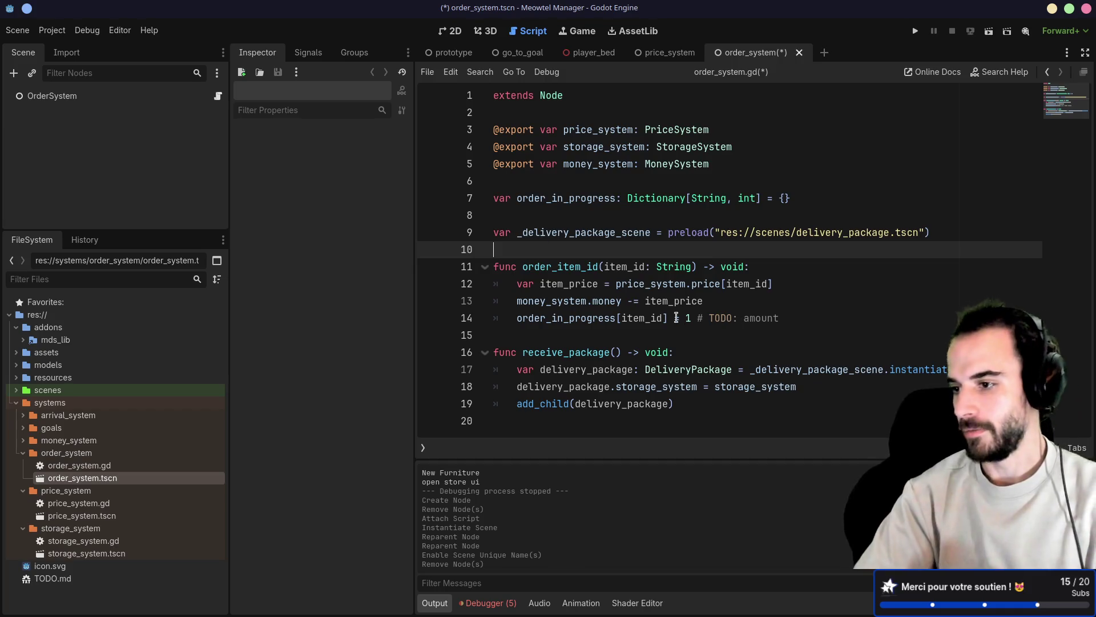
double_click(586, 235)
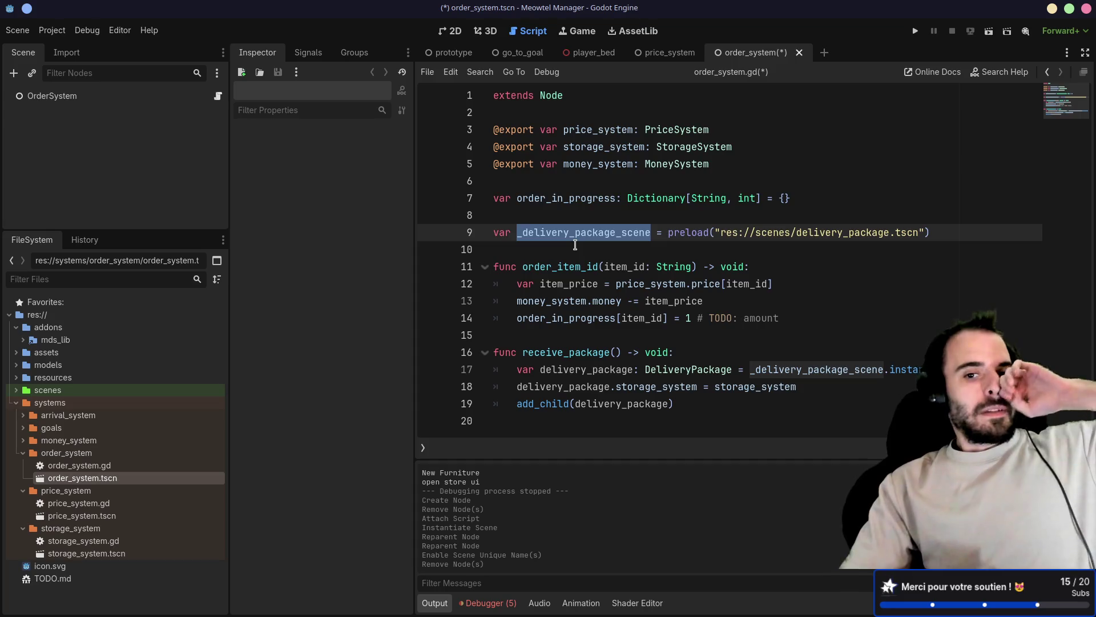
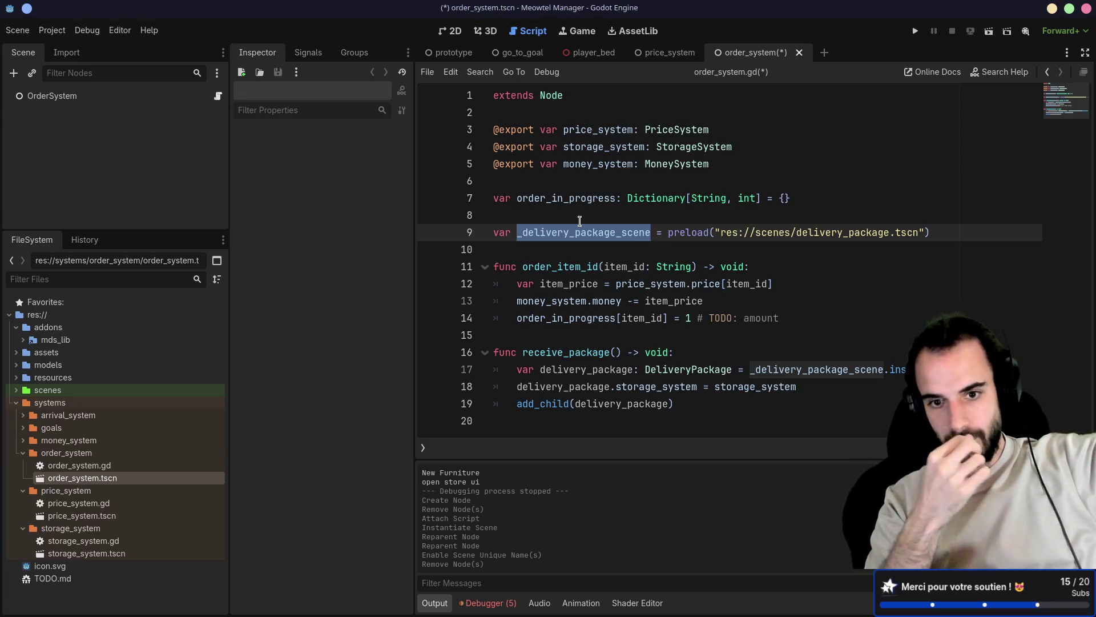
Move the _delivery_package_scene preload line down above receive_package in order_system.gd
left_click(514, 249)
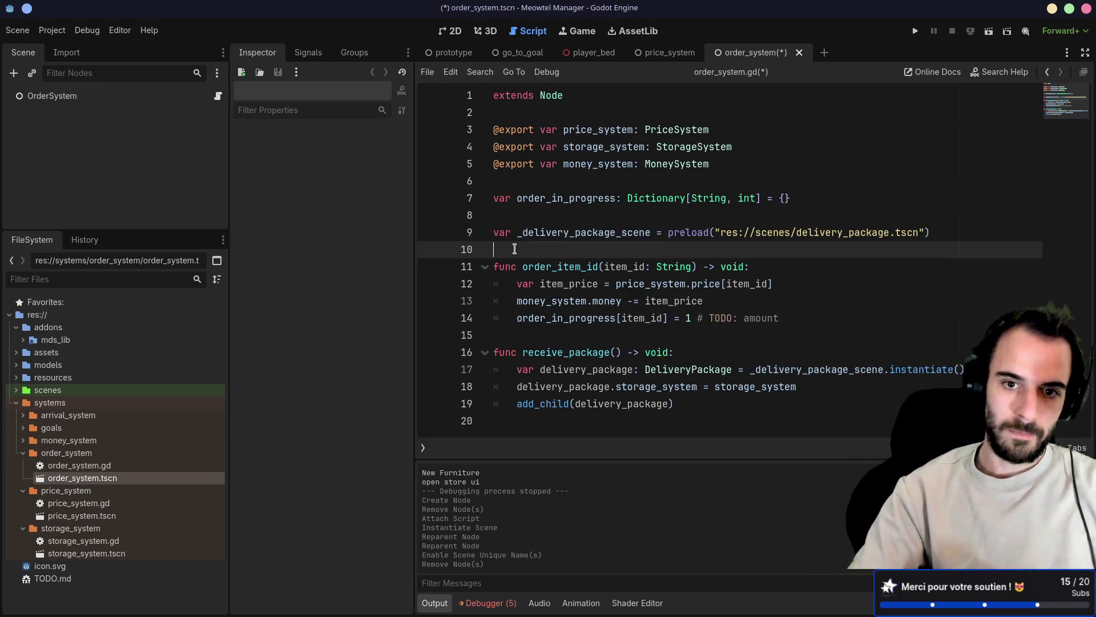
key("shift+Up")
key("ctrl+x")
key("Delete")
left_click(512, 300)
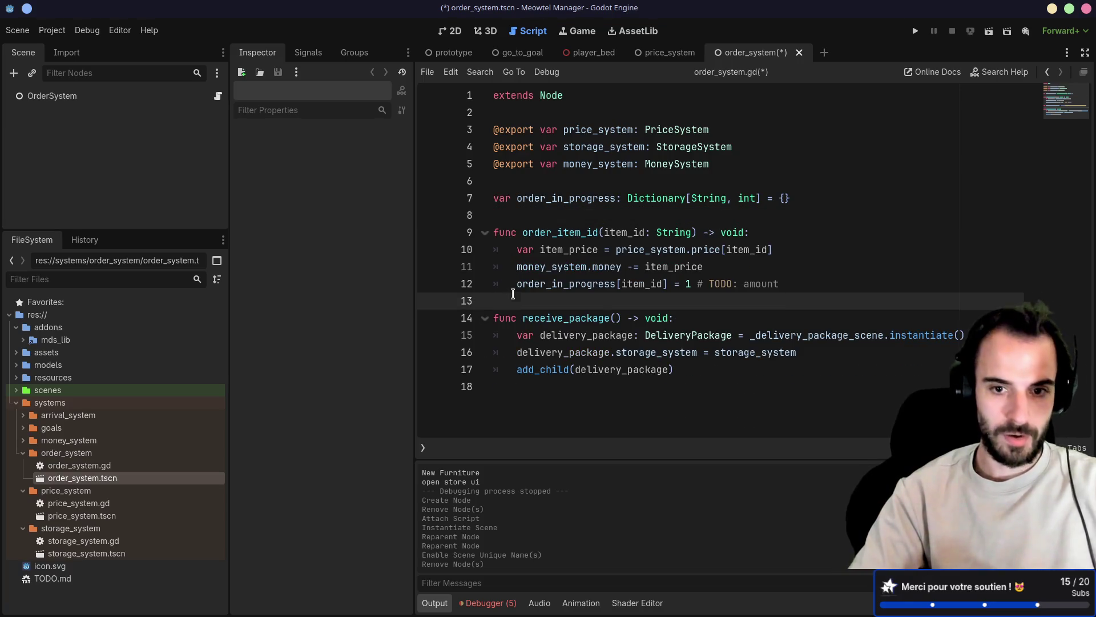
key("Return")
key("ctrl+v")
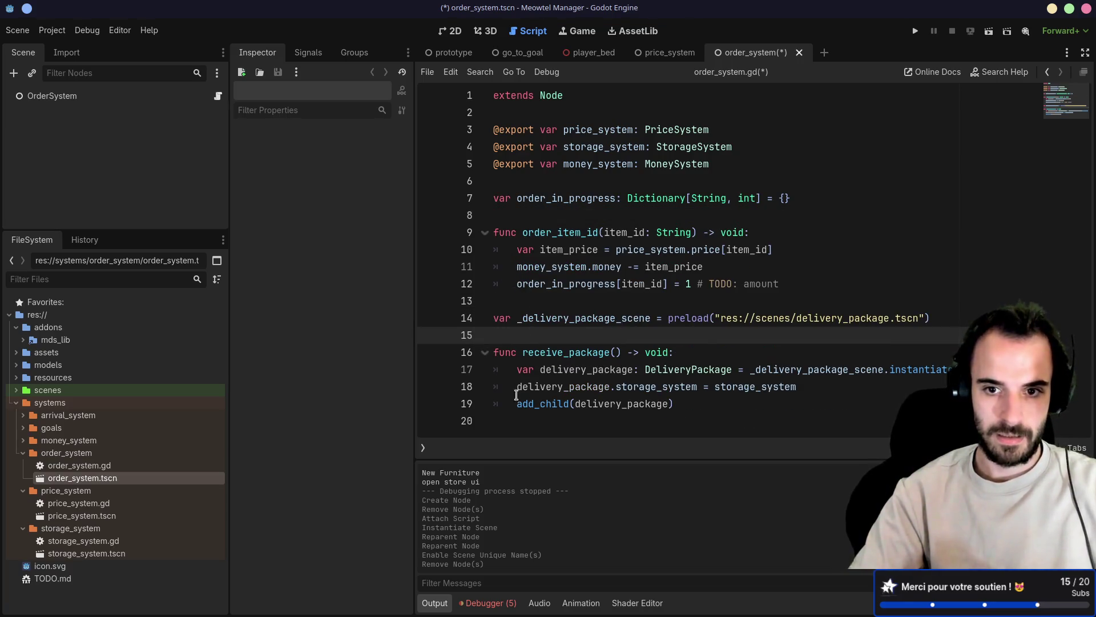
Cut the preload and receive_package code out of order_system.gd and save the script
left_click_drag(511, 423, 489, 308)
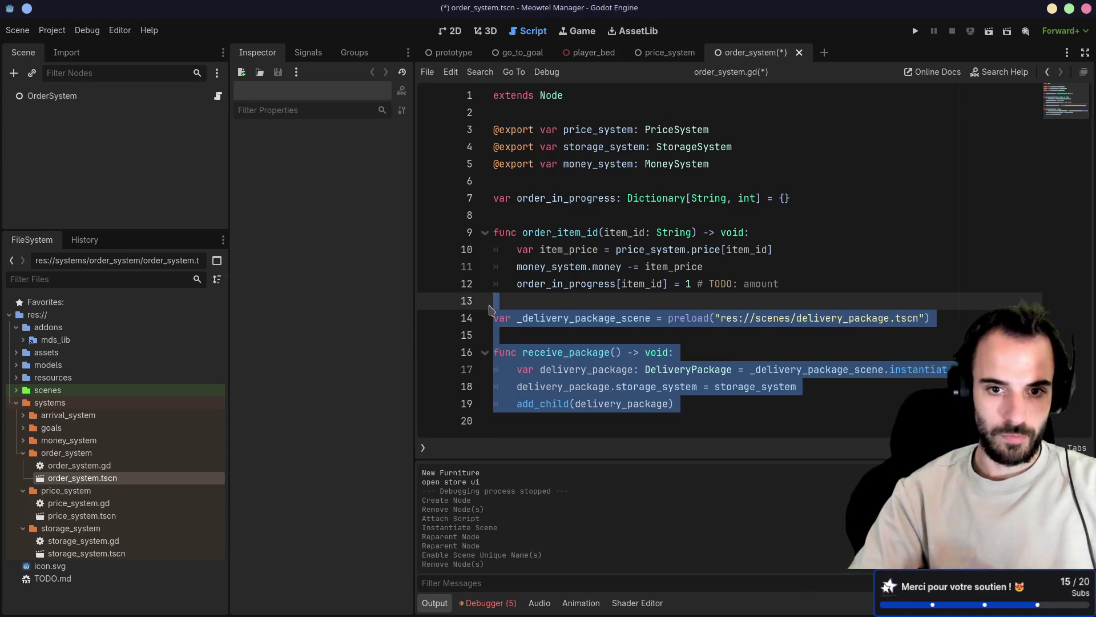
key("ctrl+x")
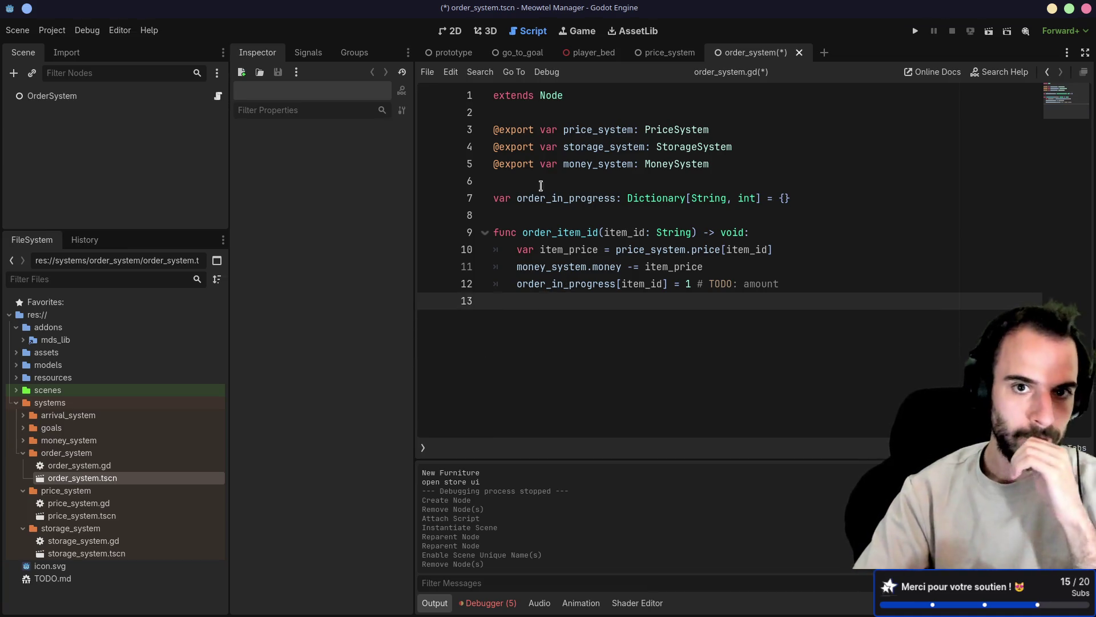
key("ctrl+s")
left_click(453, 52)
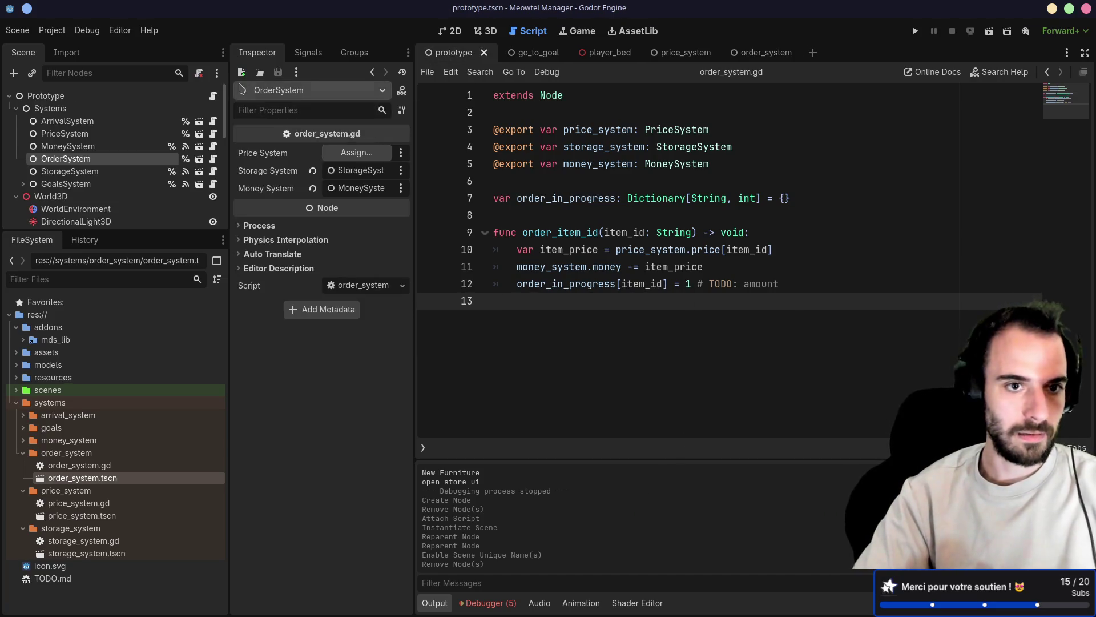
scroll(610, 212, "down", 10)
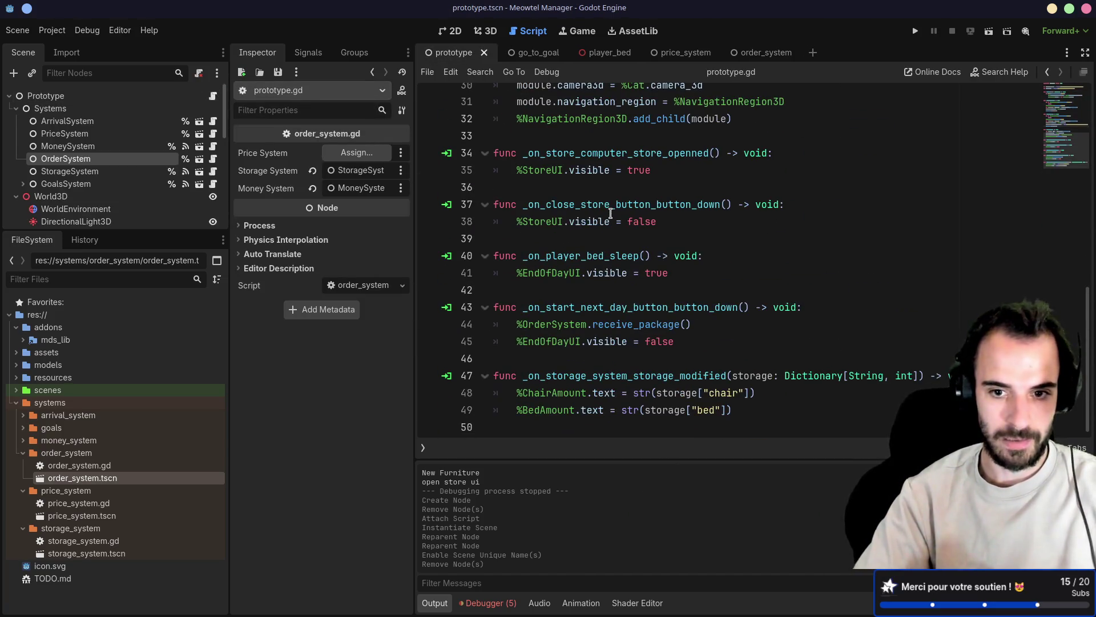
mouse_move(594, 221)
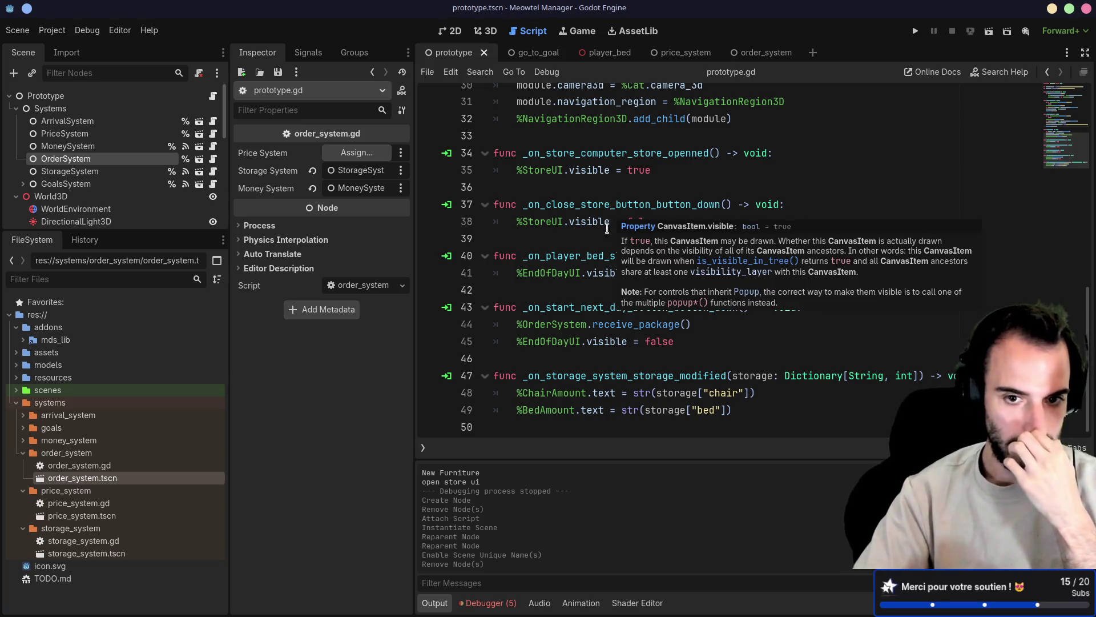
Paste the delivery package code into prototype.gd and cut the receive_package body lines
left_click(514, 289)
key("ctrl+v")
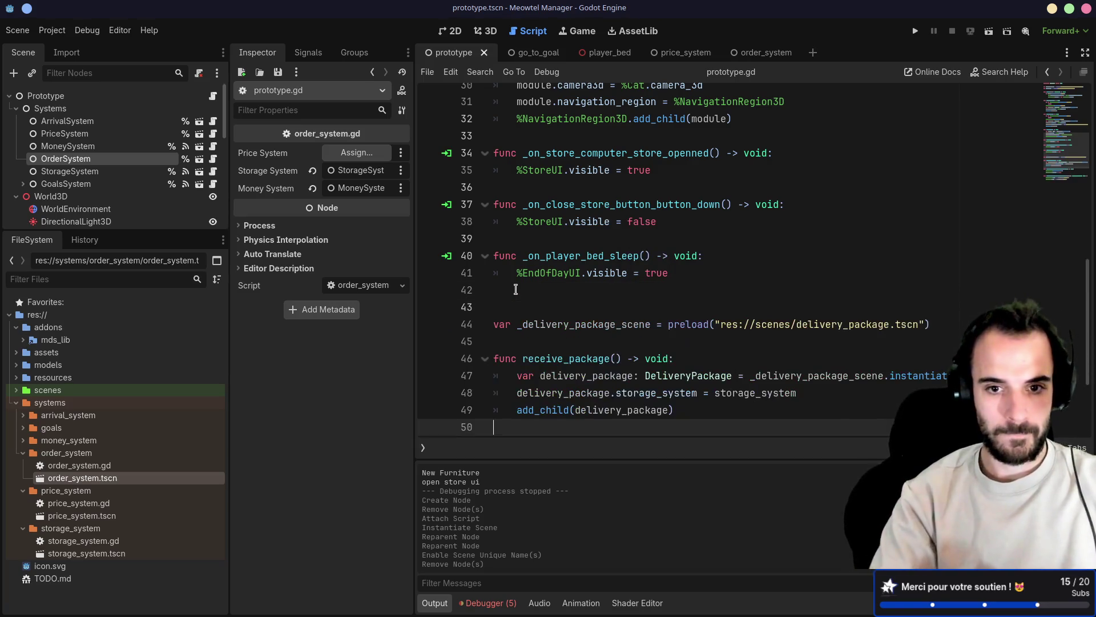
scroll(515, 290, "down", 3)
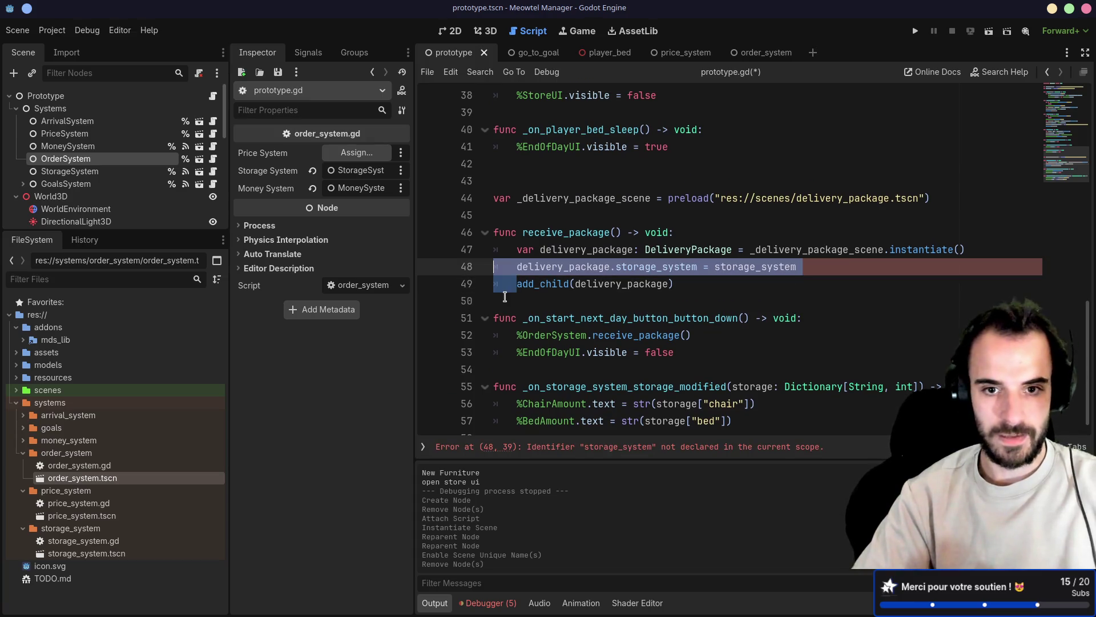
left_click_drag(499, 295, 484, 261)
left_click(514, 302)
left_click_drag(505, 300, 481, 253)
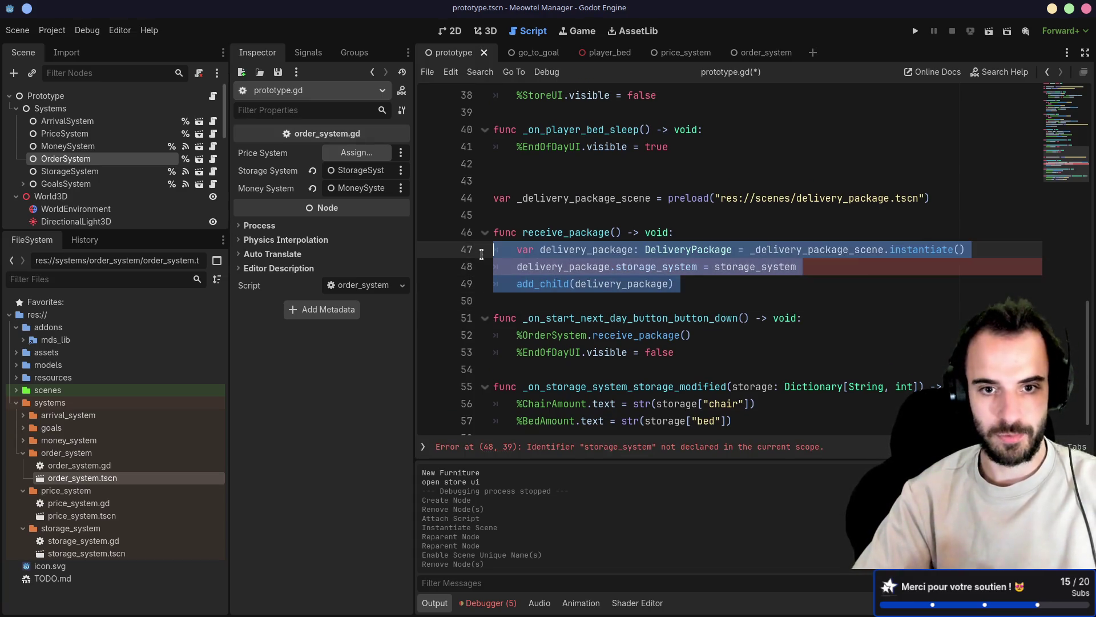
key("ctrl+x")
Paste the package creation code into _on_start_next_day_button_button_down after the EndOfDayUI hide line
left_click(693, 286)
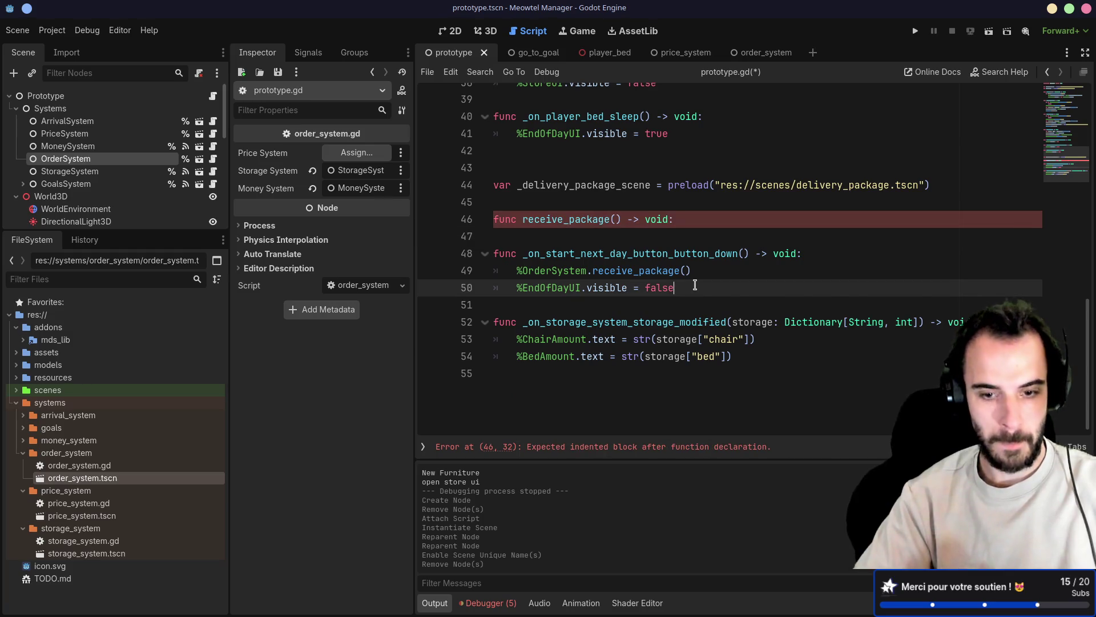
key("ctrl+v")
left_click(675, 287)
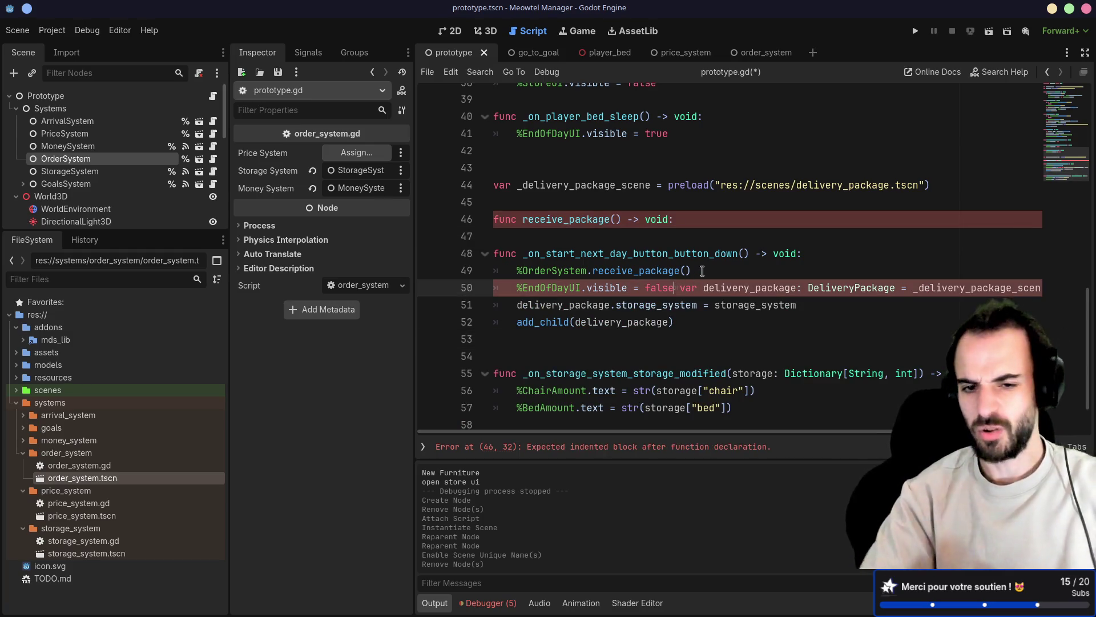
key("Return")
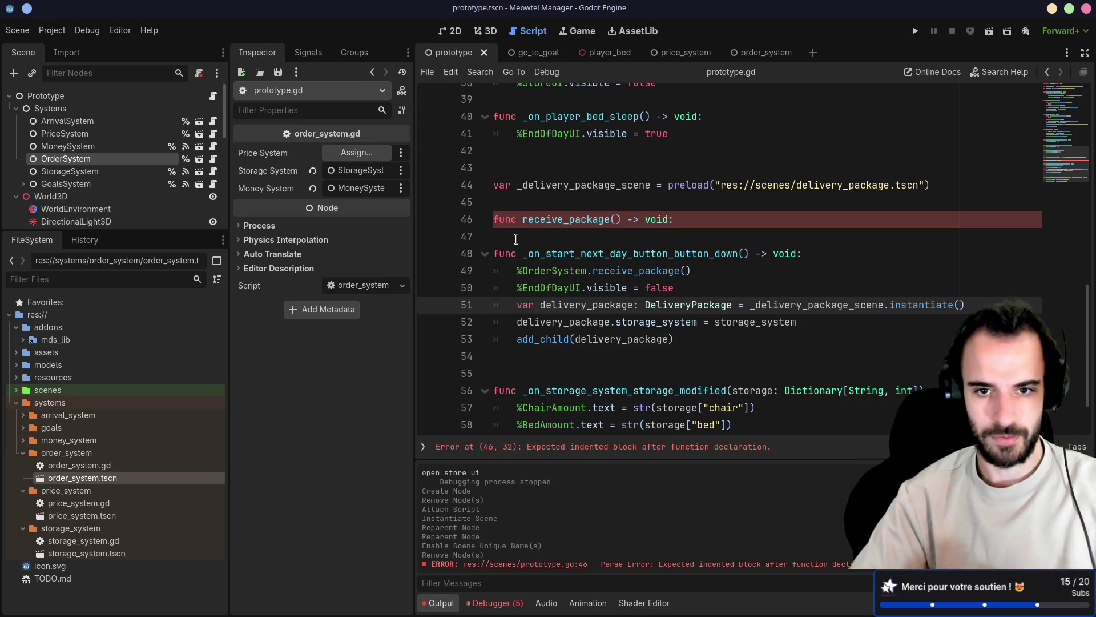
Delete the empty receive_package function header and save prototype.gd
triple_click(490, 216)
key("BackSpace")
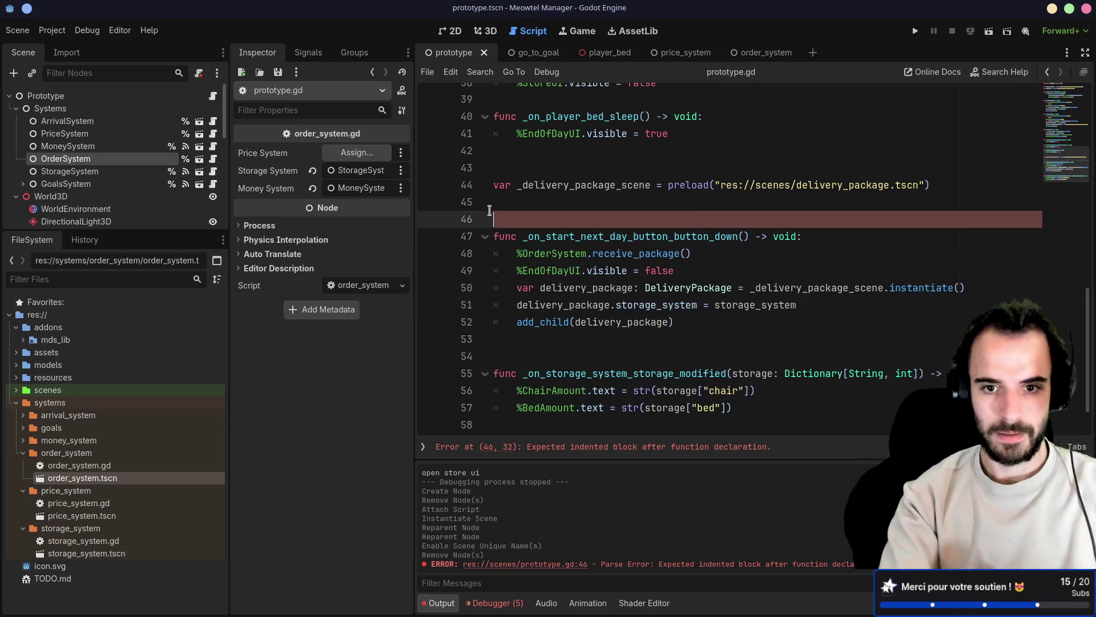
key("BackSpace")
key("ctrl+s")
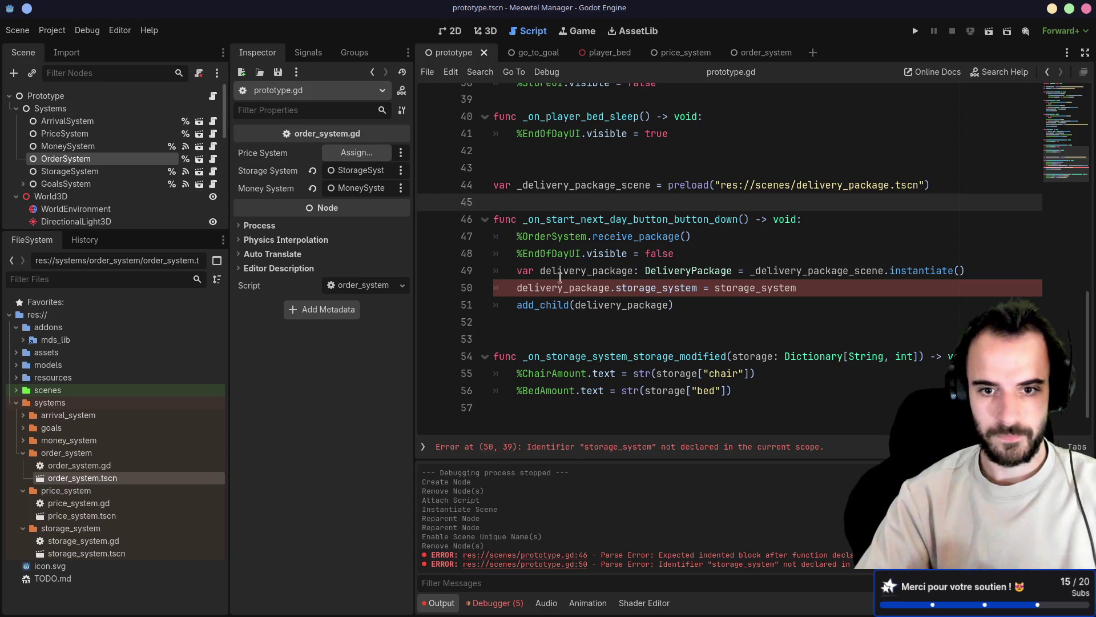
Replace the undeclared storage_system reference with the %StorageSystem node via autocomplete
double_click(550, 288)
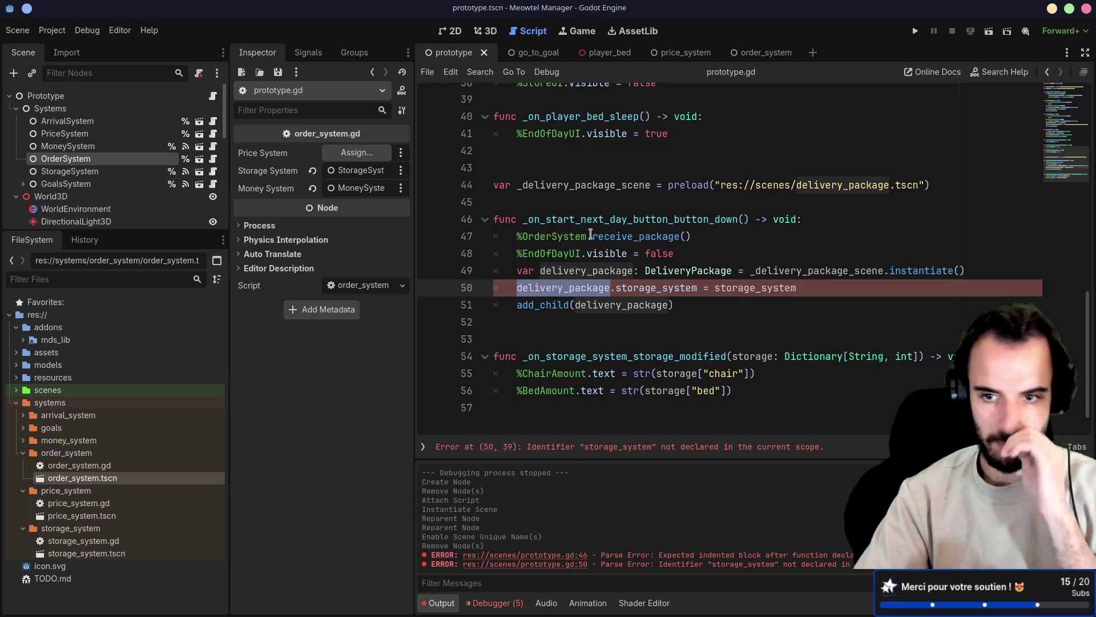
double_click(732, 288)
type("%Sto")
key("Return")
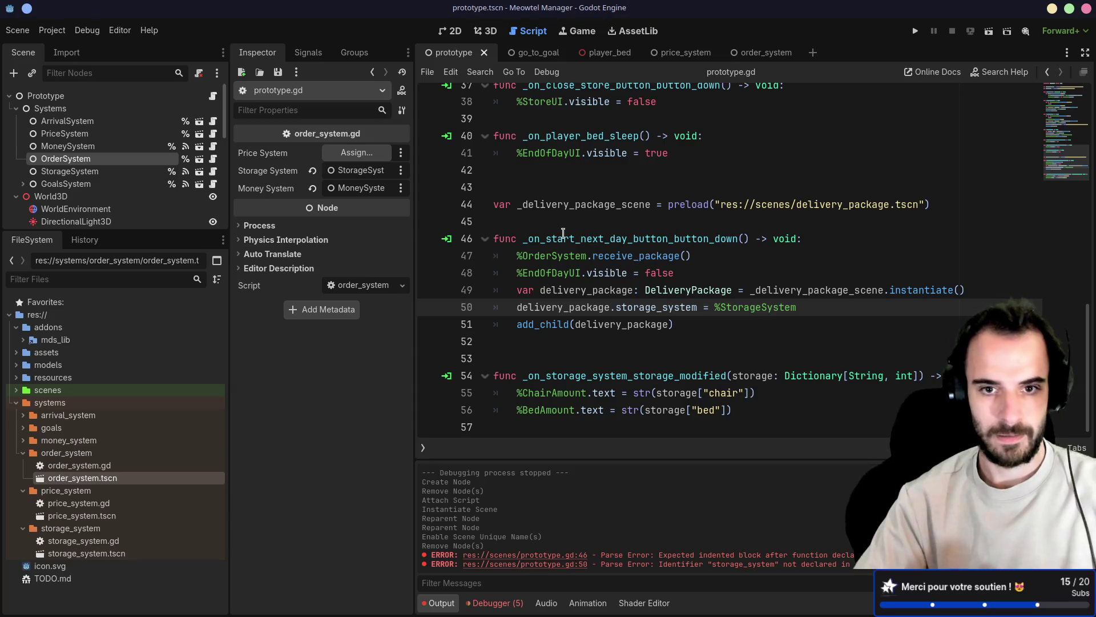
Move the delivery package preload to the top of prototype.gd beside the other preloads
left_click(563, 233)
left_click_drag(500, 221, 489, 190)
key("ctrl+x")
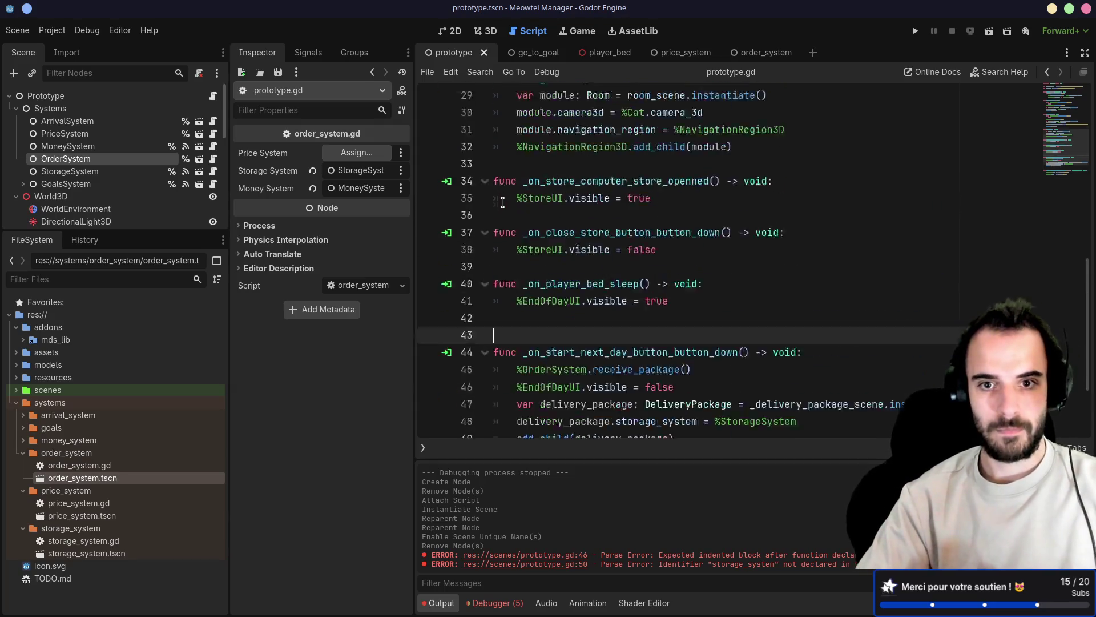
key("ctrl+Home")
left_click(506, 164)
key("ctrl+v")
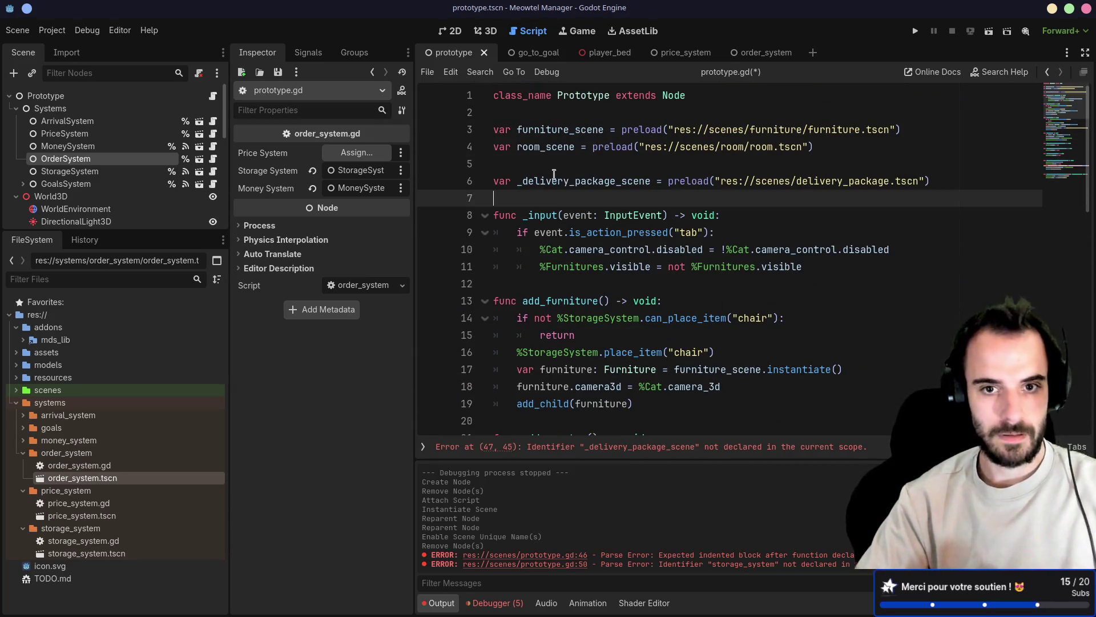
scroll(665, 221, "down", 12)
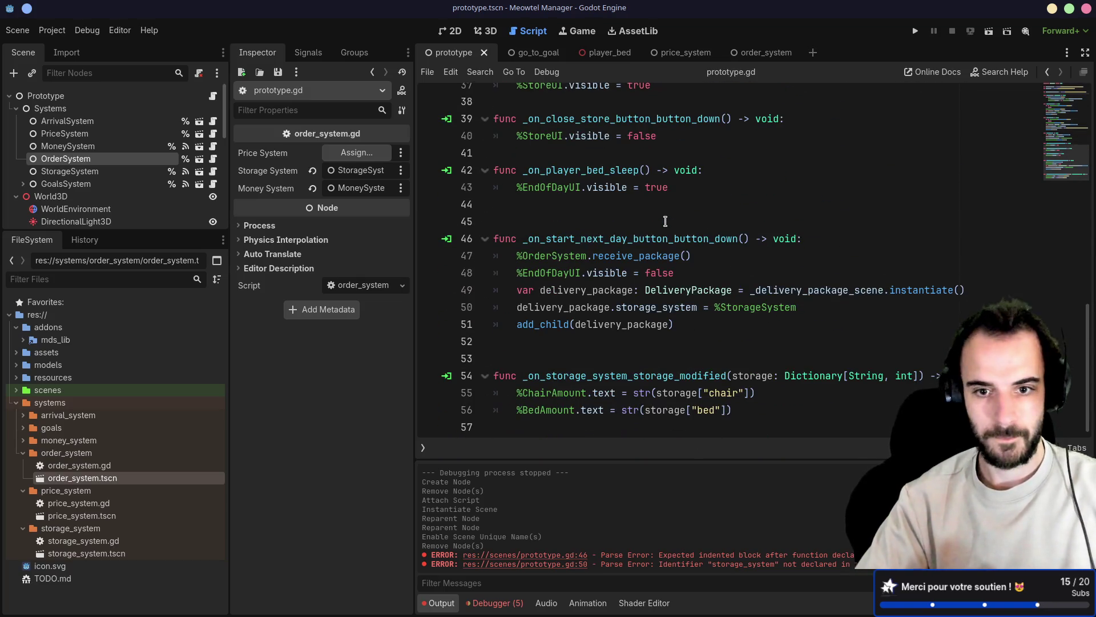
Remove the extra blank lines, save prototype.gd and run the game with F5
left_click(568, 342)
key("BackSpace")
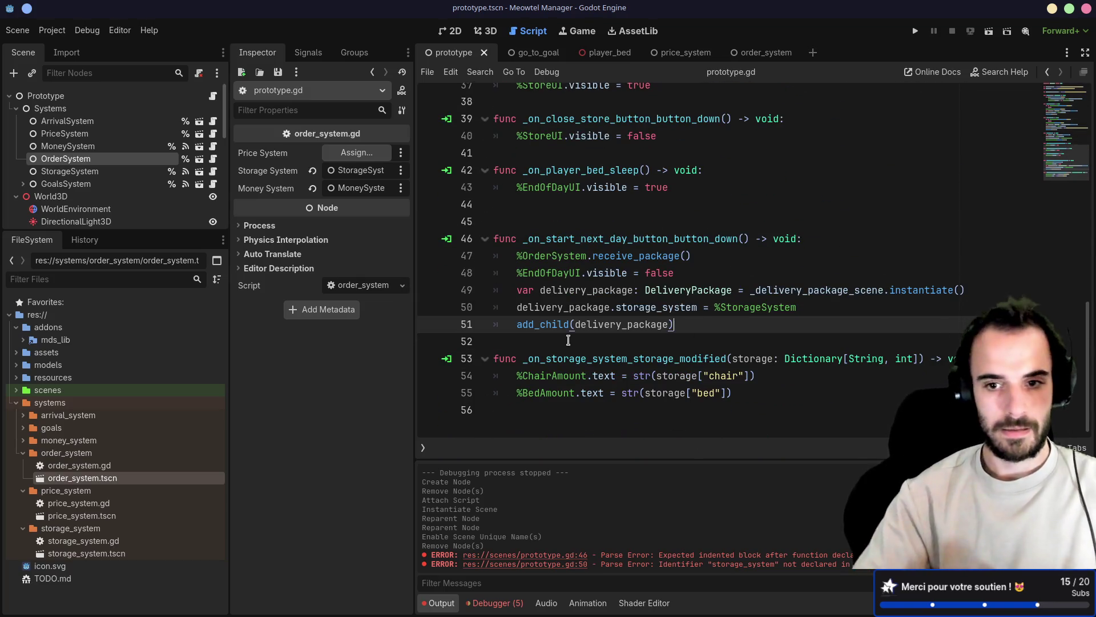
left_click(520, 221)
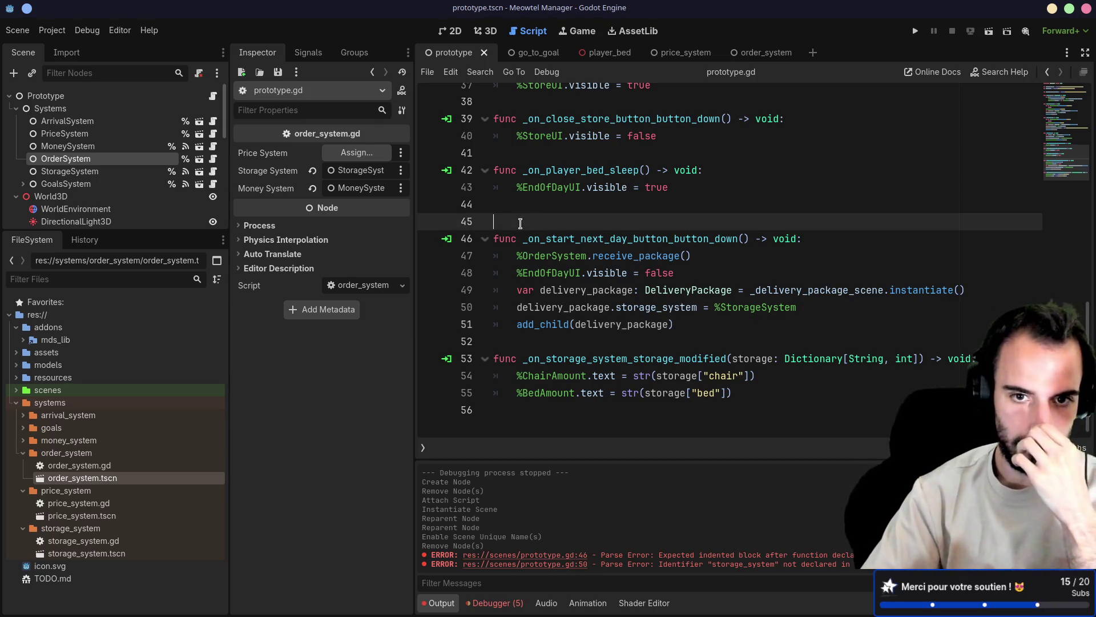
key("BackSpace")
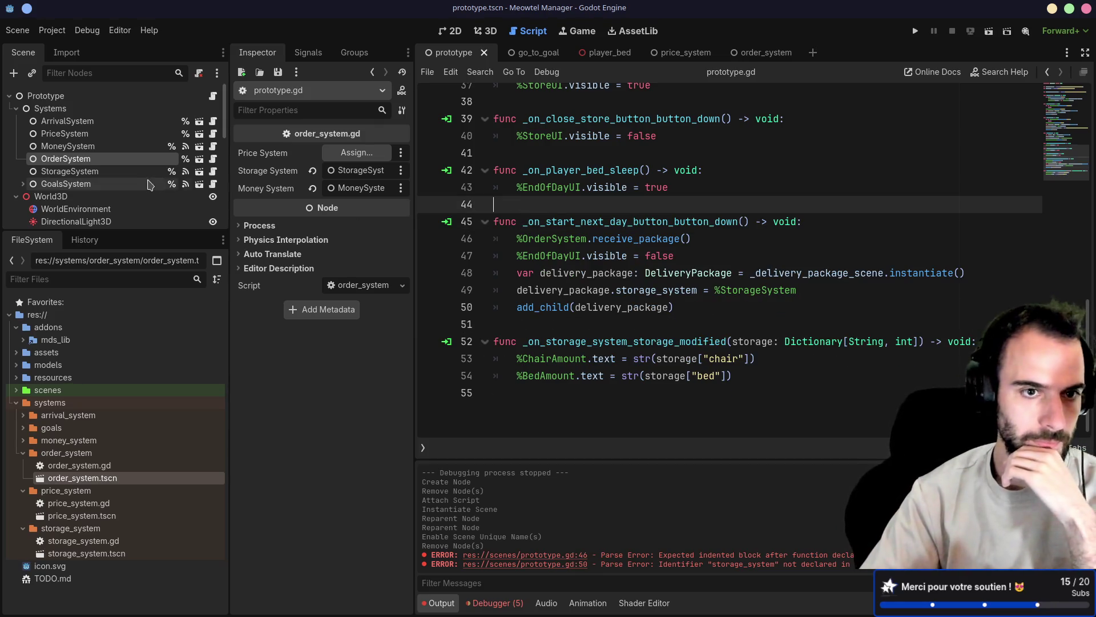
key("ctrl+s")
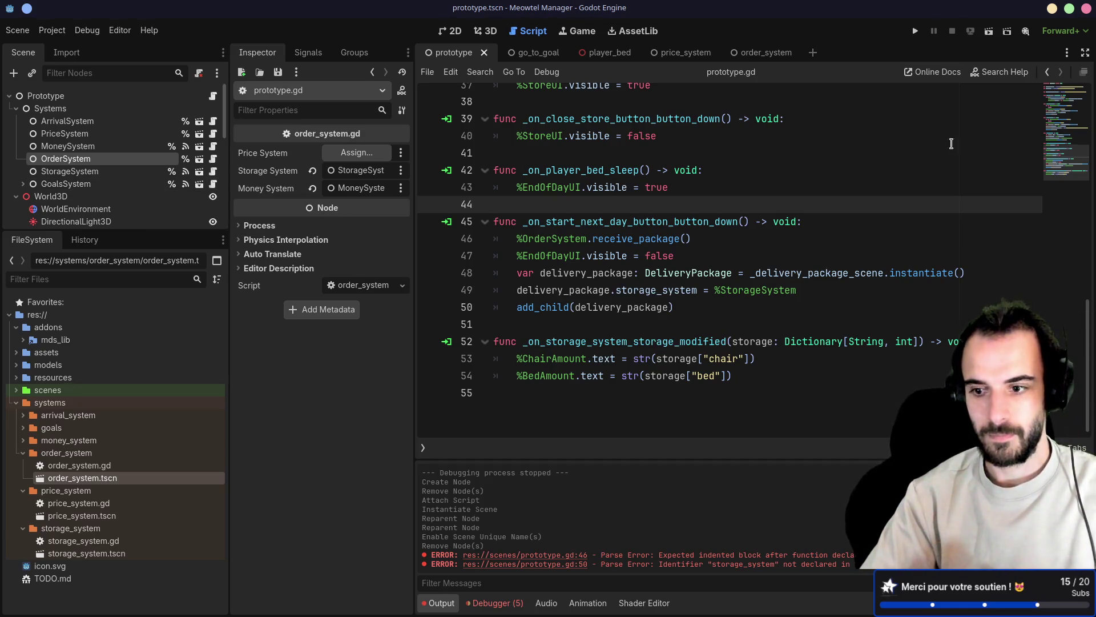
key("F5")
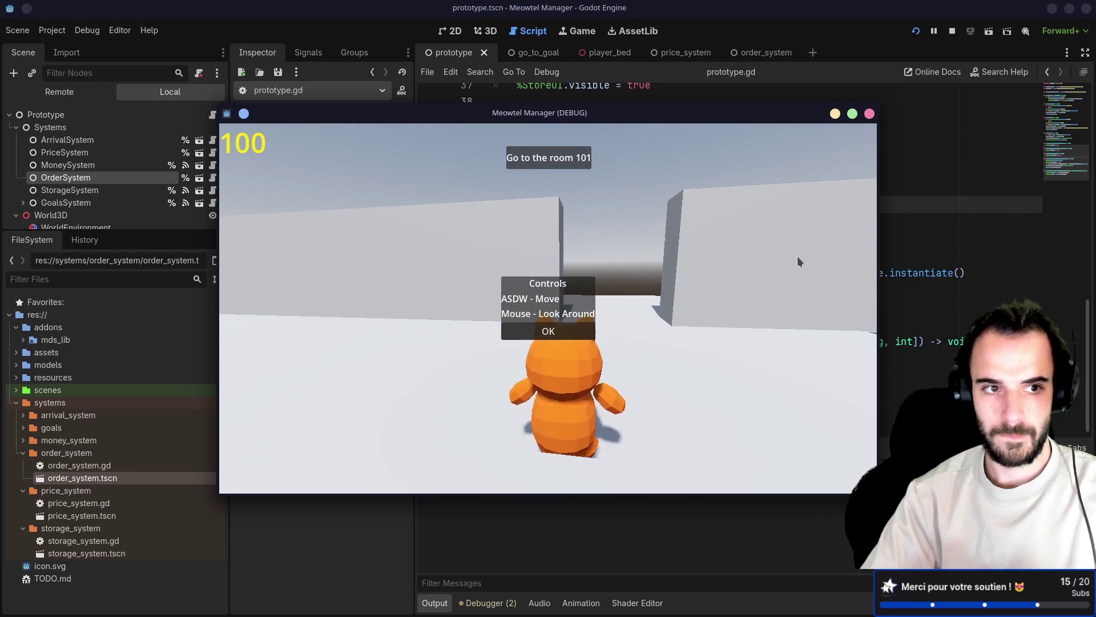
Walk the cat into the room and place a chair and a bed from the furniture list
left_click(577, 334)
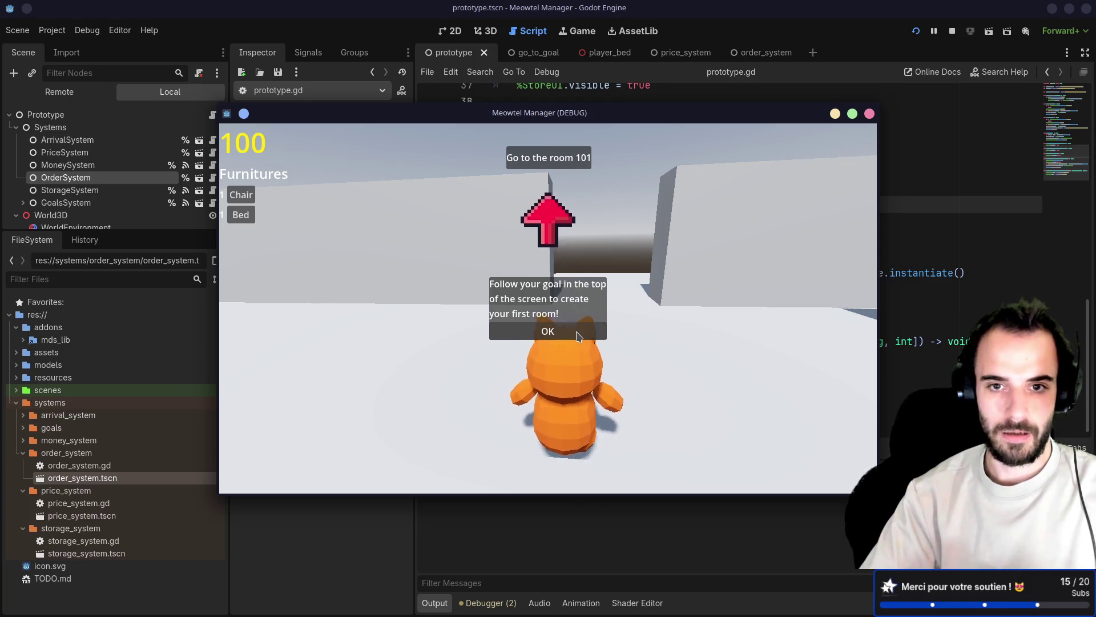
key("a")
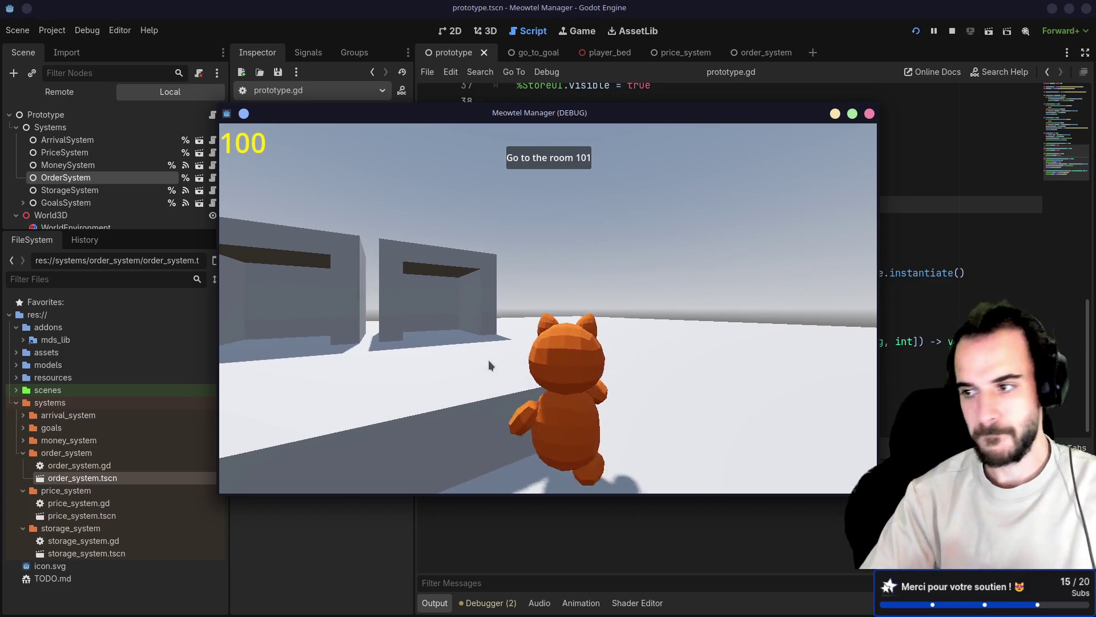
key("w")
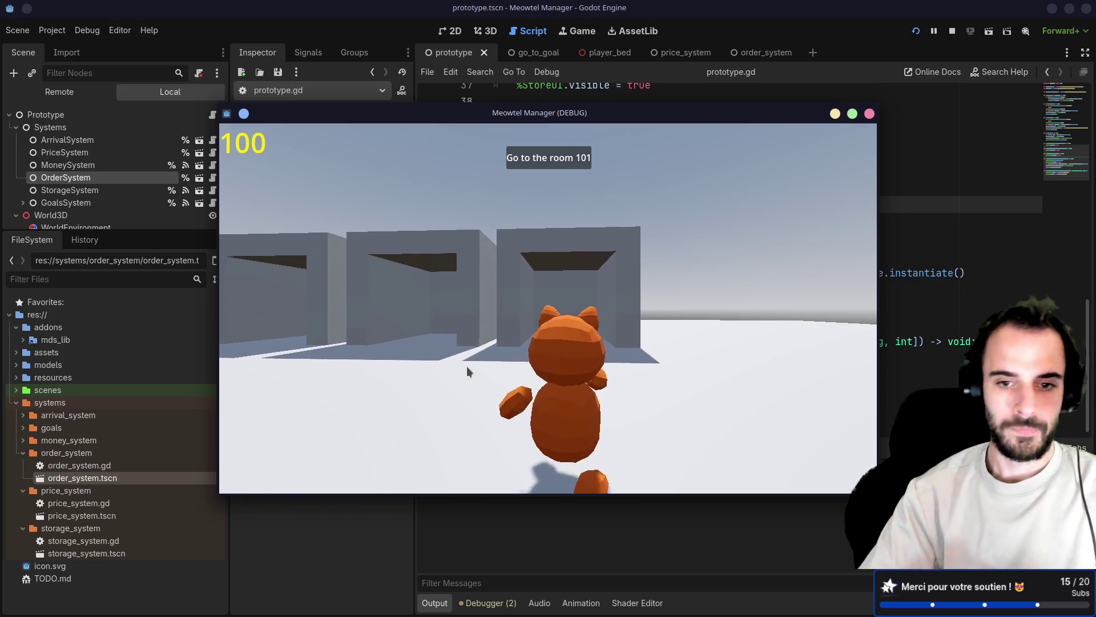
key("w")
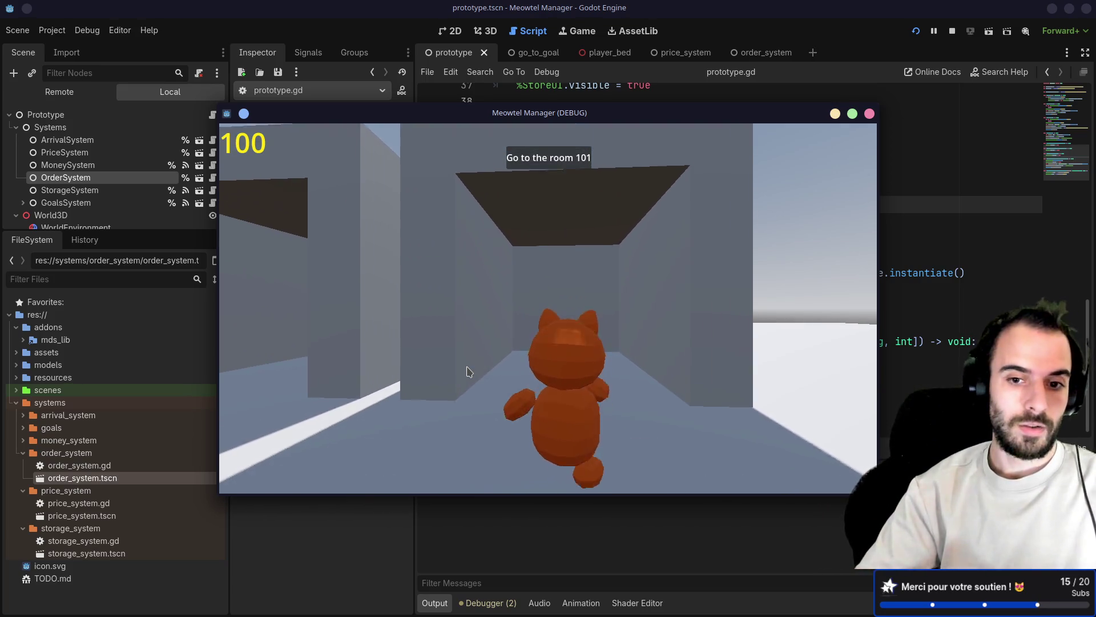
key("a")
key("Tab")
key("0")
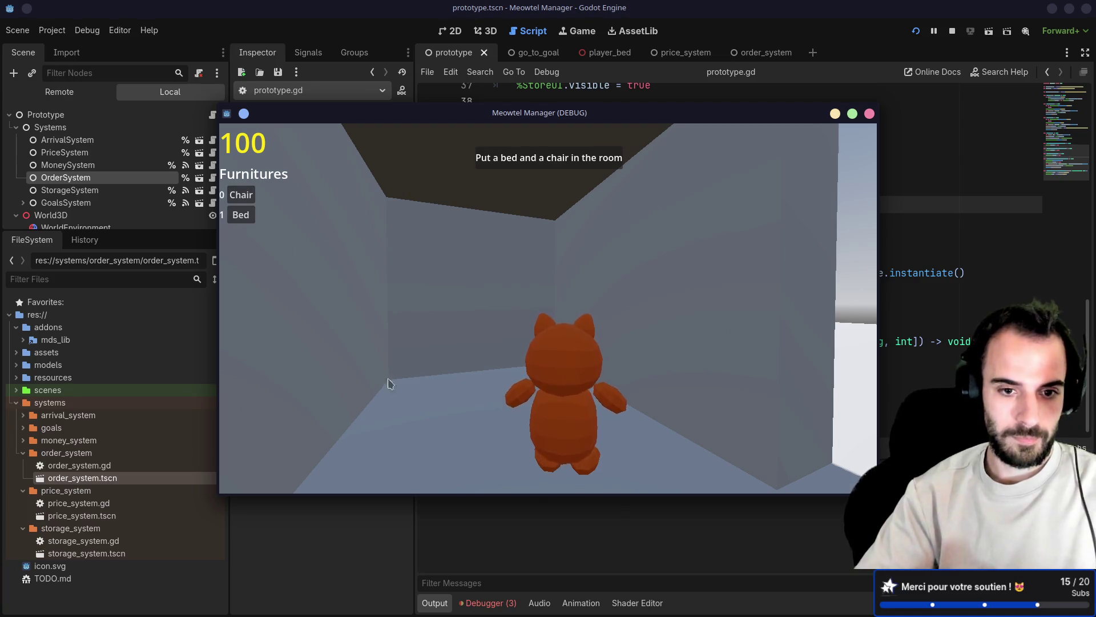
key("1")
key("Tab")
Welcome the client, order a bed at the store computer, then select the OrderSystem node after the crash
key("d")
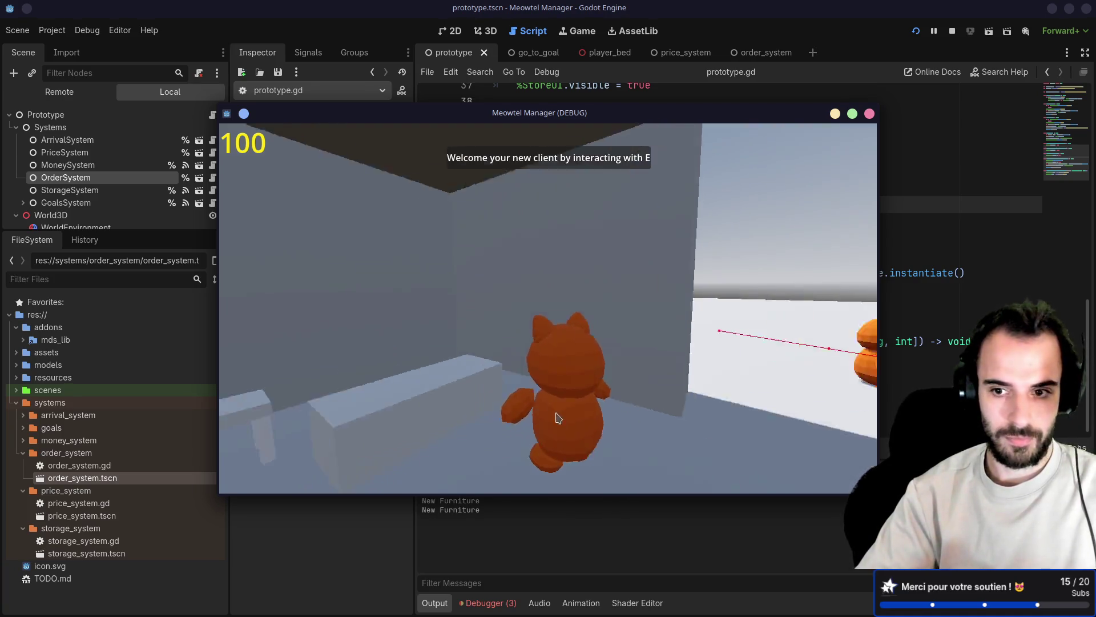
key("w")
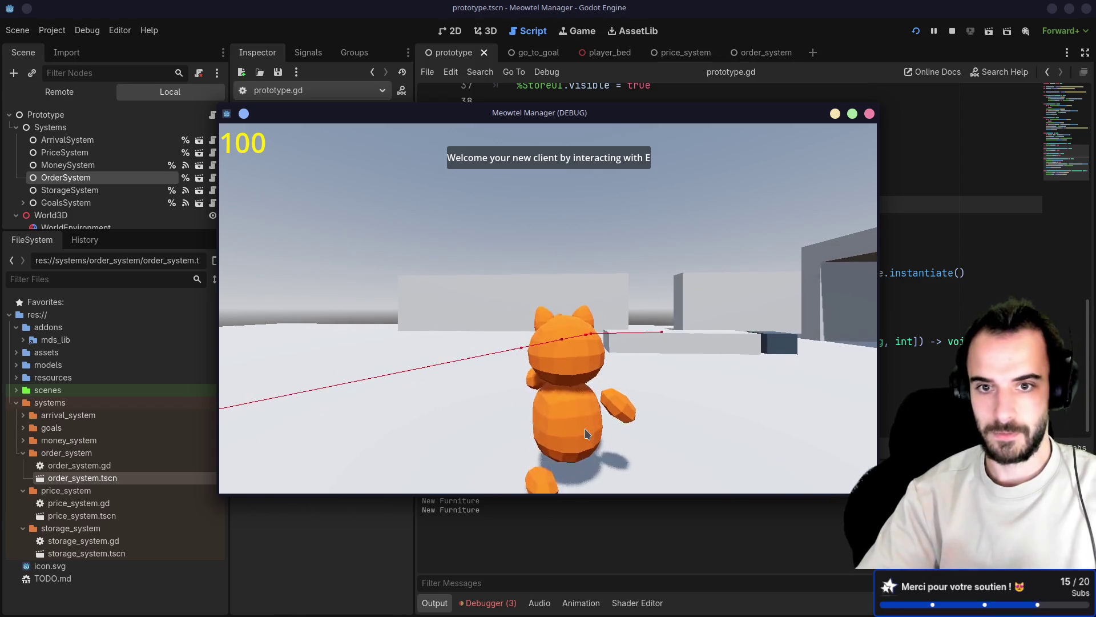
key("d")
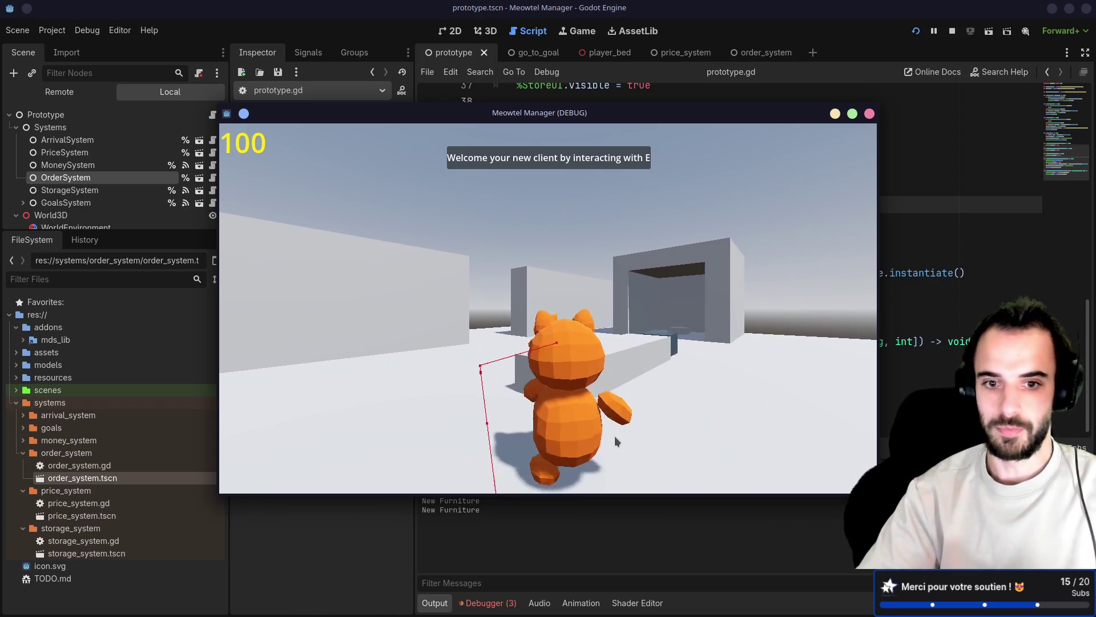
key("w")
key("e")
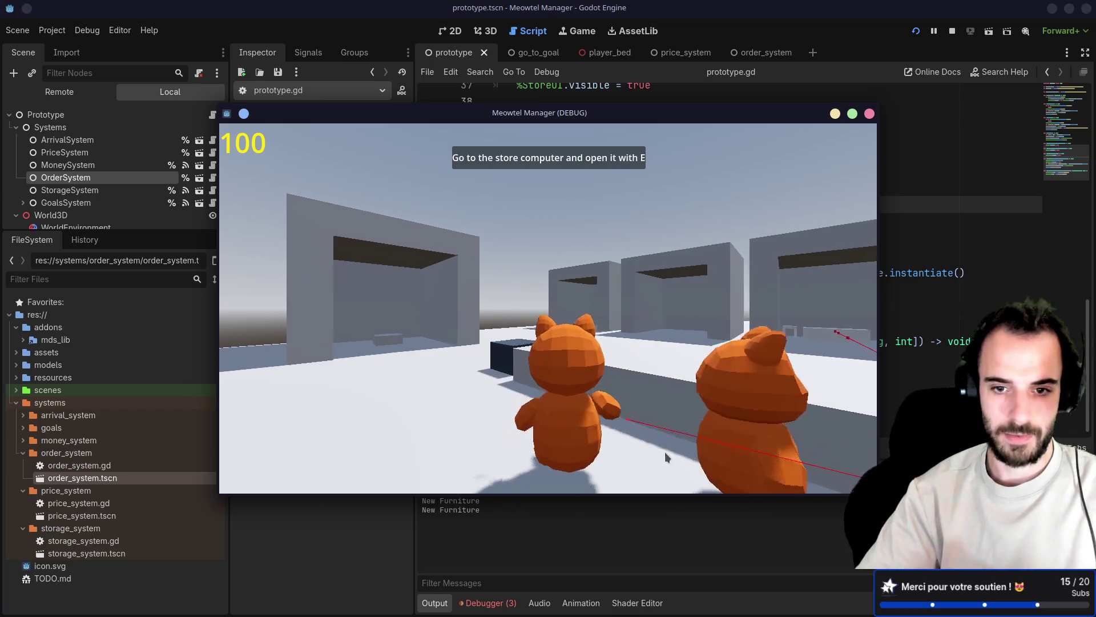
key("w")
key("e")
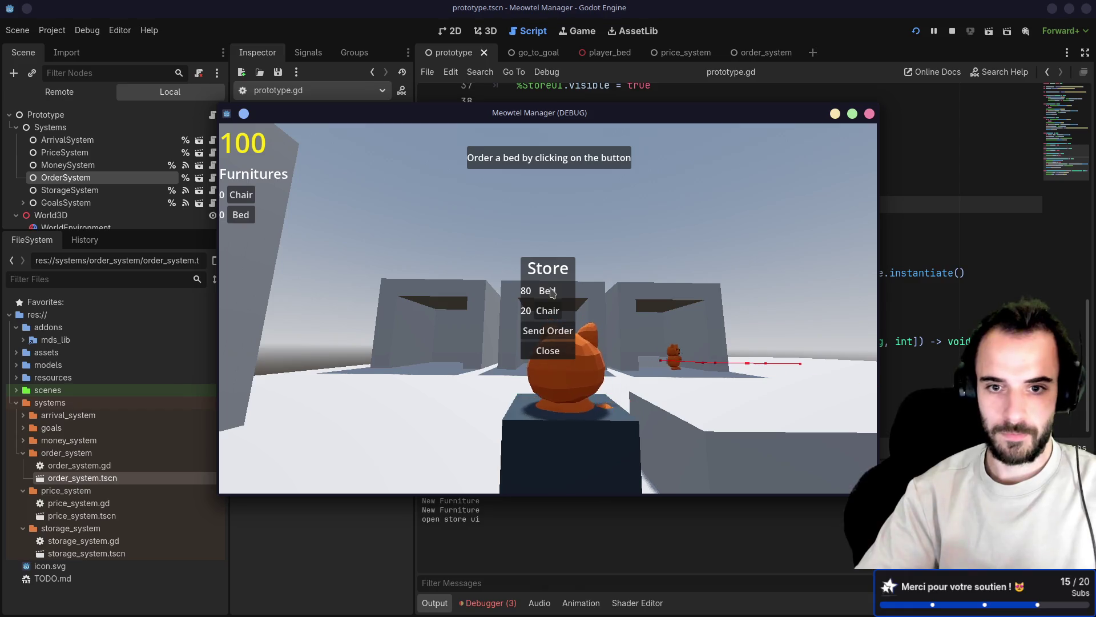
left_click(551, 313)
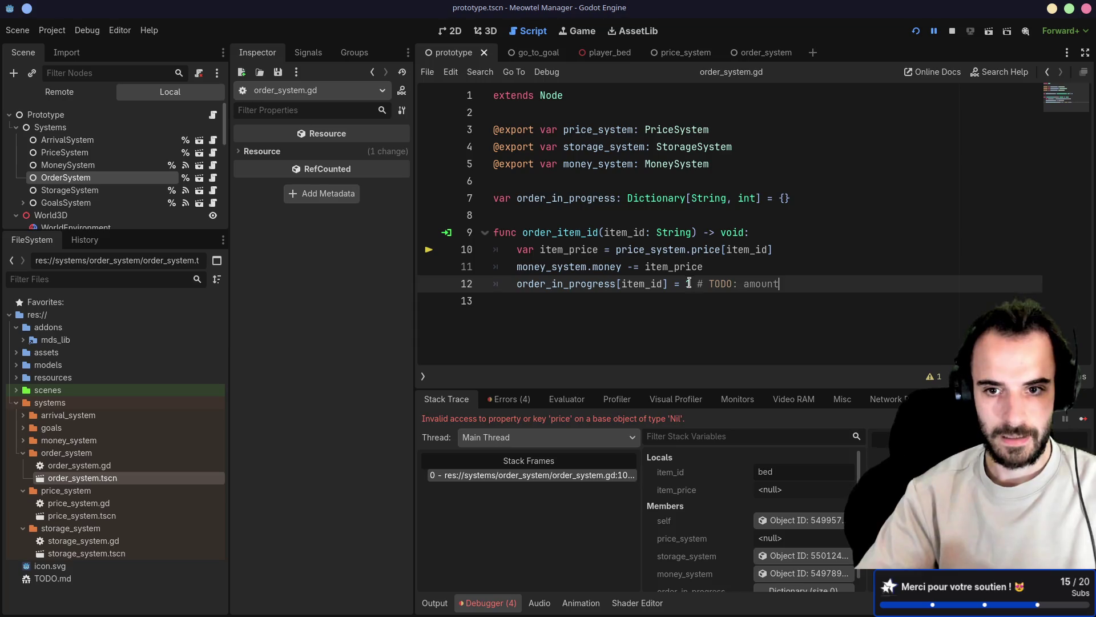
type("1")
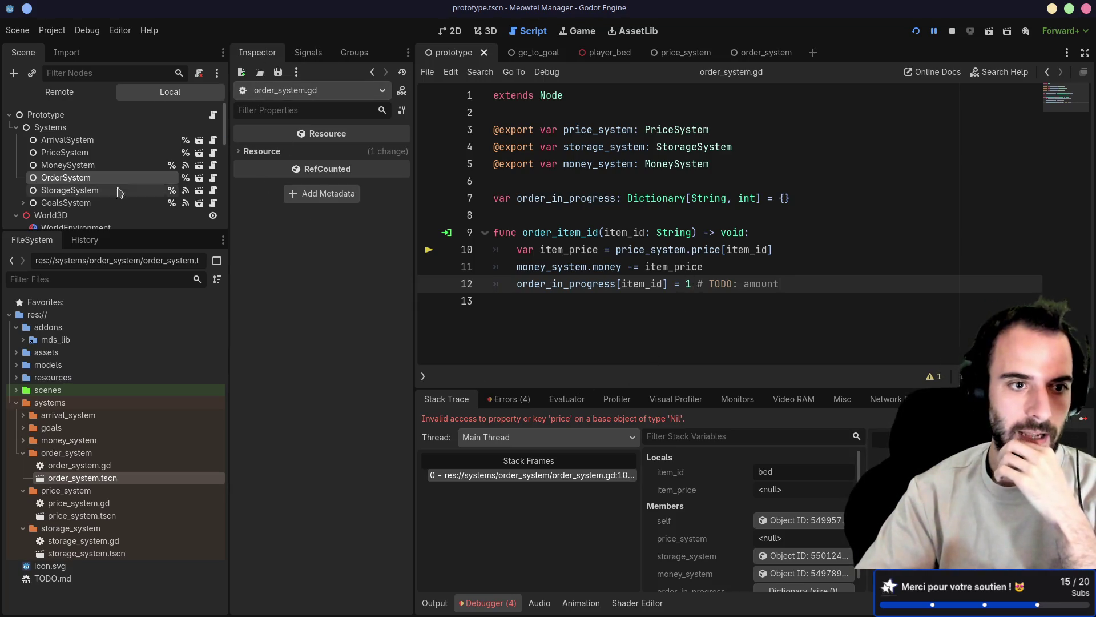
left_click(89, 179)
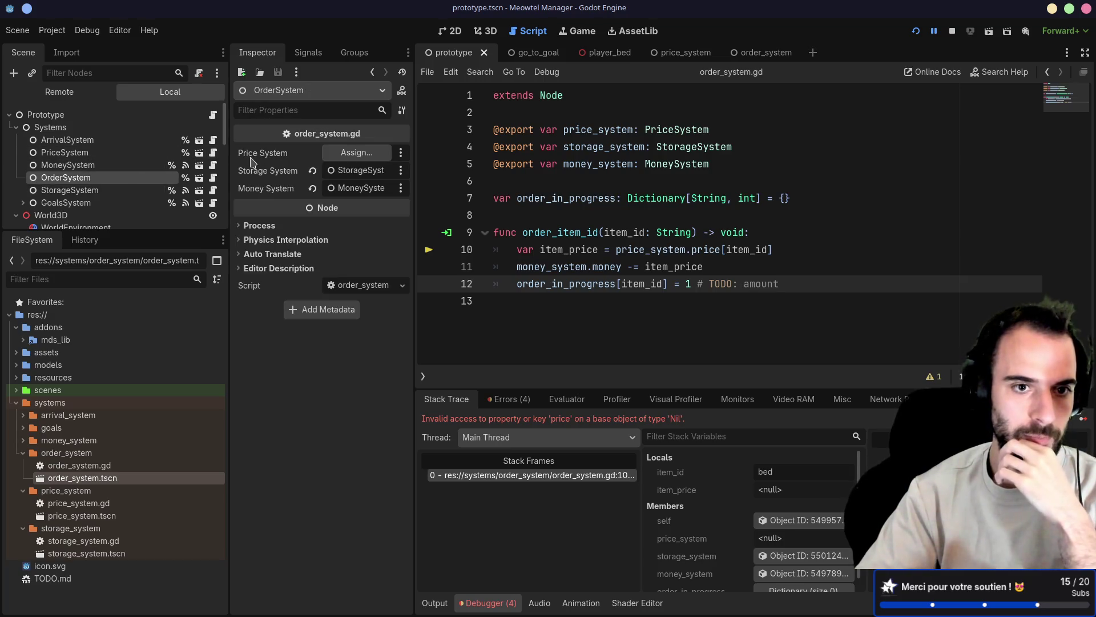
Assign PriceSystem to OrderSystem's Price System slot, delete the storage_system export and save
left_click_drag(90, 153, 351, 155)
left_click_drag(736, 146, 752, 133)
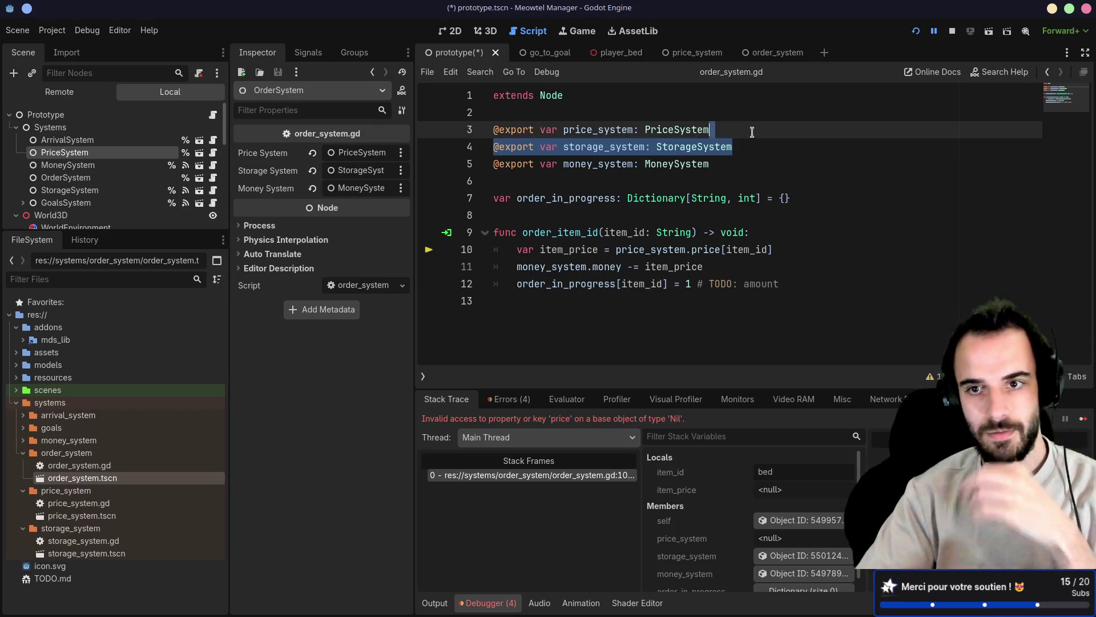
key("BackSpace")
key("ctrl+s")
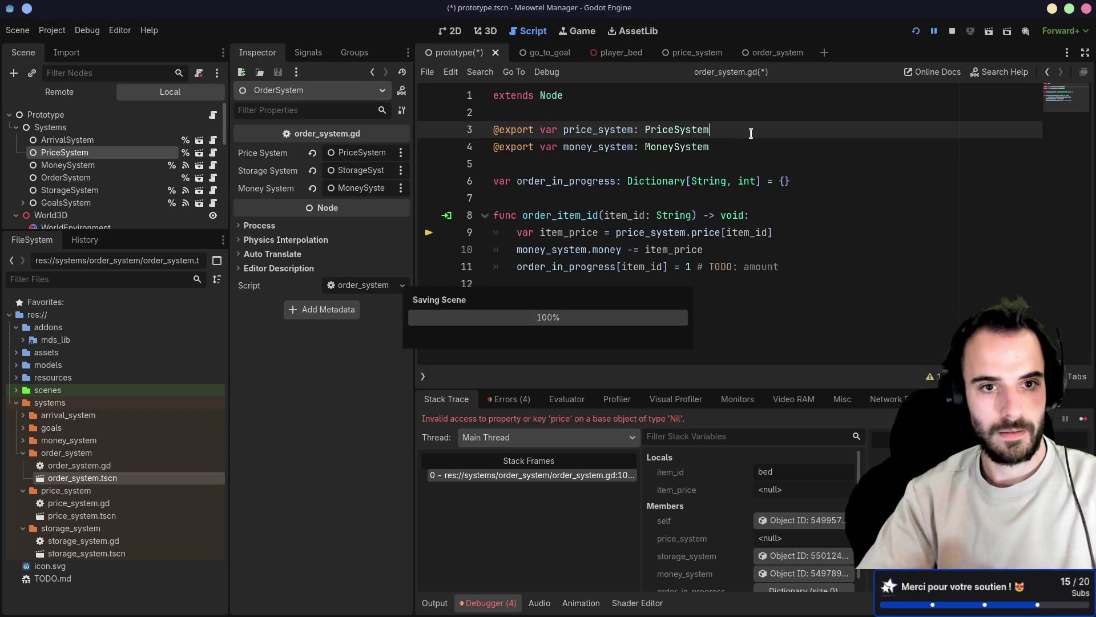
Stop the running game and launch it again to retest
left_click(699, 199)
left_click(715, 119)
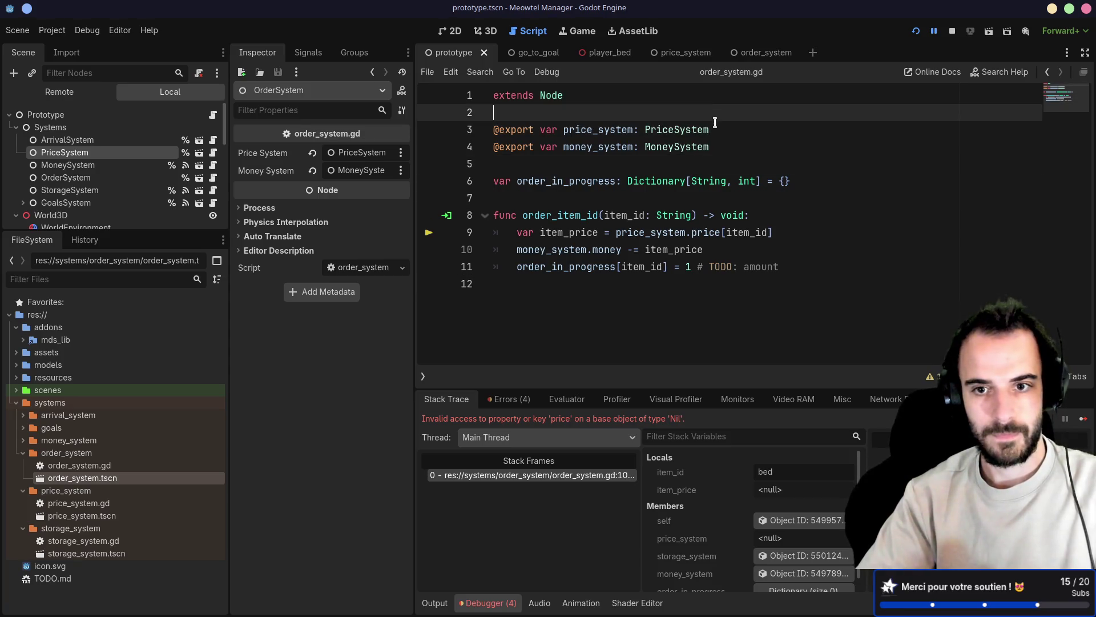
left_click(915, 35)
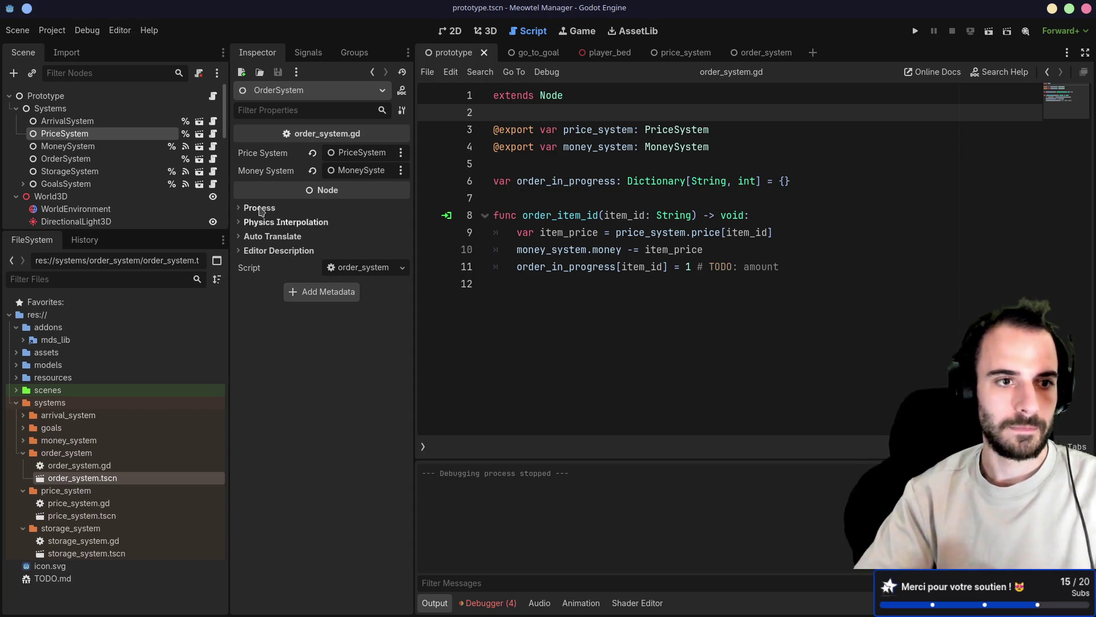
left_click(916, 35)
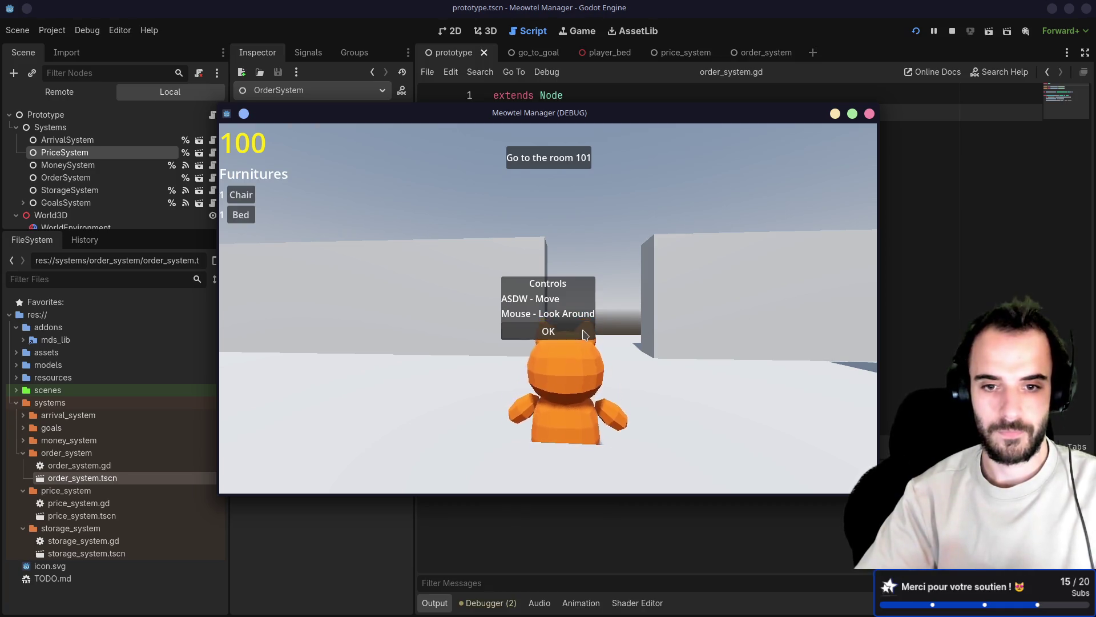
Walk into the room, place a bed, then walk out and welcome the new client cat
key("w")
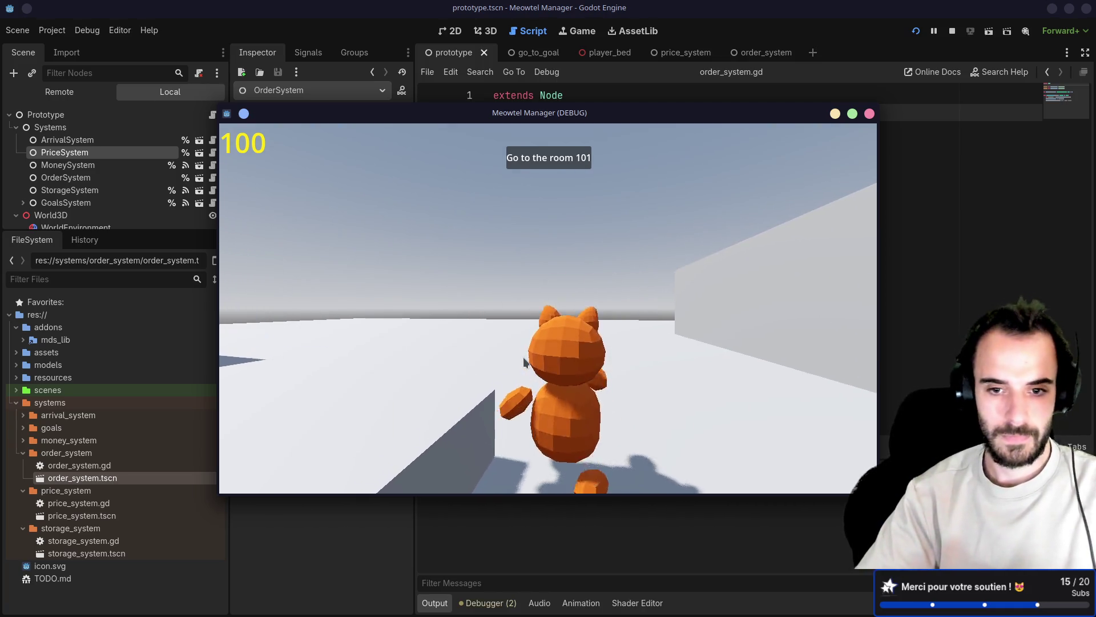
key("w")
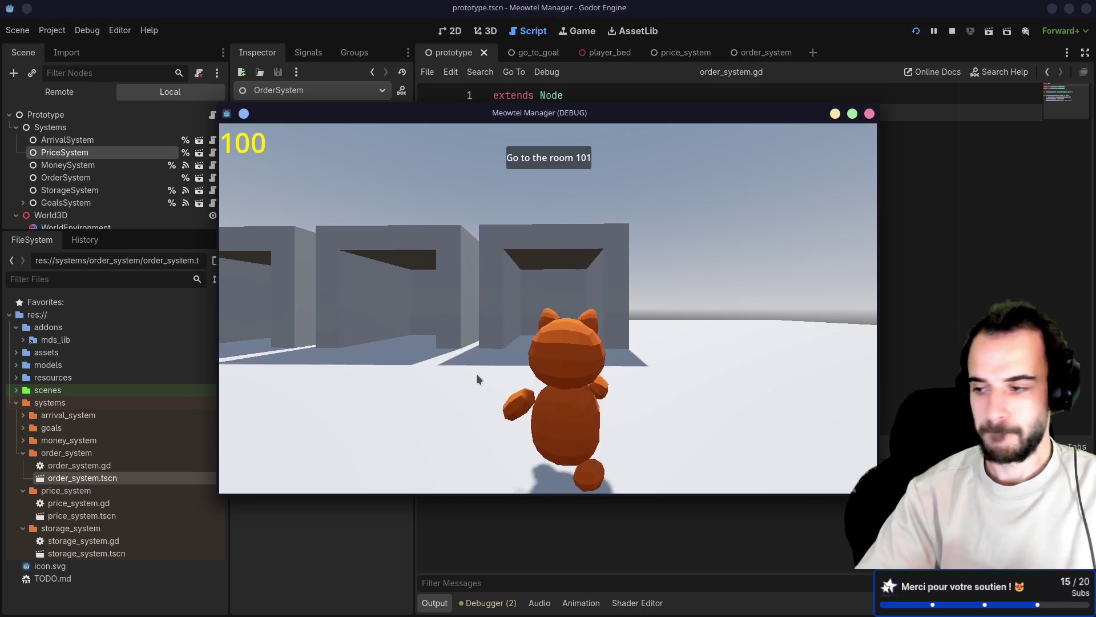
key("w")
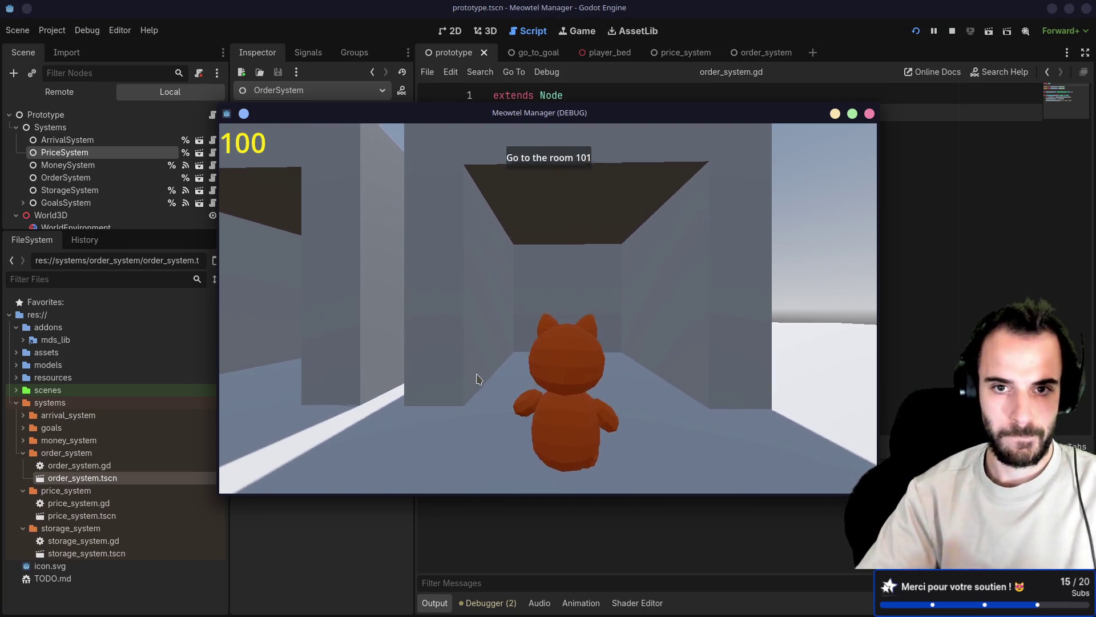
key("w")
key("Tab")
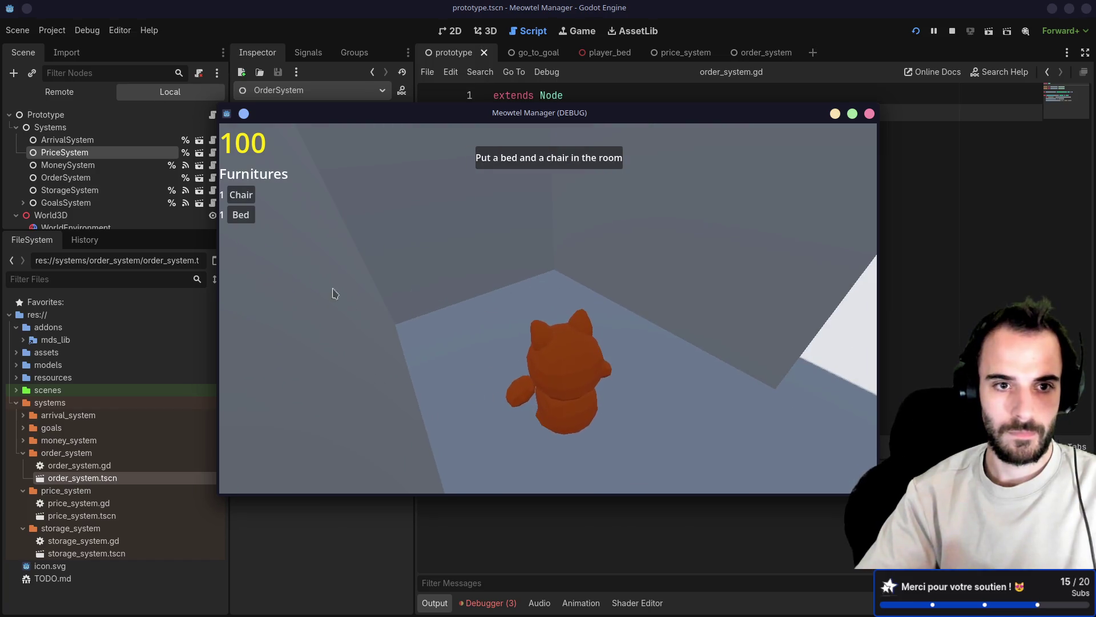
left_click(239, 217)
key("Tab")
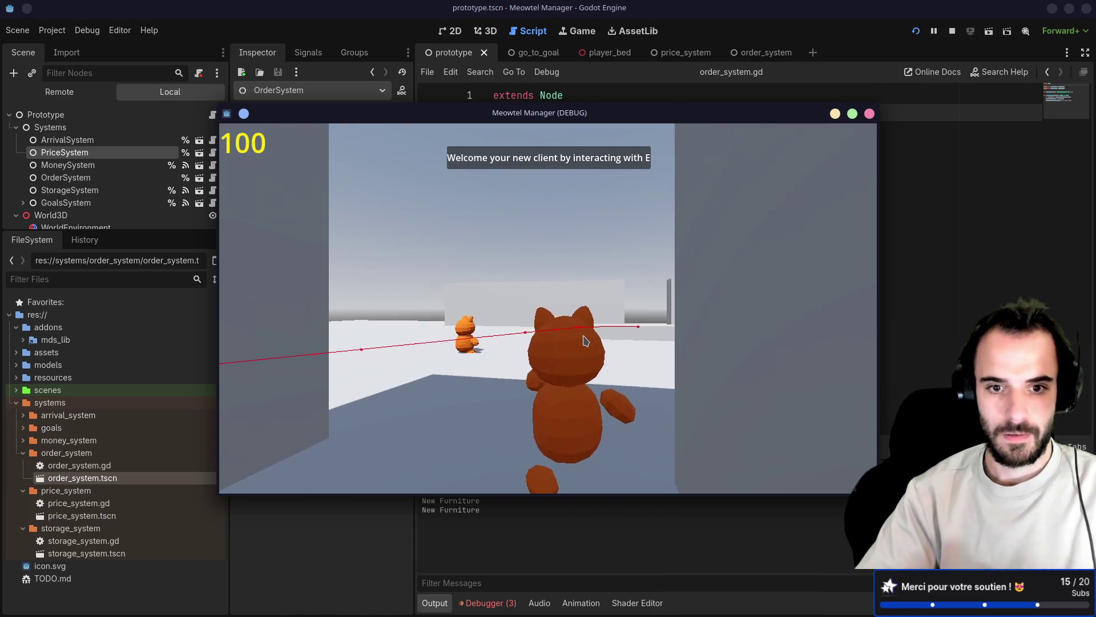
key("w")
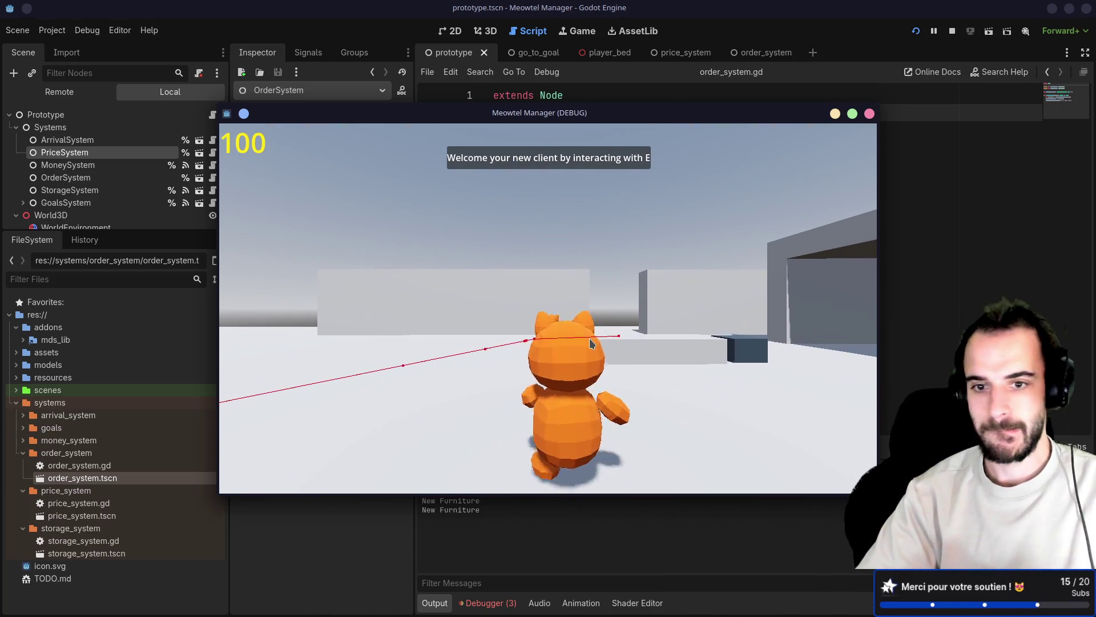
key("w")
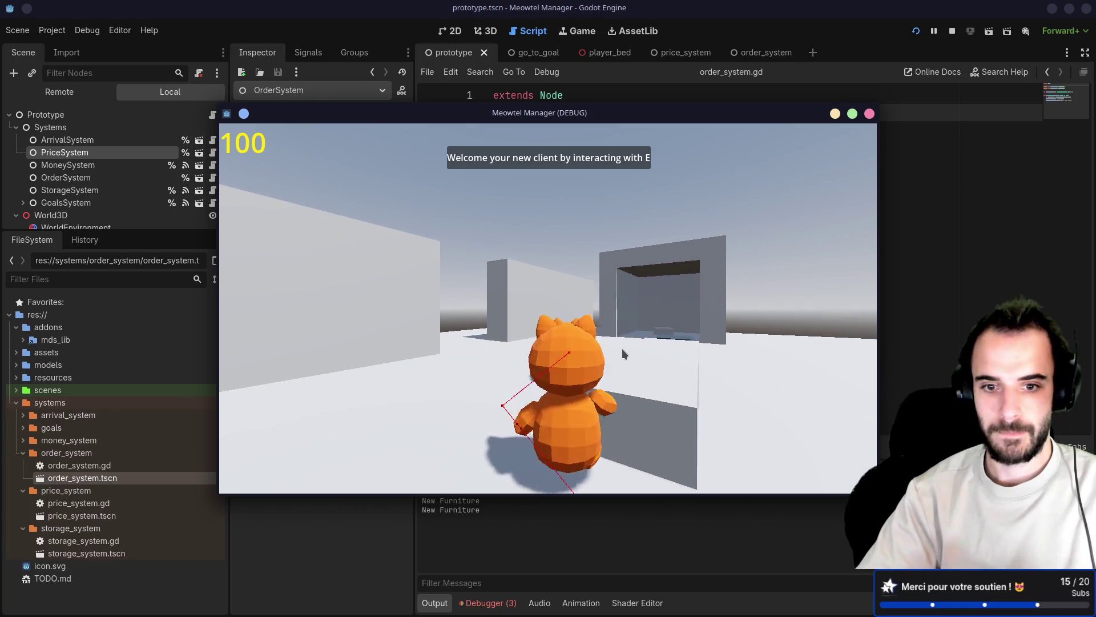
key("e")
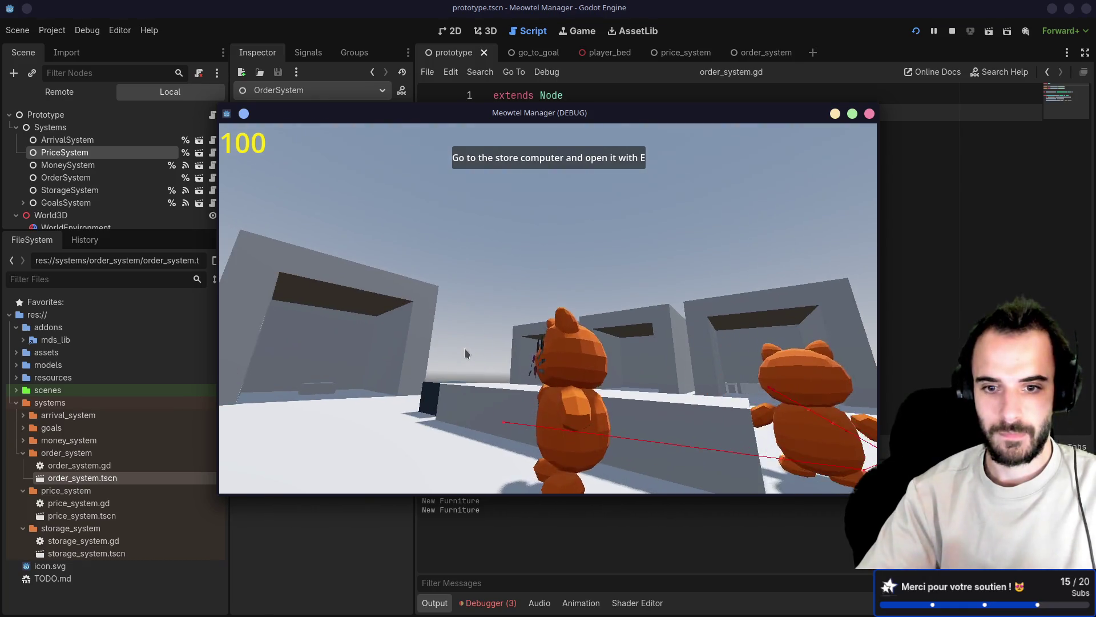
Buy a bed and a chair at the store computer, send the order and close the store
key("w")
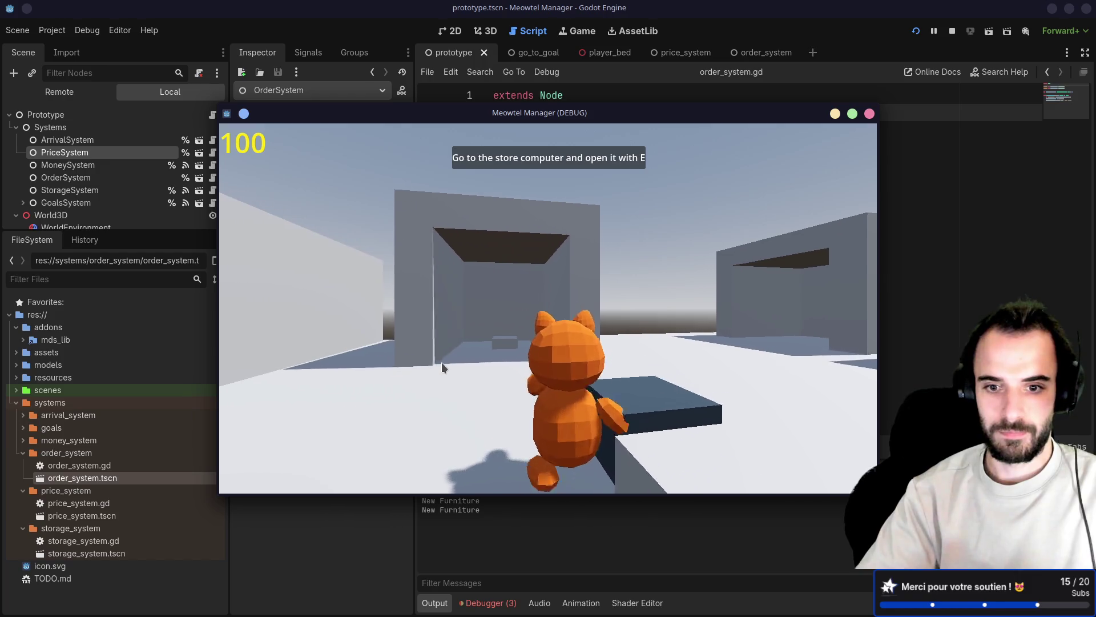
key("e")
left_click(547, 290)
left_click(547, 310)
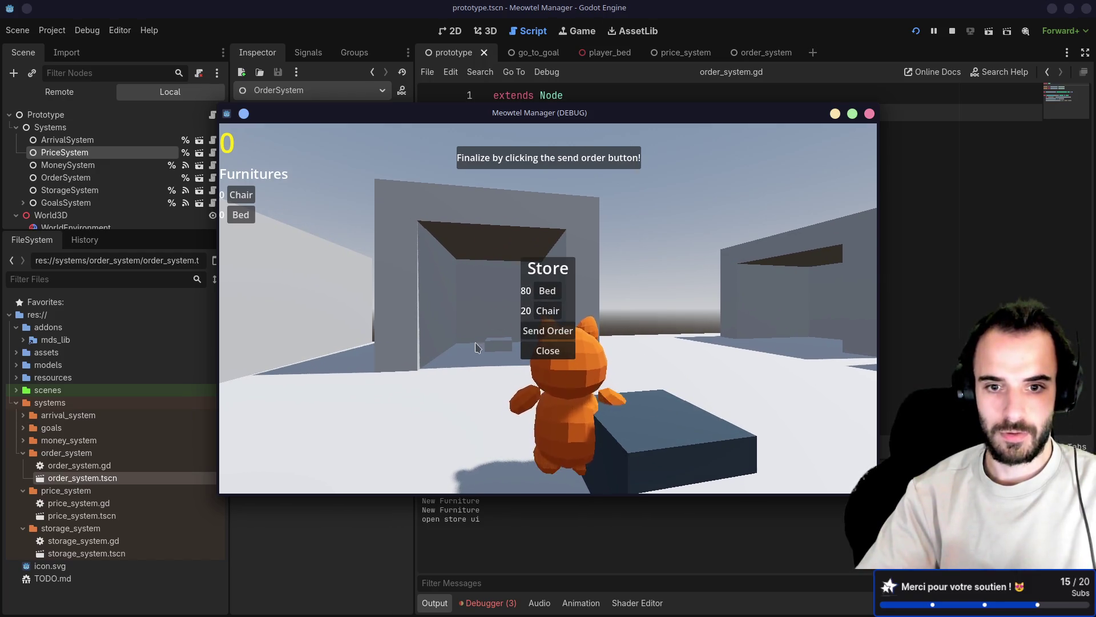
left_click(542, 331)
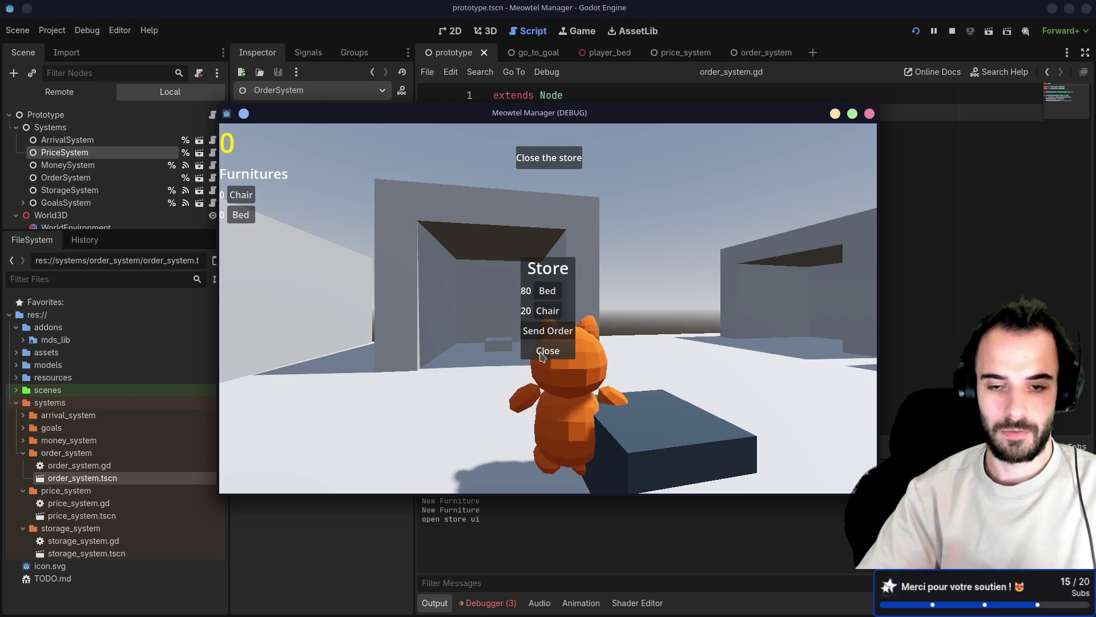
left_click(547, 350)
Sleep in the bed to end the day and start the next day, hitting the prototype.gd error
key("w")
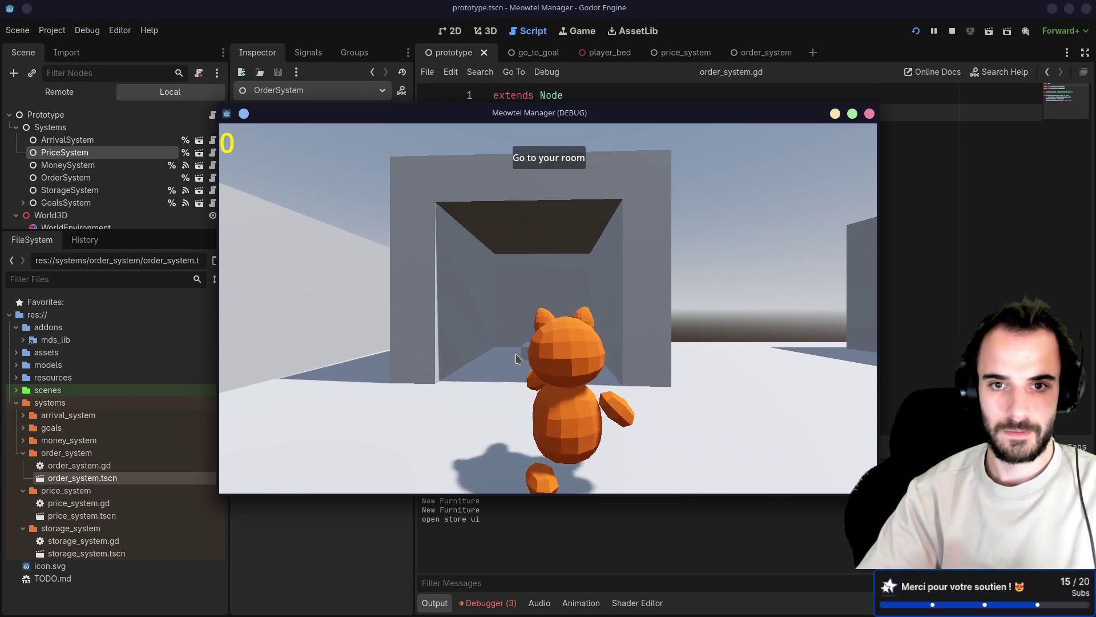
key("d")
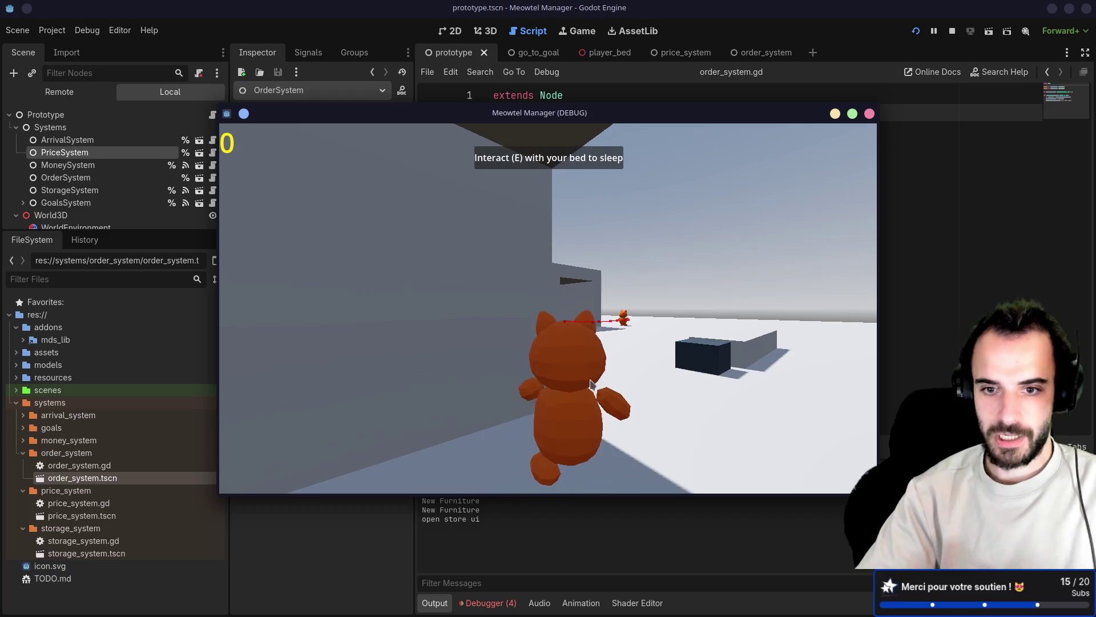
key("w")
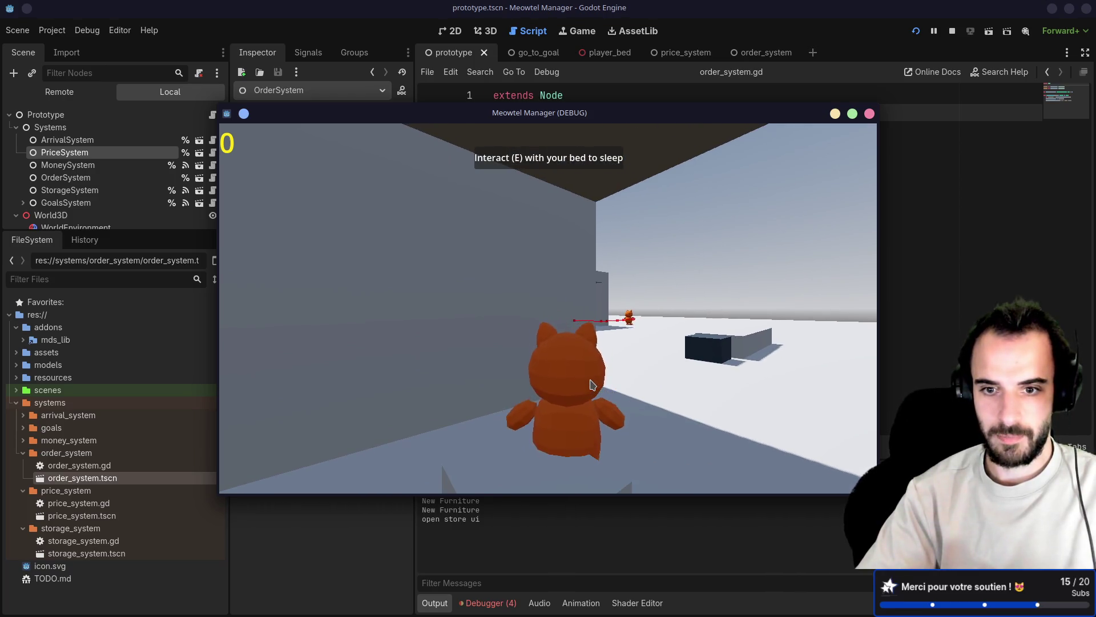
key("e")
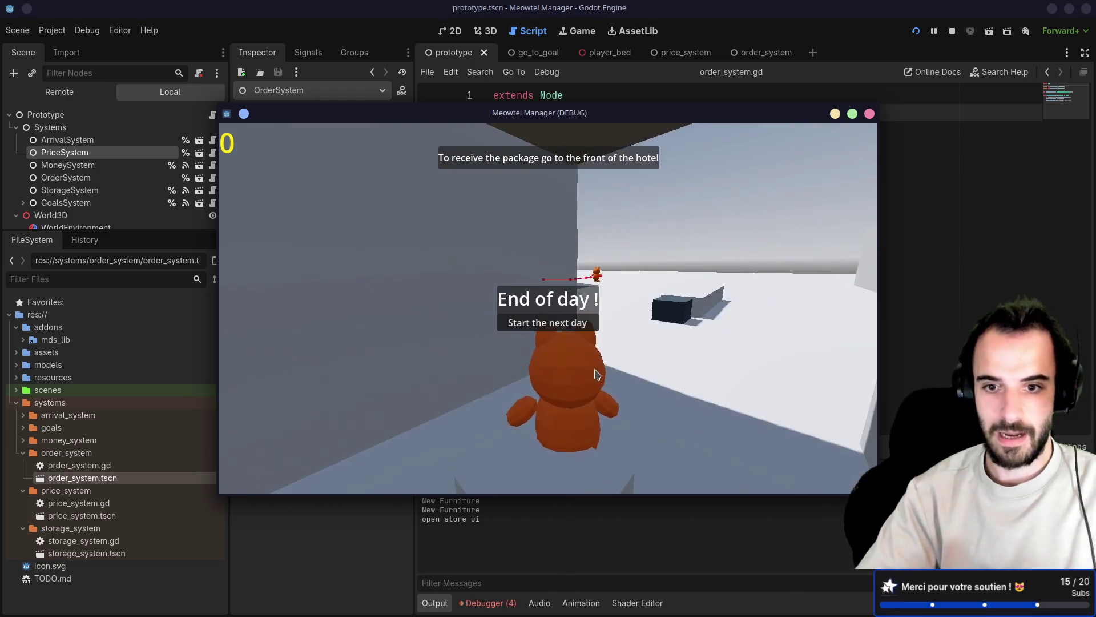
left_click(571, 328)
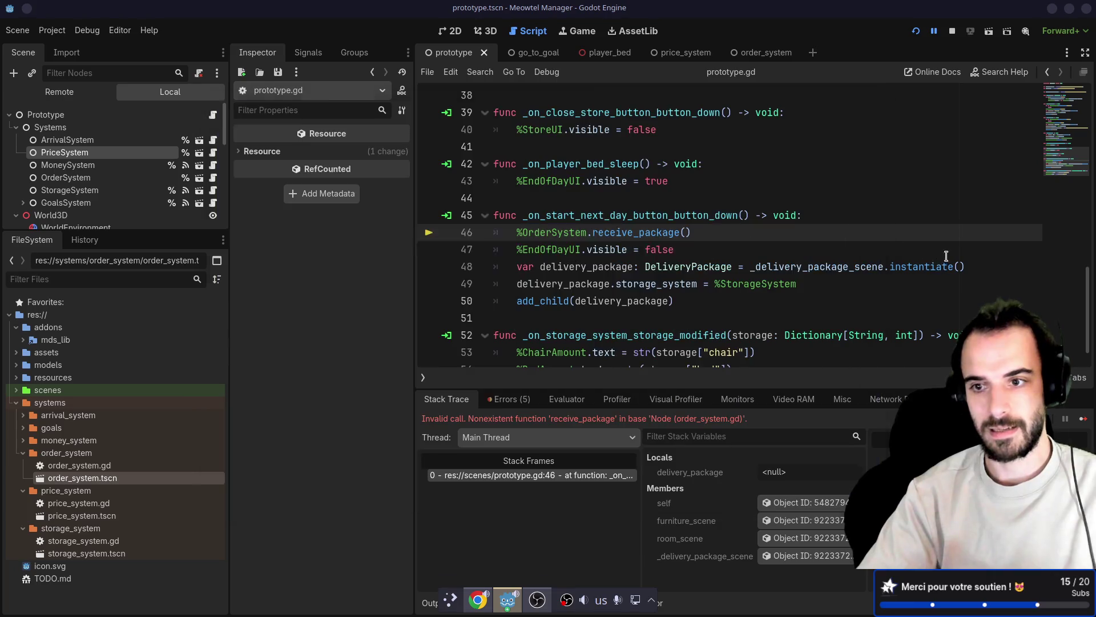
Delete the failing %OrderSystem.receive_package() line from the next-day handler and review the remaining lines
left_click(930, 255)
left_click(646, 228)
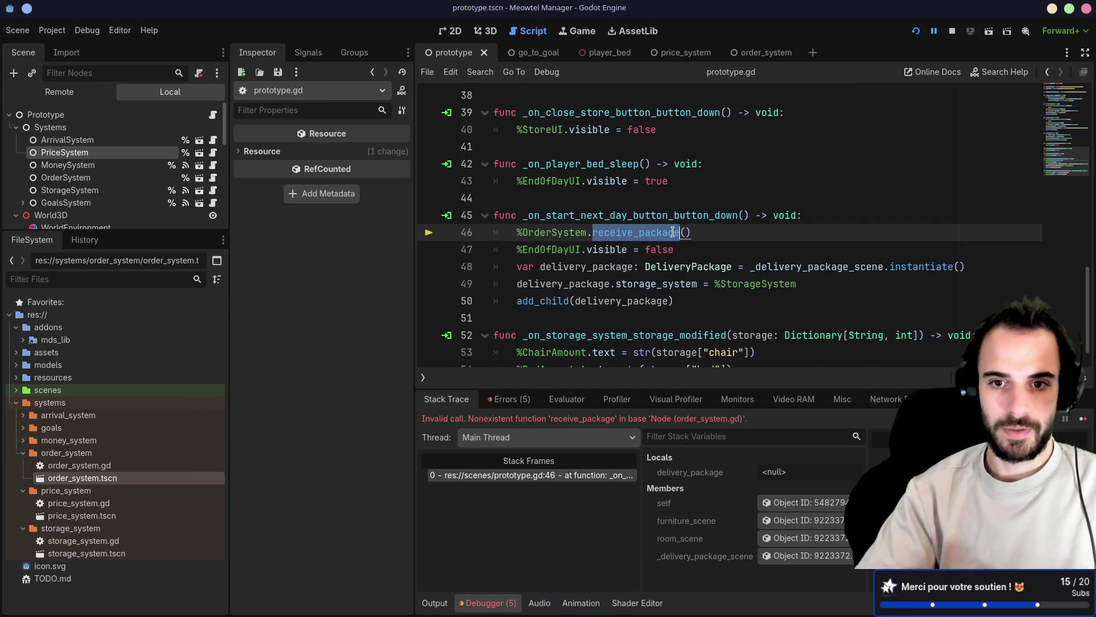
key("BackSpace")
key("BackSpace")
key("BackSpace")
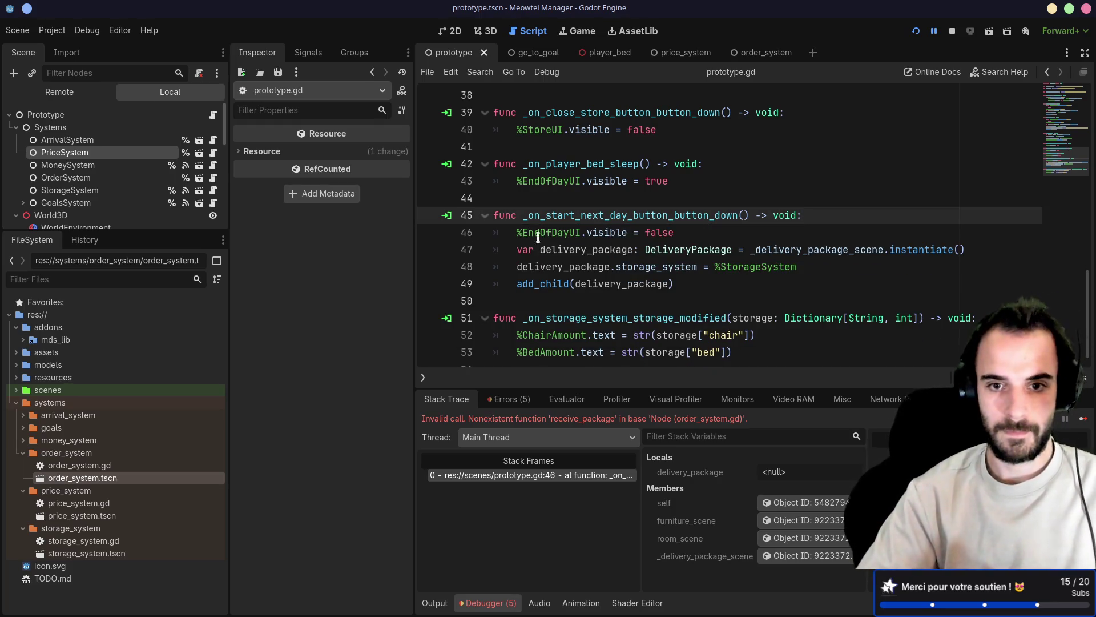
left_click_drag(694, 284, 492, 257)
left_click(648, 268)
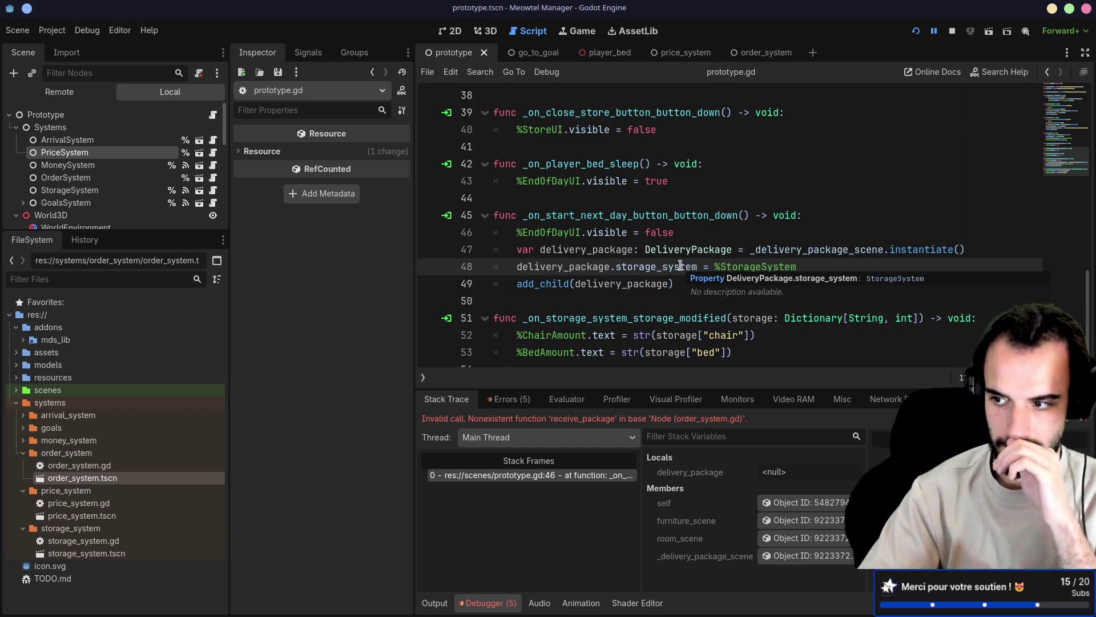
Save prototype.gd, stop the debug session and run the project again
key("Up")
key("Up")
key("Down")
key("Down")
key("ctrl+s")
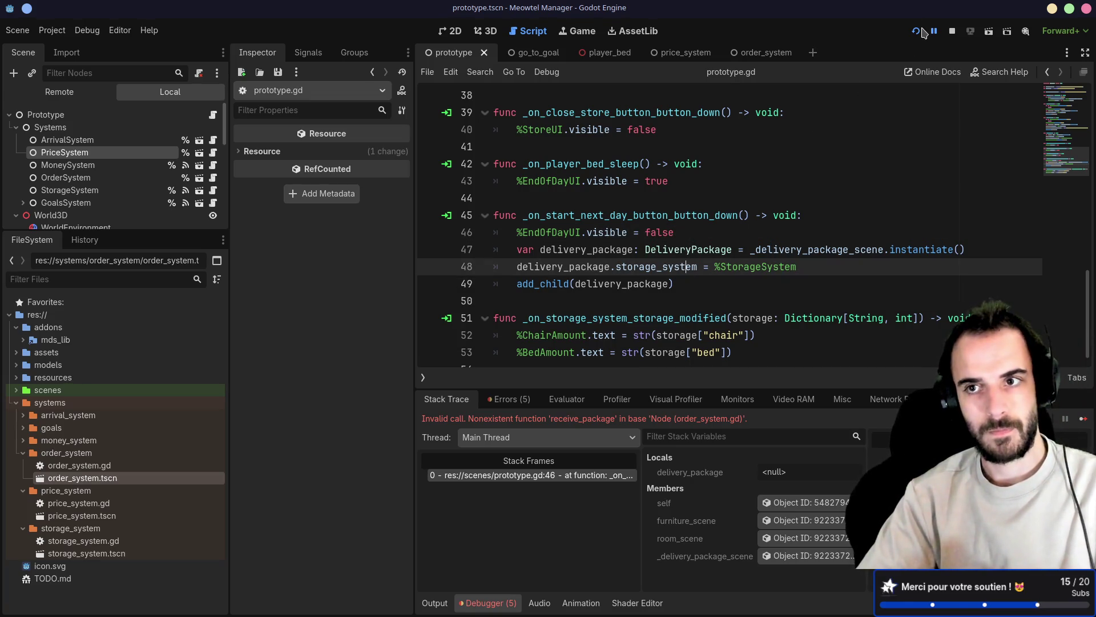
left_click(922, 31)
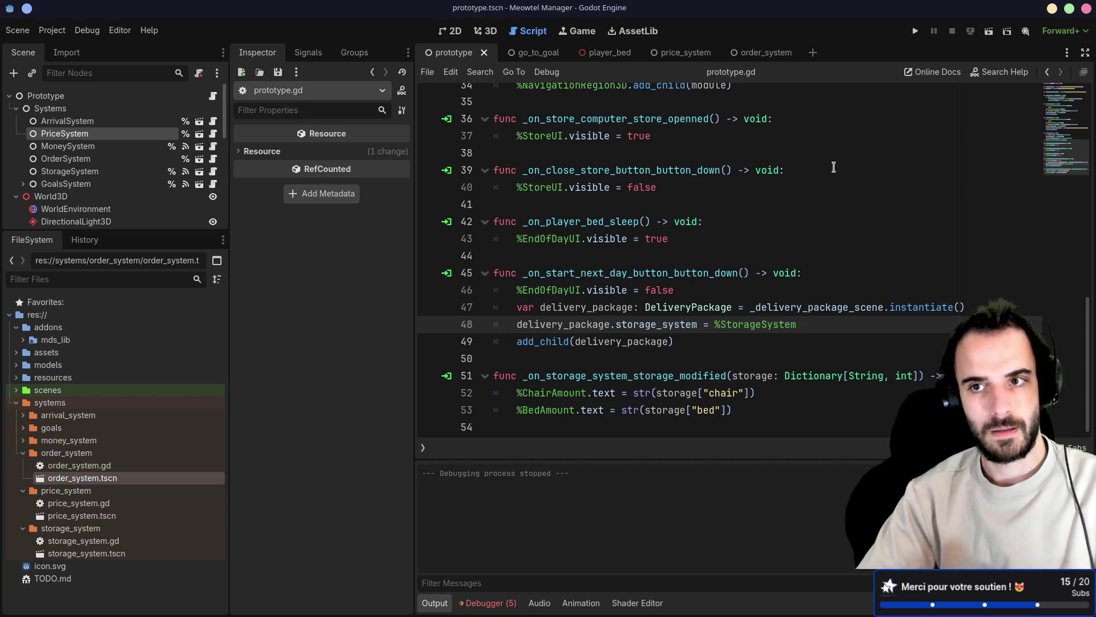
left_click(916, 32)
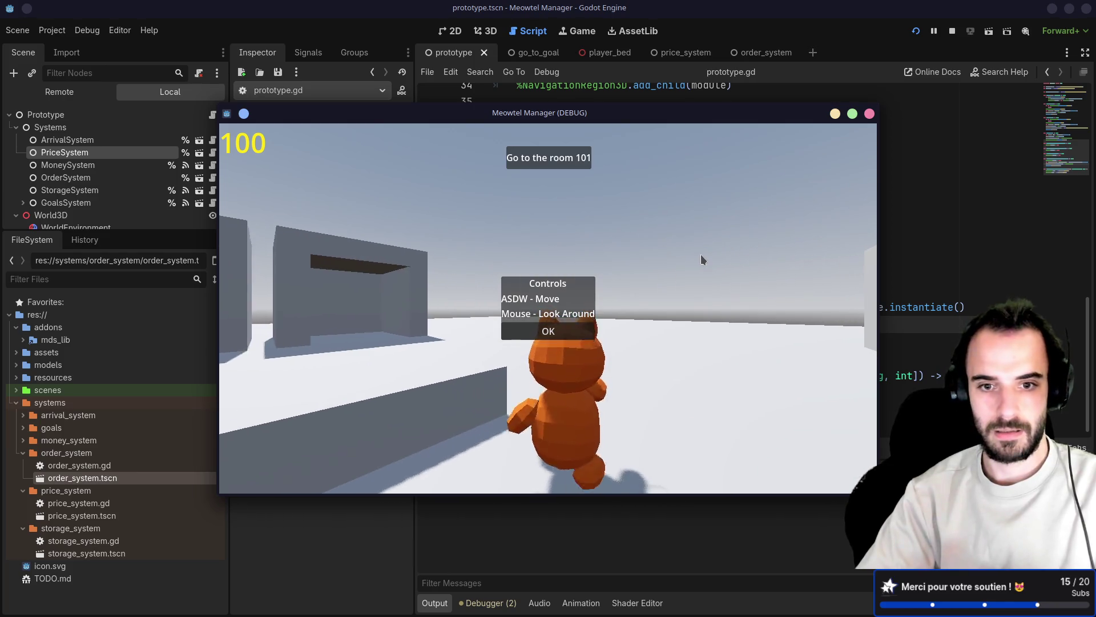
Dismiss the controls help, walk into the room and place the bed from the furniture menu
left_click(549, 331)
key("w")
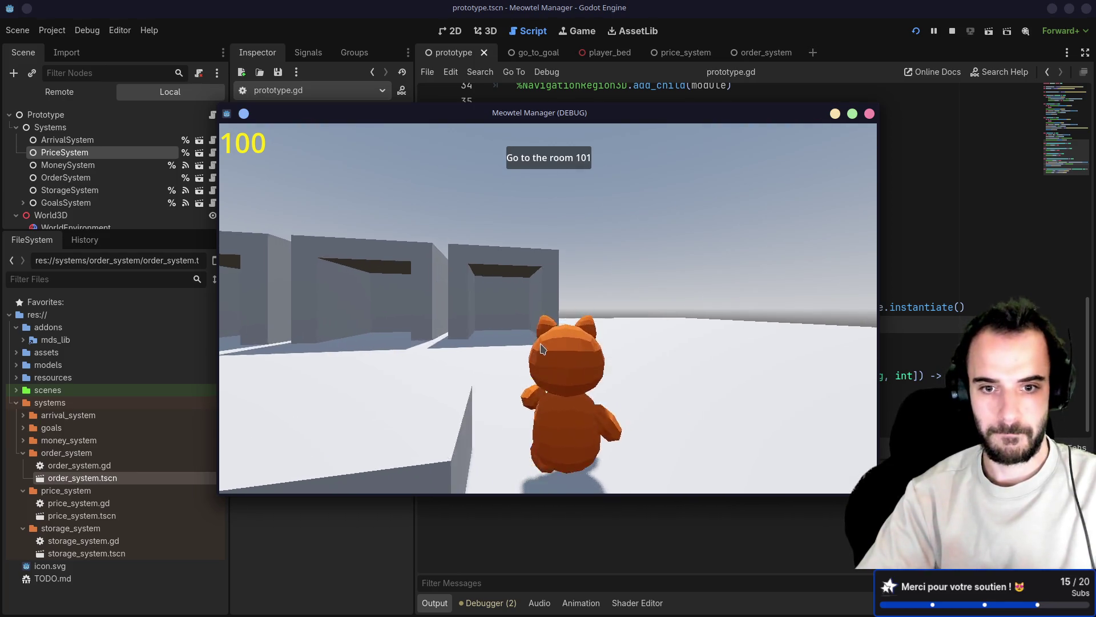
key("w")
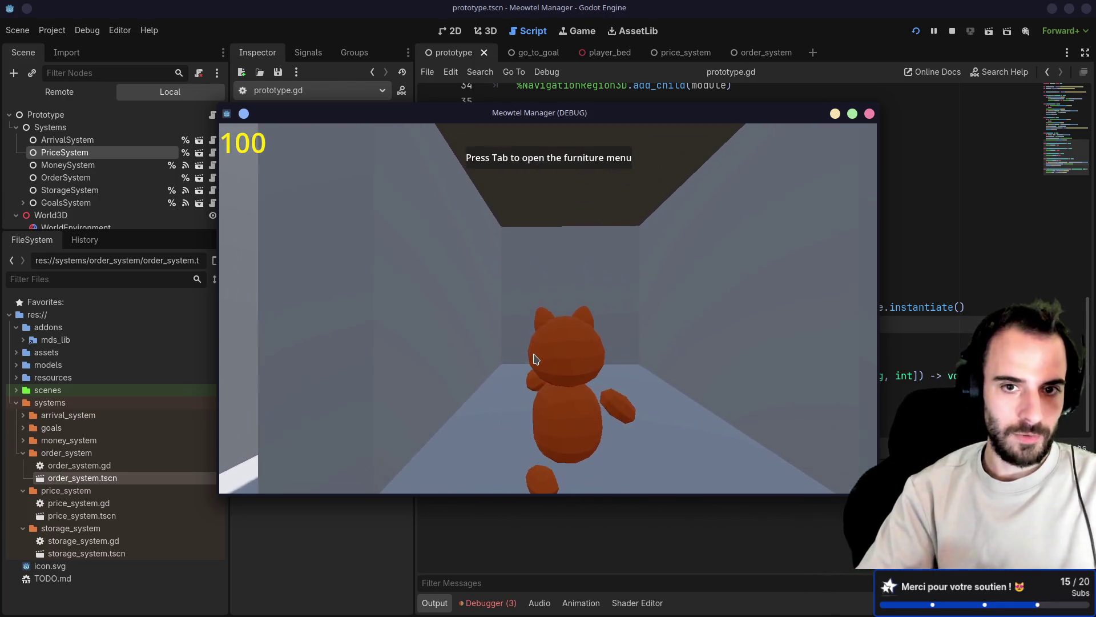
key("Tab")
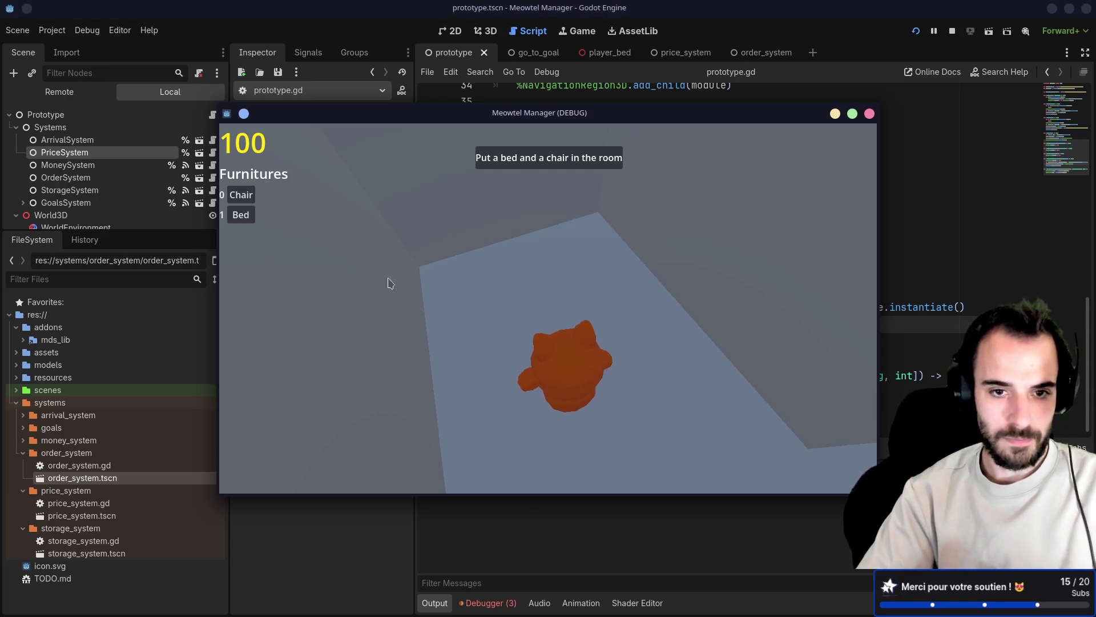
key("0")
left_click(241, 213)
left_click(553, 257)
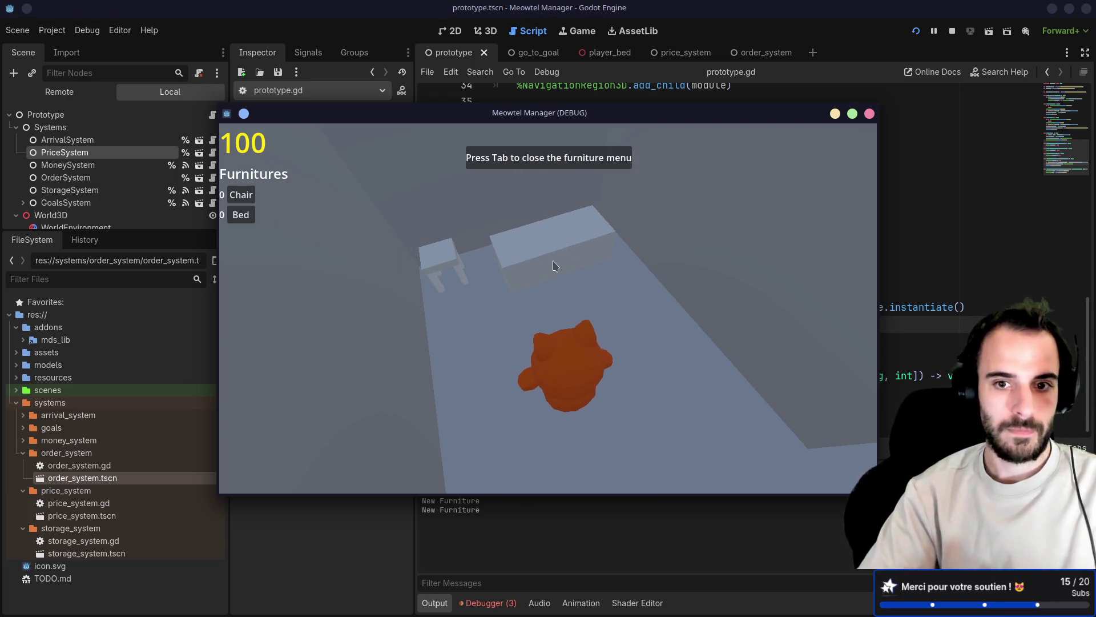
key("Tab")
Welcome the client, then buy a bed and a chair at the store computer and send the order
key("w")
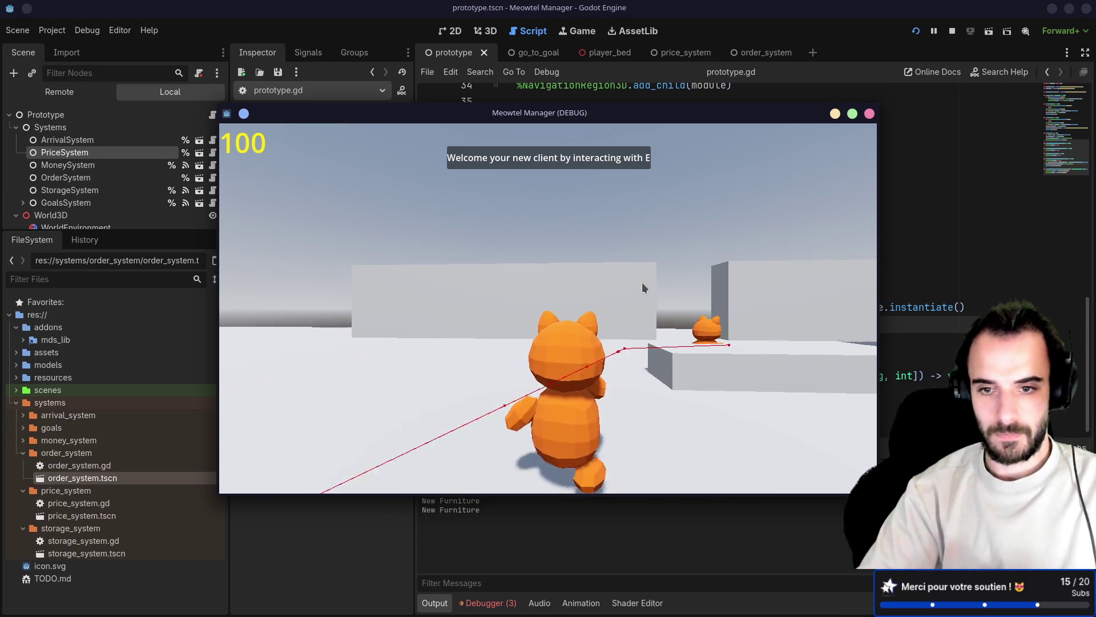
key("d")
key("w")
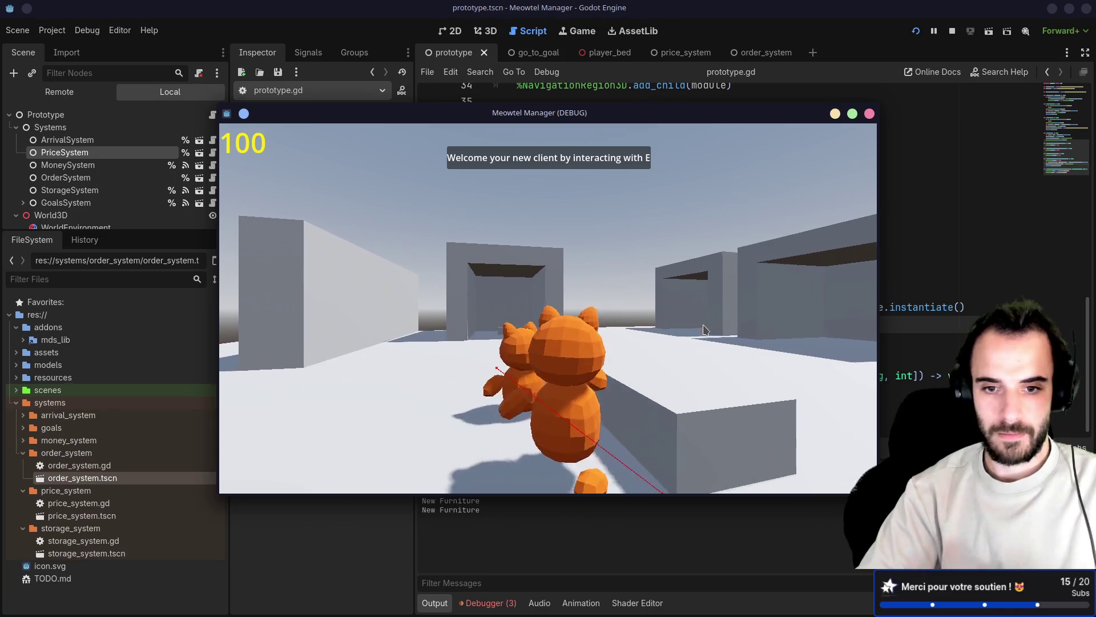
key("e")
key("w")
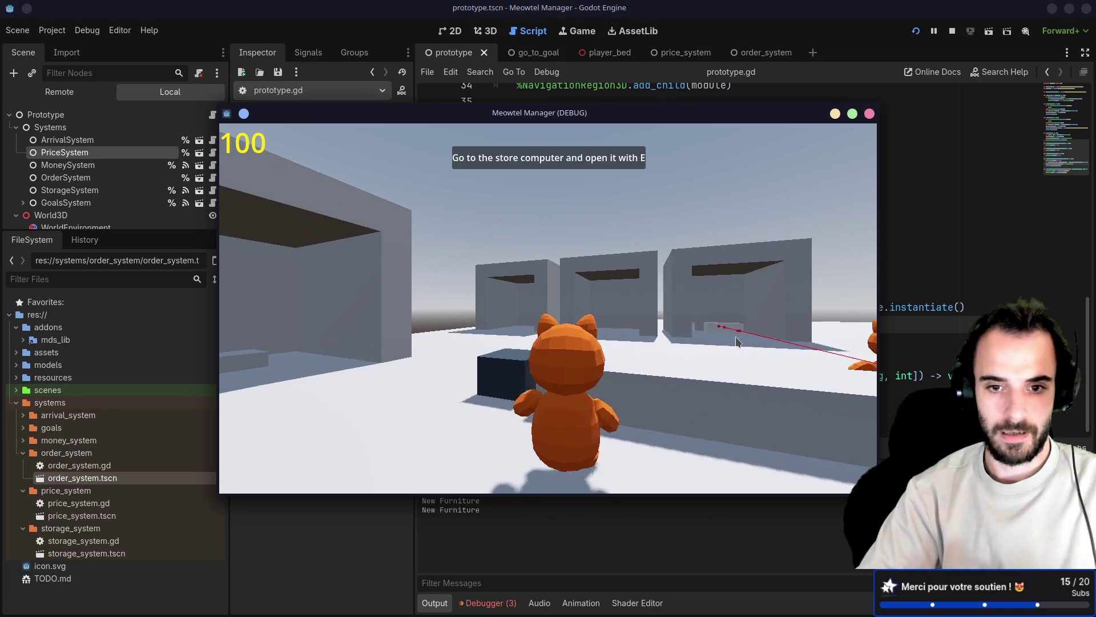
key("e")
left_click(547, 290)
left_click(547, 310)
left_click(560, 334)
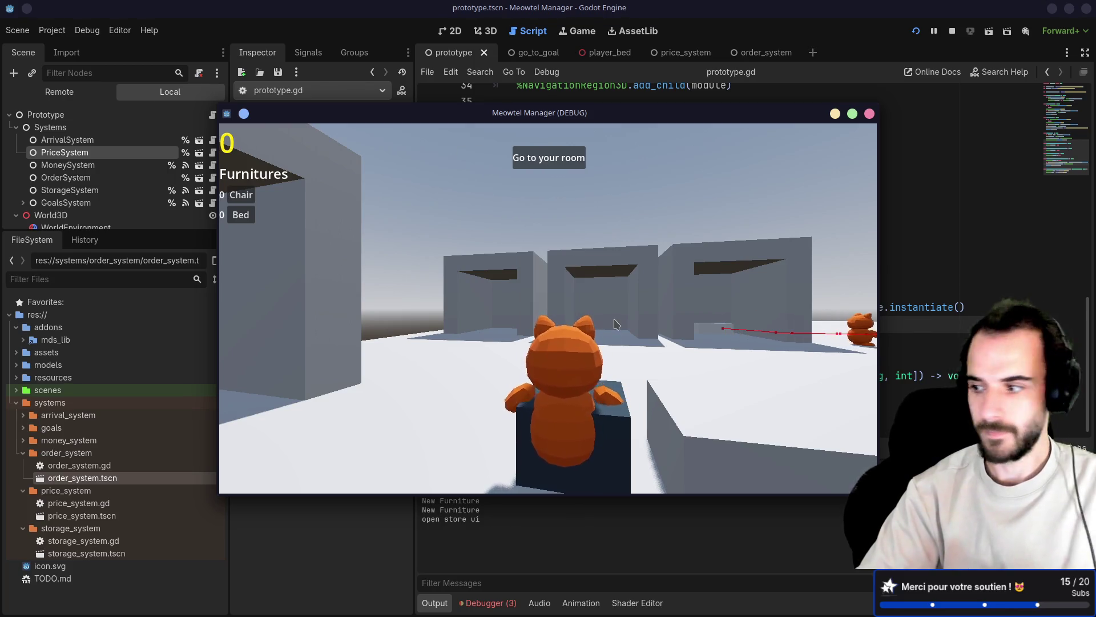
Return to the room, sleep to end the day, then walk to the hotel front toward the delivery cat
key("w")
key("w")
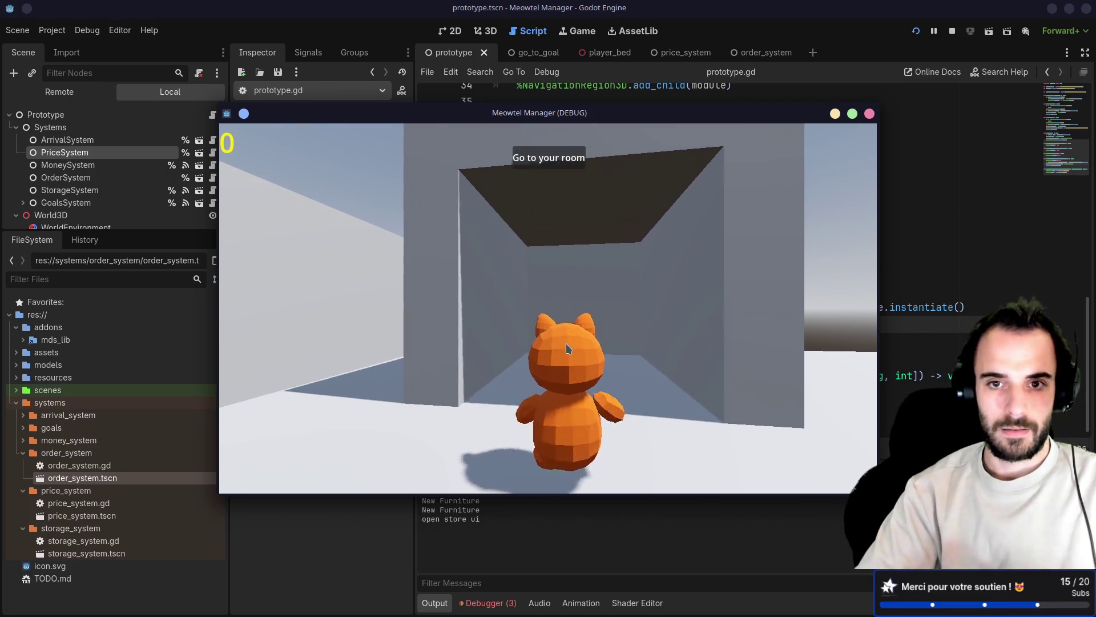
key("w")
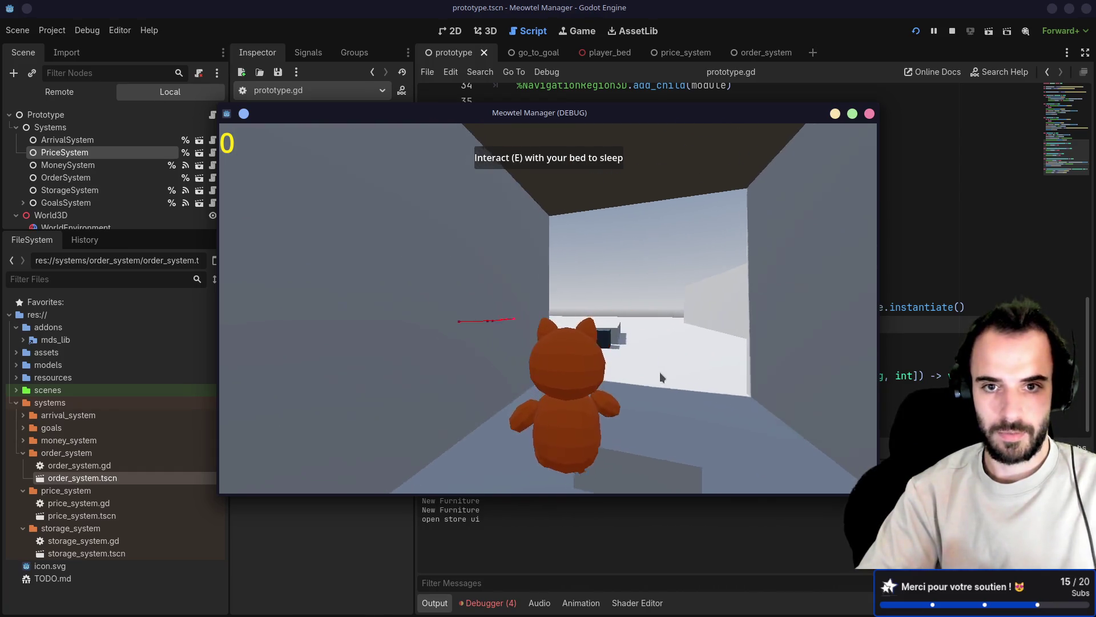
key("e")
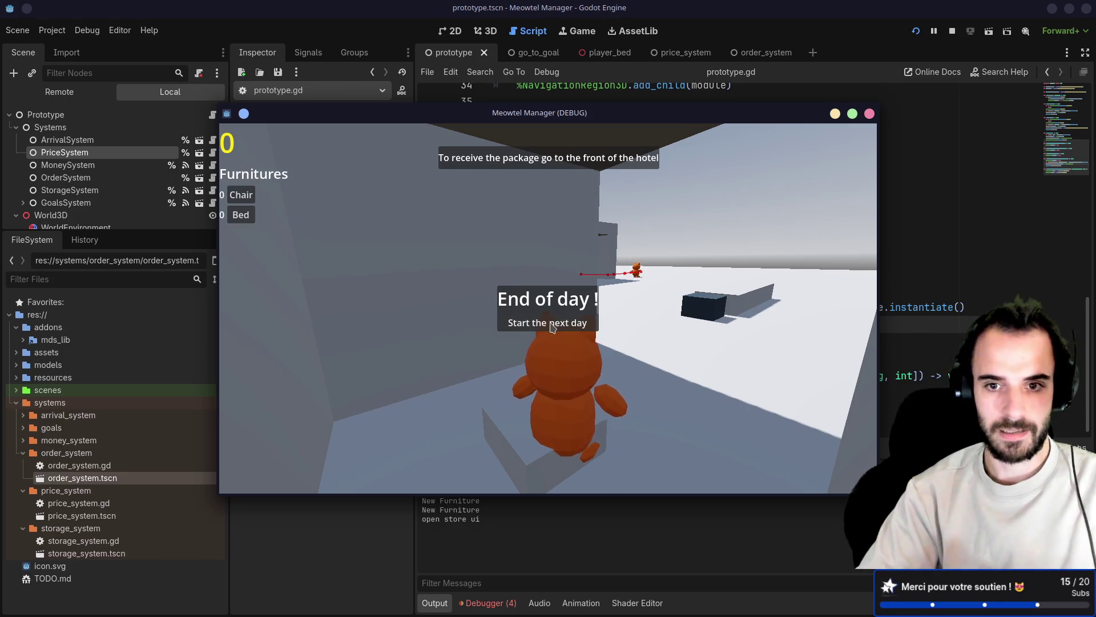
key("w")
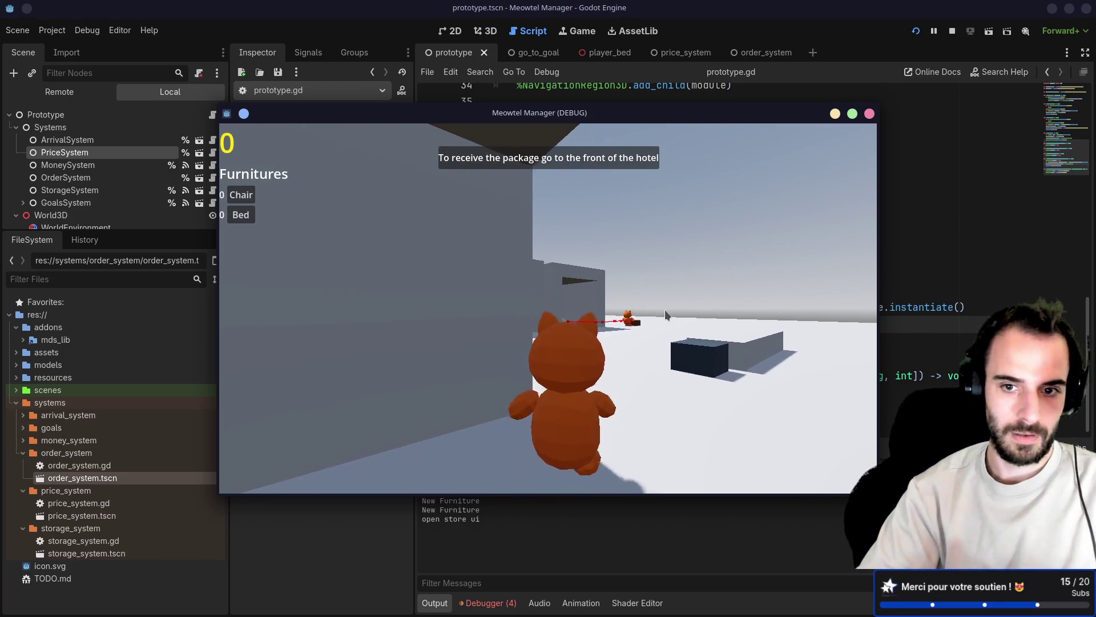
key("w")
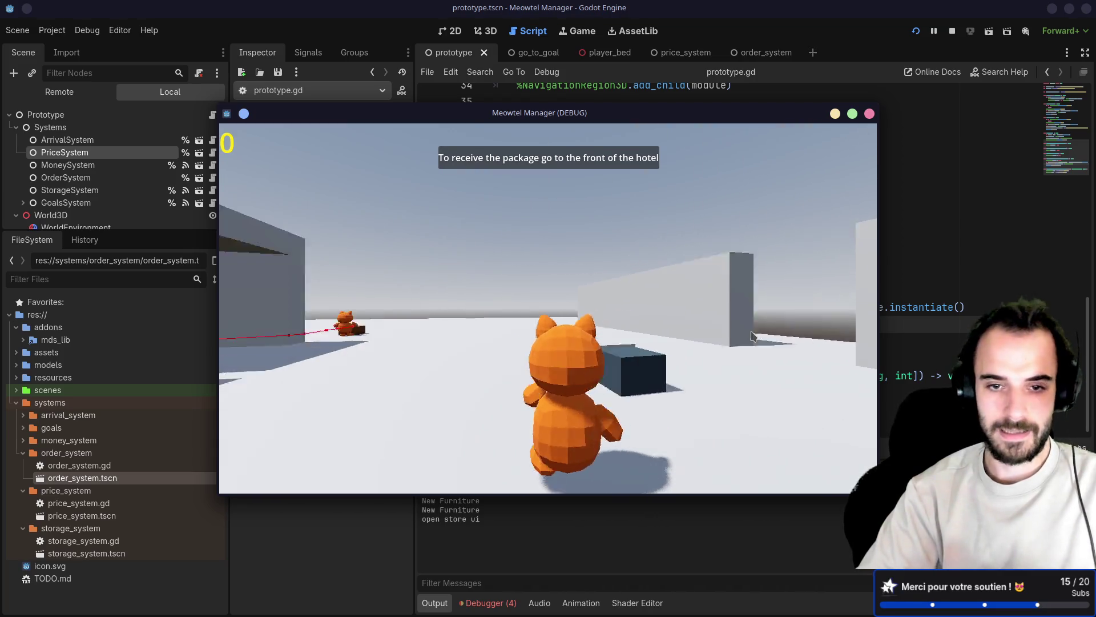
key("w")
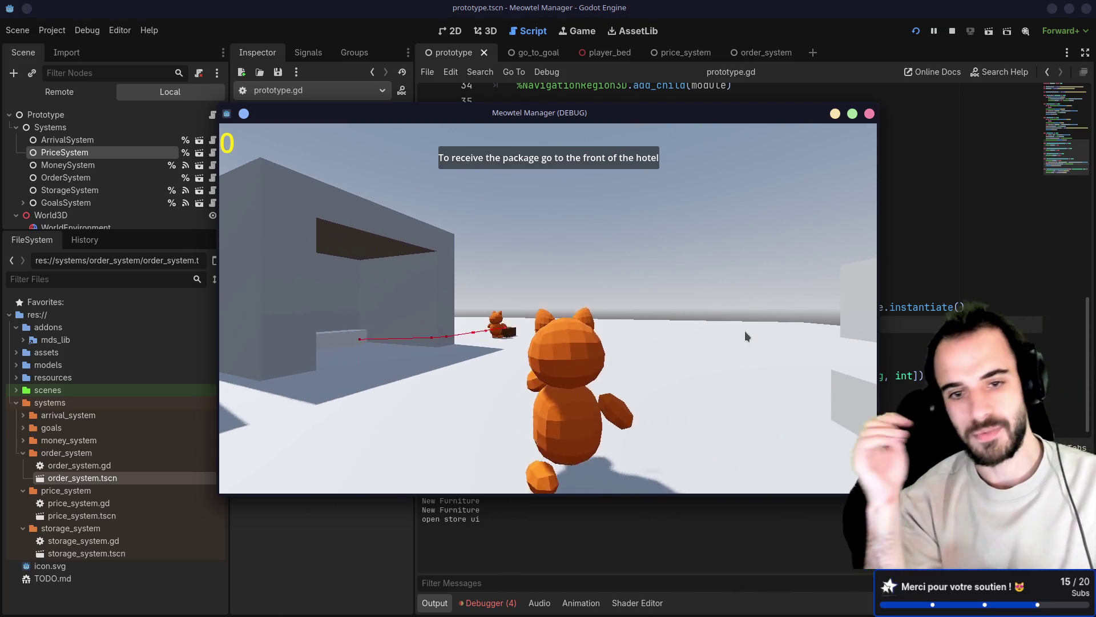
key("w")
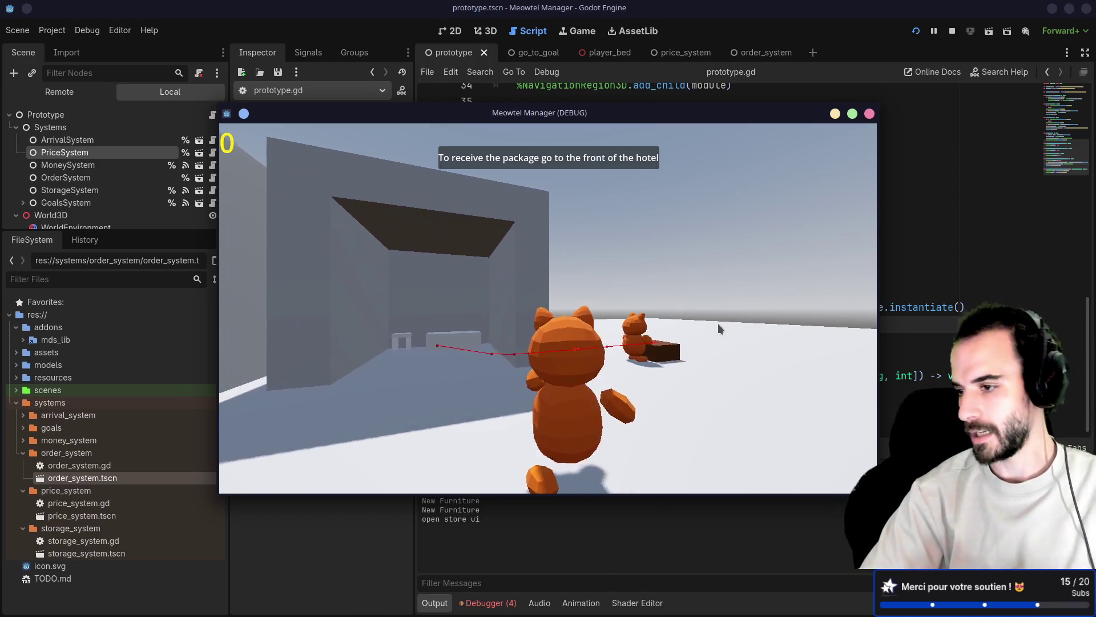
Pick up and unpack the delivered package, then close the game window
key("a")
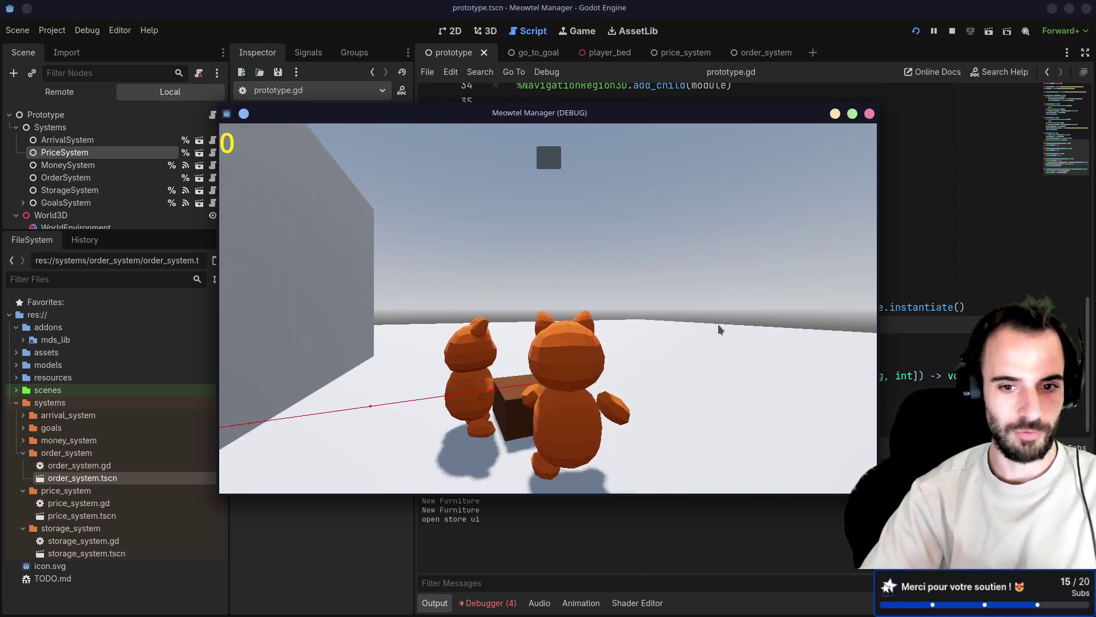
key("a")
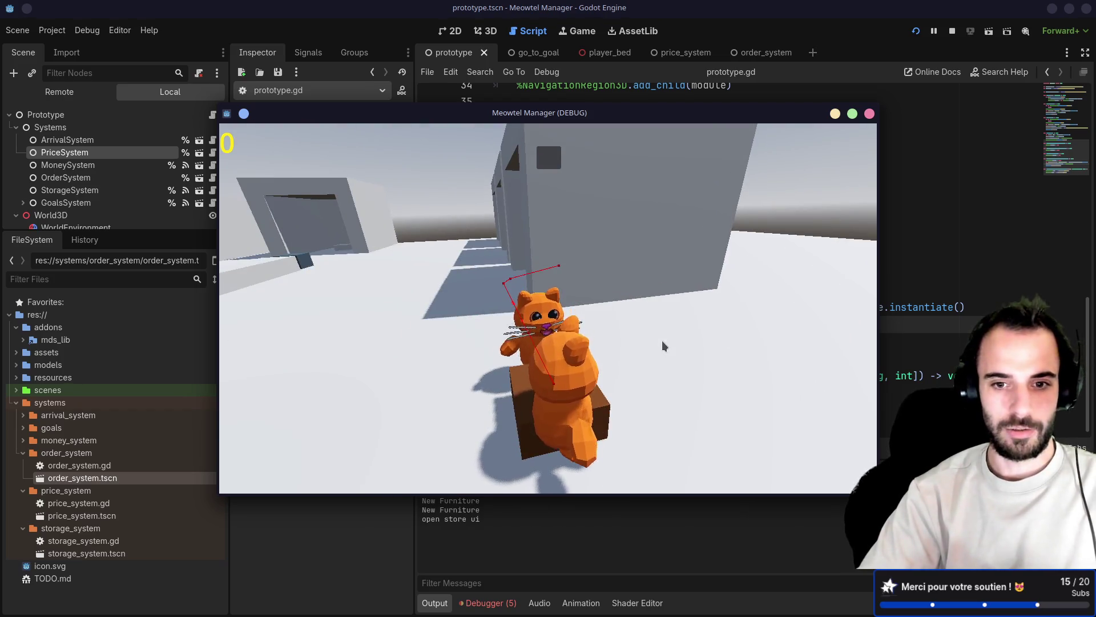
key("e")
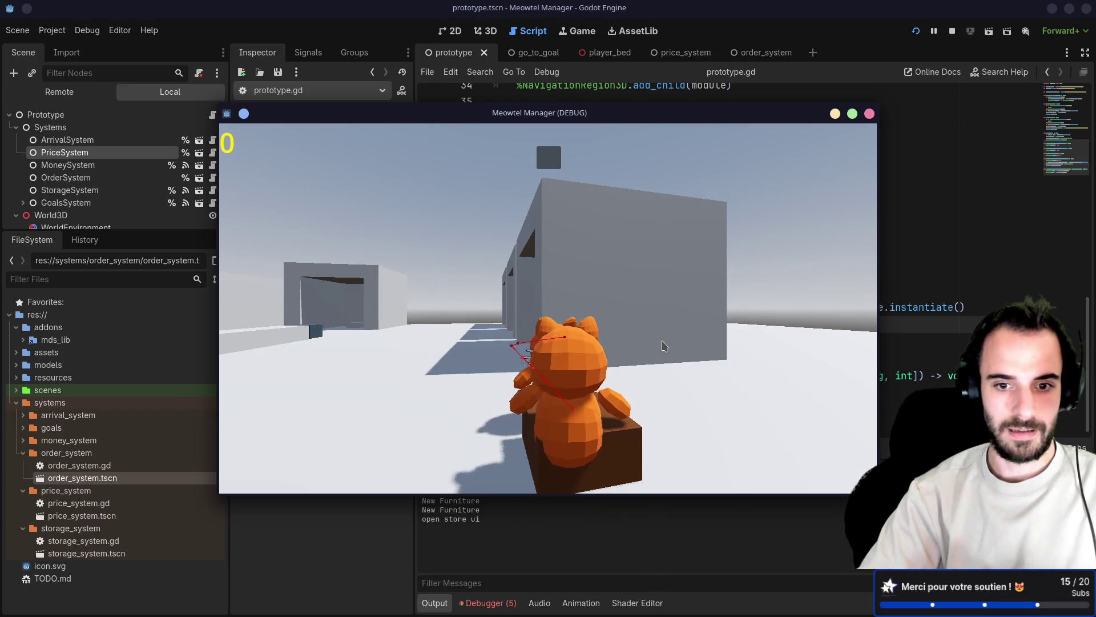
key("e")
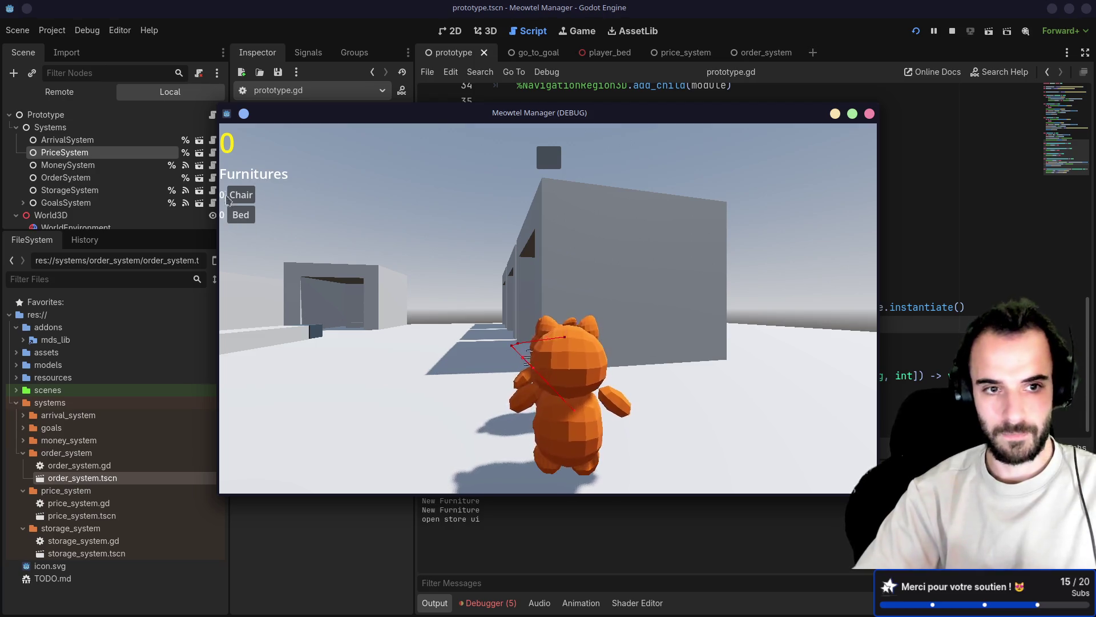
left_click(871, 114)
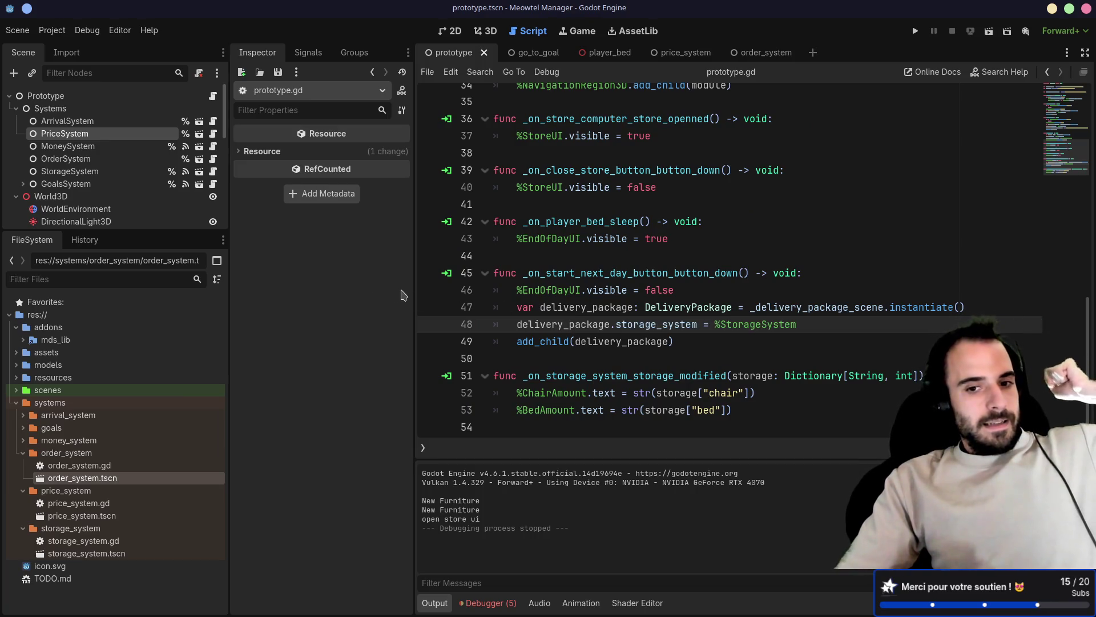
Review the delivery_package uses in prototype.gd and switch to the order_system.gd script
left_click(663, 307)
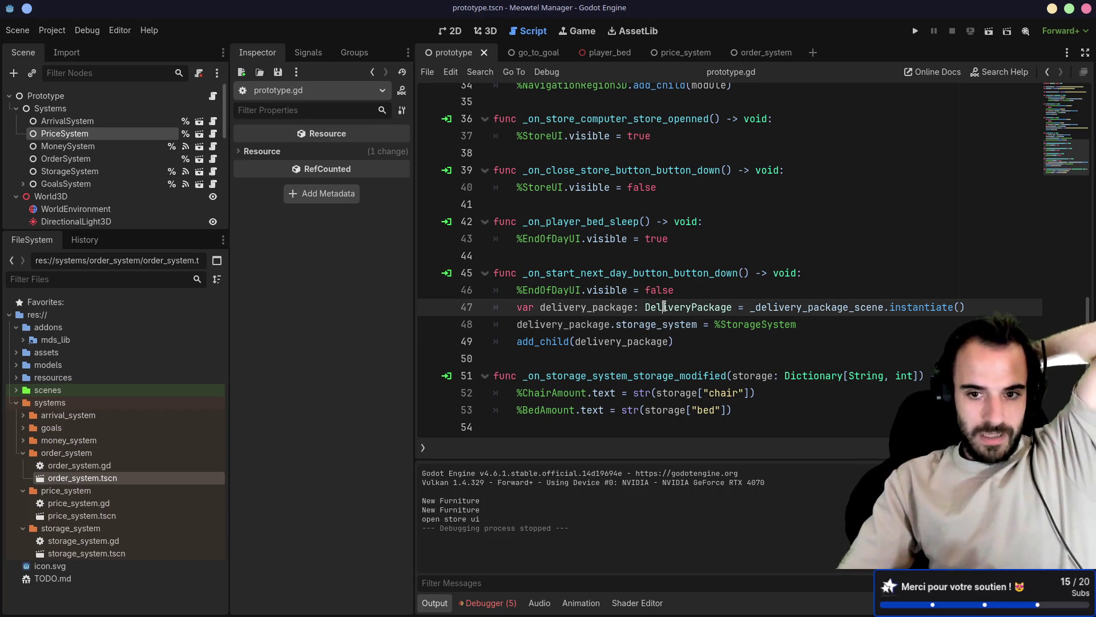
left_click(642, 324)
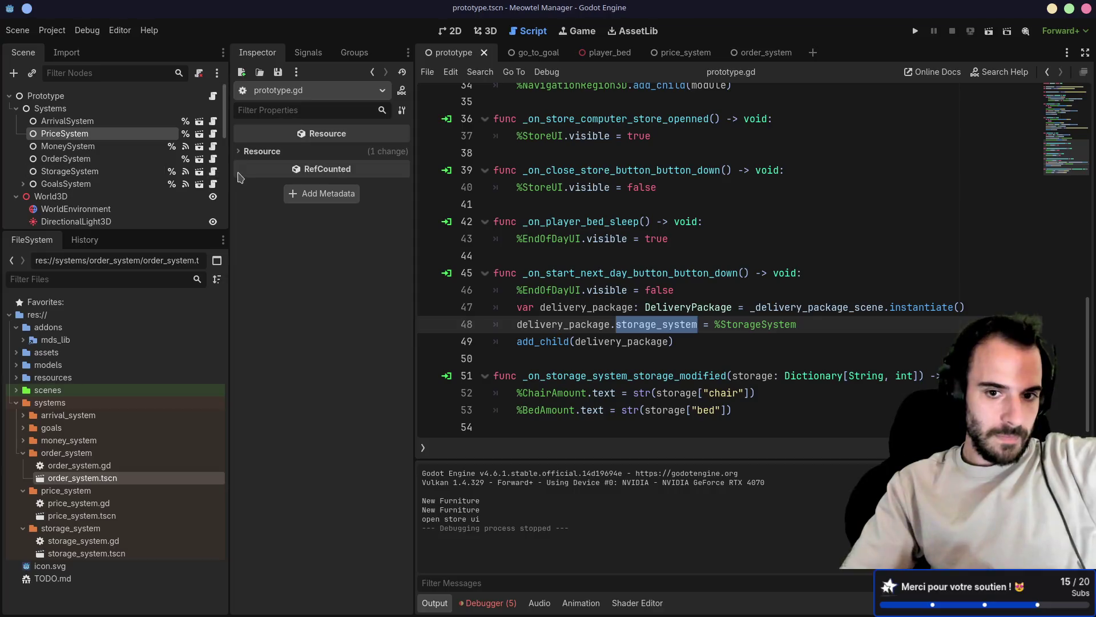
left_click(561, 326)
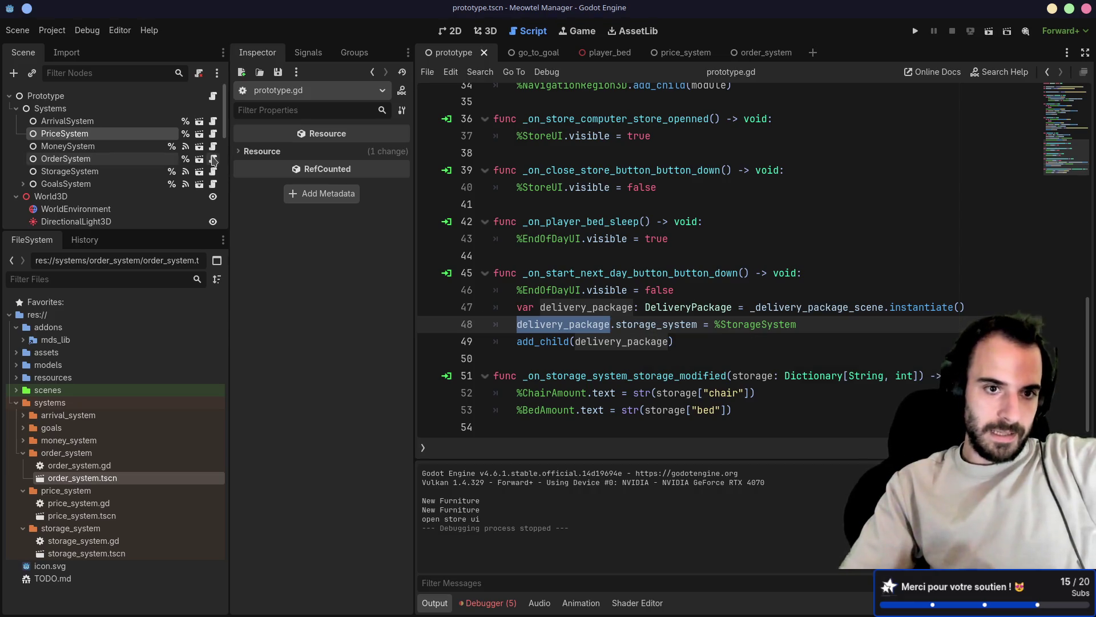
left_click(213, 160)
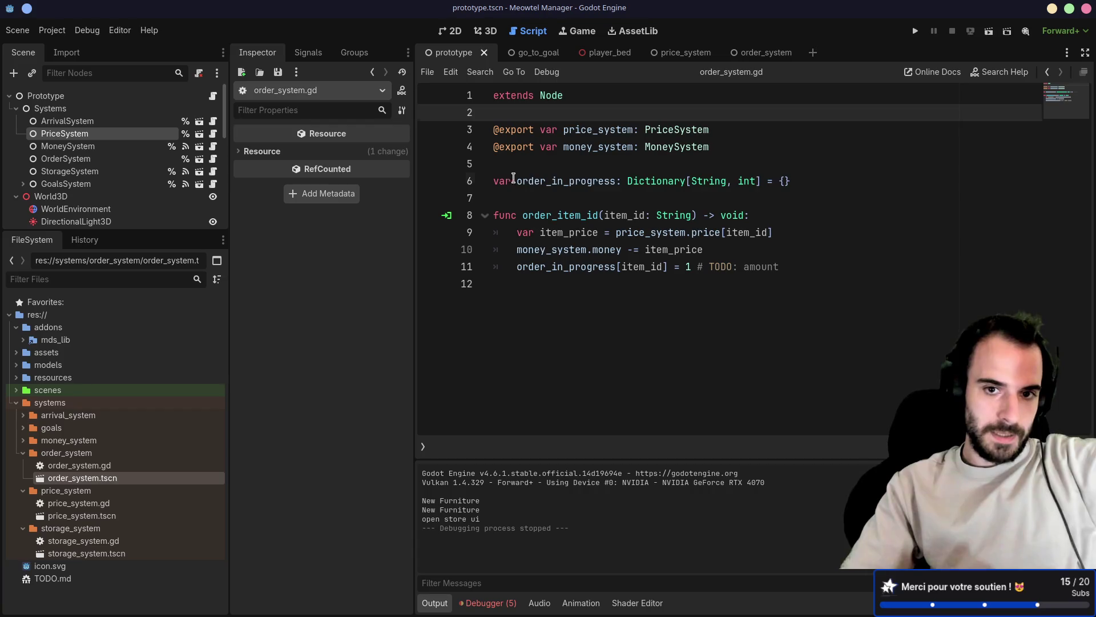
Inspect order_in_progress and item_id in order_system.gd, then Alt+Tab over to the terminal
left_click_drag(514, 178, 789, 181)
left_click(762, 232)
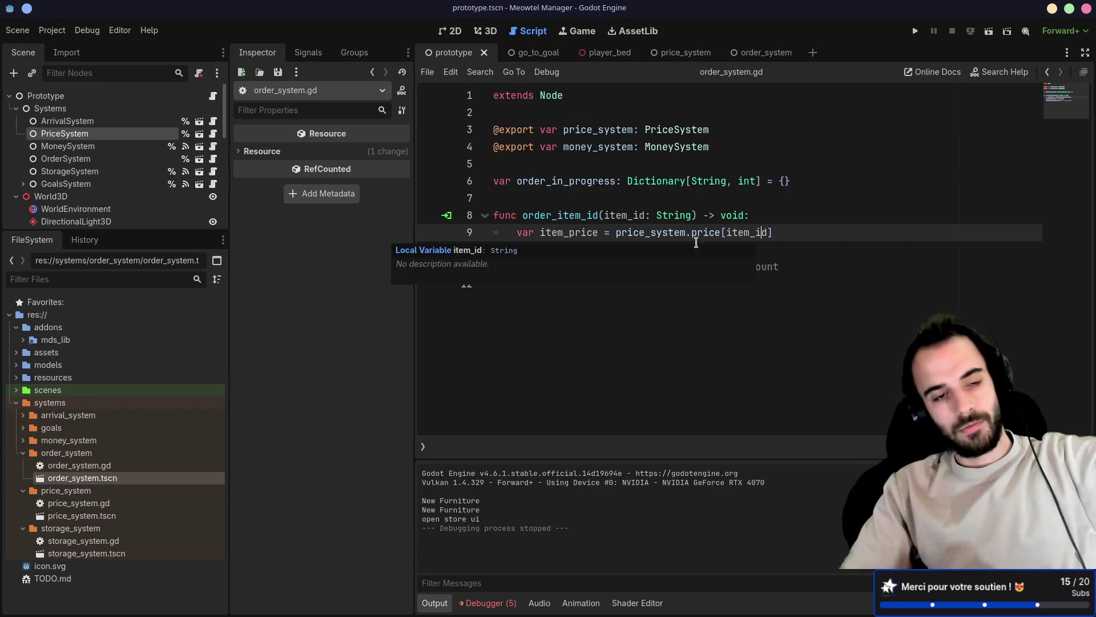
left_click(574, 381)
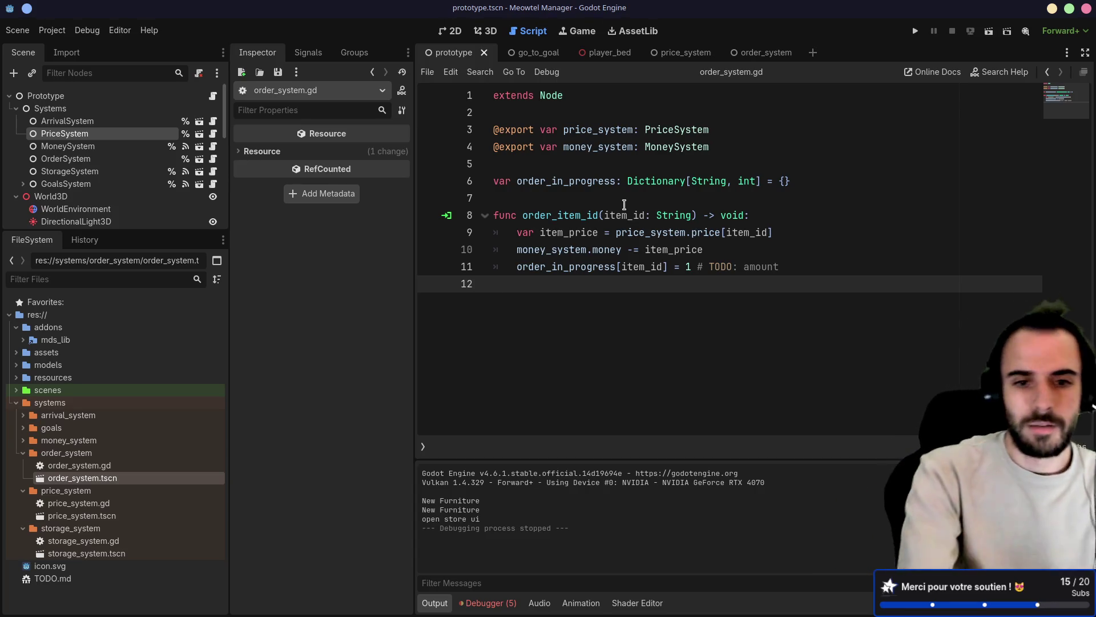
key("alt+Tab")
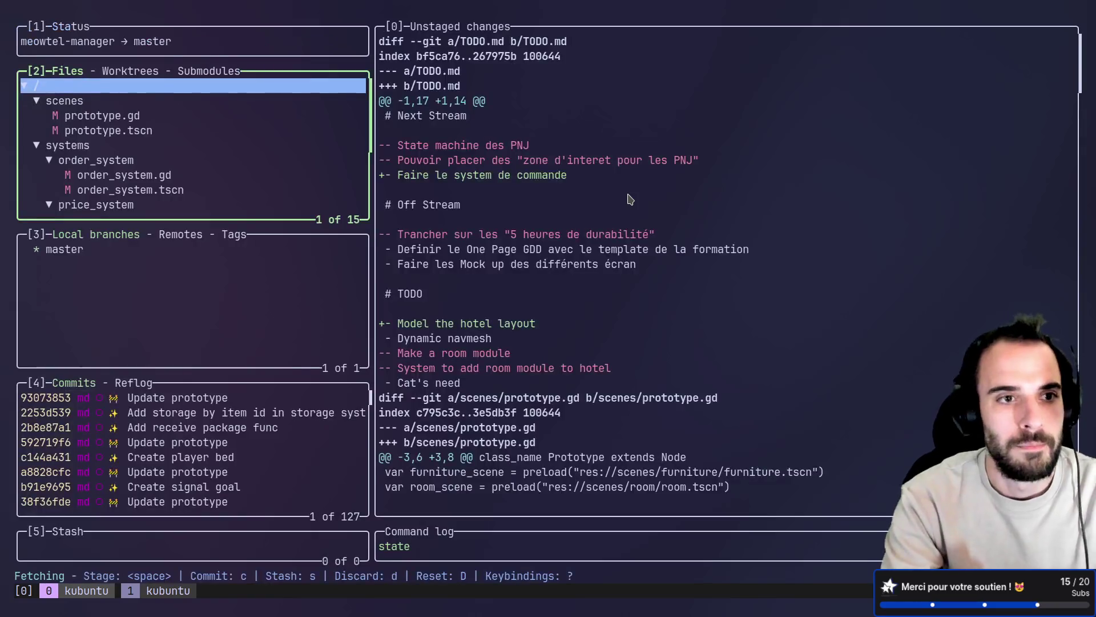
Review the changed files and stage the whole price_system folder
key("Down")
key("Down")
key("Down")
key("Down")
key("Up")
key("Up")
key("Up")
key("Return")
key("Down")
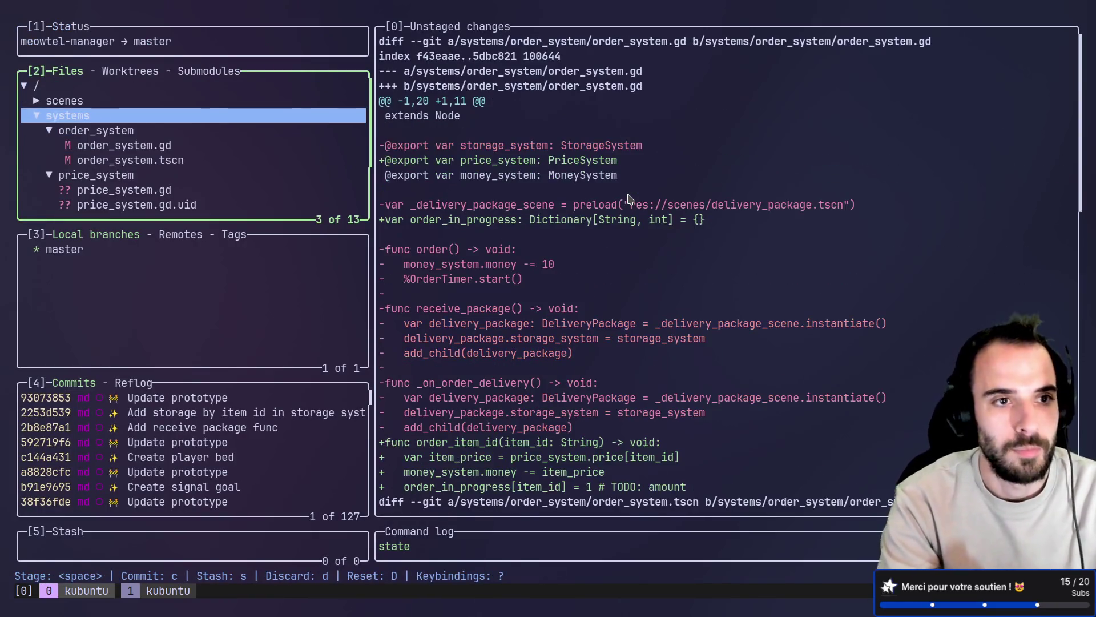
key("Down")
key("Down")
key("Down")
key("Down")
key("Down")
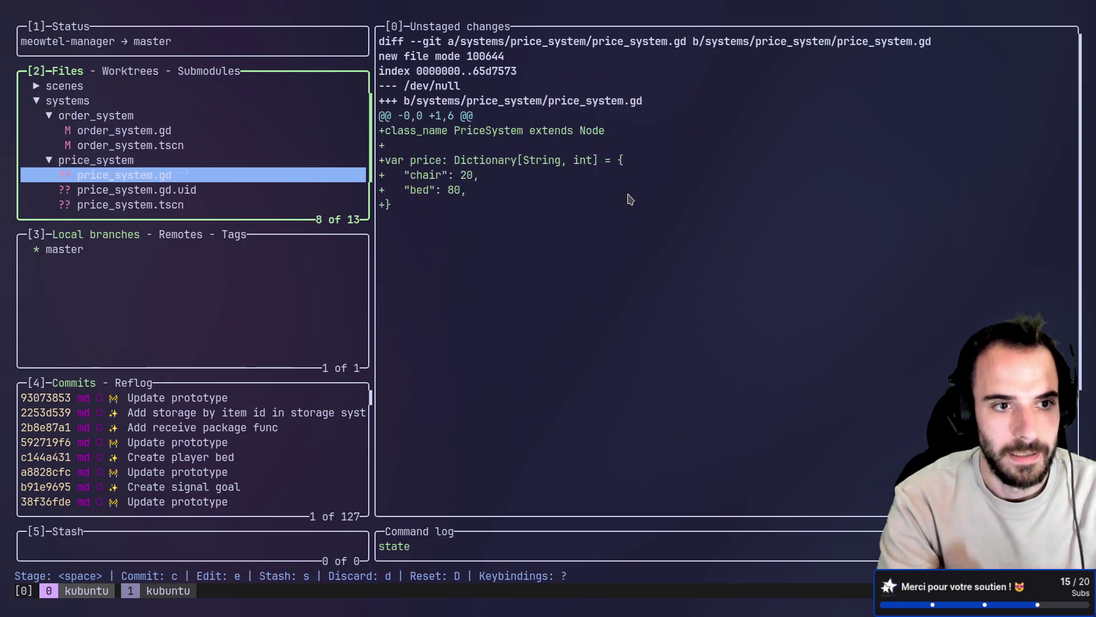
key("Down")
key("Down")
key("Down")
key("Up")
key("Up")
key("Up")
key("Up")
key("space")
Commit with the ✨ gitmoji copied from the reference page and the summary 'Create price system'
key("c")
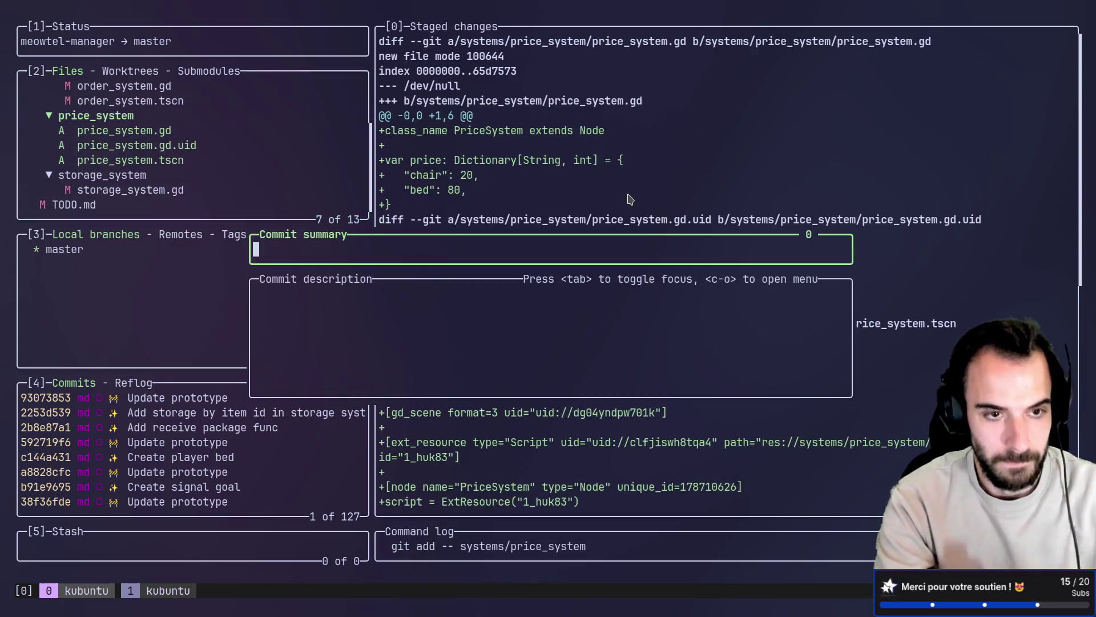
key("ctrl+super+Right")
scroll(524, 276, "up", 4)
scroll(467, 289, "up", 2)
left_click(466, 289)
key("alt")
key("ctrl+super+Left")
key("ctrl+shift+v")
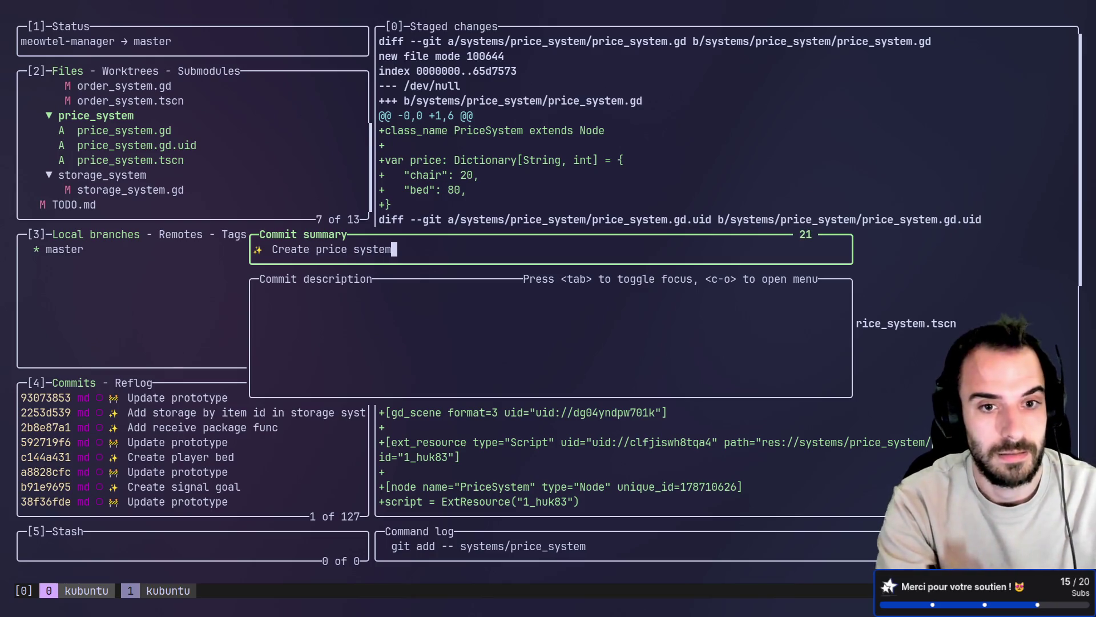
key("Return")
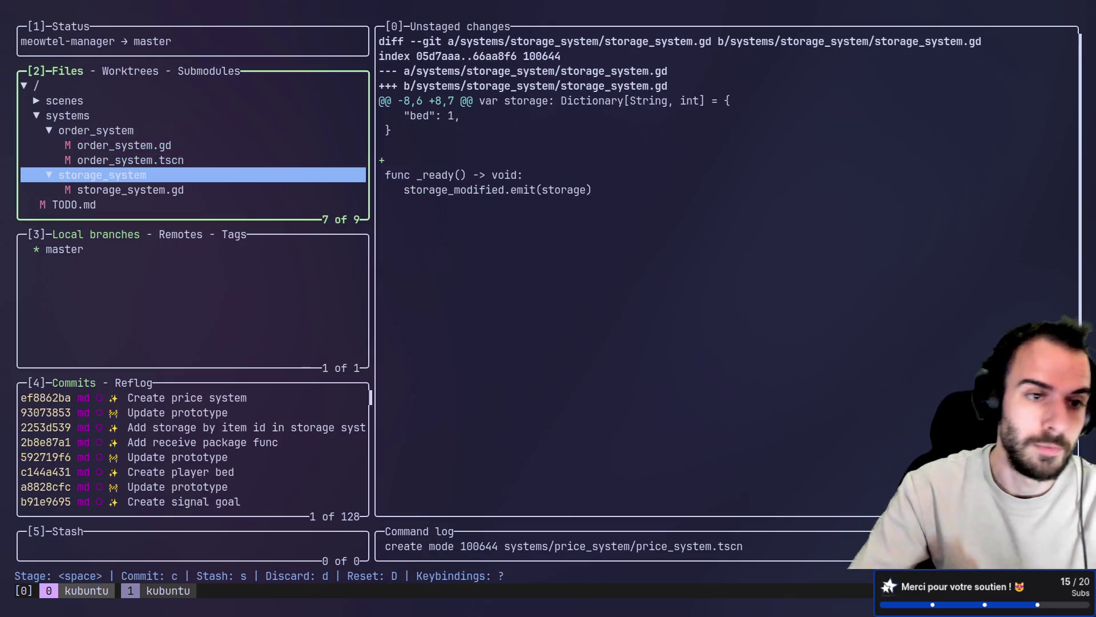
Discard the uncommitted change to storage_system.gd
key("Down")
key("Up")
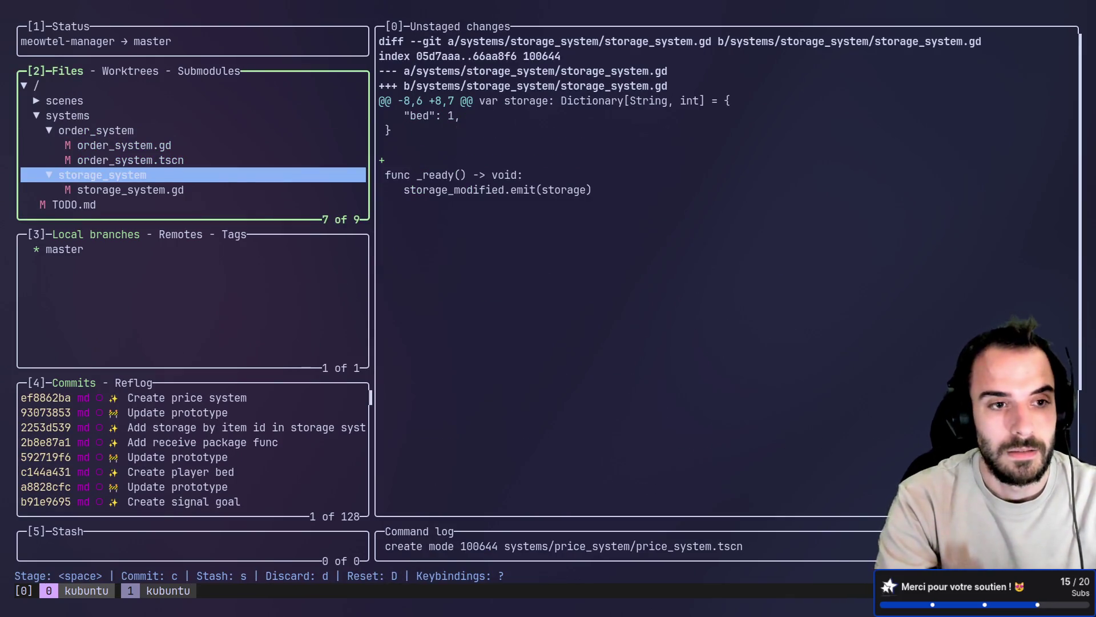
key("Down")
key("d")
key("Return")
Stage systems/order_system and commit it as 'Make order system decrement money'
key("Up")
key("Up")
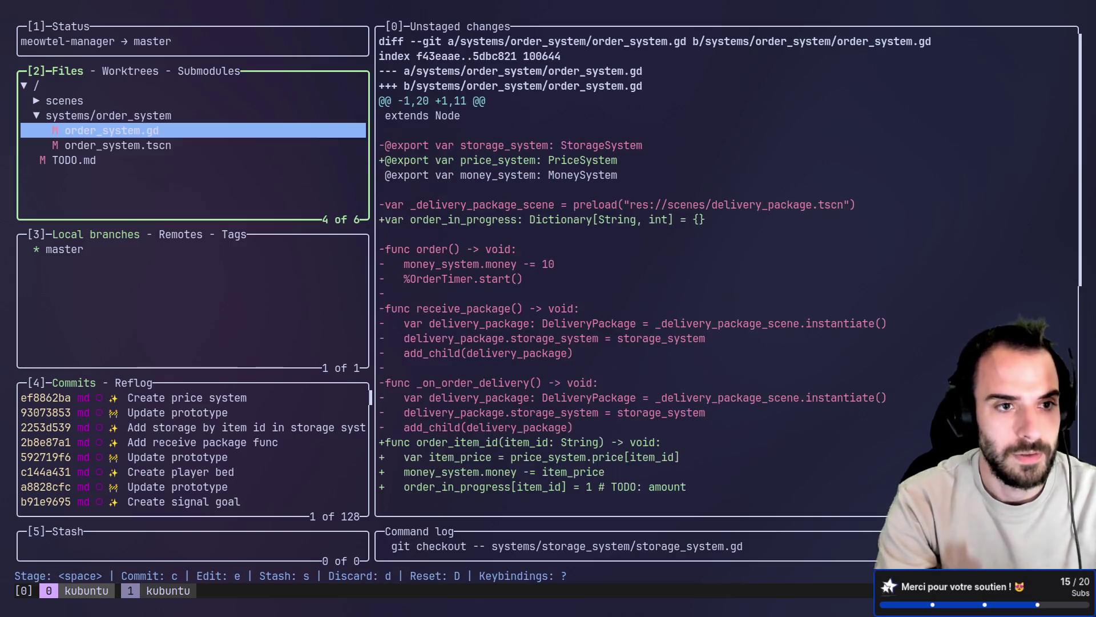
key("Up")
key("space")
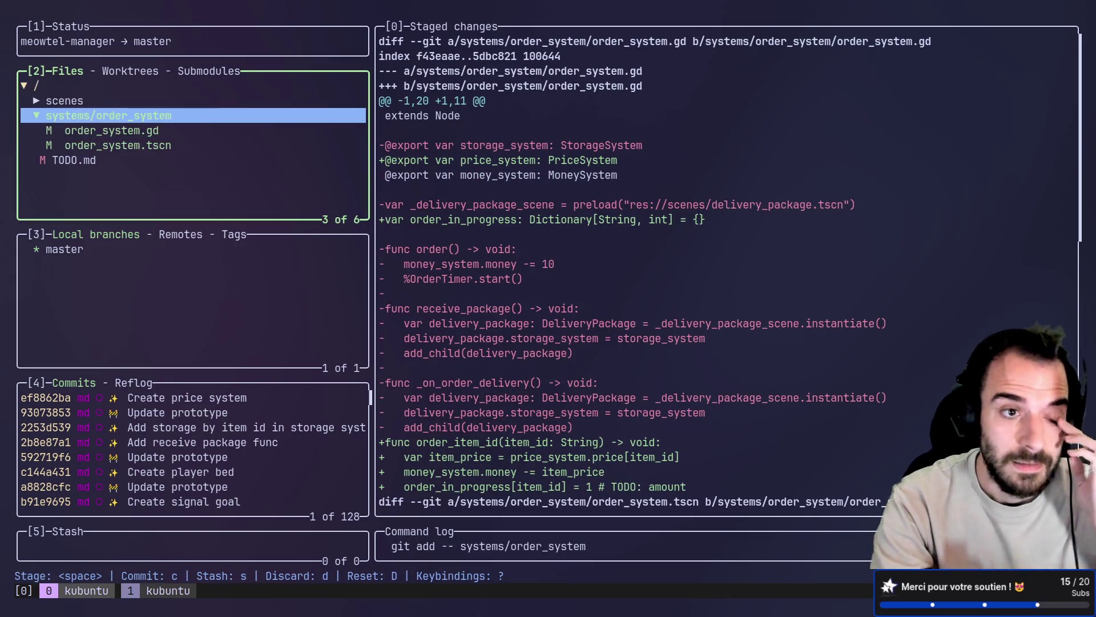
key("c")
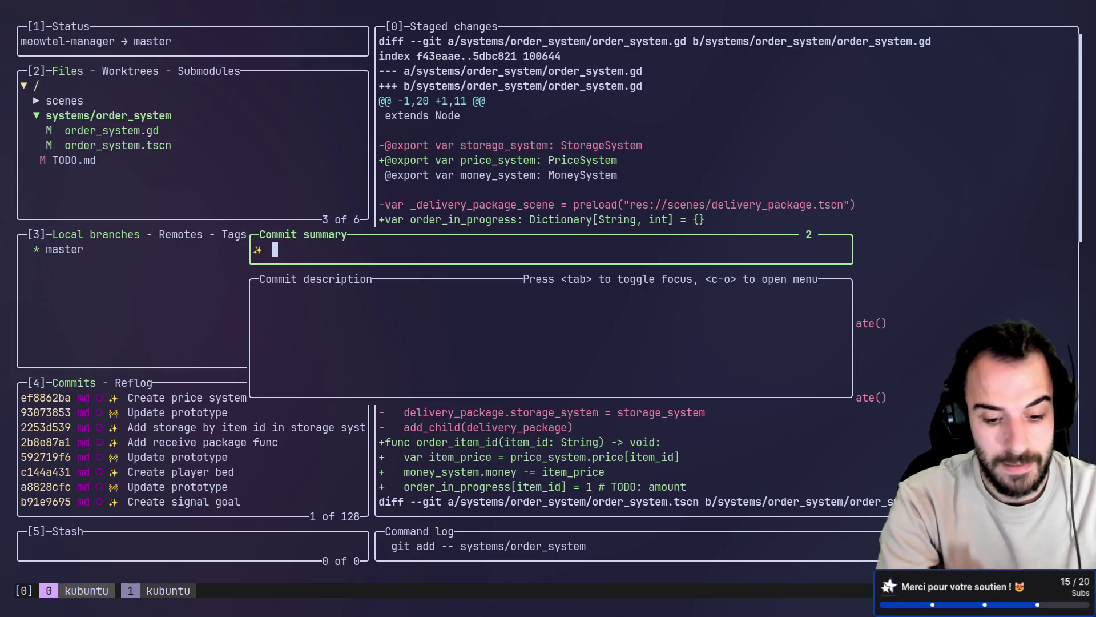
type("Mak")
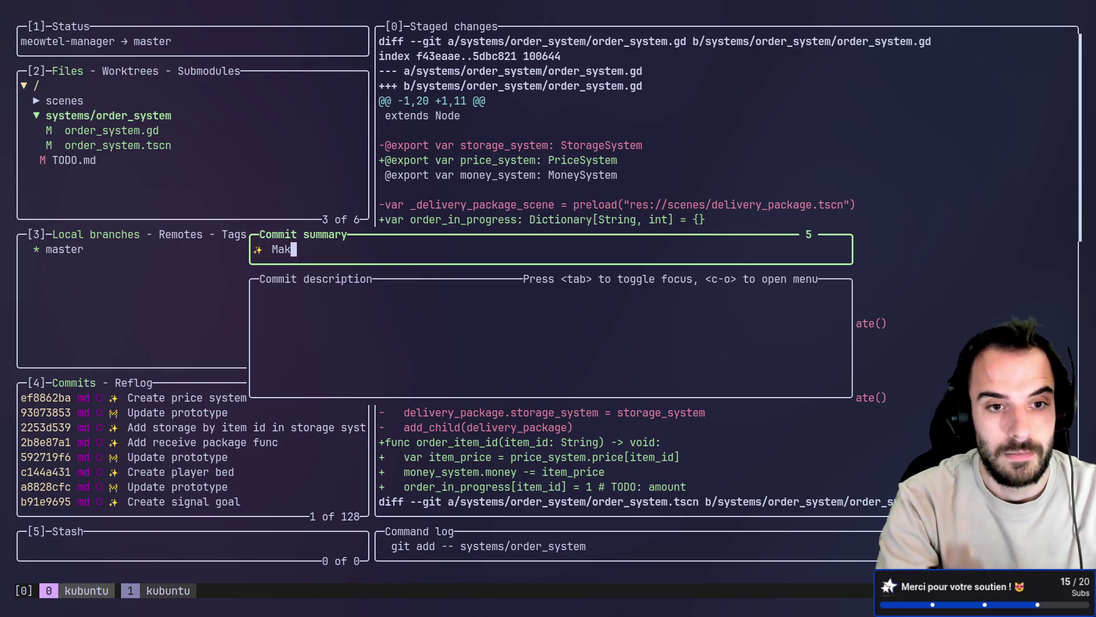
type("e order system decrement money")
key("Return")
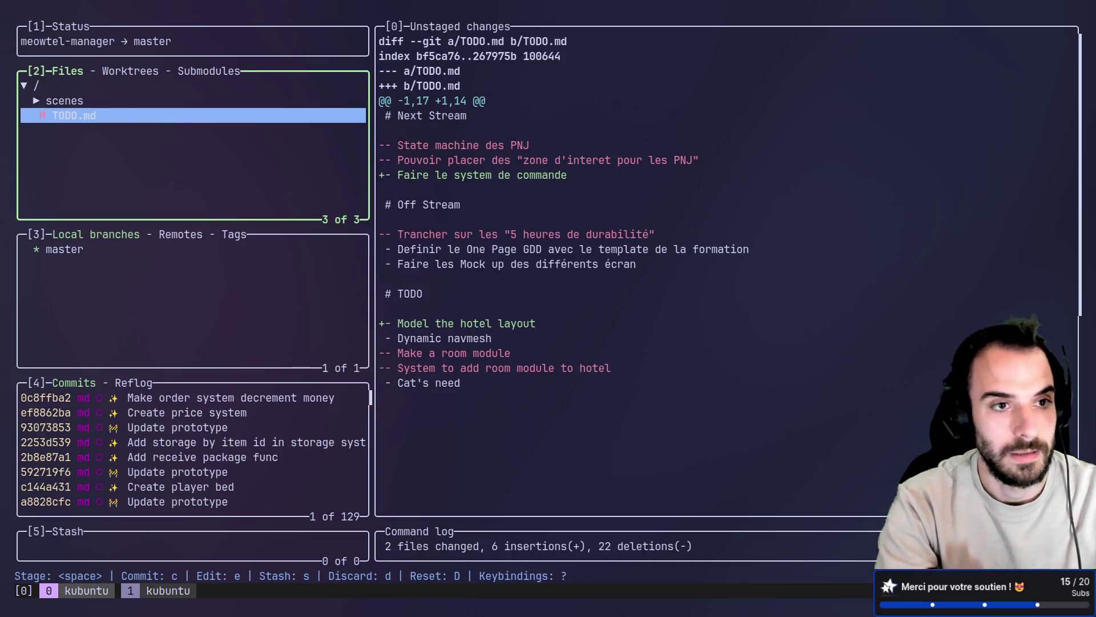
Expand the scenes folder, stage prototype.gd and move to prototype.tscn
key("Up")
key("Return")
key("Down")
key("space")
key("Down")
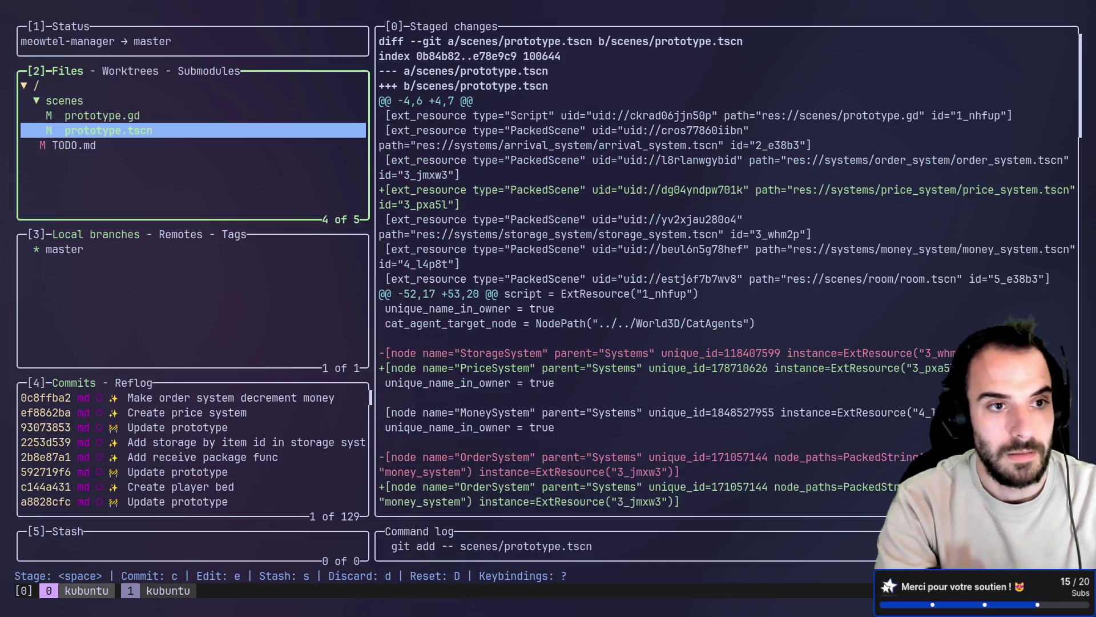
key("alt+Tab")
key("alt+Tab")
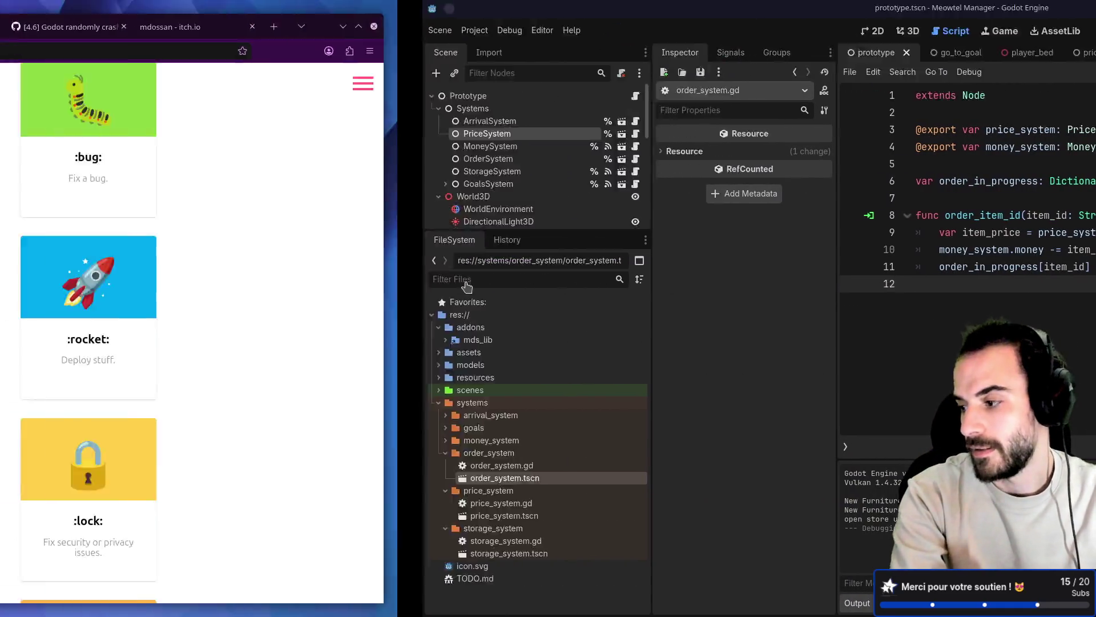
scroll(781, 324, "down", 3)
scroll(781, 324, "down", 2)
Stage prototype.tscn and commit both prototype files as '🚧 Update prototype'
left_click(781, 324)
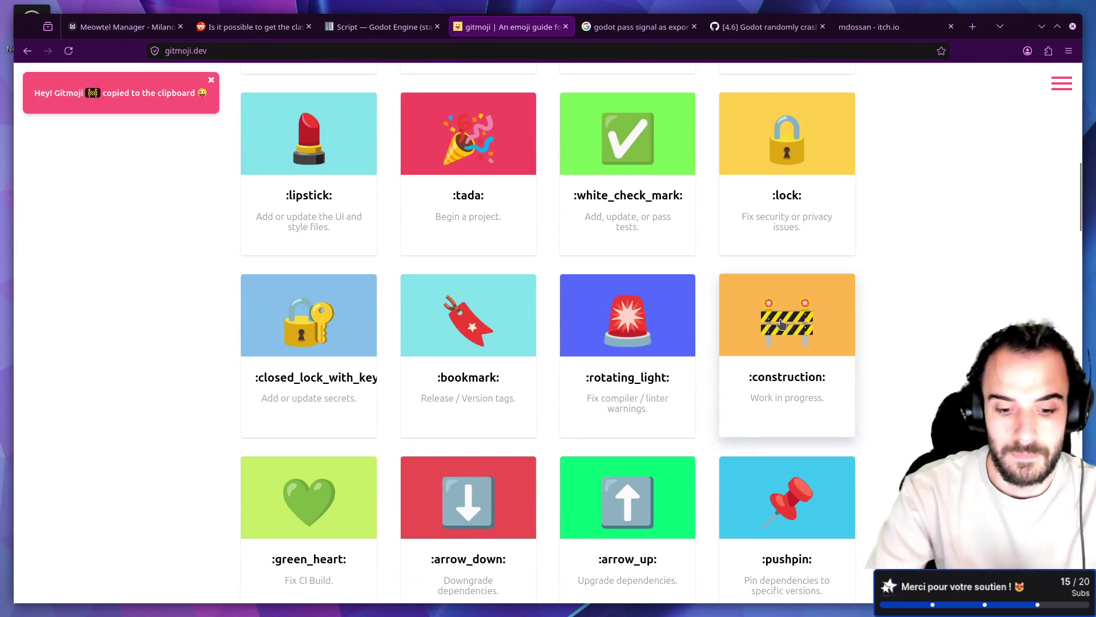
key("alt+Tab")
key("space")
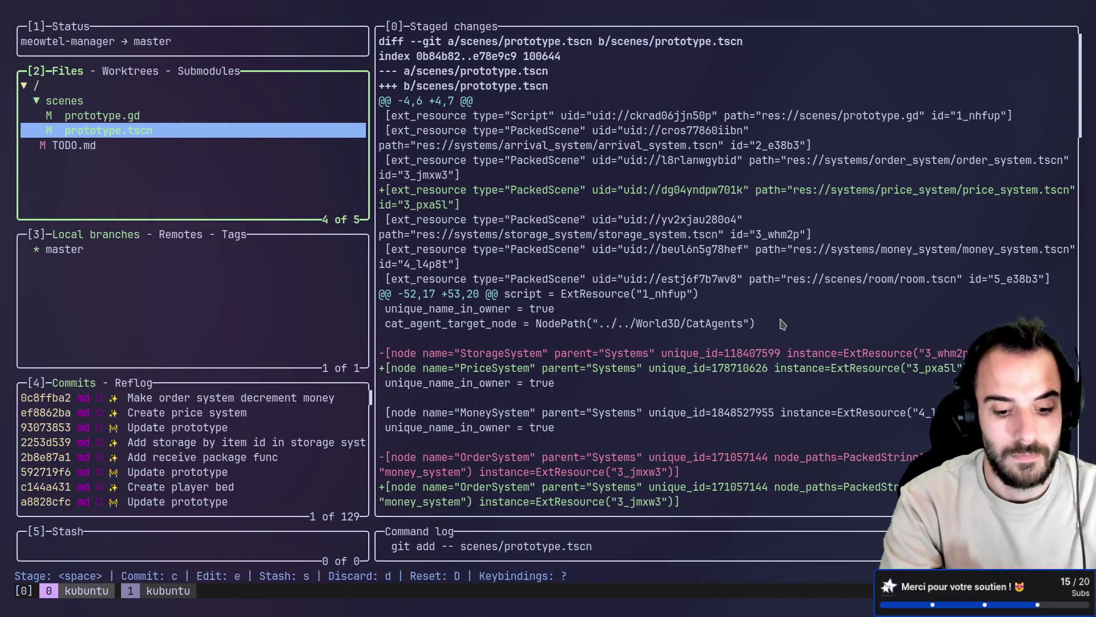
key("c")
key("ctrl+shift+v")
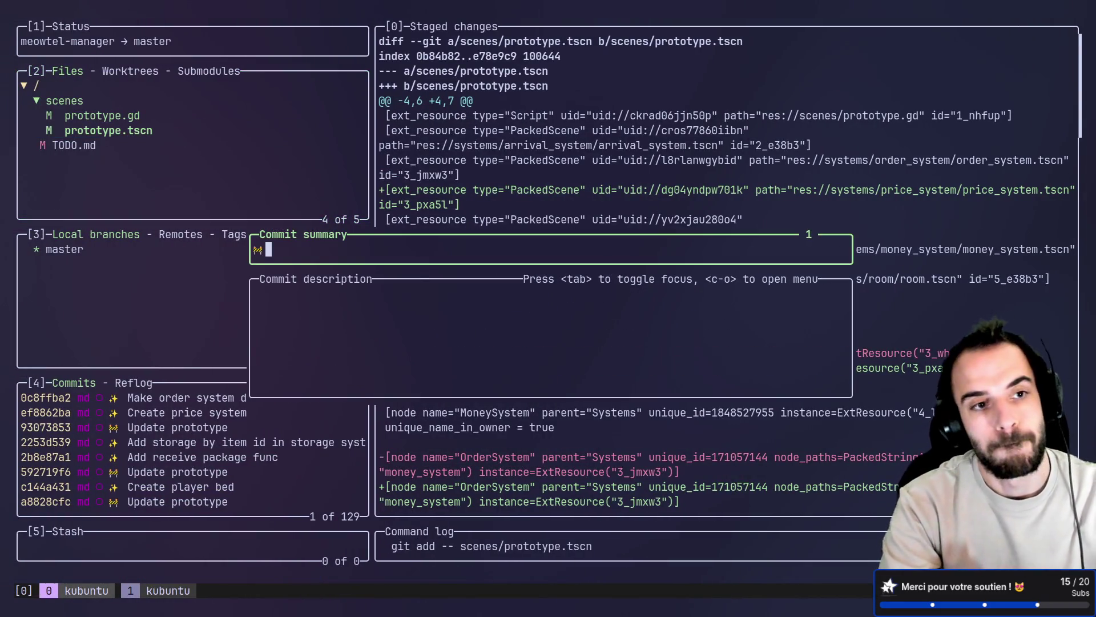
type(" Update prototype")
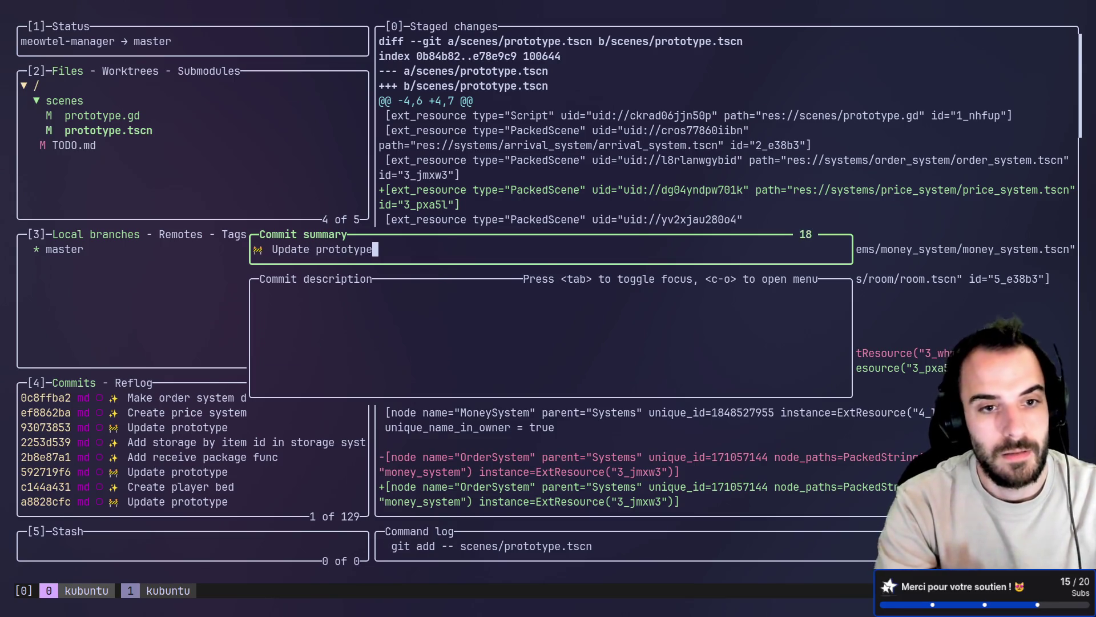
key("Return")
Quit lazygit and return to the Godot editor
key("q")
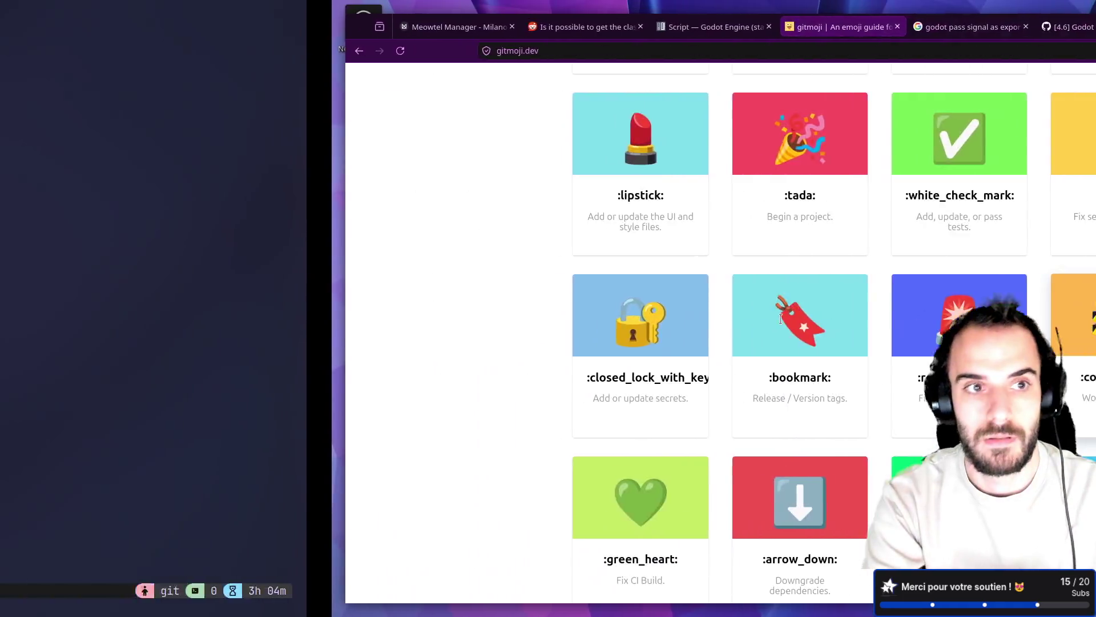
key("alt+Tab")
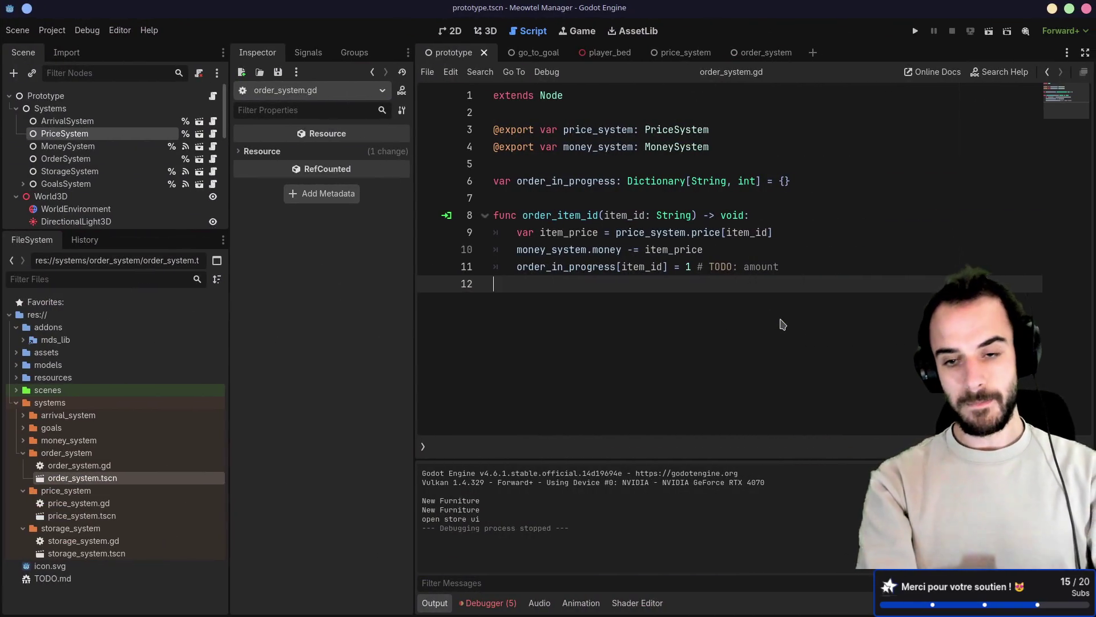
key("alt+Tab")
key("alt+Tab")
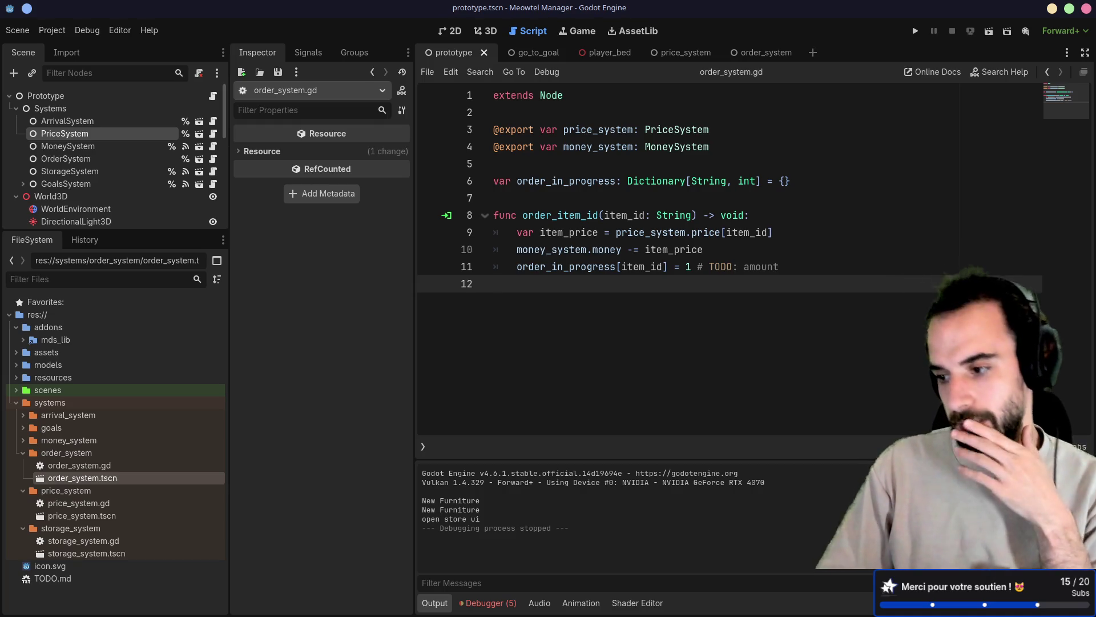
key("alt+Tab")
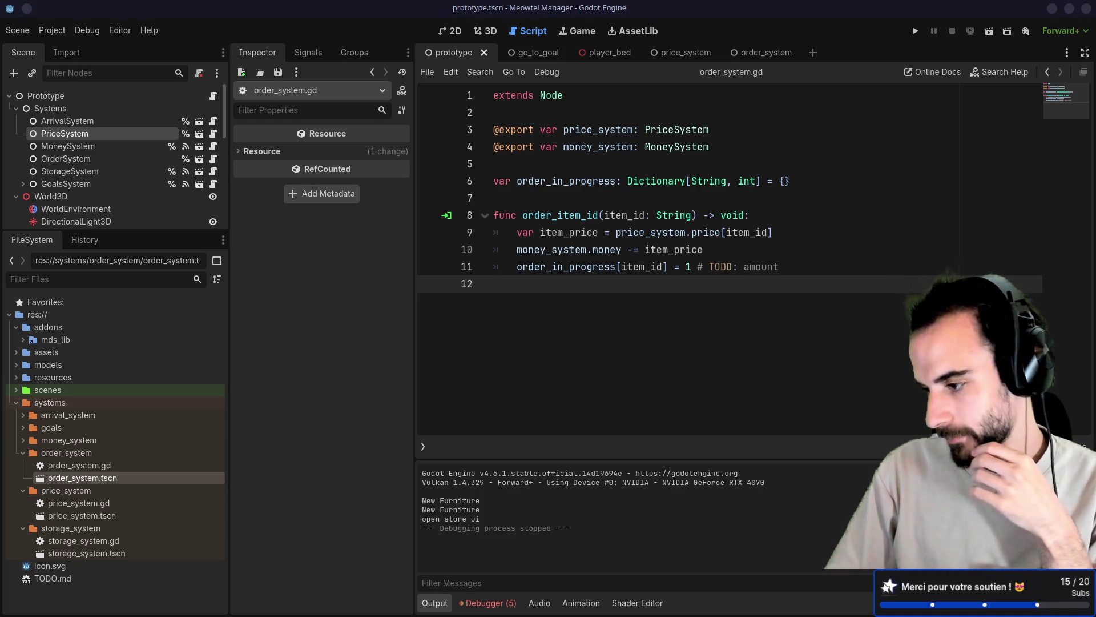